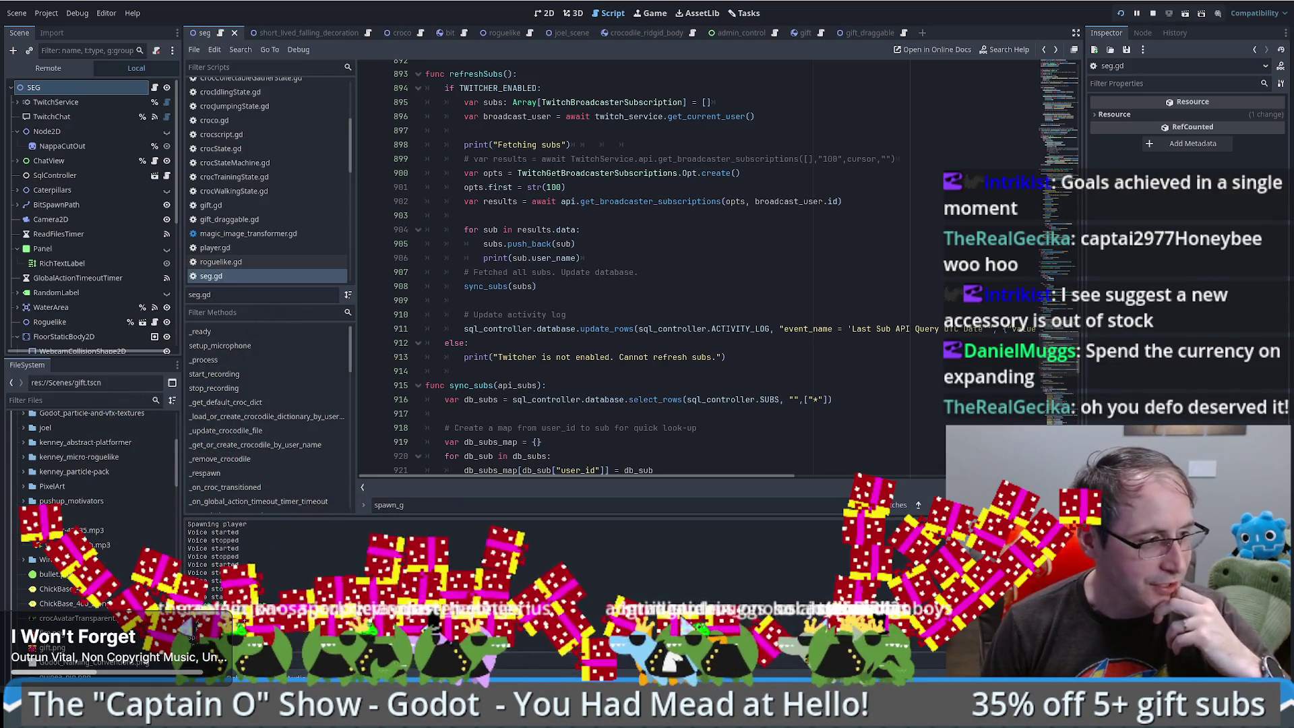
- Reveal the desktop behind the Godot editor to launch the Stream Deck app
key(super+d)
key(super+d)
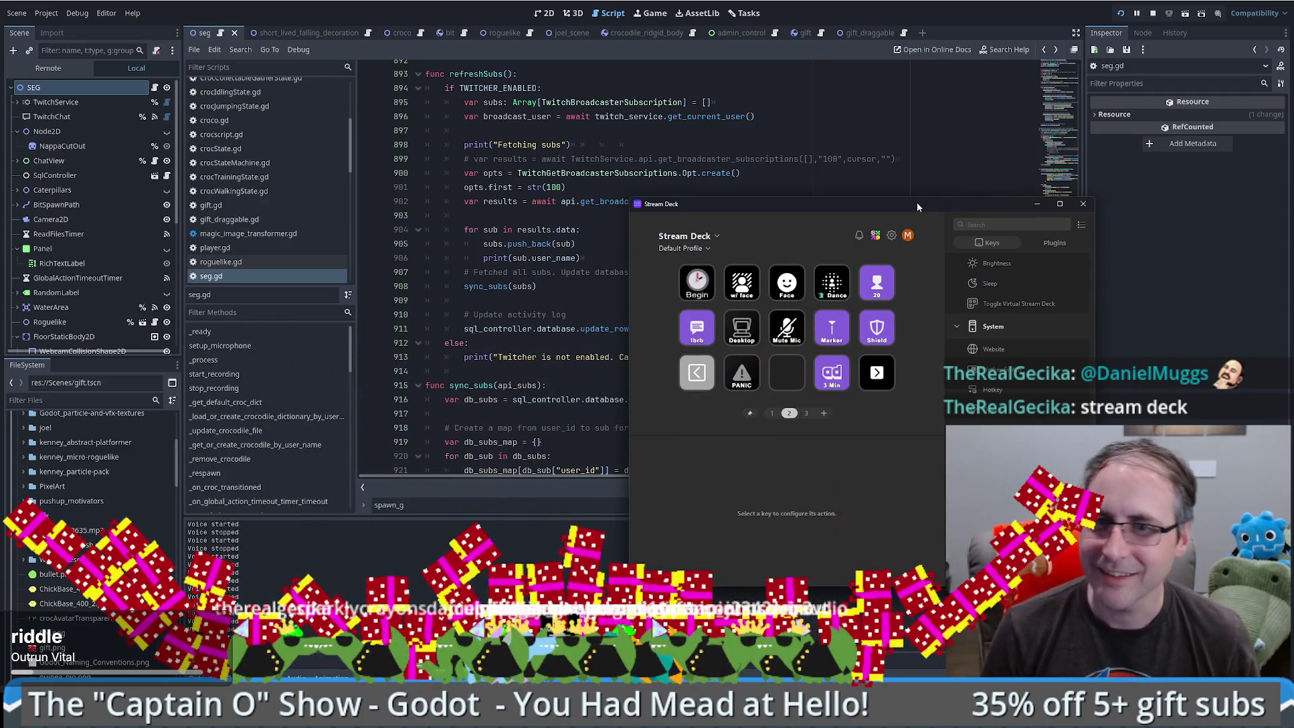
- Close the Stream Deck window and place the caret on empty line 914 of seg.gd
click(1082, 204)
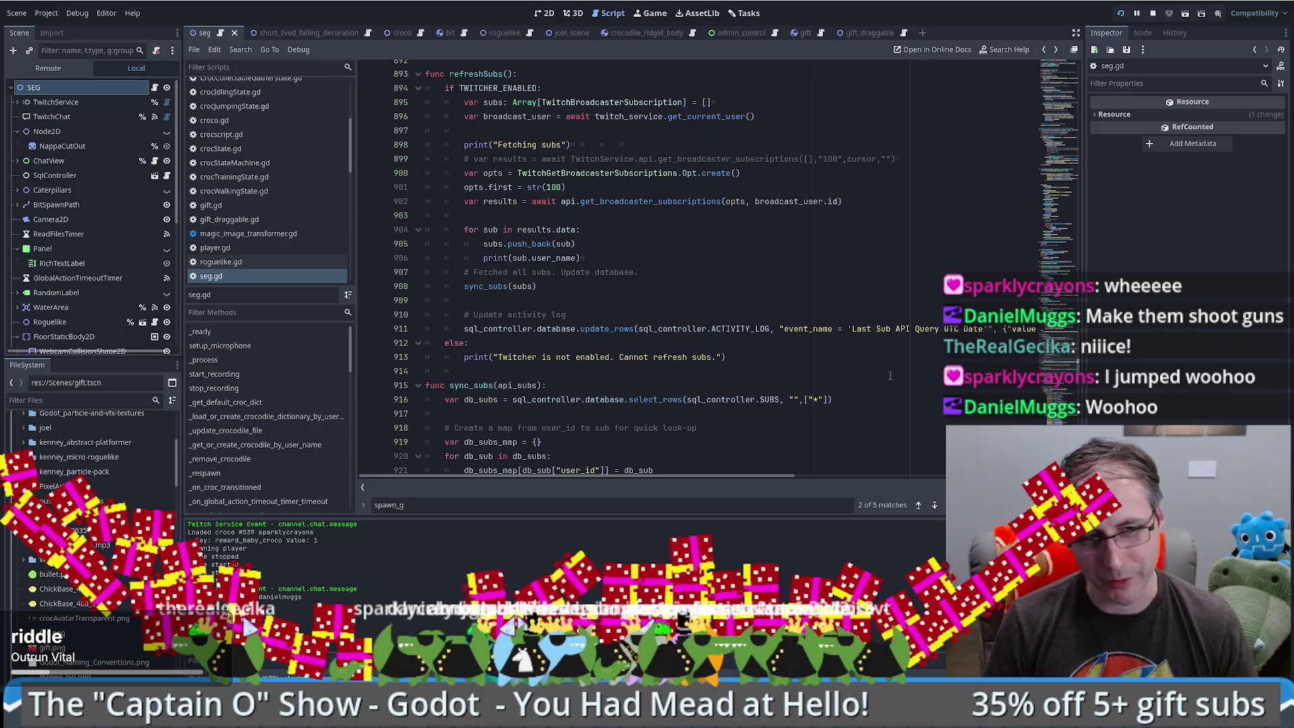
click(890, 375)
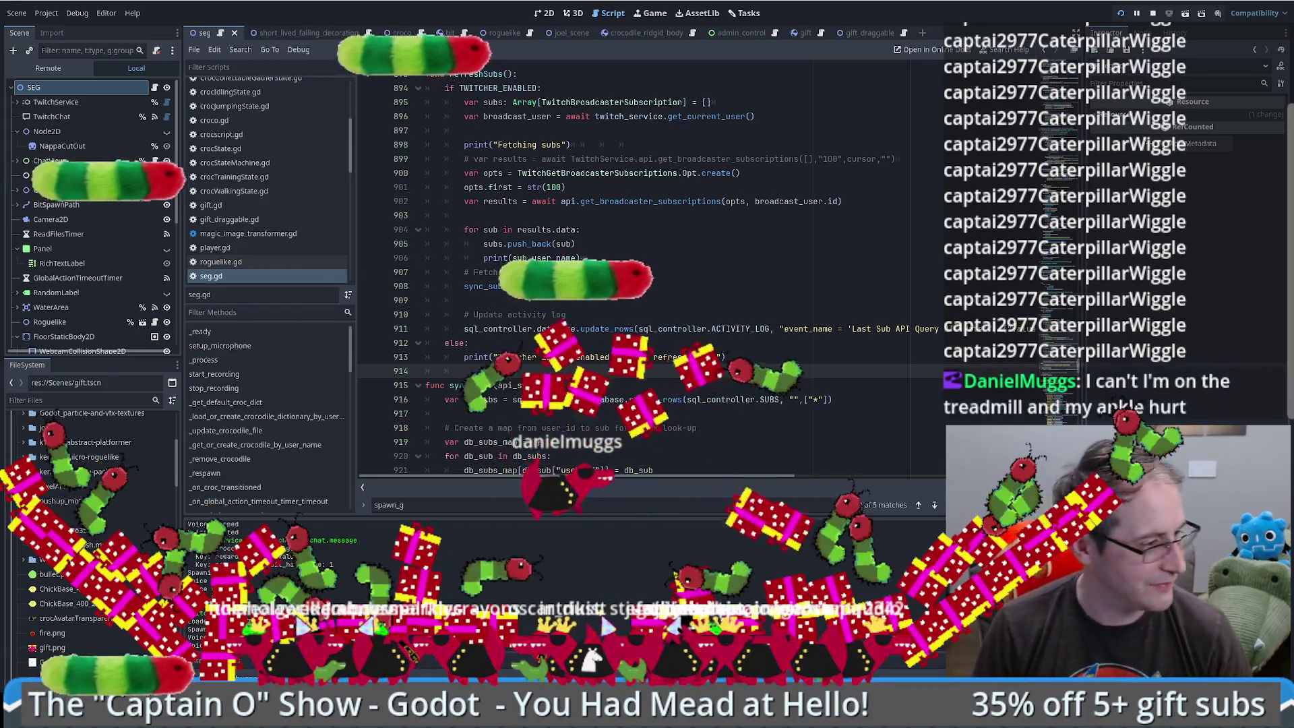
key(super+d)
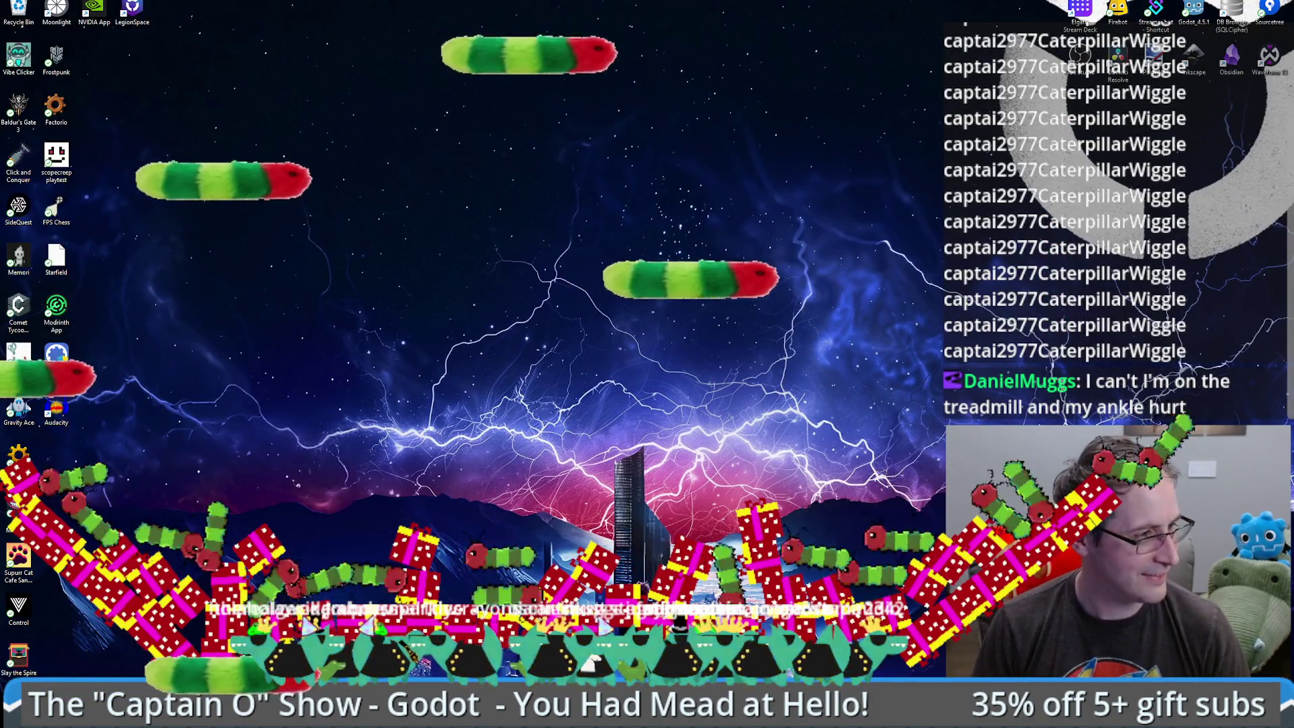
key(super+d)
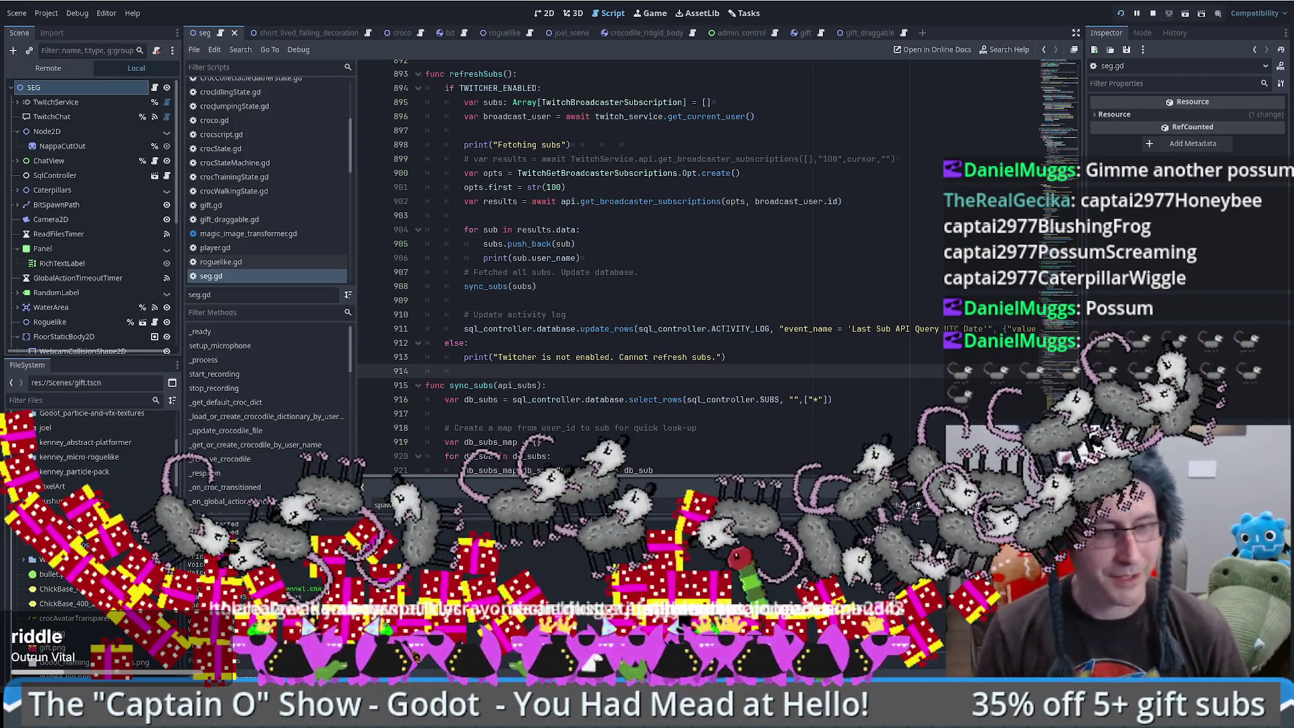
click(810, 345)
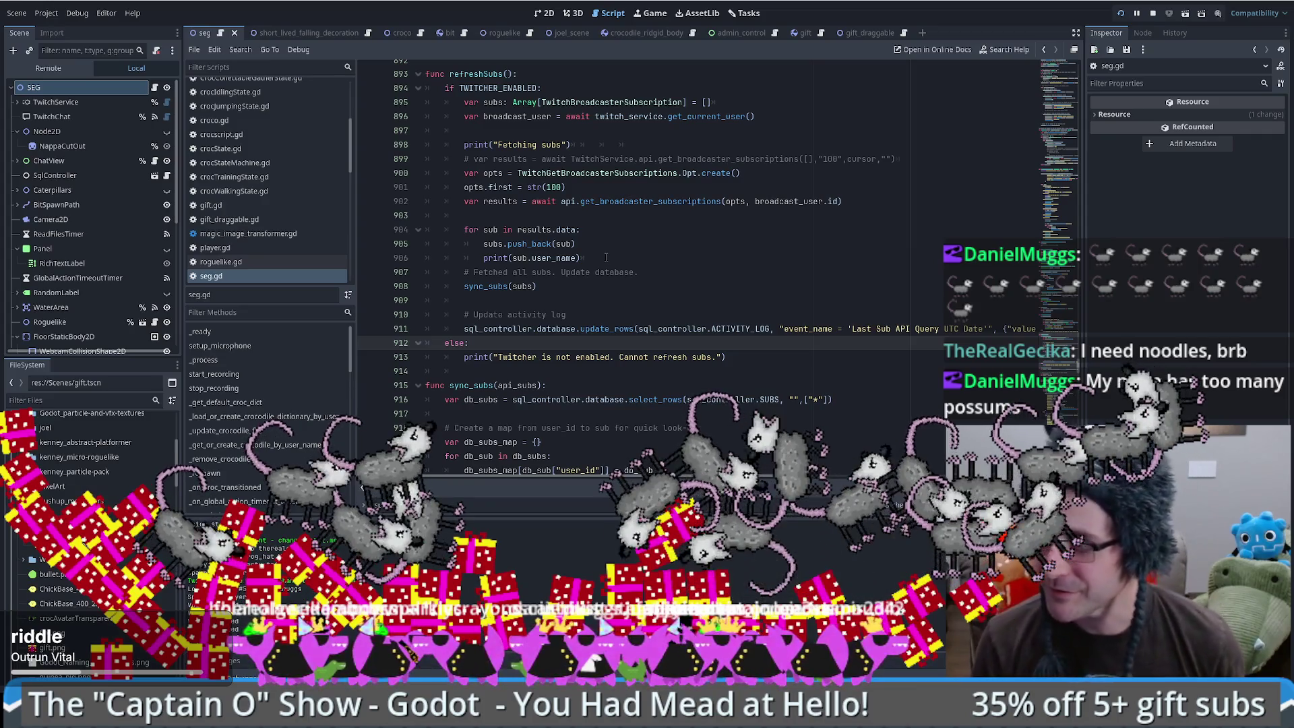
scroll(690, 309, down, 1)
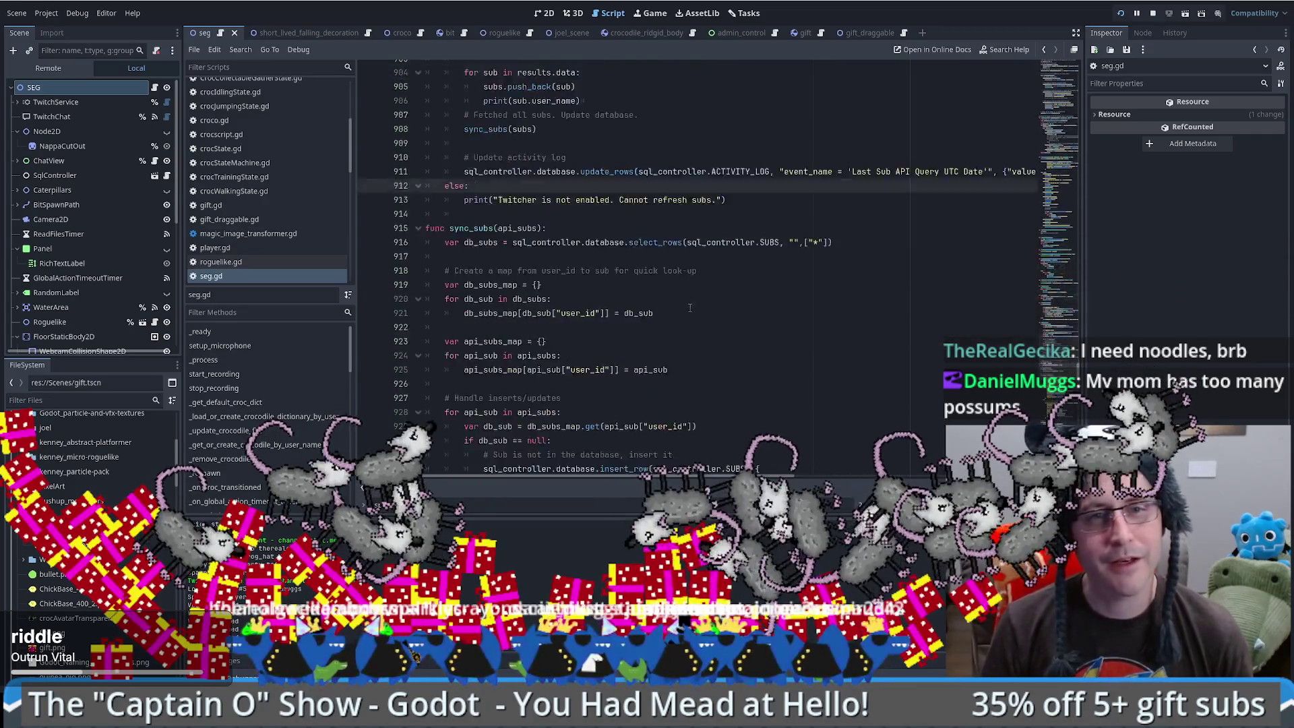
- Scroll around the croco scene to view the jacketed, sunglassed crocodile
scroll(689, 309, up, 2)
scroll(678, 381, down, 2)
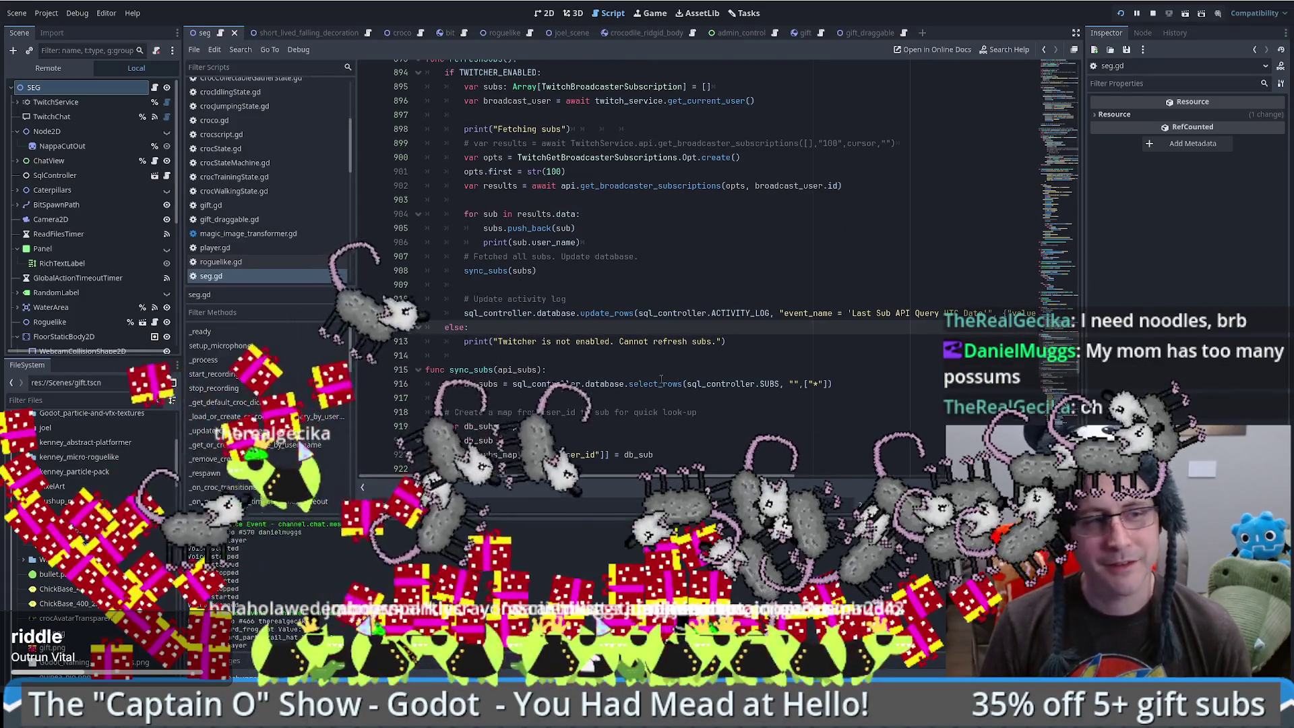
mouse_move(660, 379)
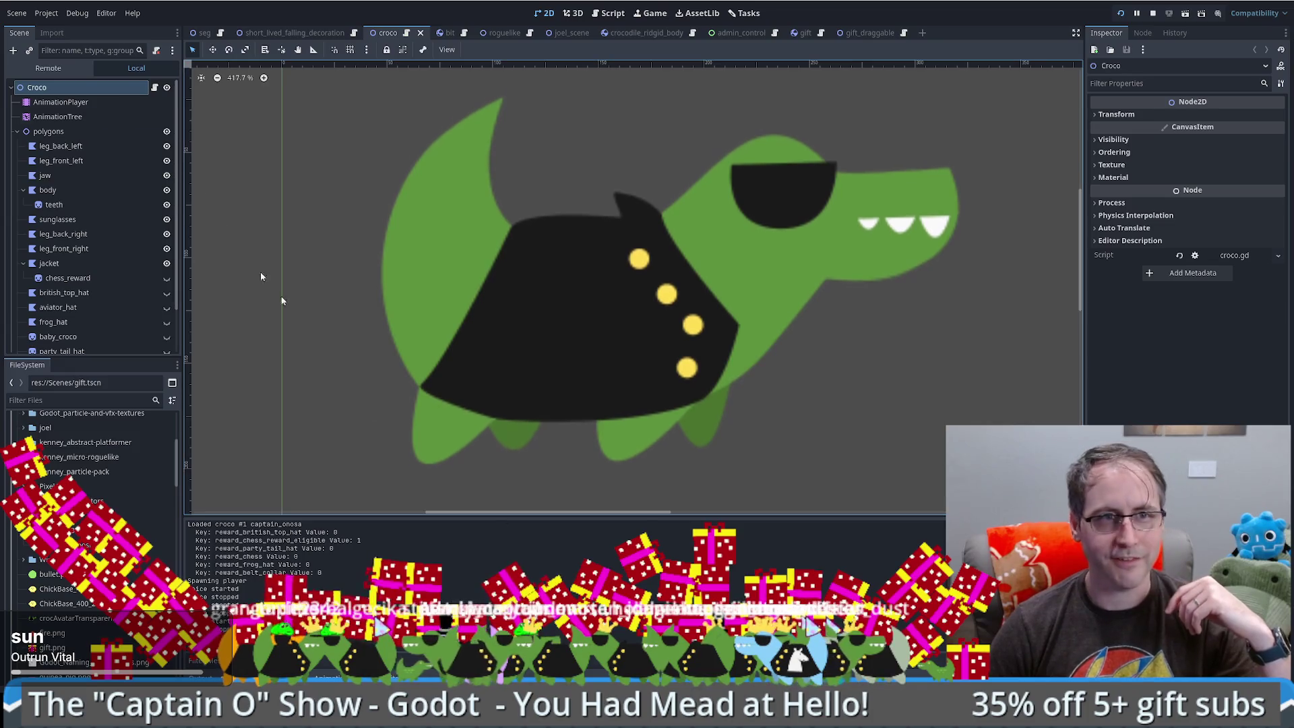
- Return to the seg.gd script in the Script editor
click(220, 33)
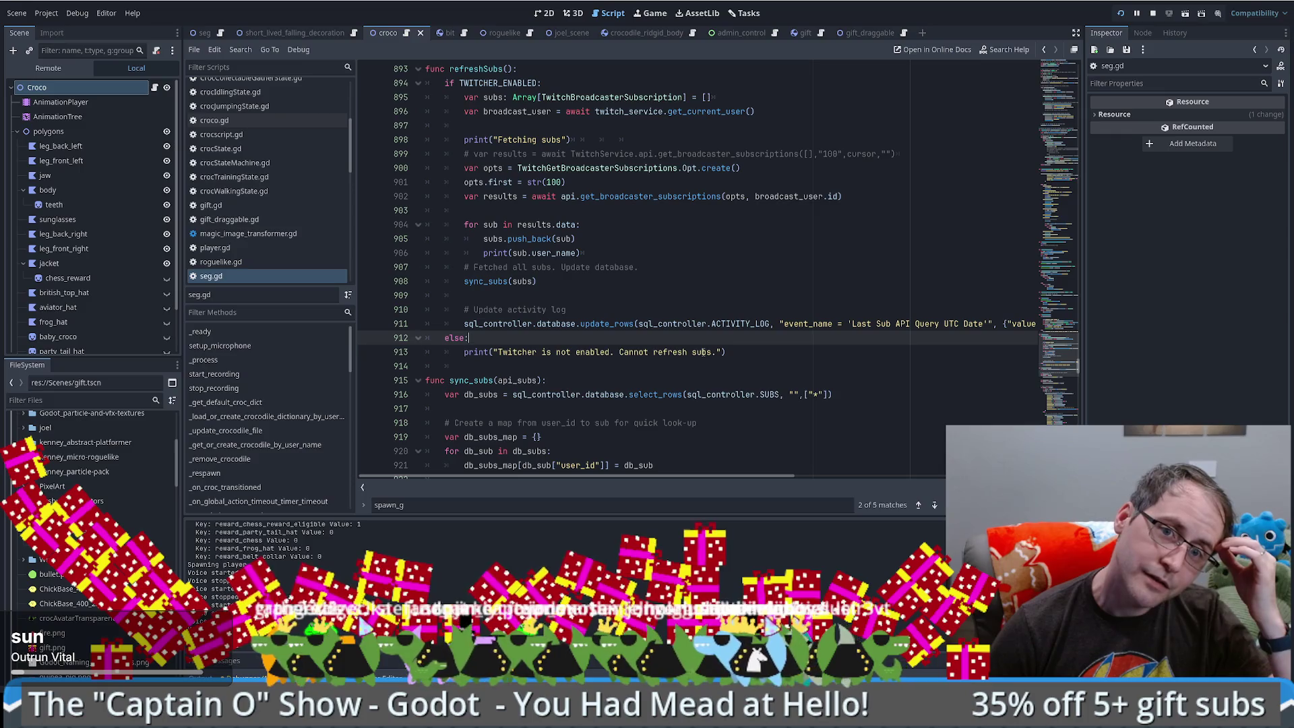
- Navigate back to the kanban JSON parsing code and add a blank line after the stages-key push_error
click(663, 311)
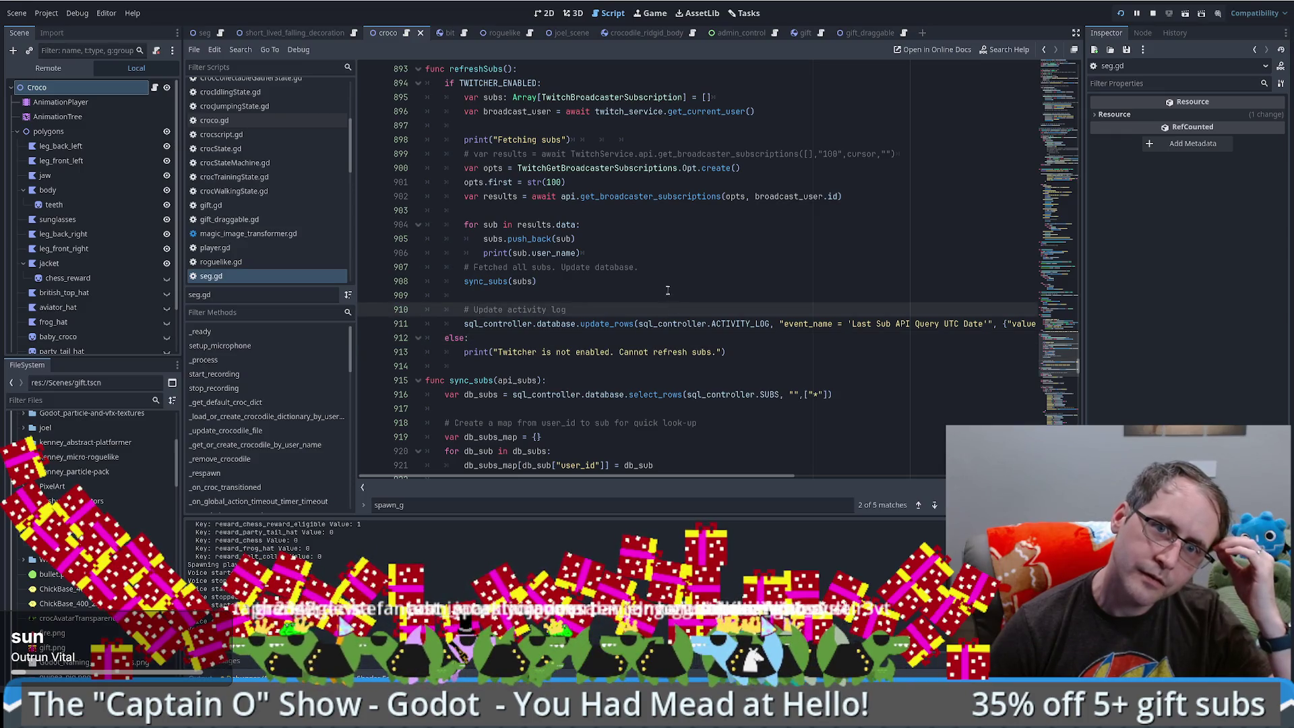
key(alt+Left)
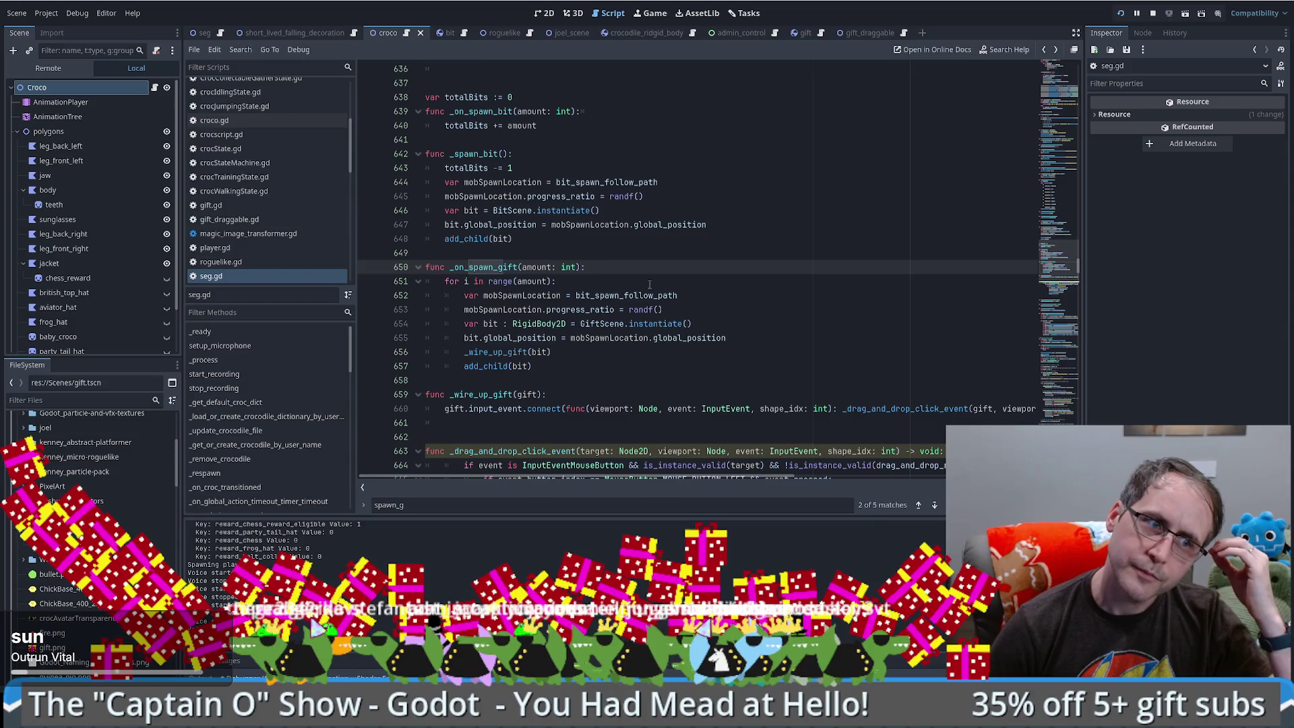
key(alt+Left)
key(alt+Left)
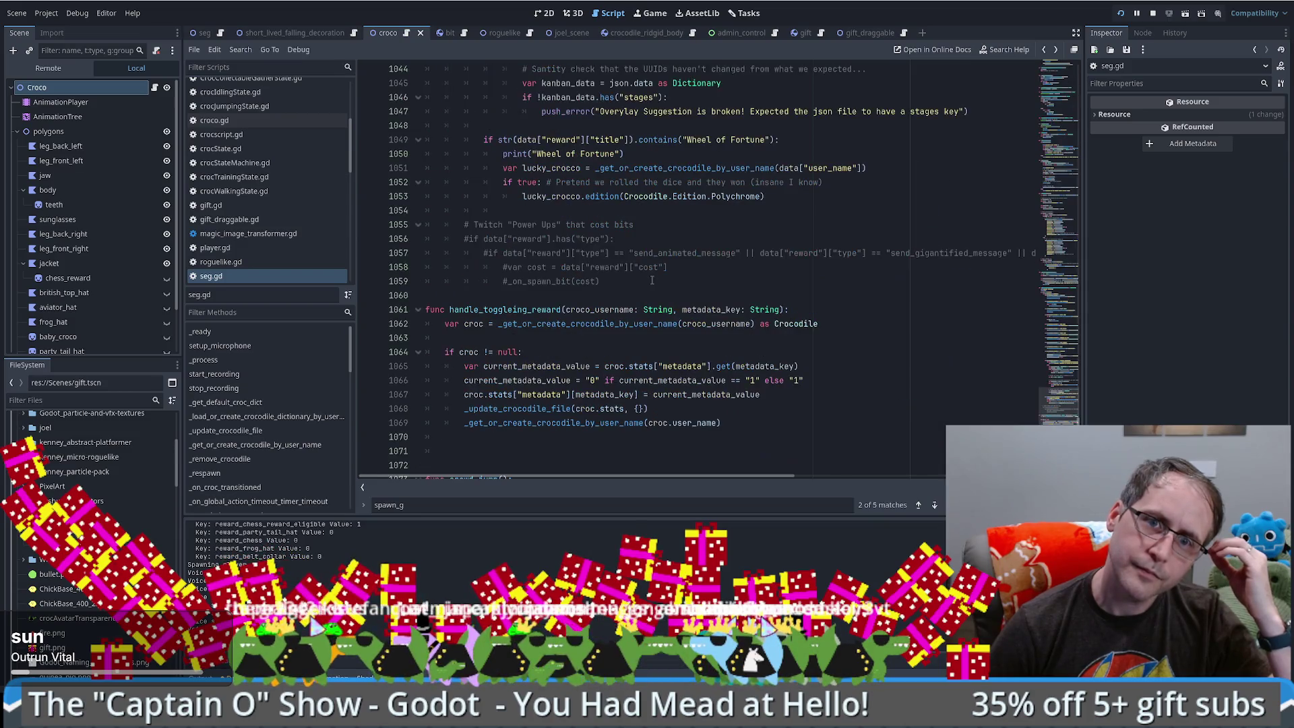
key(alt+Left)
scroll(651, 280, down, 7)
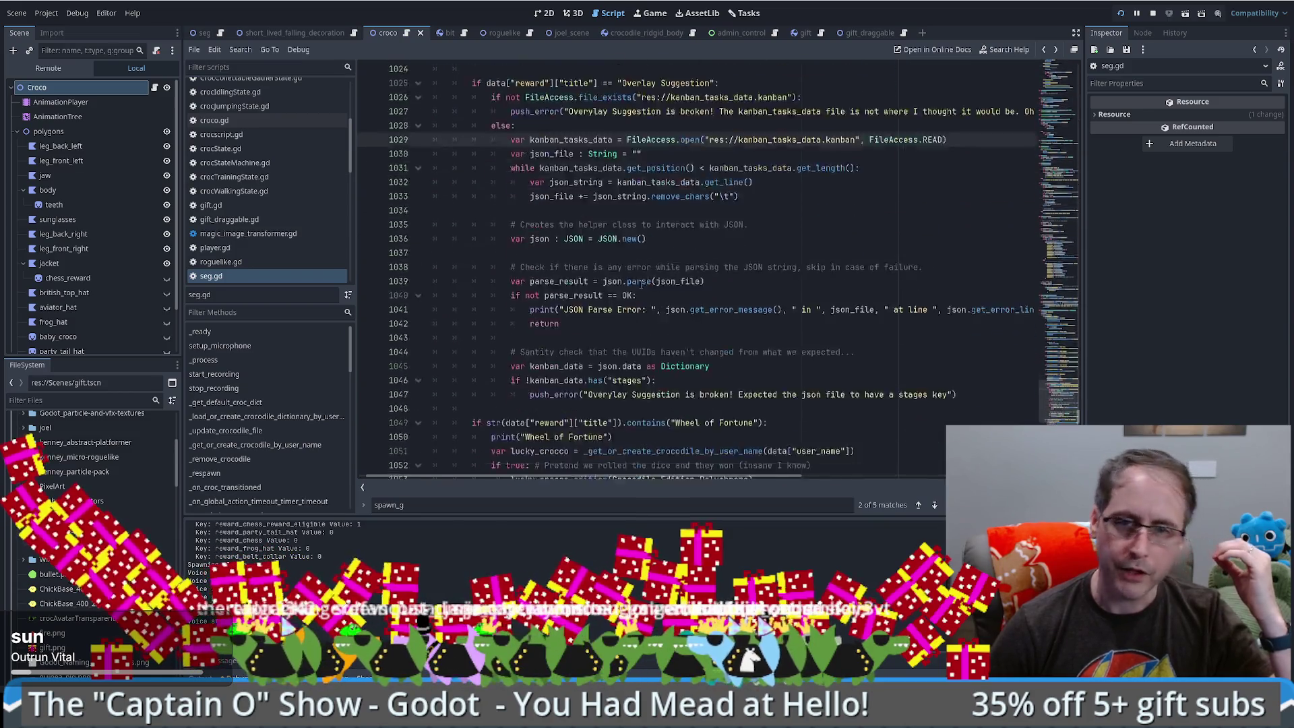
scroll(634, 289, up, 1)
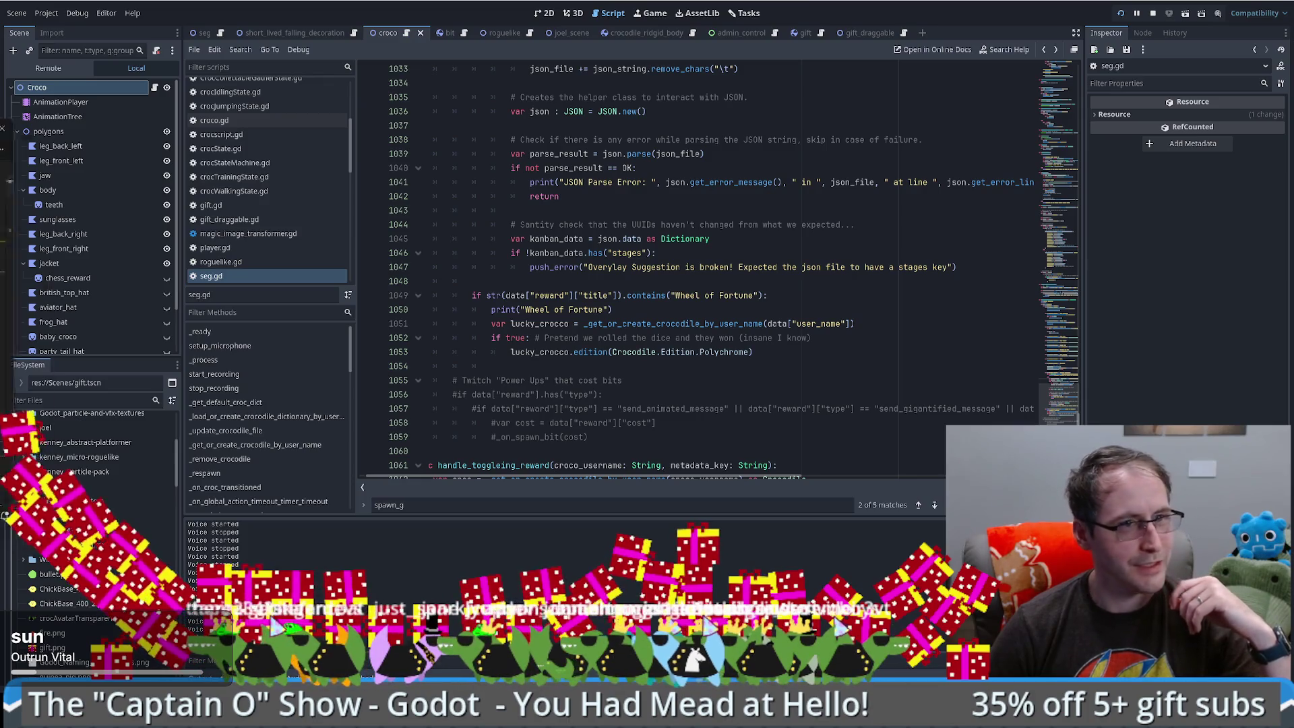
key(alt+Tab)
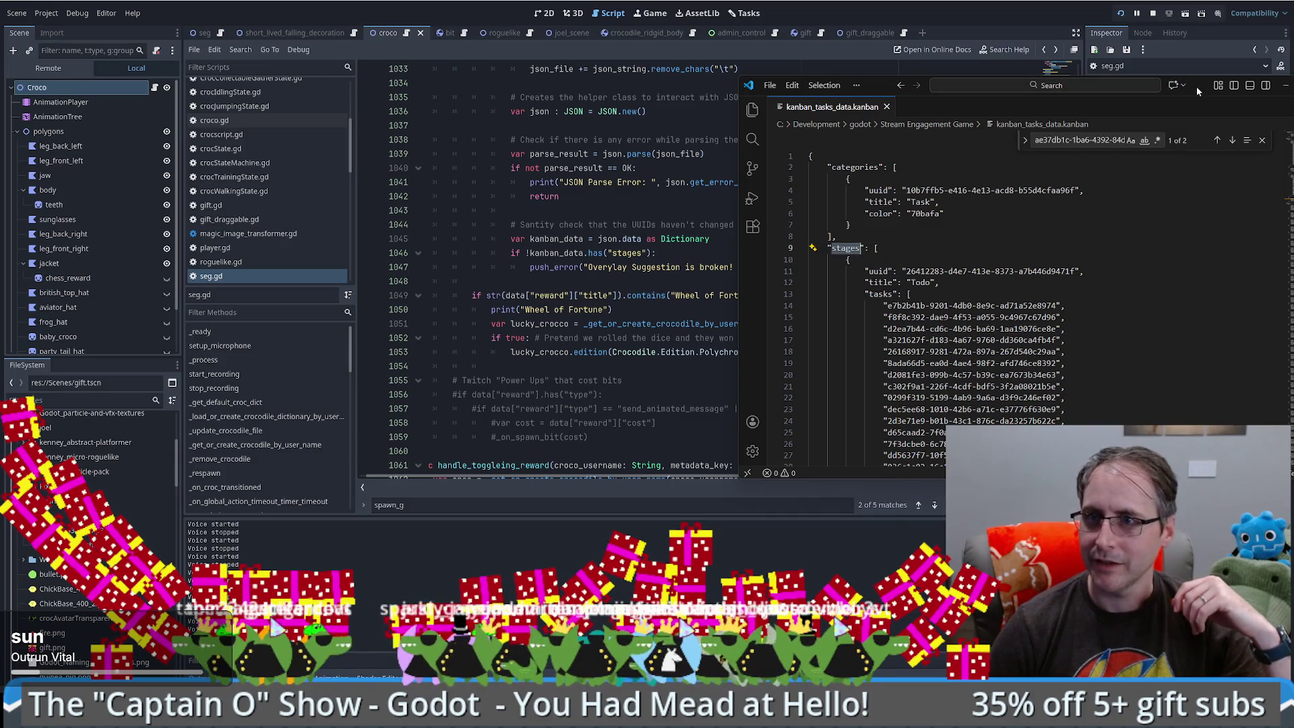
key(alt+Tab)
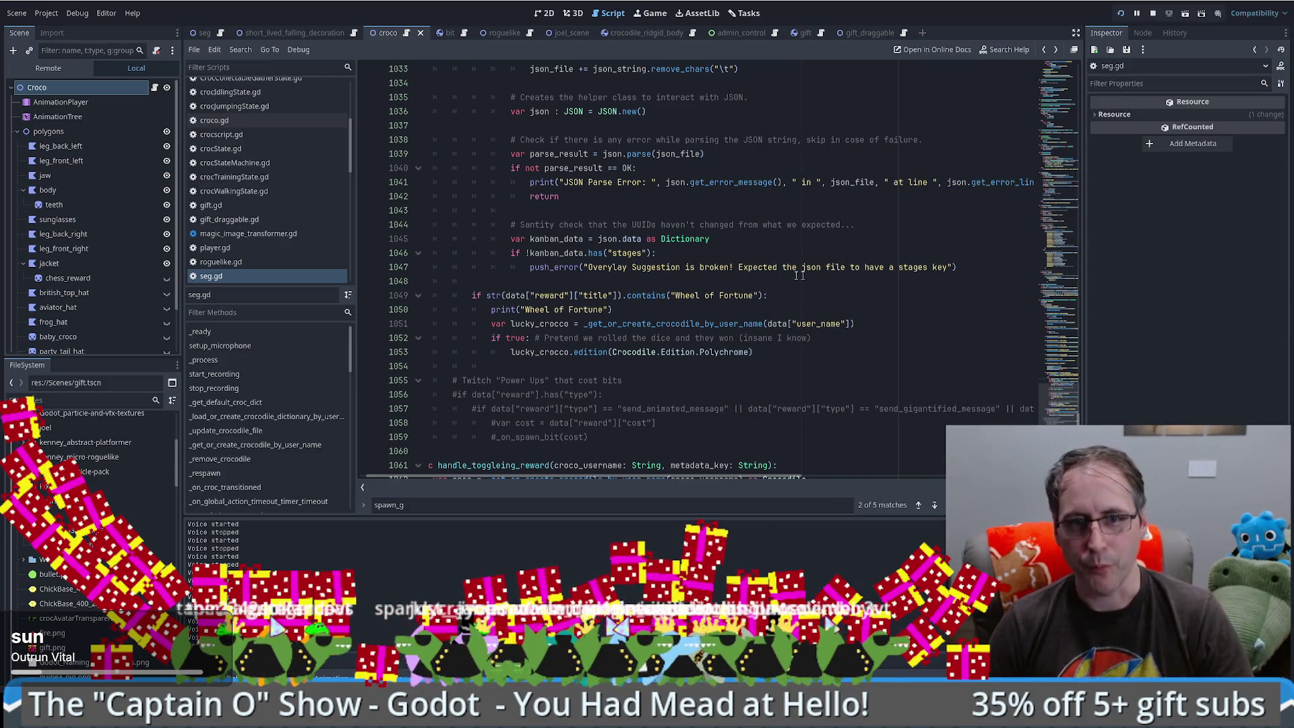
click(968, 270)
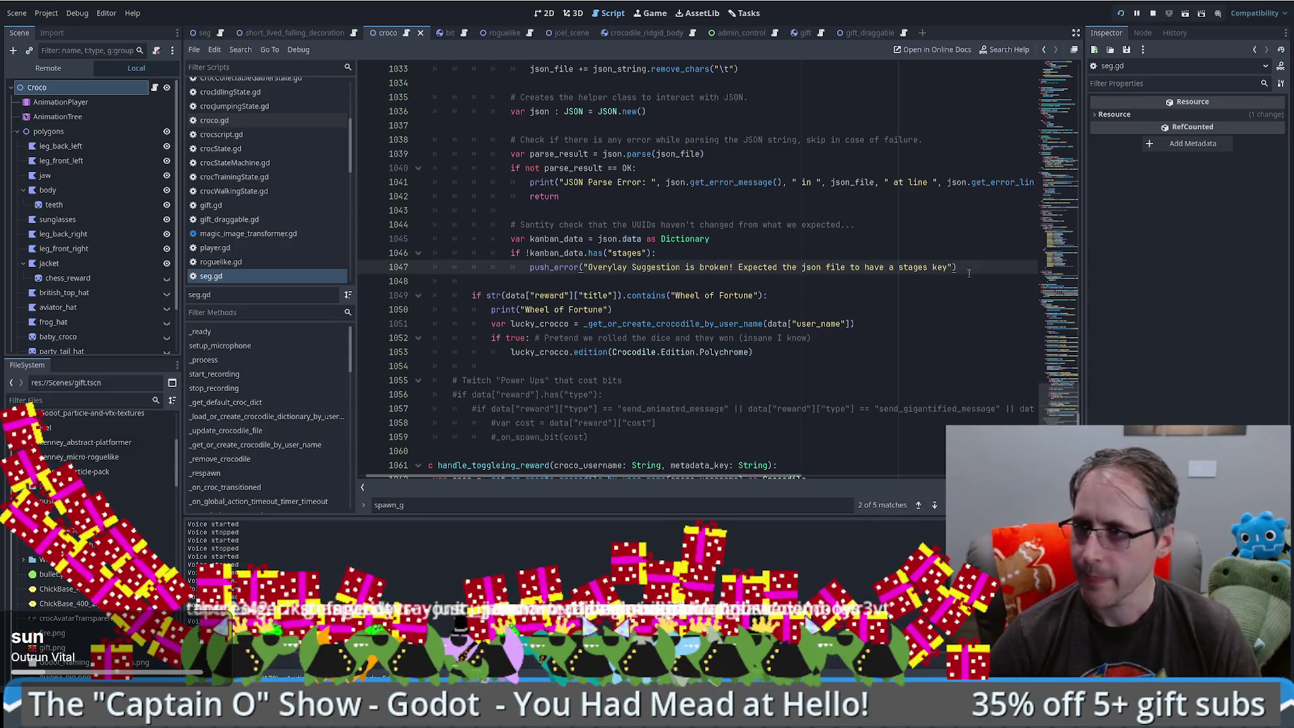
key(Return)
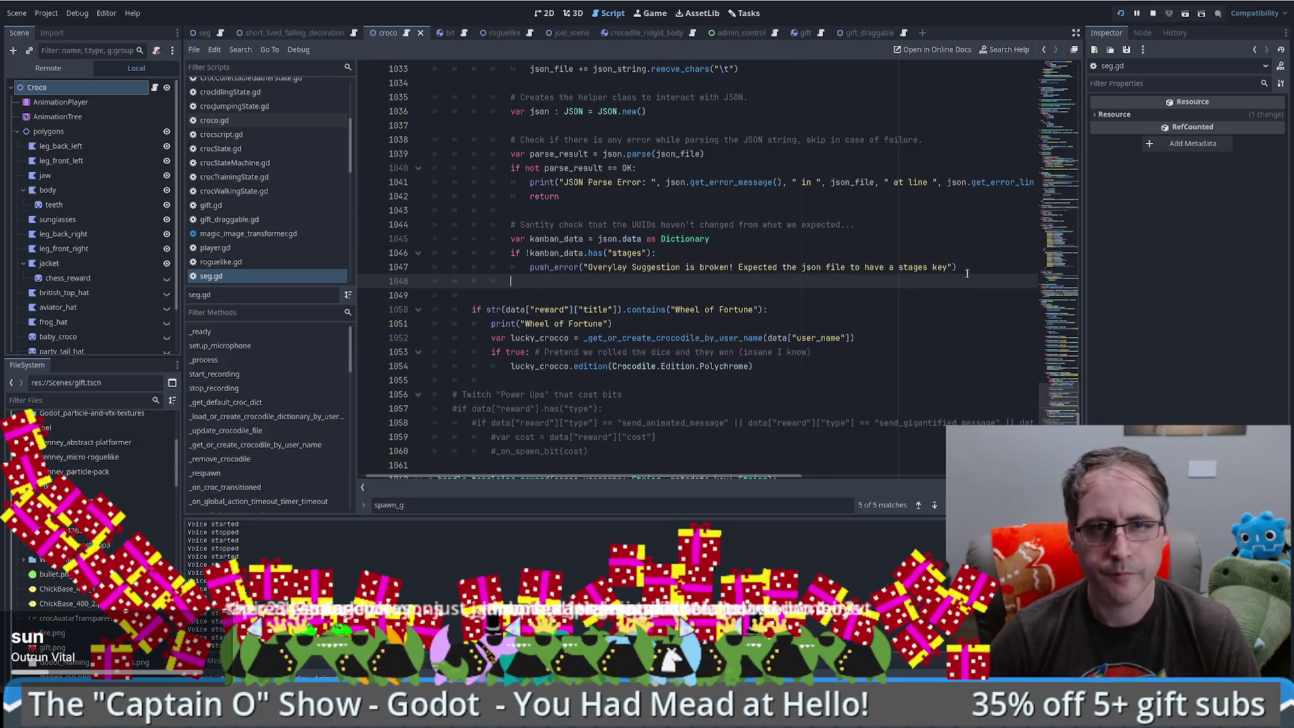
- Add a return statement below the stages-key push_error line
click(970, 267)
key(Return)
text(return)
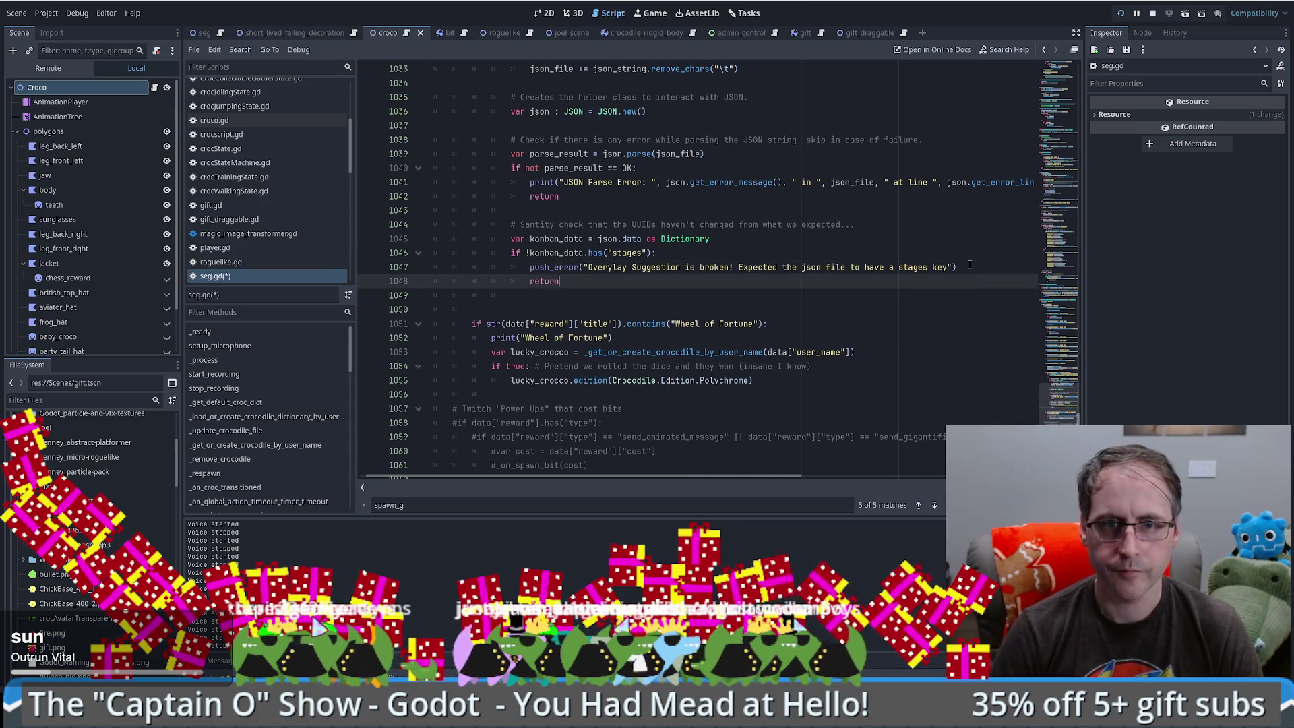
key(Return)
key(Return)
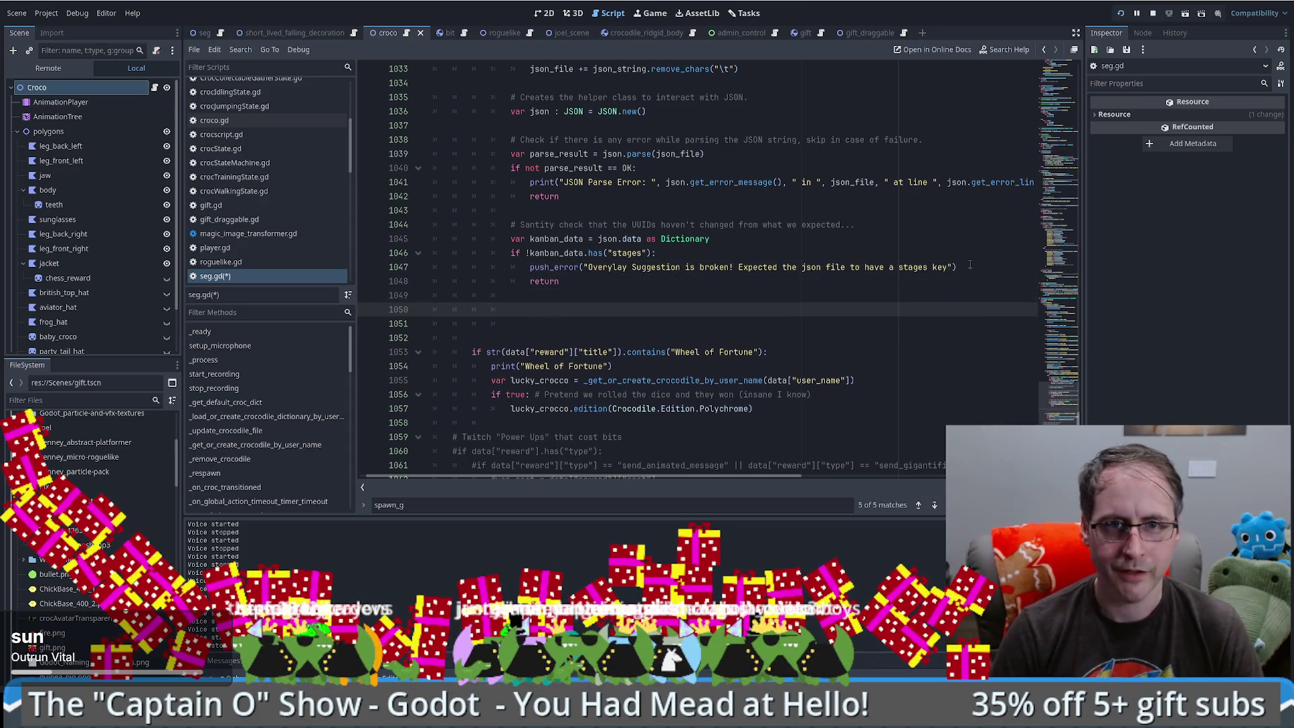
- Duplicate the stages check and edit it into a kanban_data["stages"].size() check on line 1050
triple_click(586, 253)
key(ctrl+c)
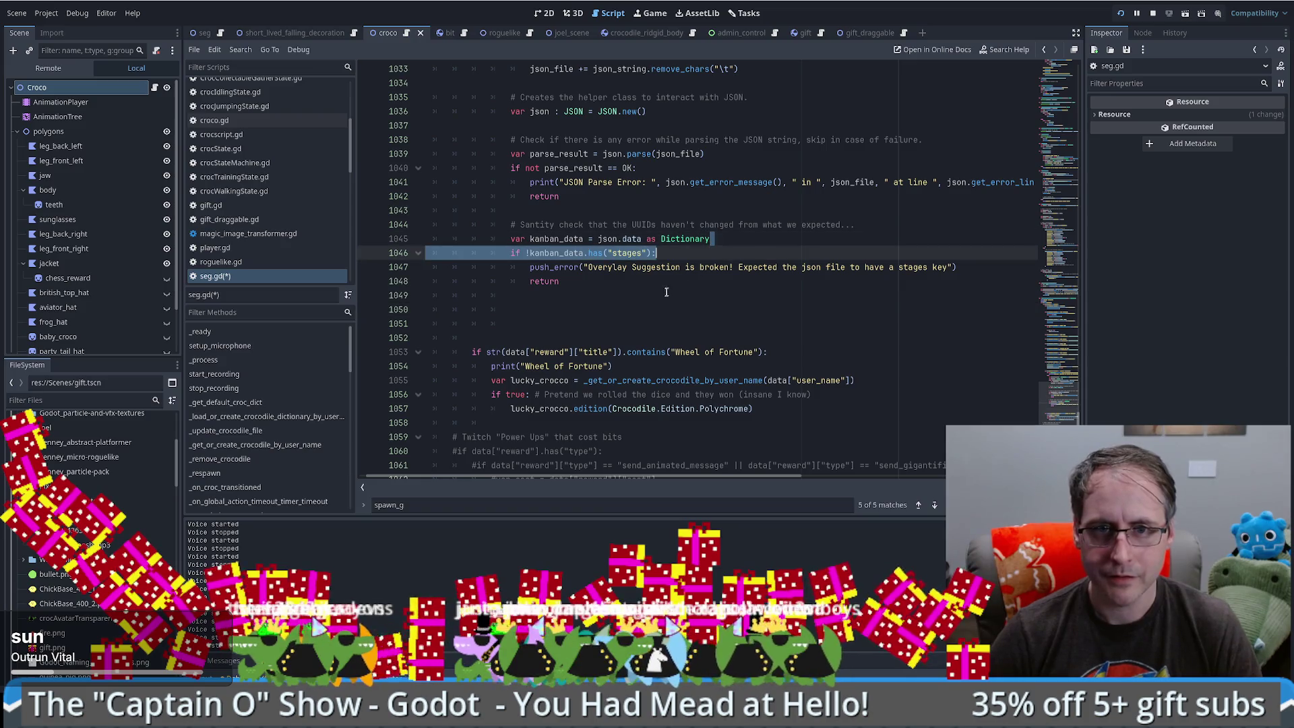
click(635, 308)
key(ctrl+v)
double_click(626, 309)
key(BackSpace)
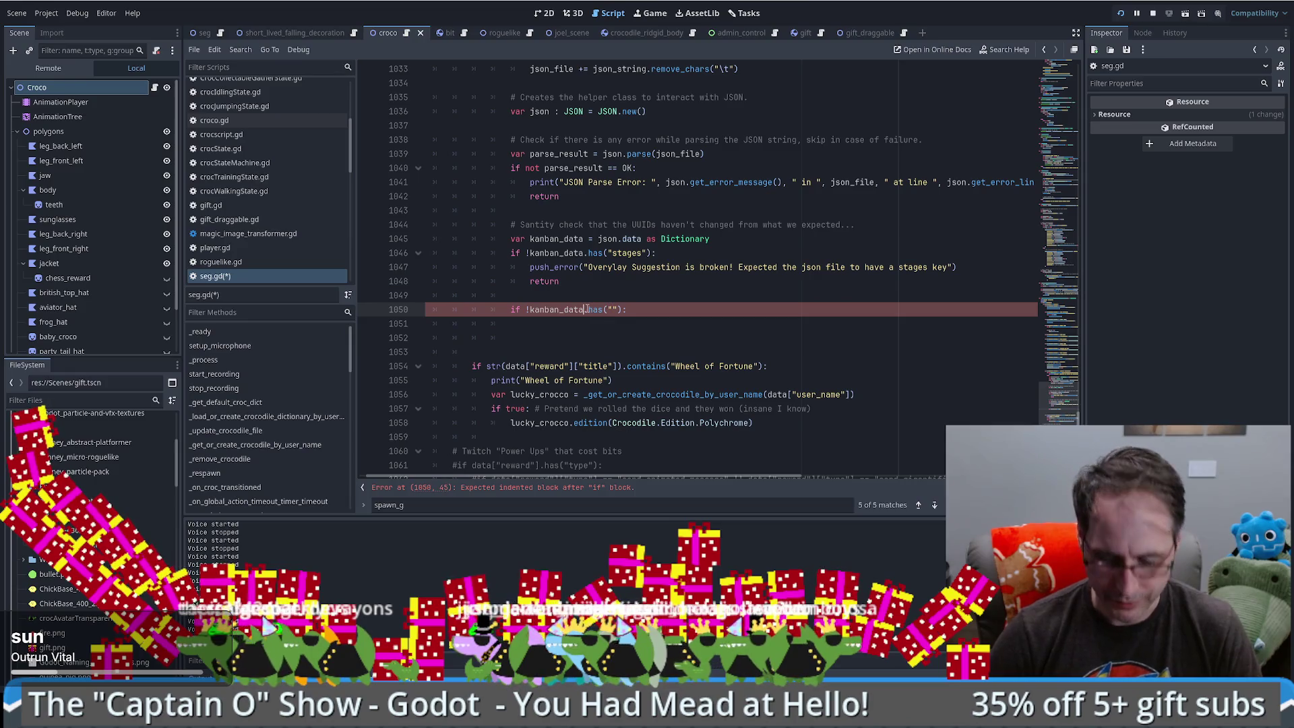
text("s)
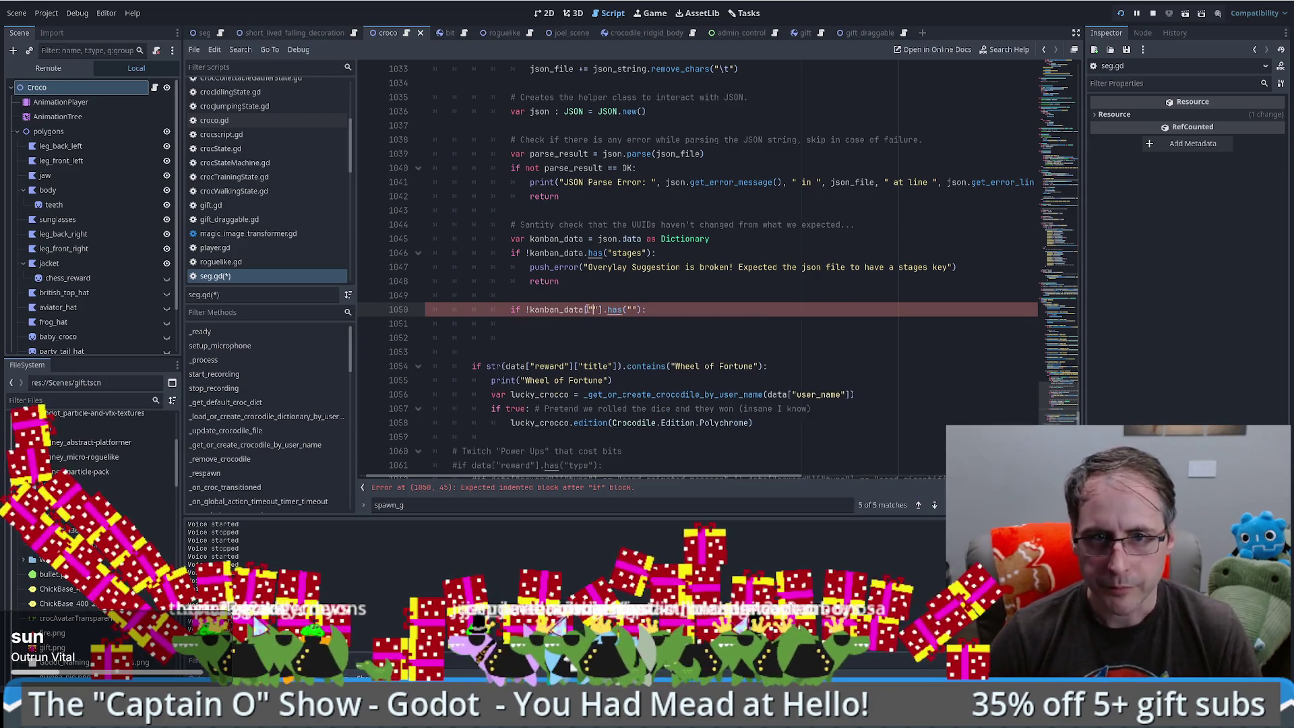
text(tages)
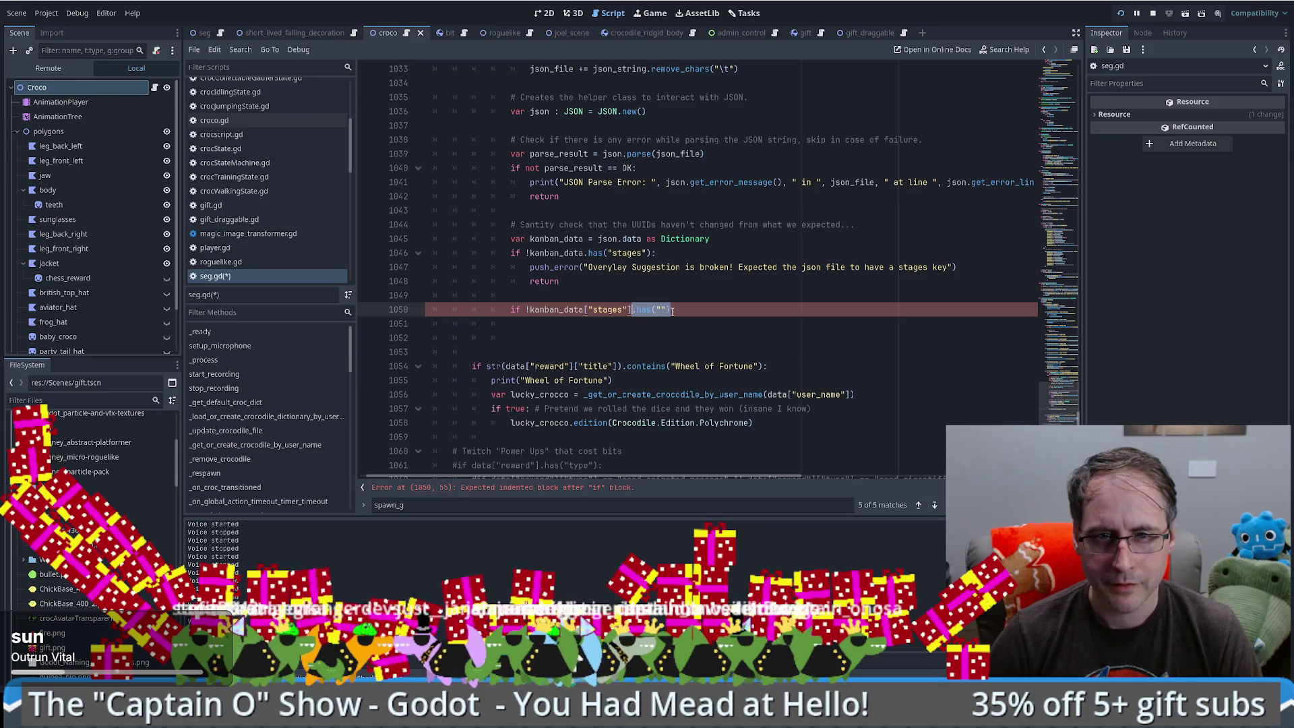
text(:)
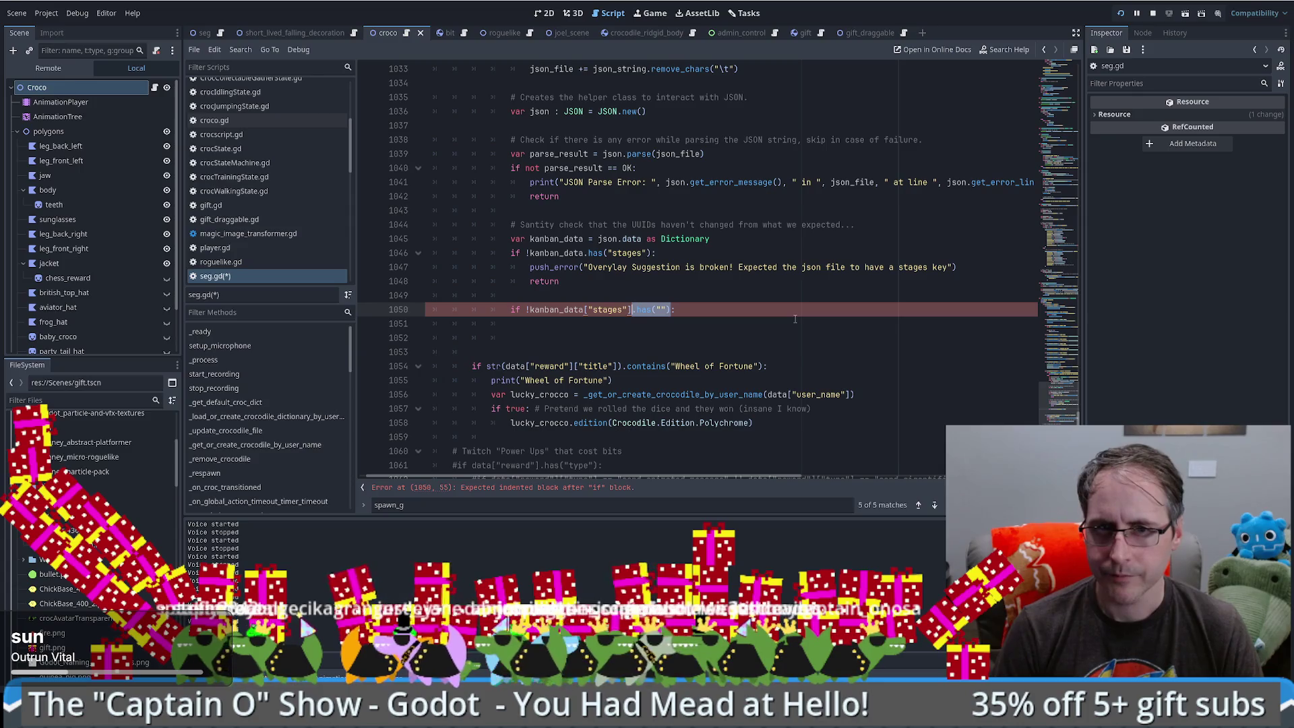
text(.size()
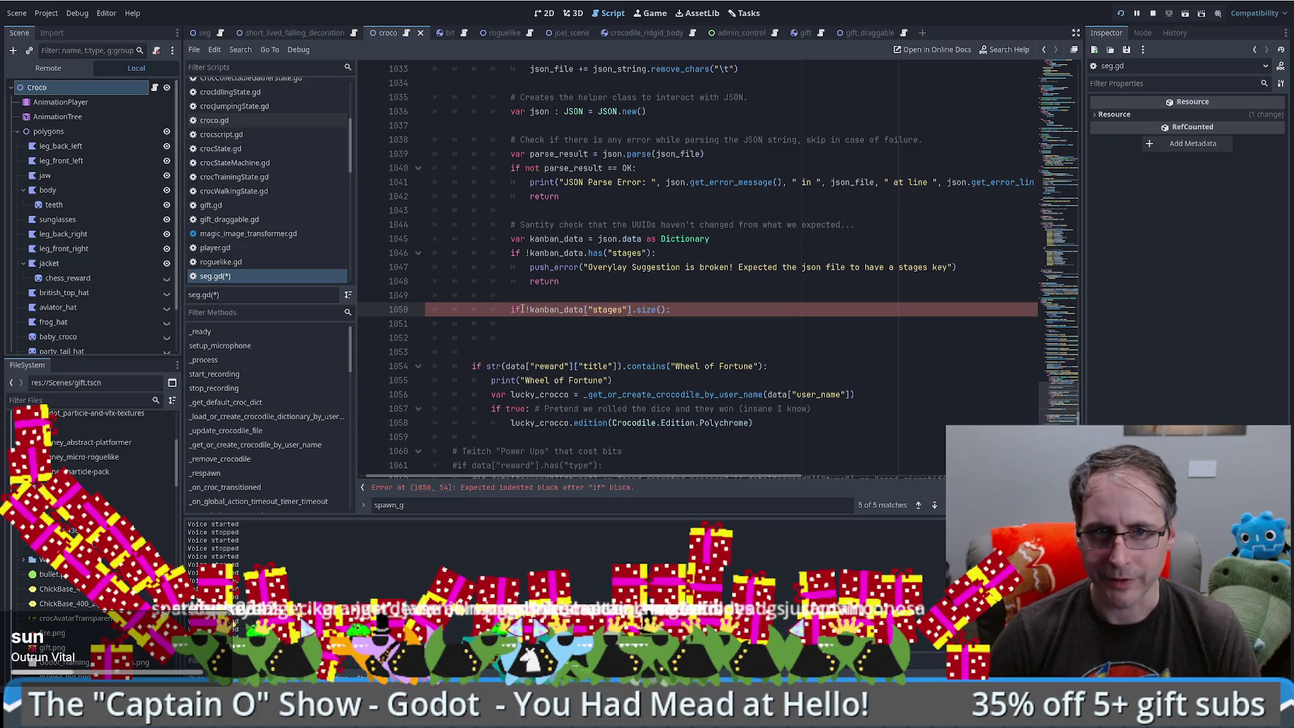
key(BackSpace)
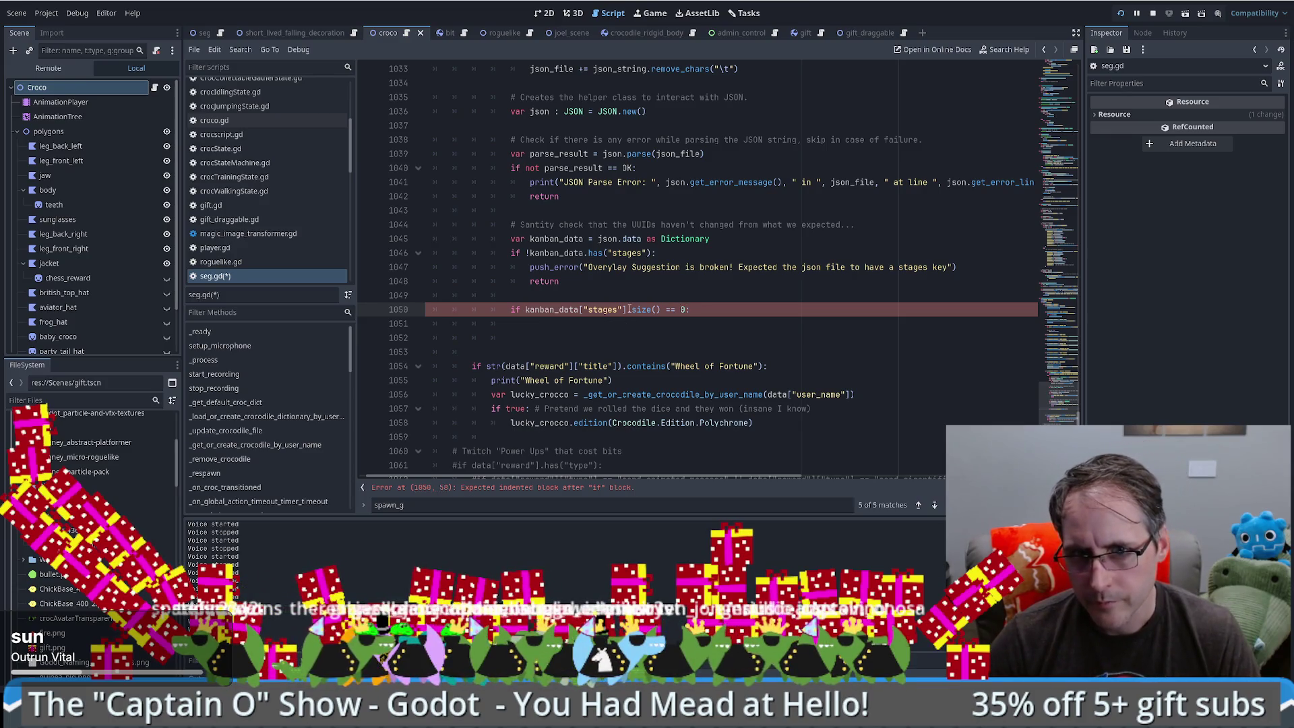
- Make line 1050 test has_method("size") && the stages size expression
text(.has_)
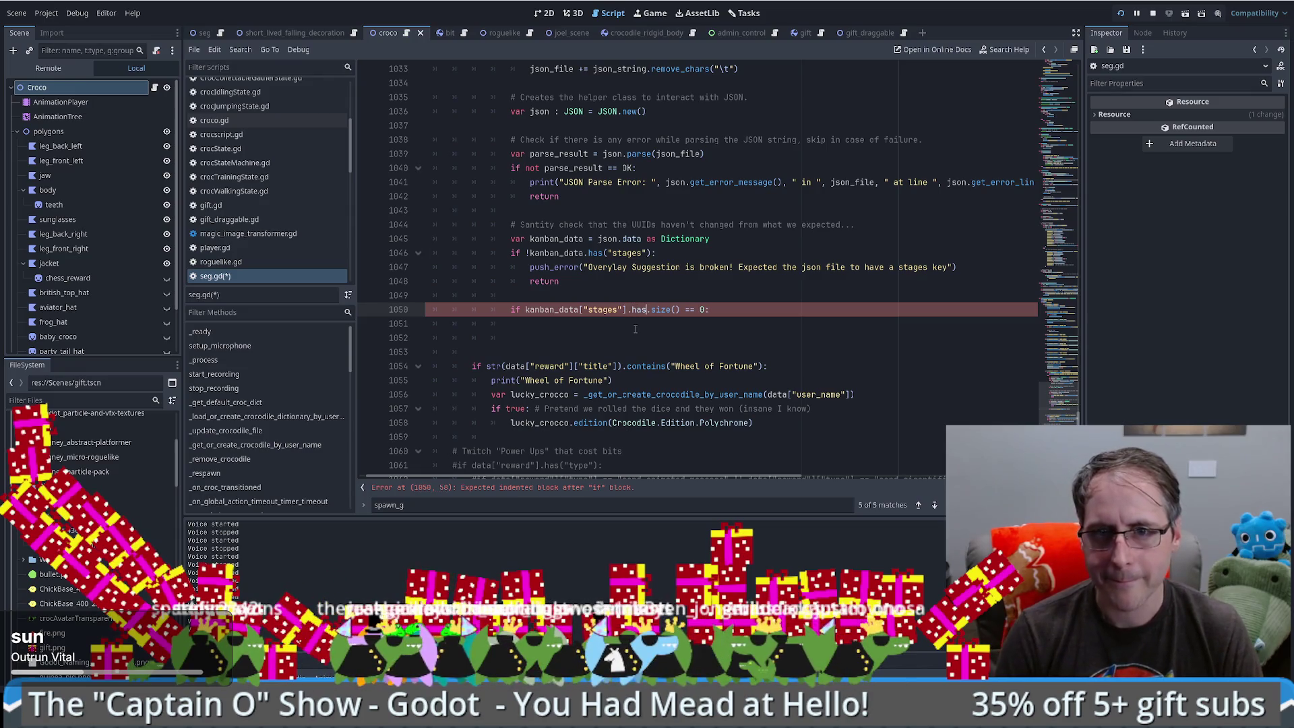
text(method()siz)
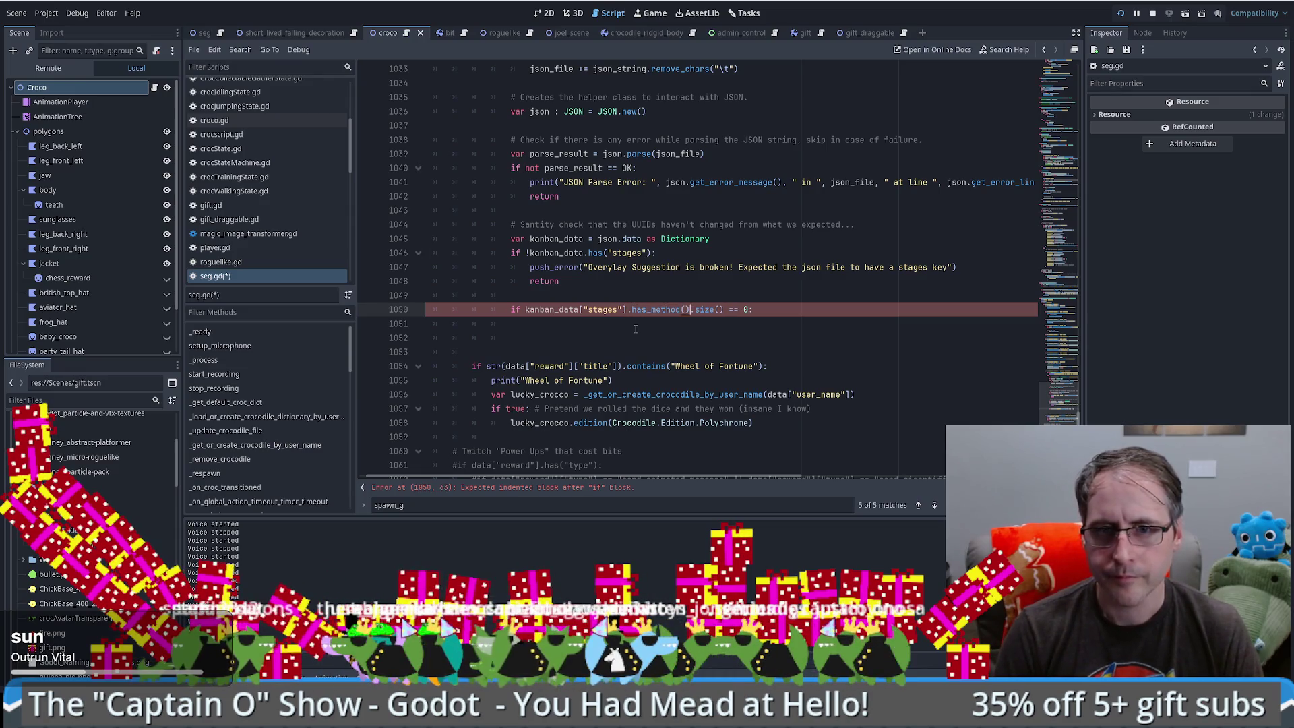
key(BackSpace)
key(BackSpace)
key(BackSpace)
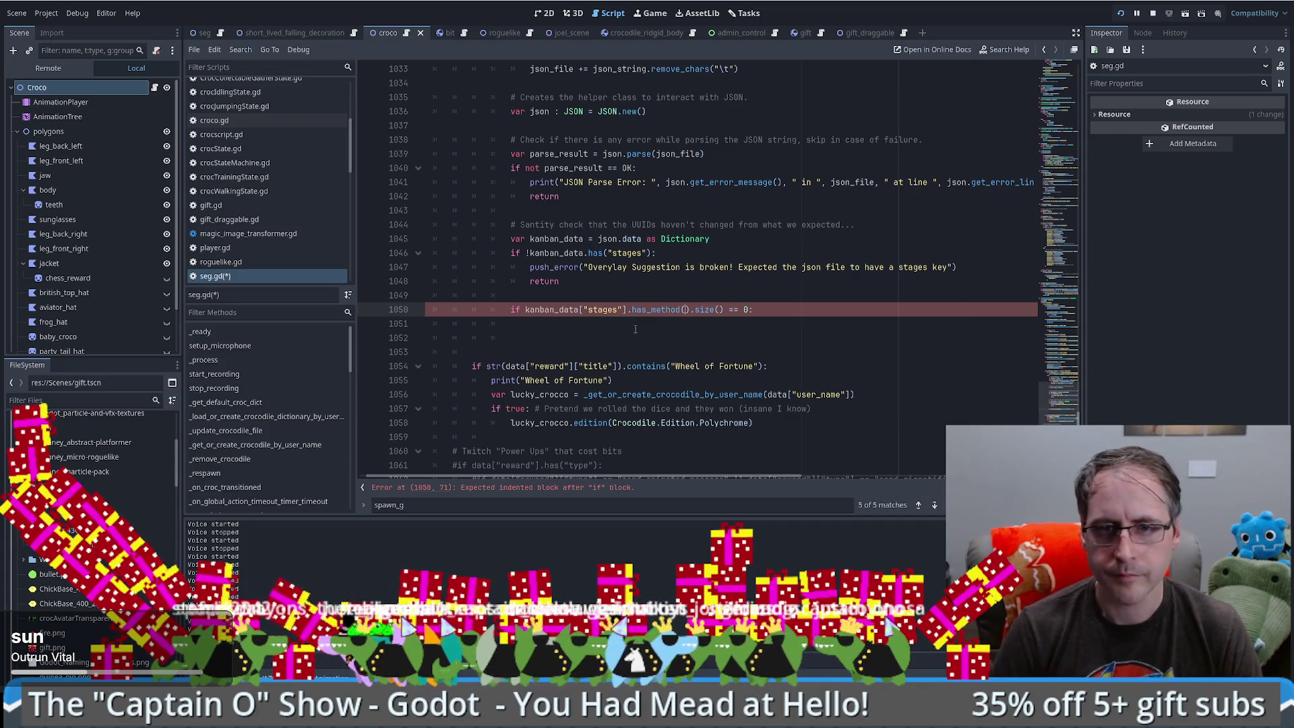
text("size")
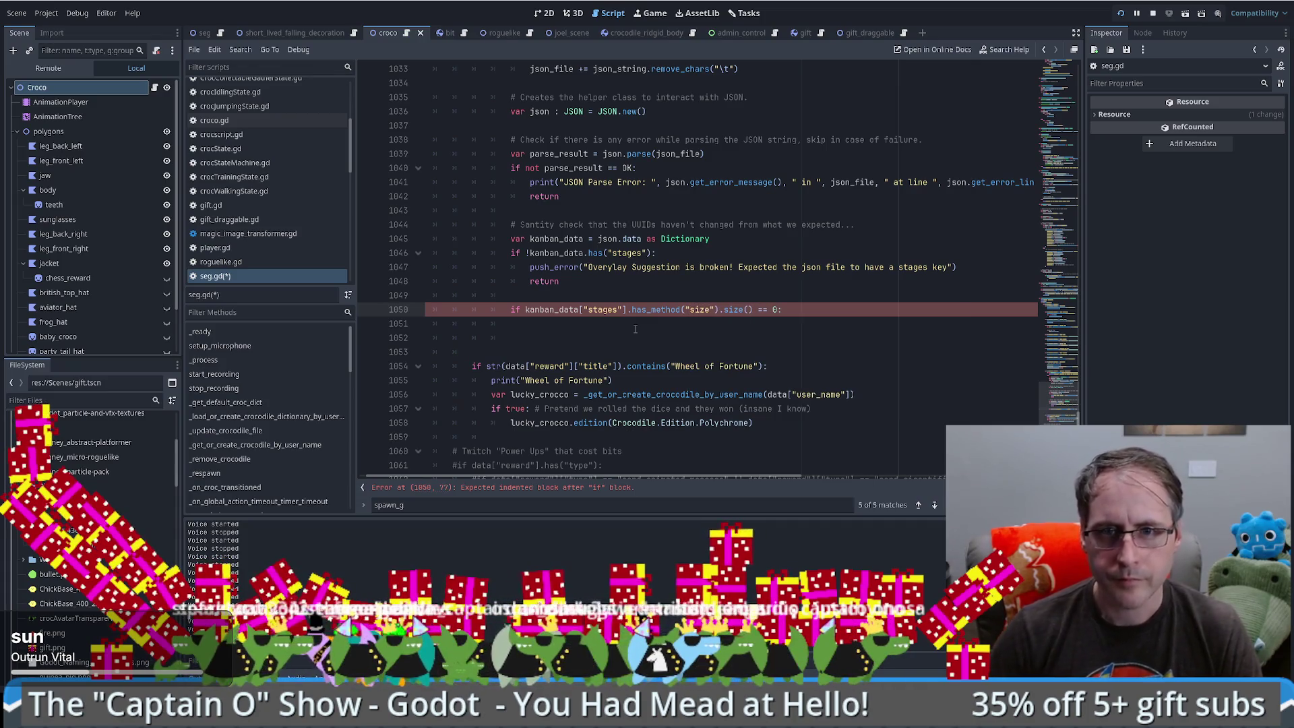
drag(720, 310, 527, 309)
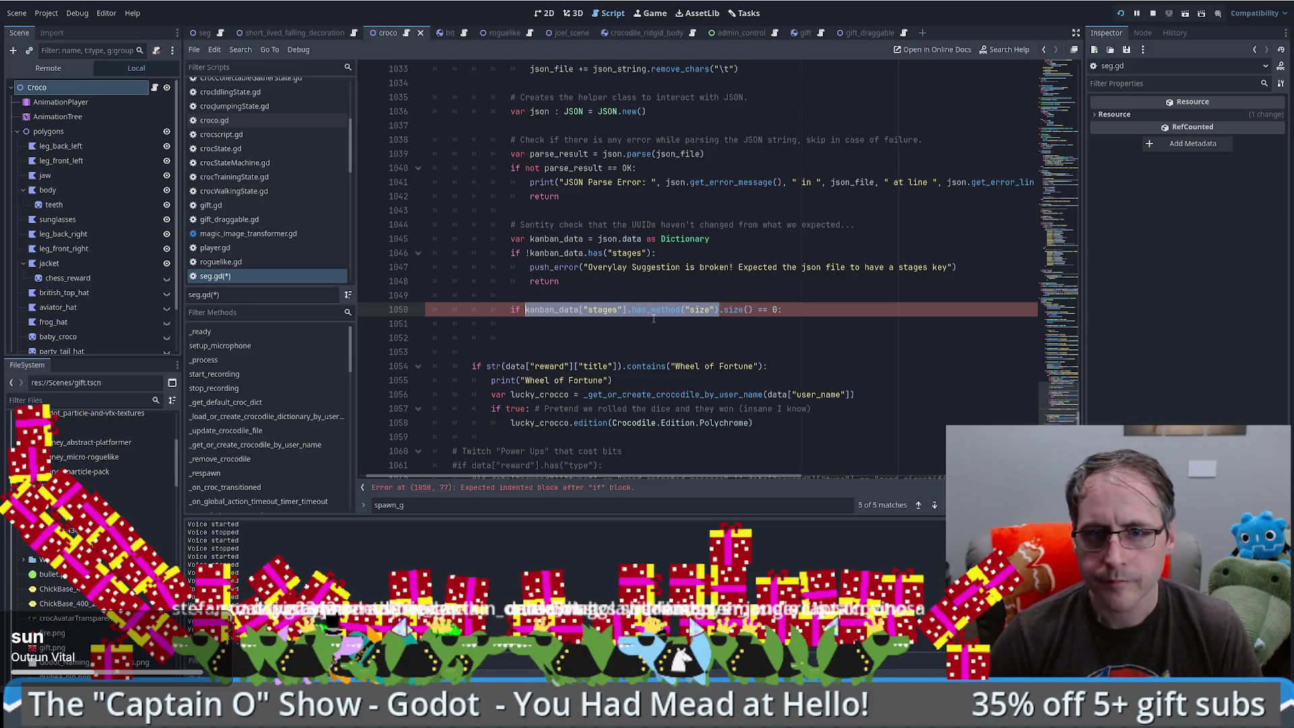
key(ctrl+c)
click(719, 309)
text(&&)
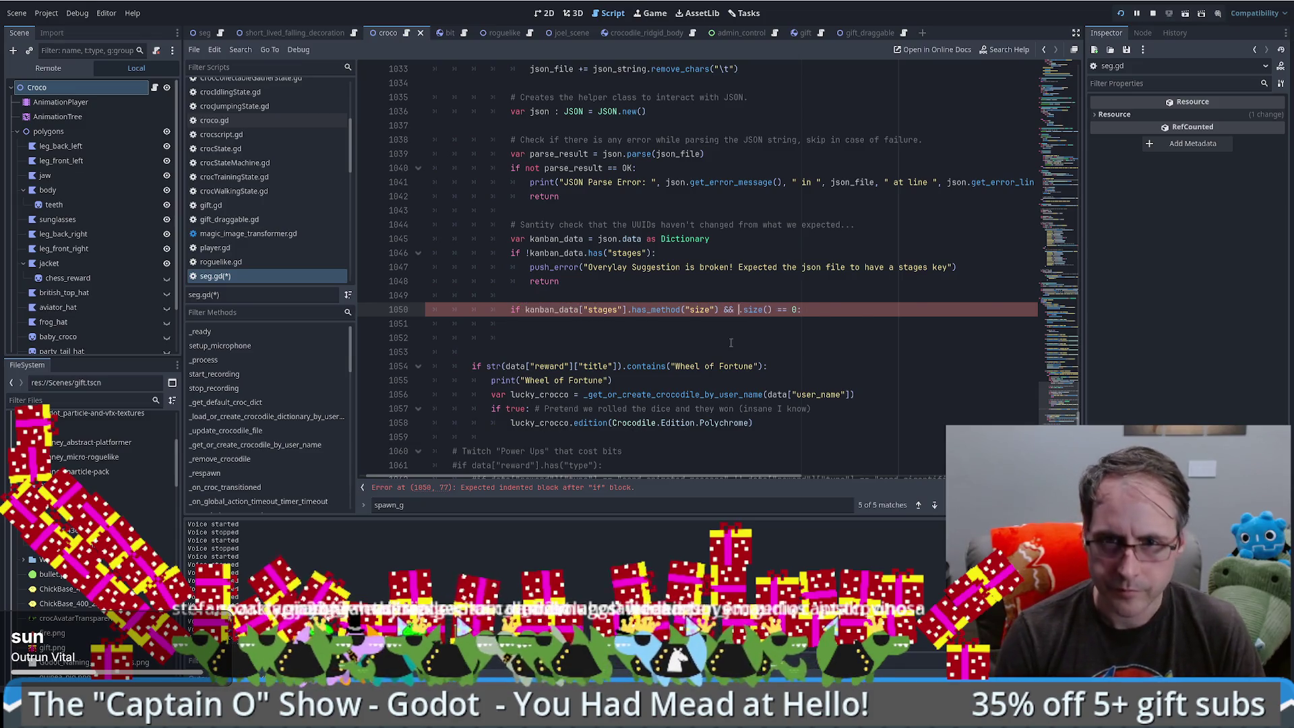
key(ctrl+v)
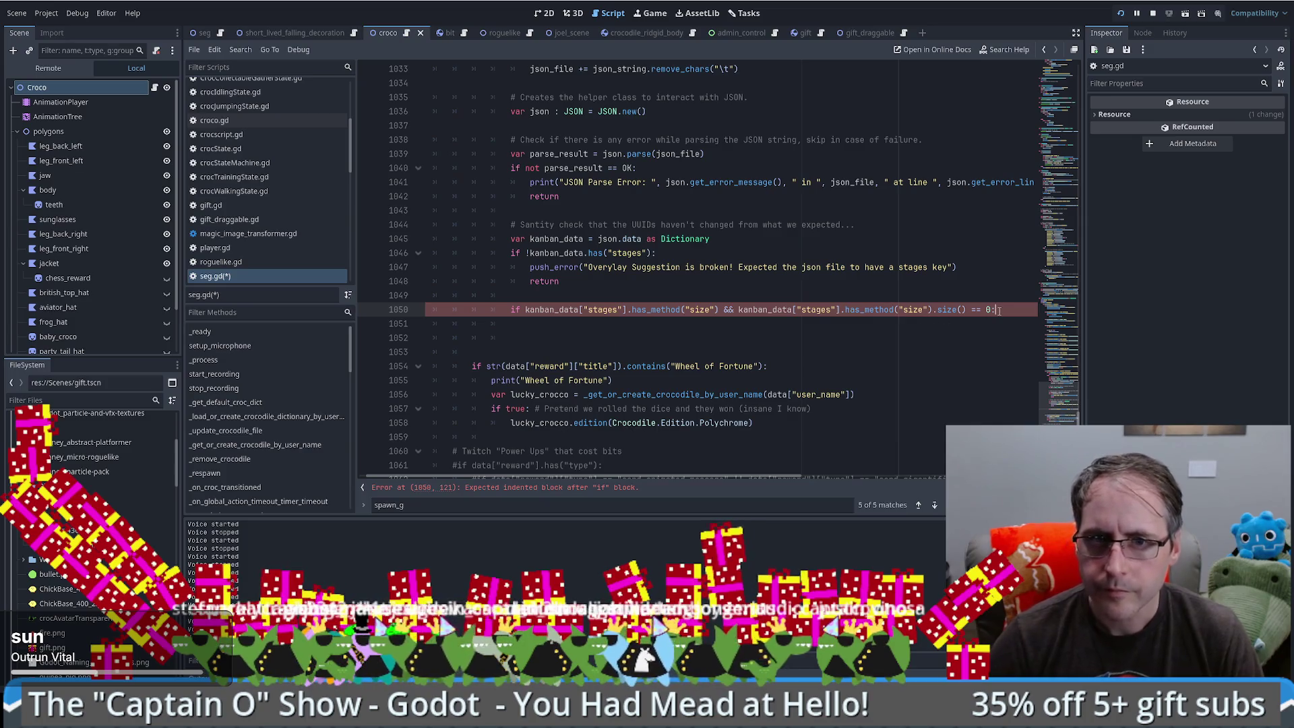
- Copy the push_error and return lines beneath the new size check
click(658, 281)
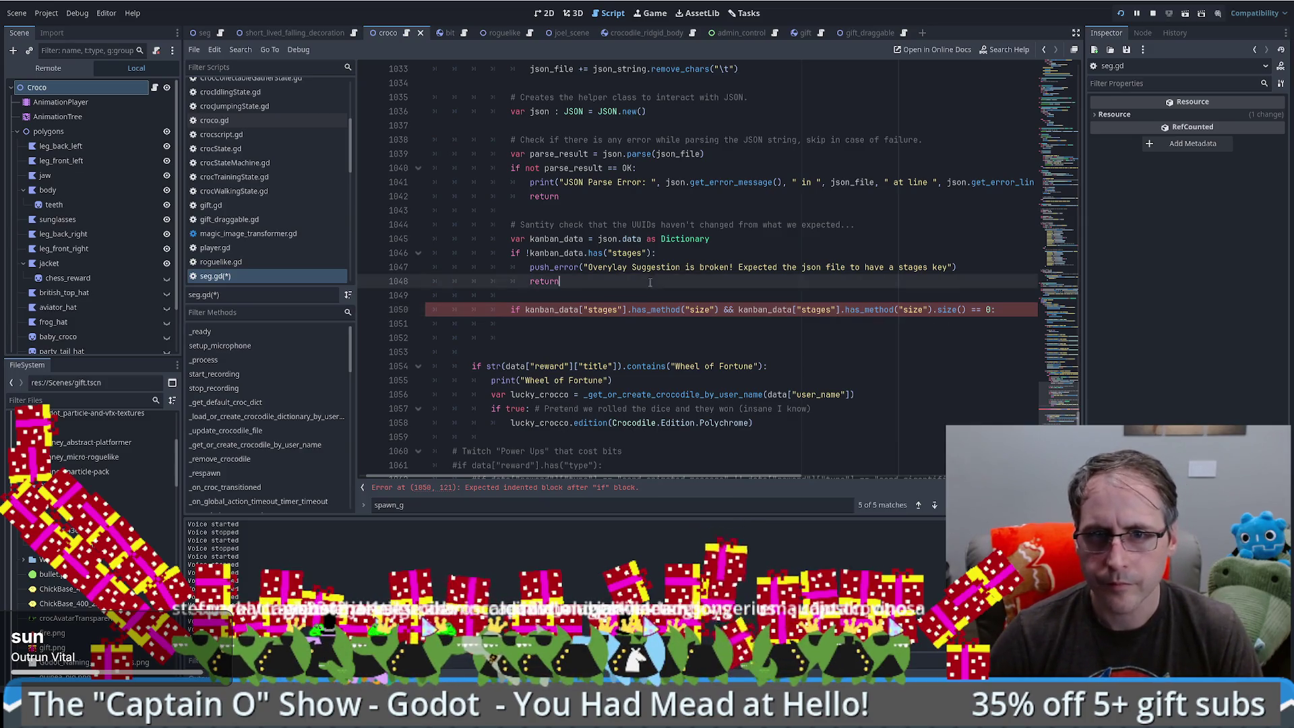
key(shift+Up)
key(shift+Up)
key(ctrl+c)
click(1002, 309)
key(ctrl+v)
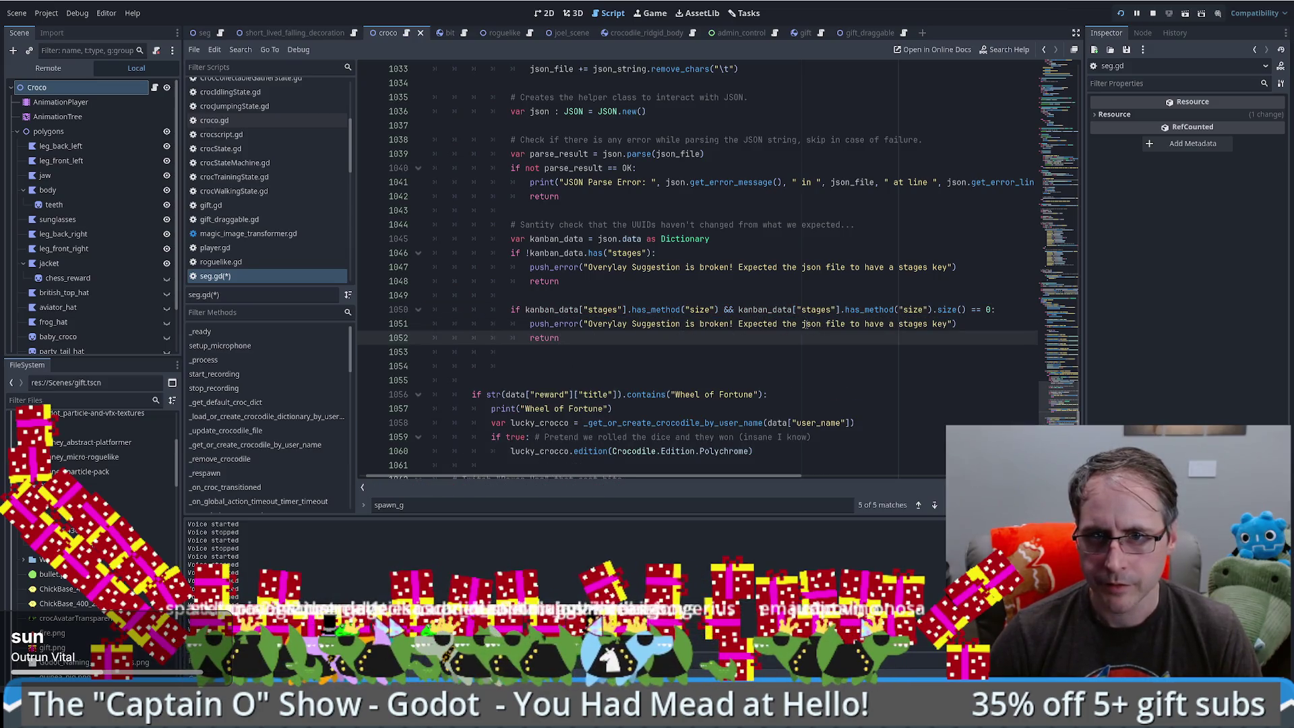
- Reword the copied error to 'value to have an array of stages' and begin a var line
click(948, 324)
drag(899, 324, 782, 325)
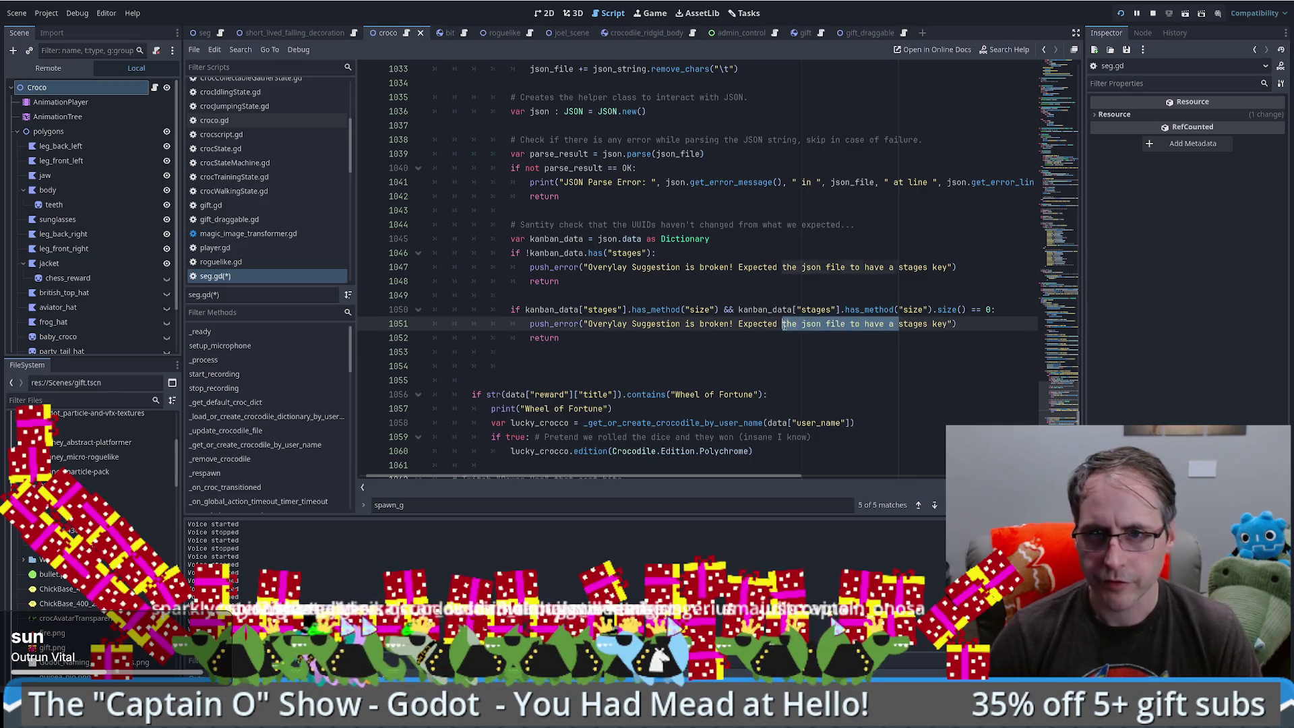
key(BackSpace)
double_click(822, 324)
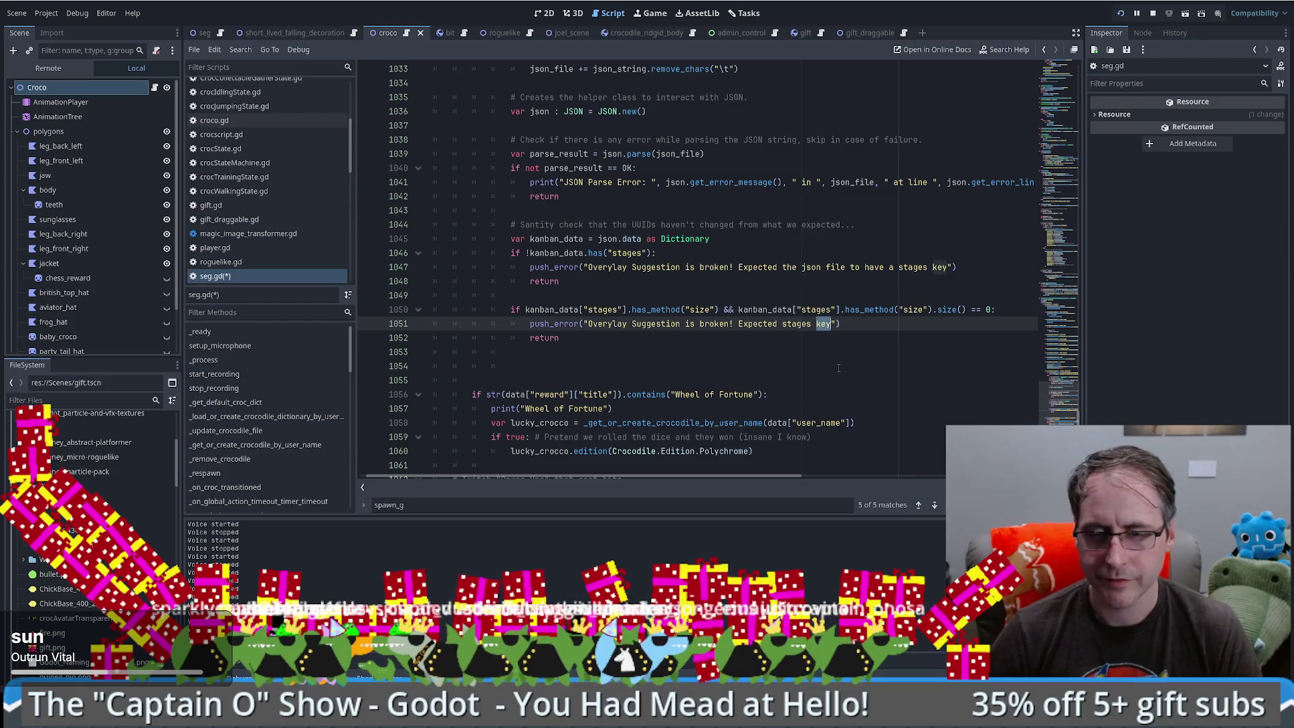
key(BackSpace)
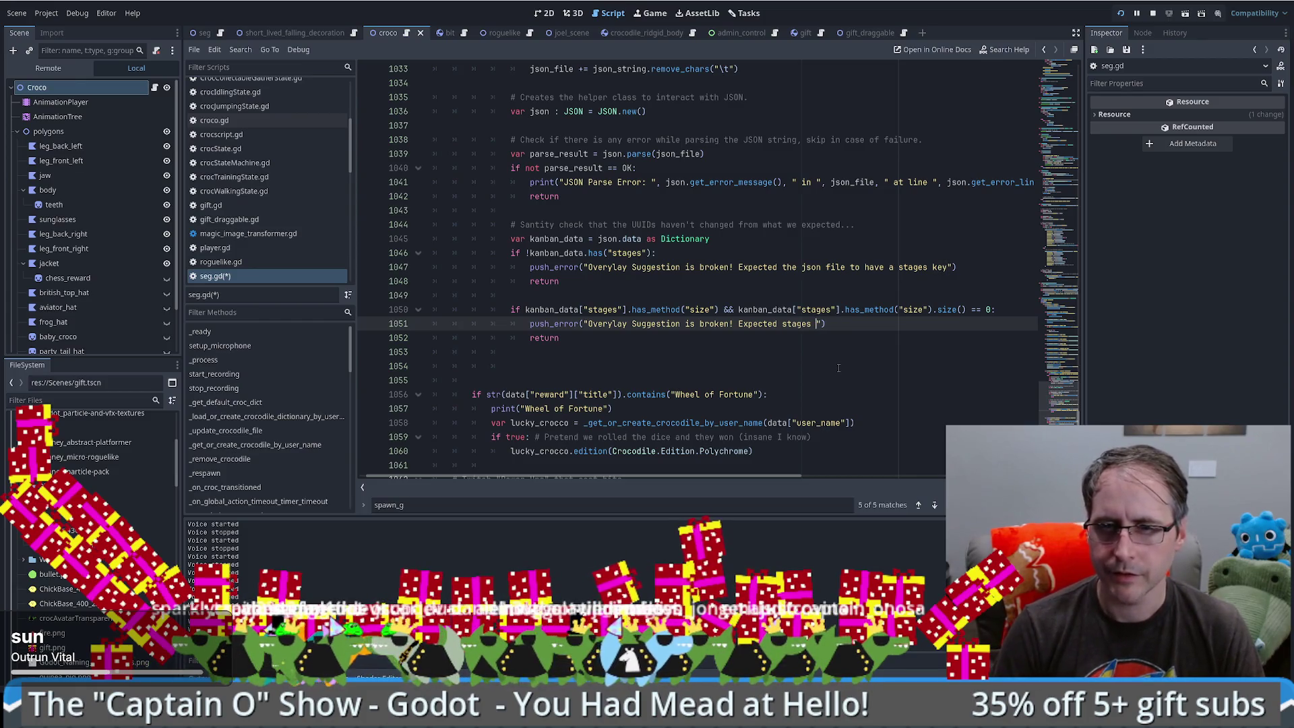
text(value to )
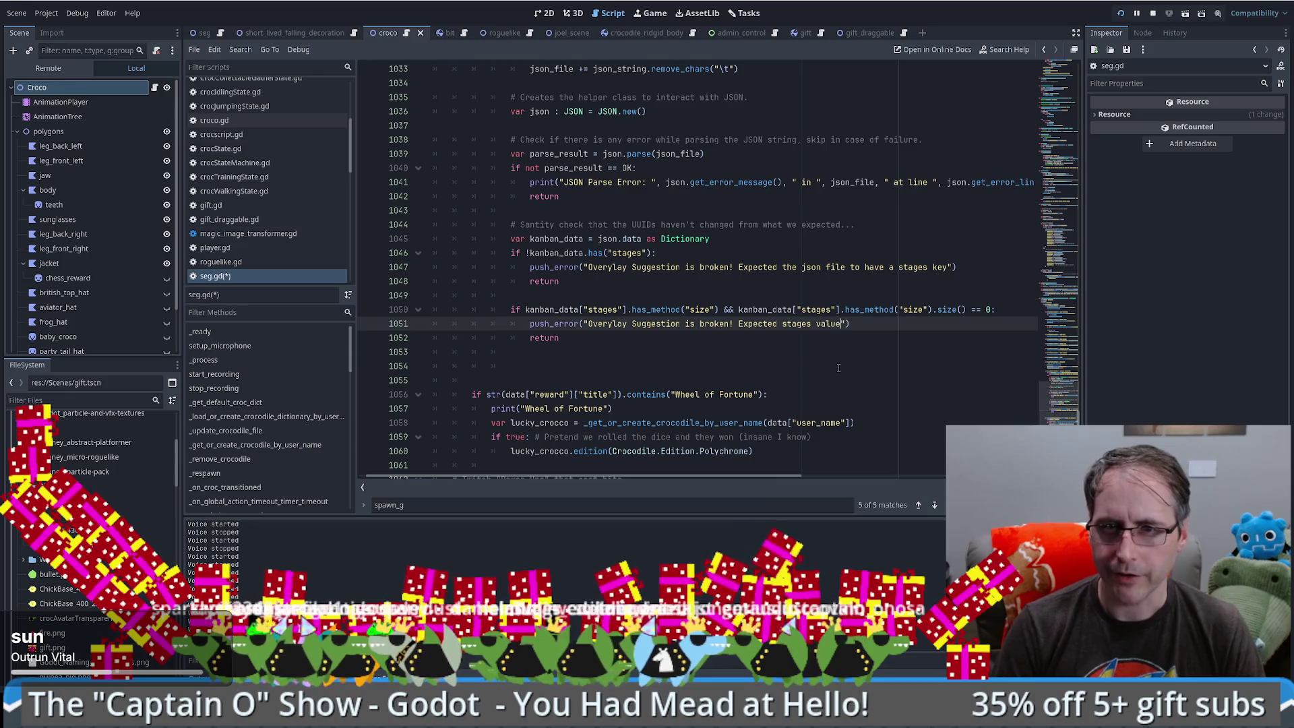
text(have an array )
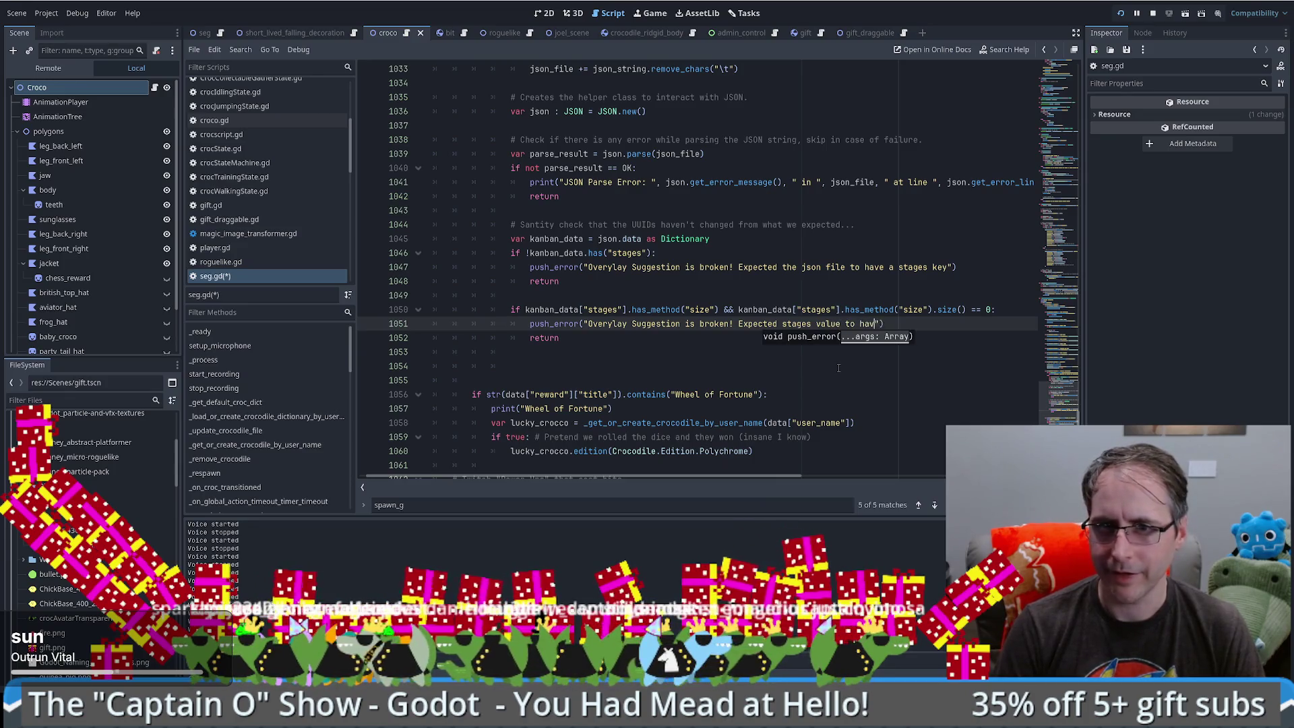
text(of sta)
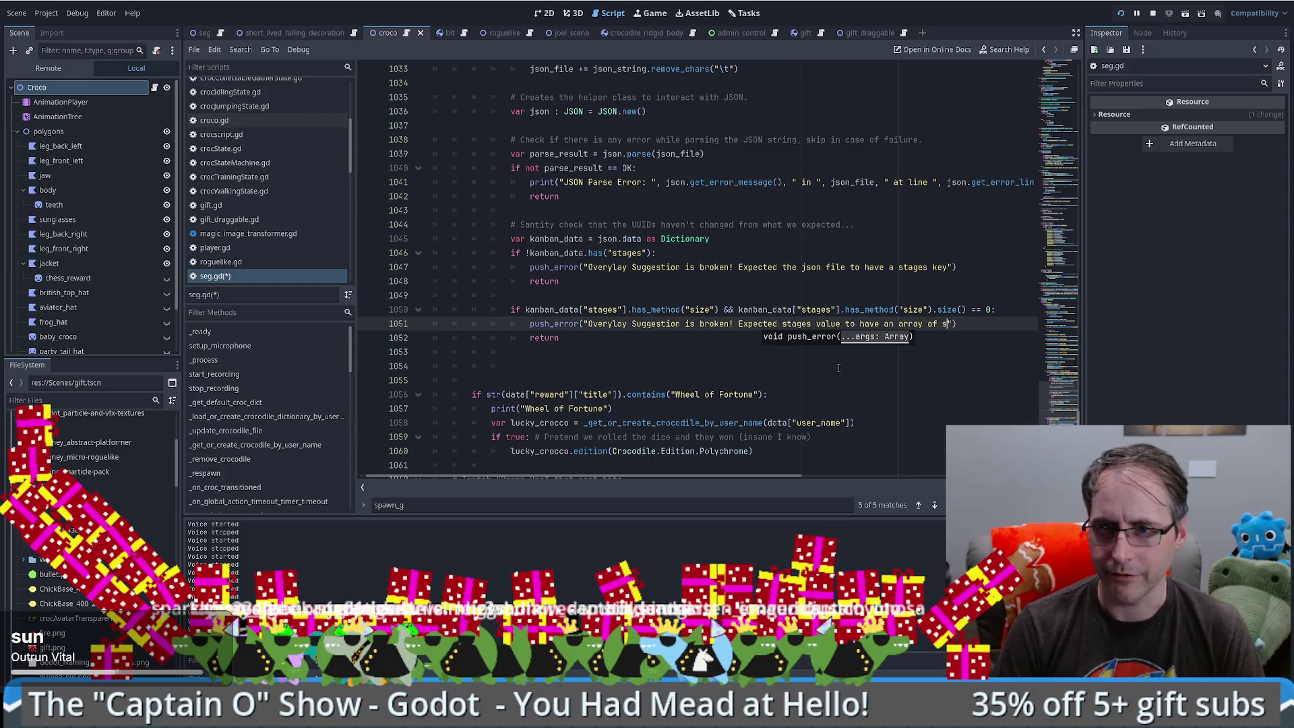
text(ges)
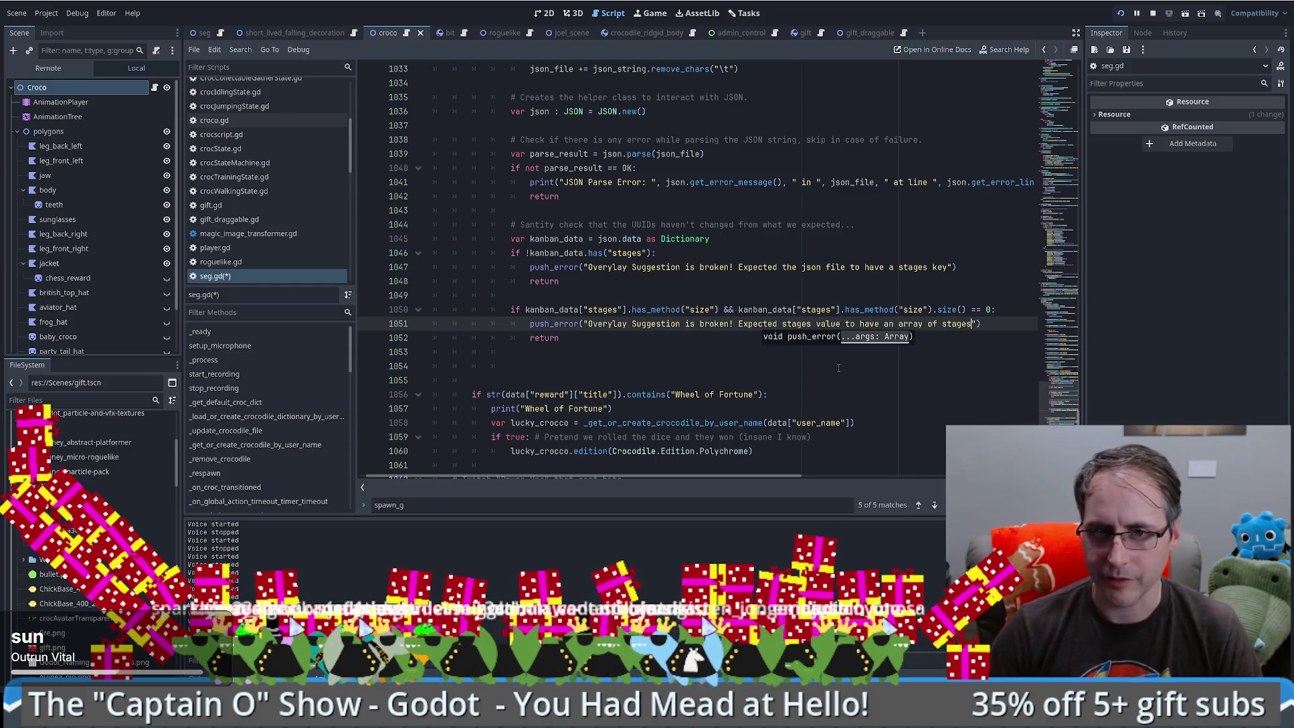
key(Down)
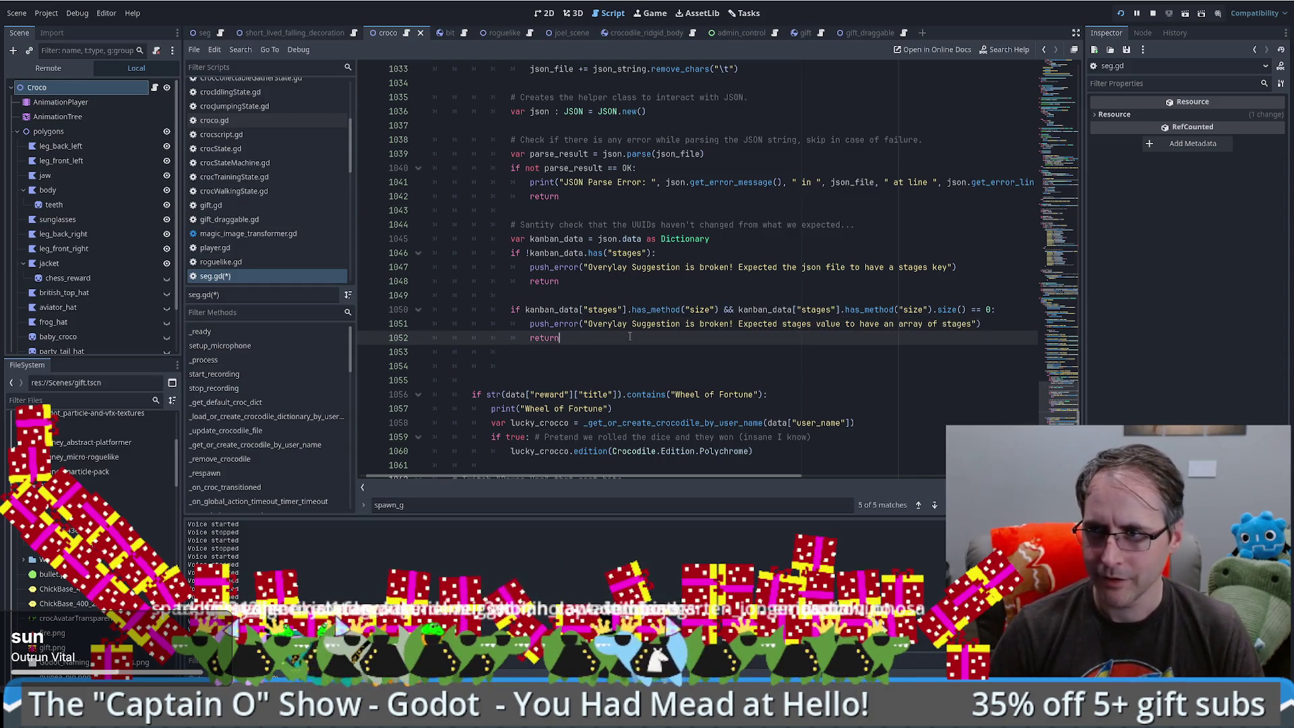
key(Return)
key(Return)
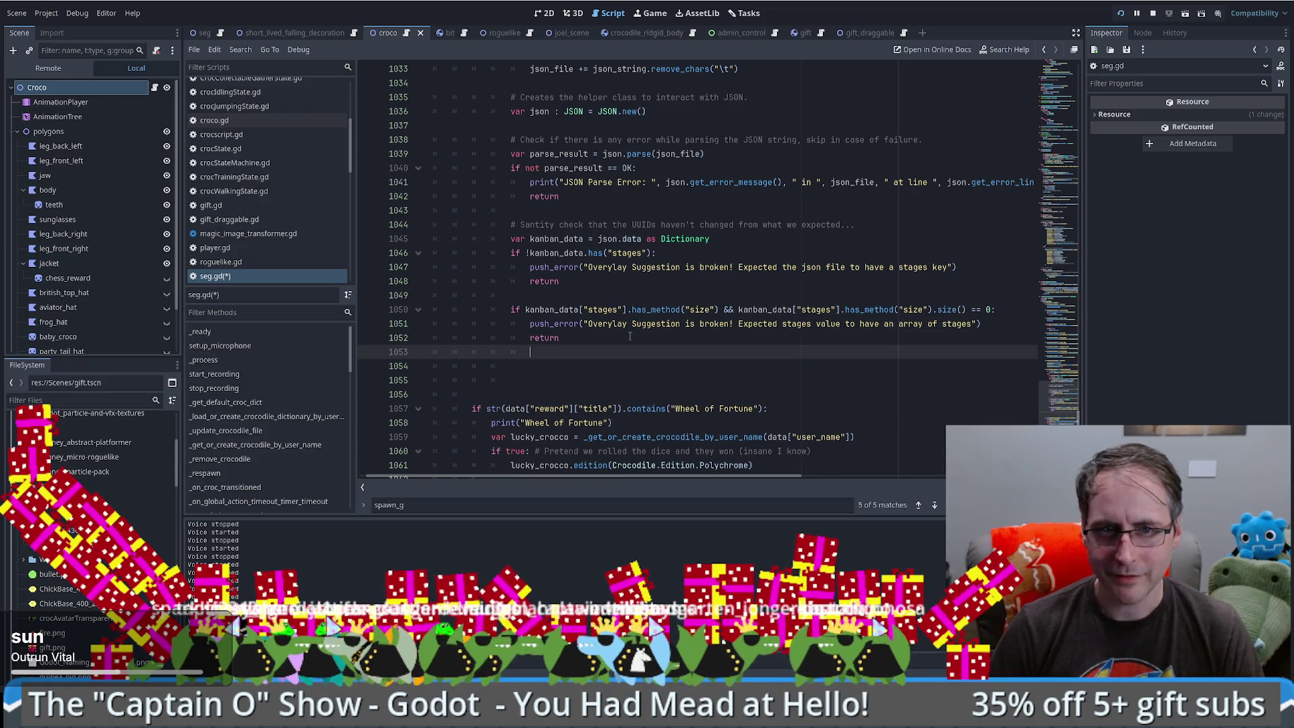
text(var)
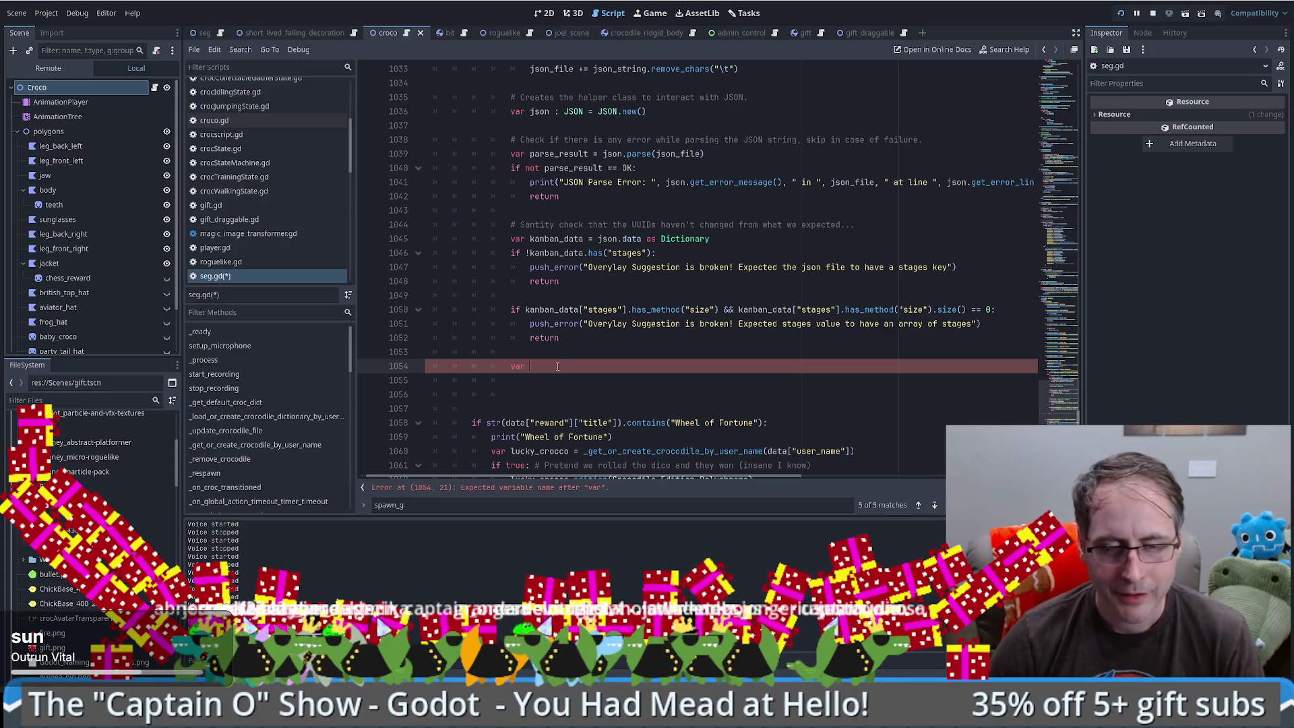
- Name the new variable triage_stage and declare stages_array = kanban_data["stages"] above the size check
text(t)
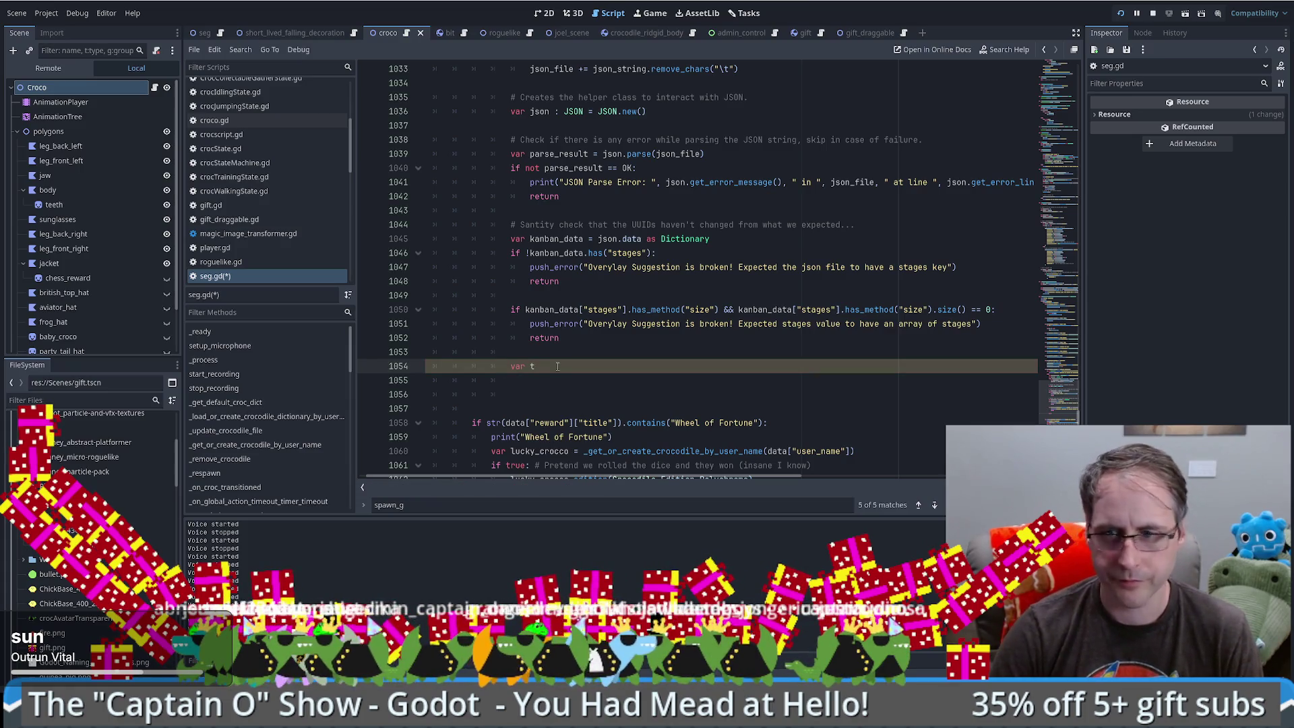
text(riage_)
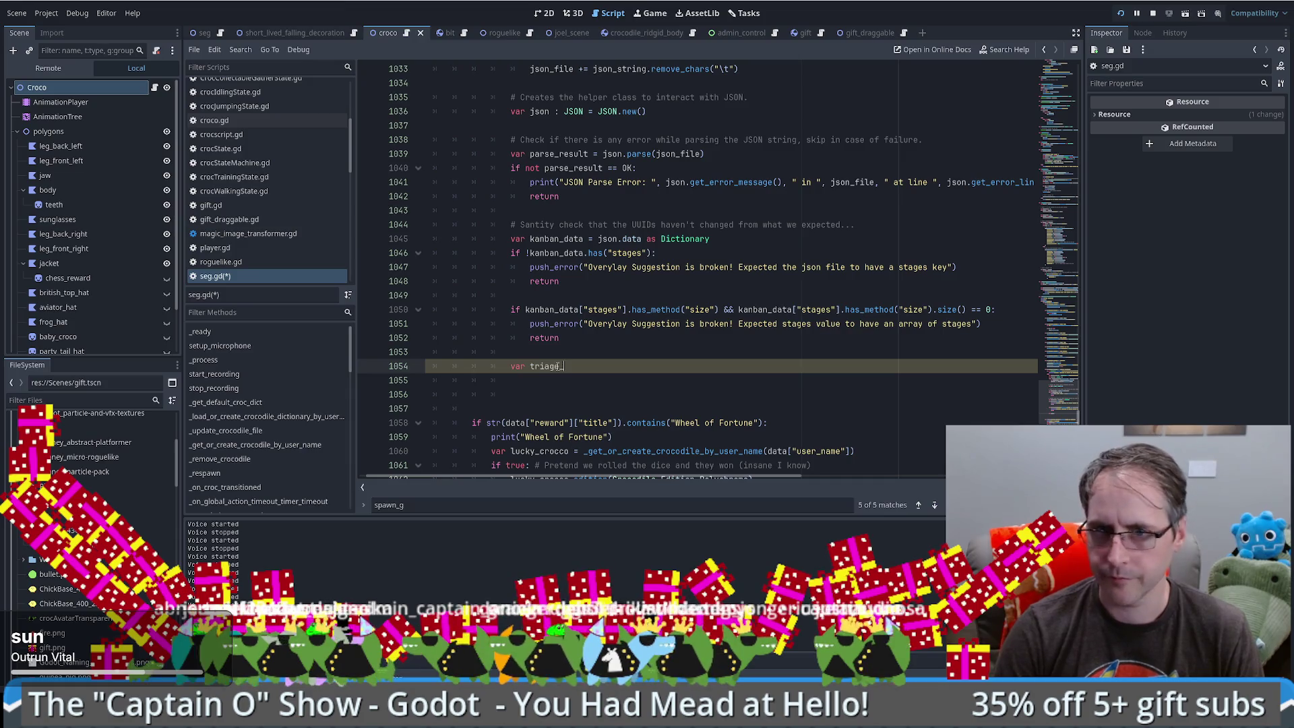
text(sage)
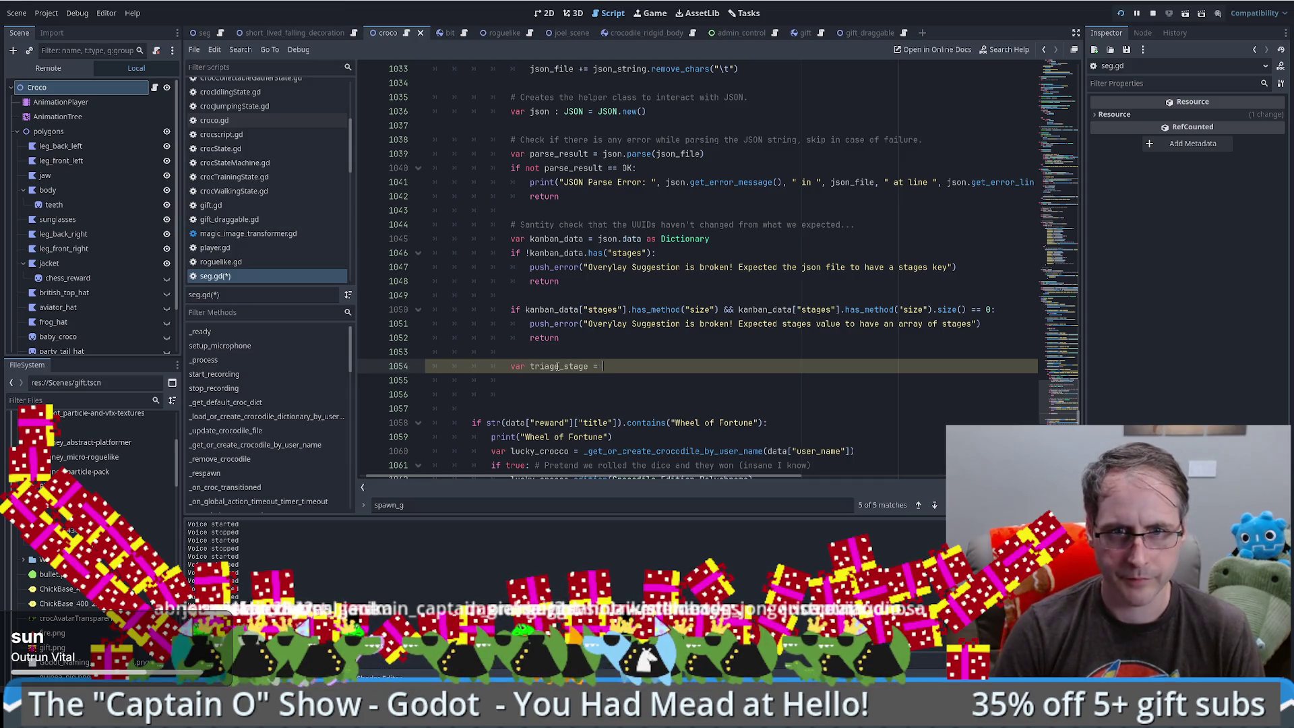
click(740, 282)
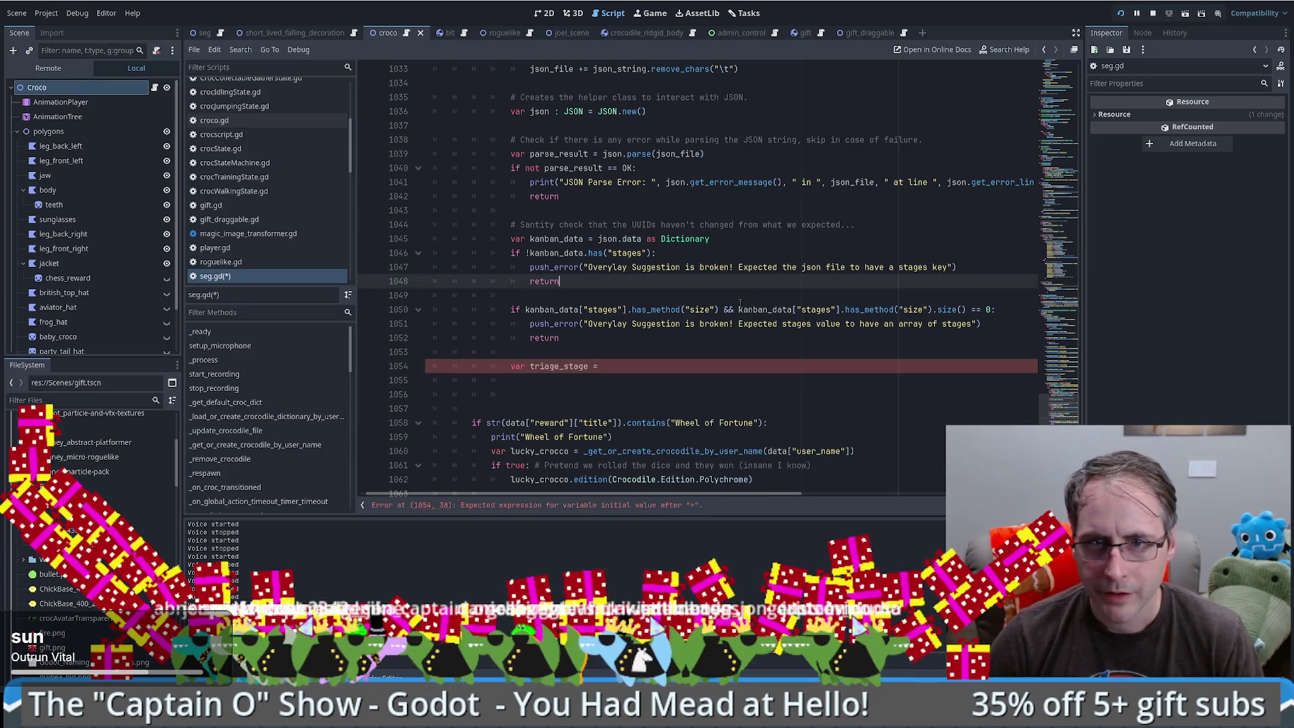
drag(738, 309, 843, 309)
click(618, 350)
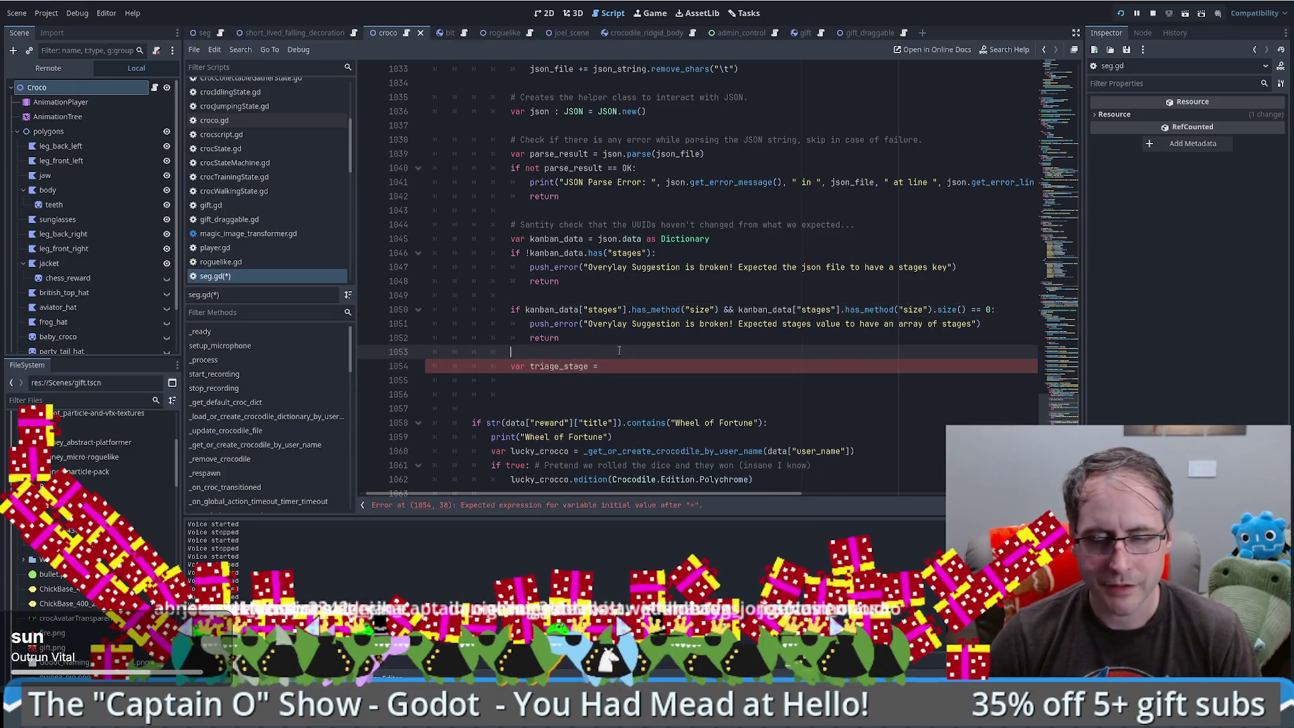
click(628, 292)
key(Return)
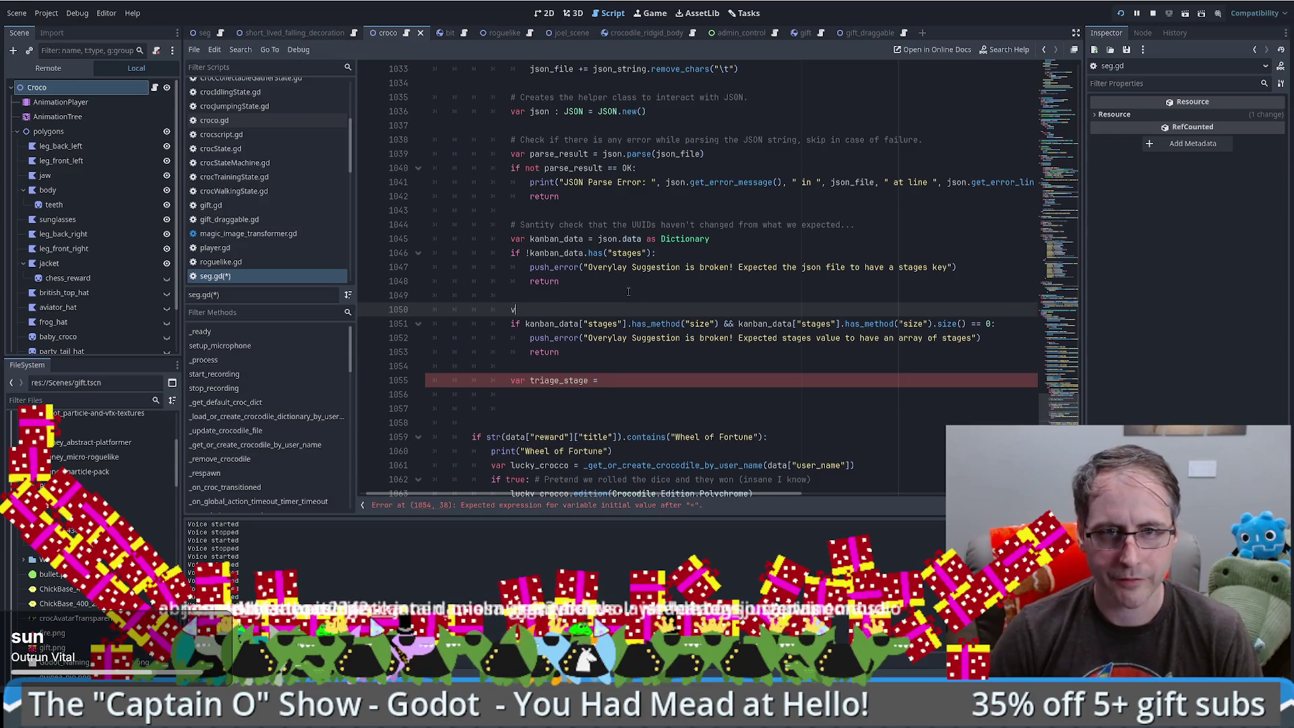
text(var strages)
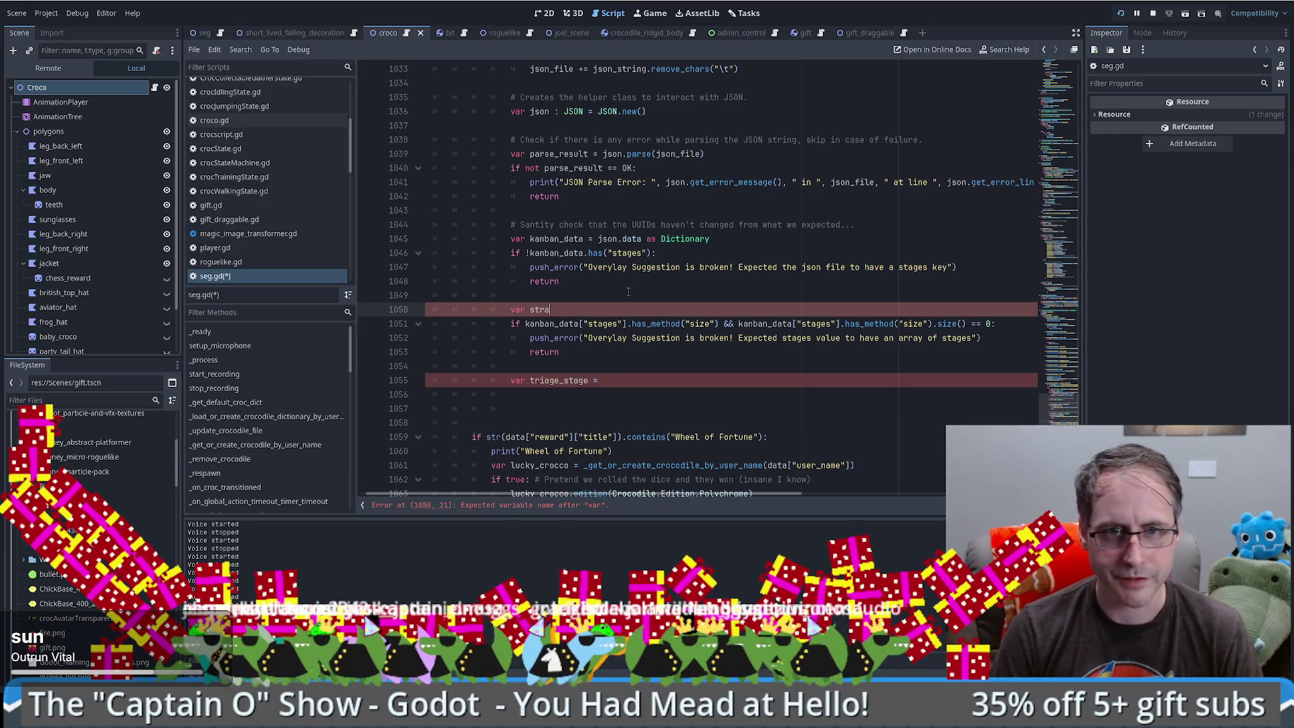
key(BackSpace)
key(BackSpace)
text(agesAr)
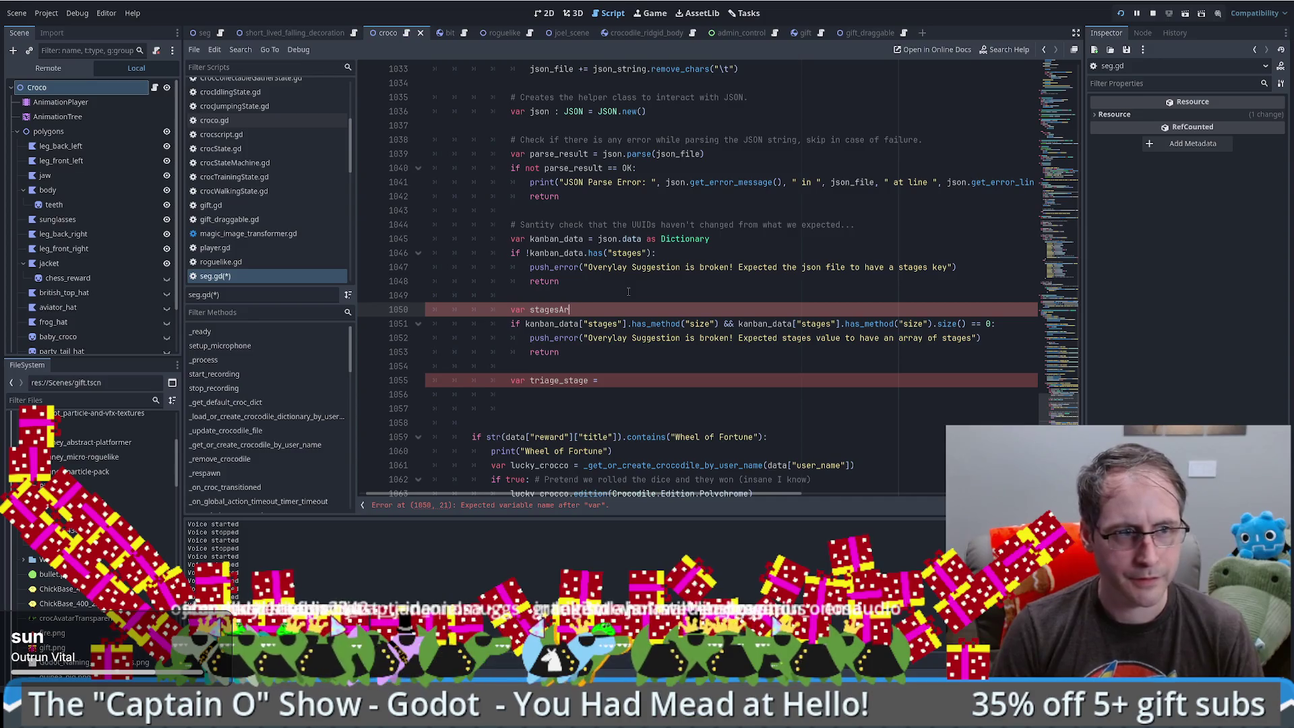
text(_array = kanban_data["stages"])
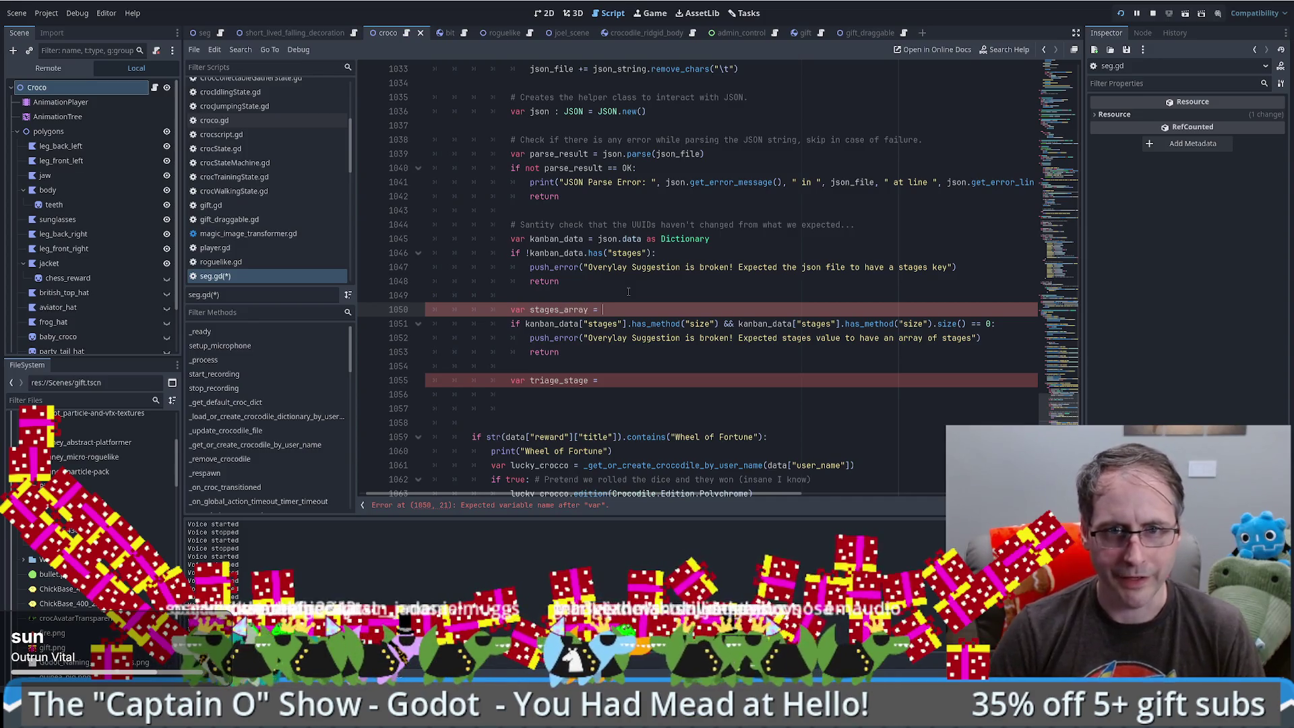
- Replace the line 1051 lookup with stages_array and type the variable as Array
double_click(571, 310)
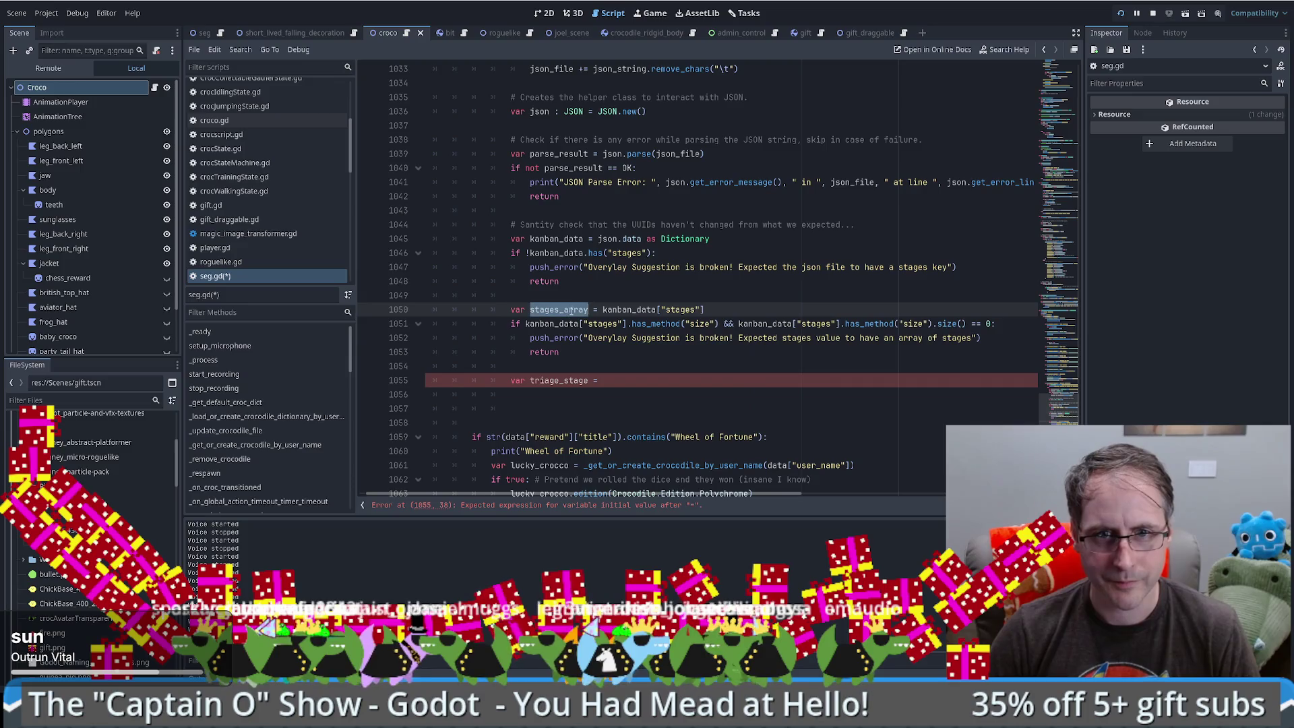
key(ctrl+c)
drag(525, 324, 628, 324)
key(ctrl+v)
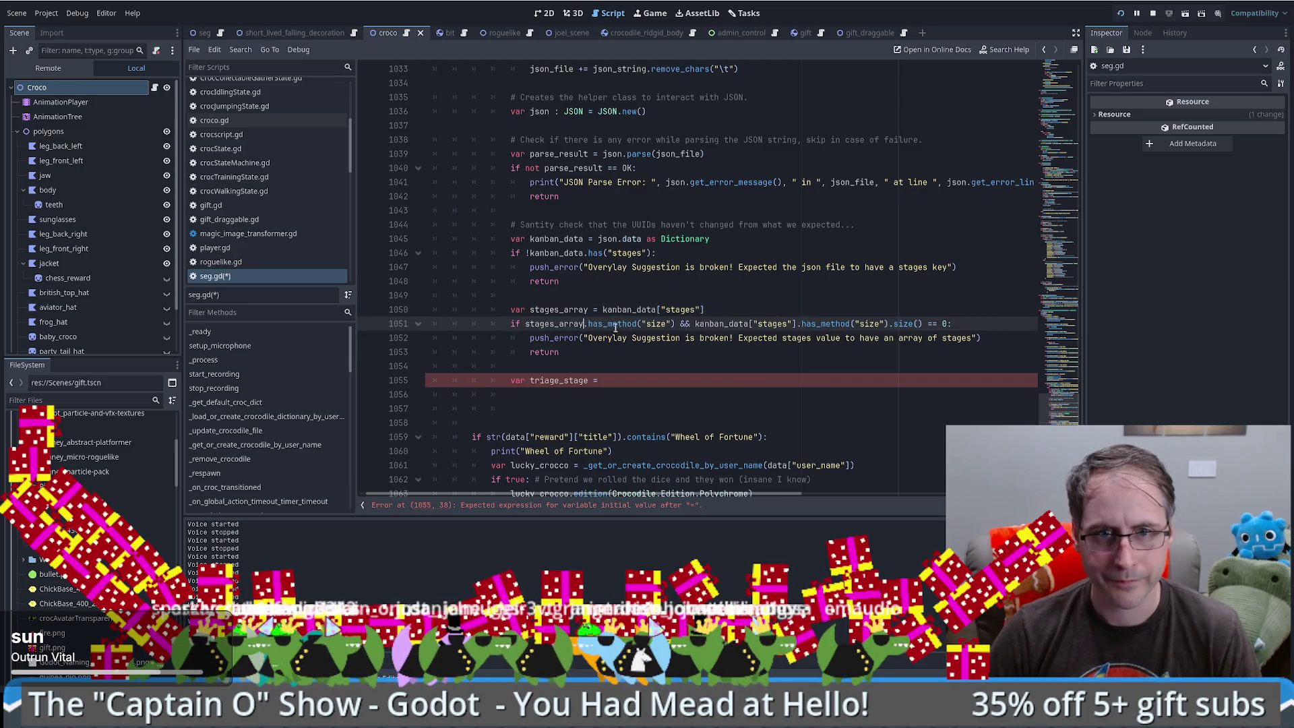
click(589, 310)
text(: array)
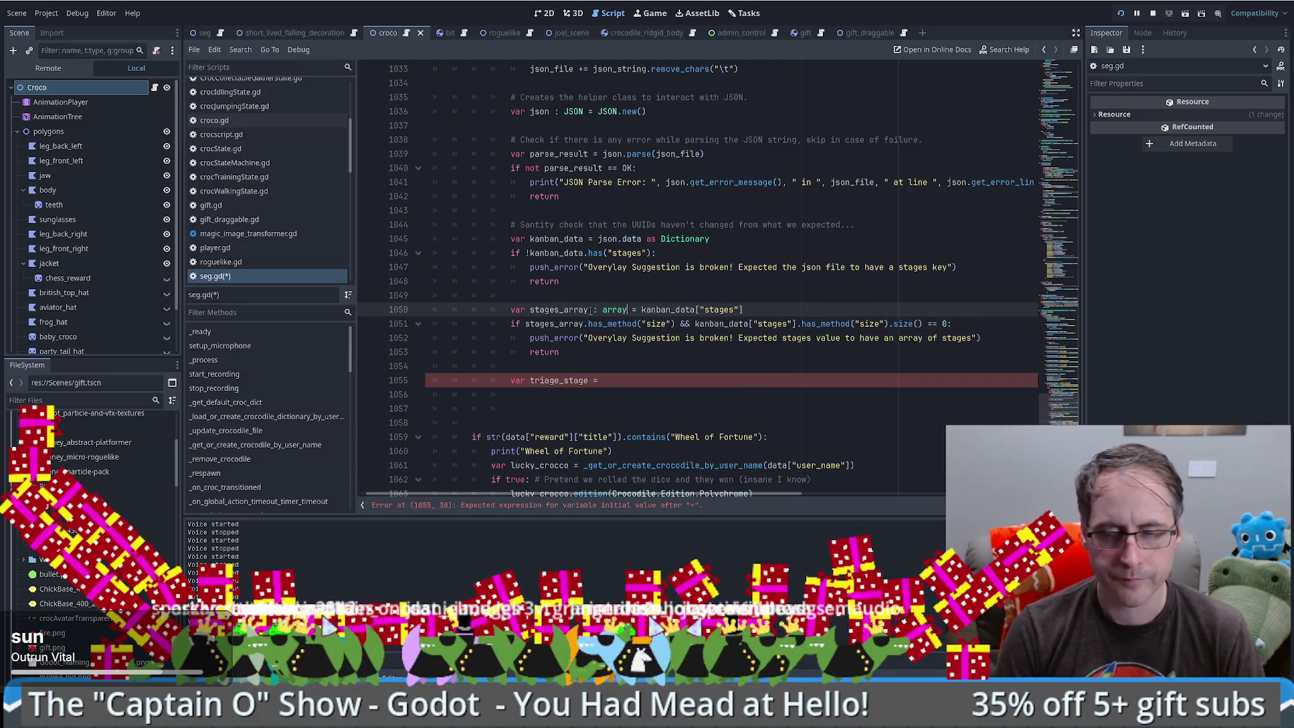
key(Return)
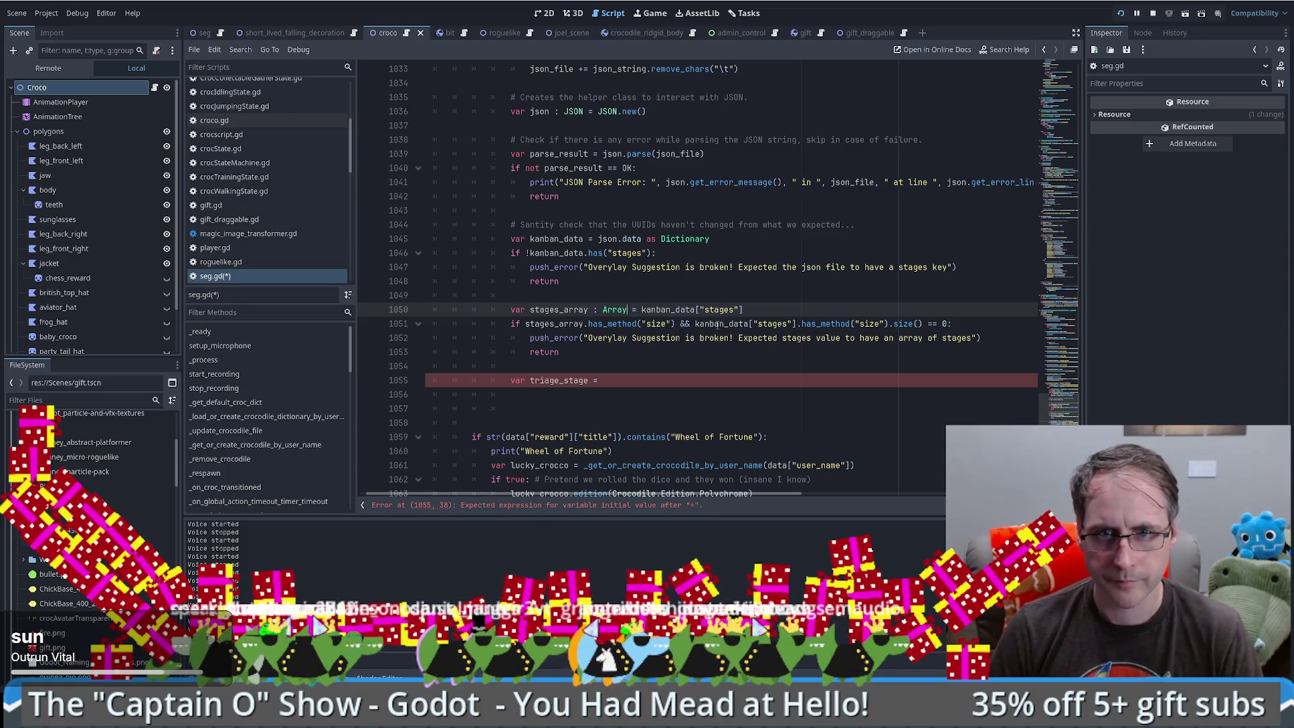
- Use stages_array in the line 1051 has_method check and open the Array docs at size()
double_click(739, 324)
drag(695, 324, 890, 324)
text(stages_array)
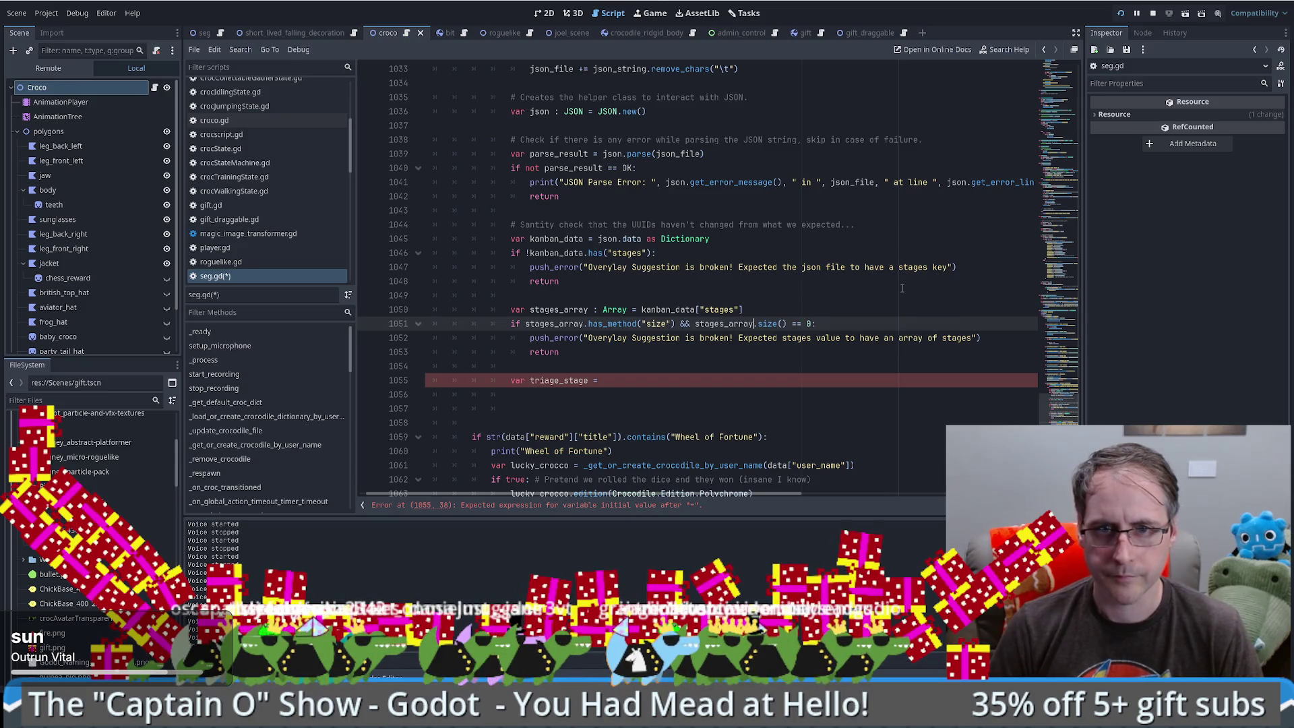
ctrl+click(766, 323)
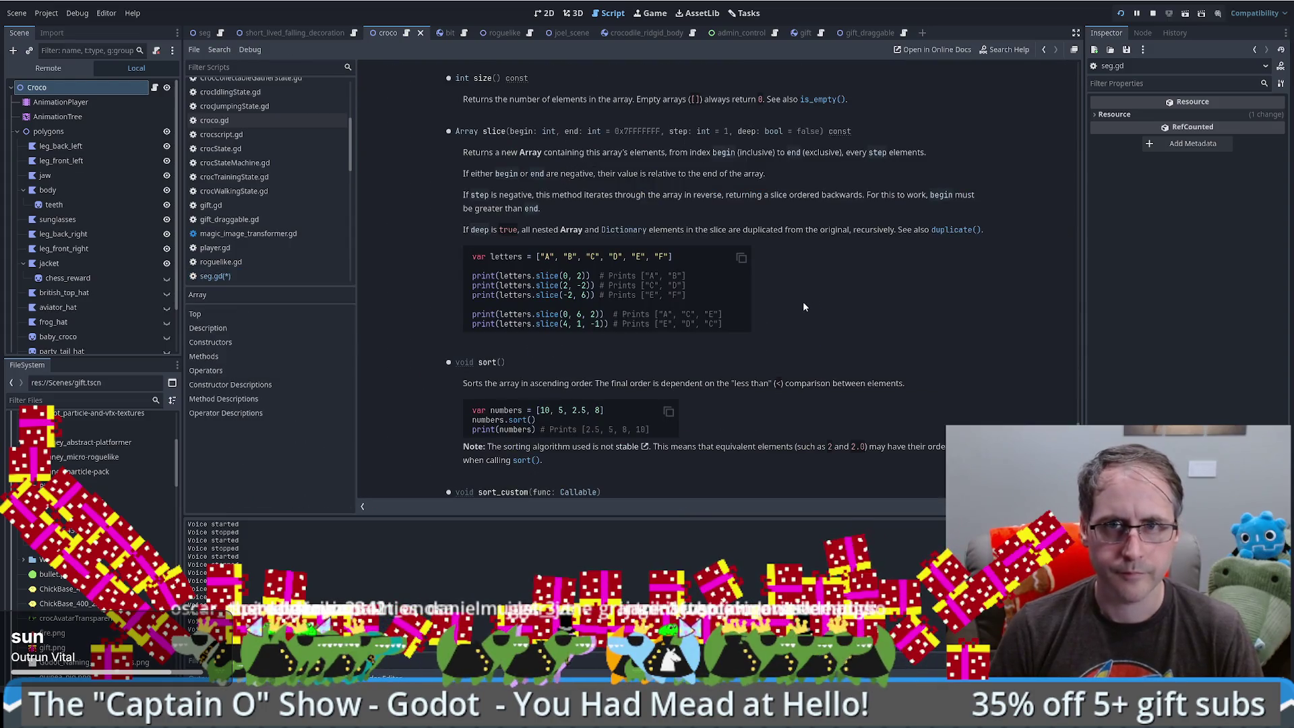
- Assign stages_array.find to triage_stage on line 1055 and look up find() in the Array docs
key(alt+Left)
click(869, 313)
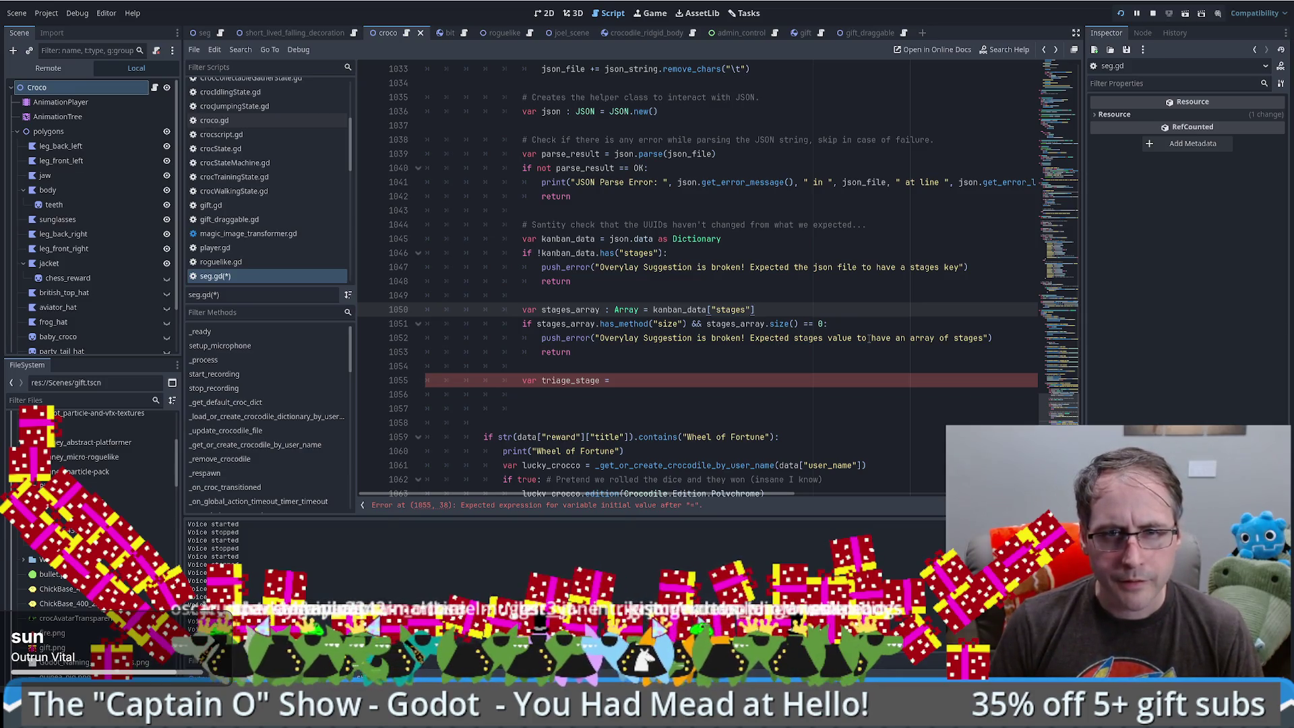
click(678, 366)
click(659, 378)
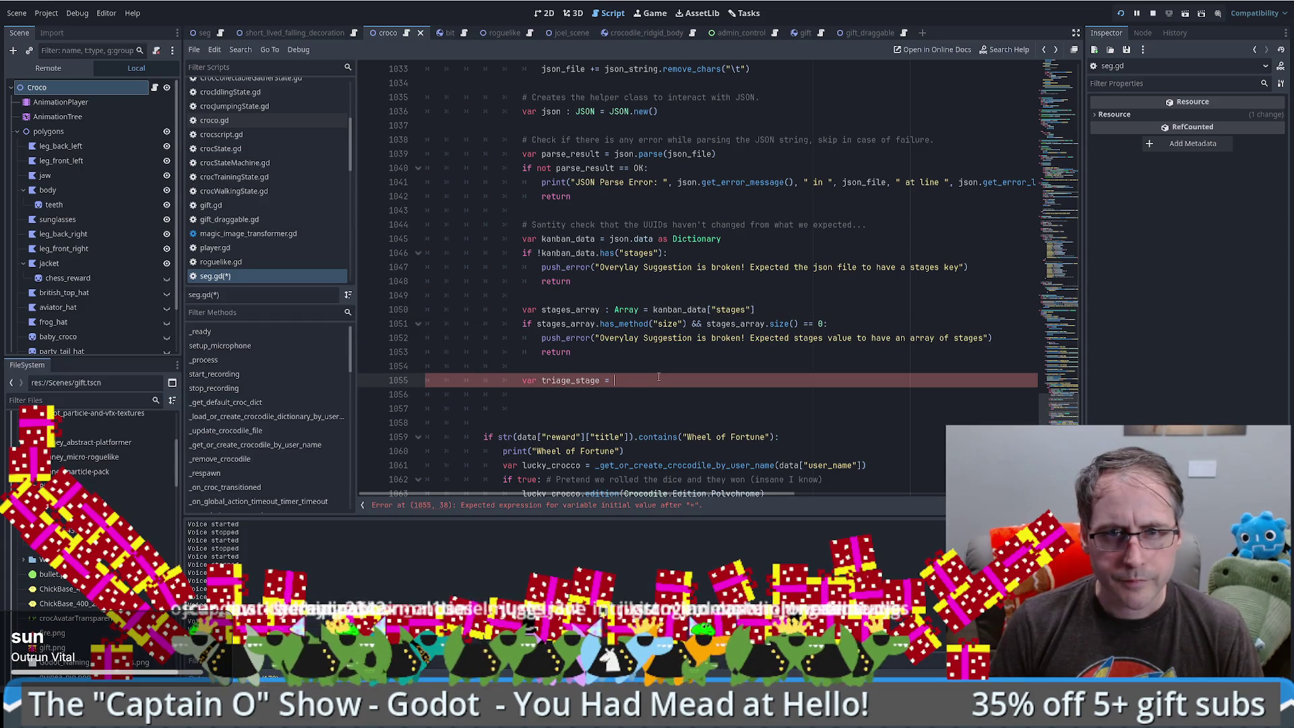
text(stages_array.)
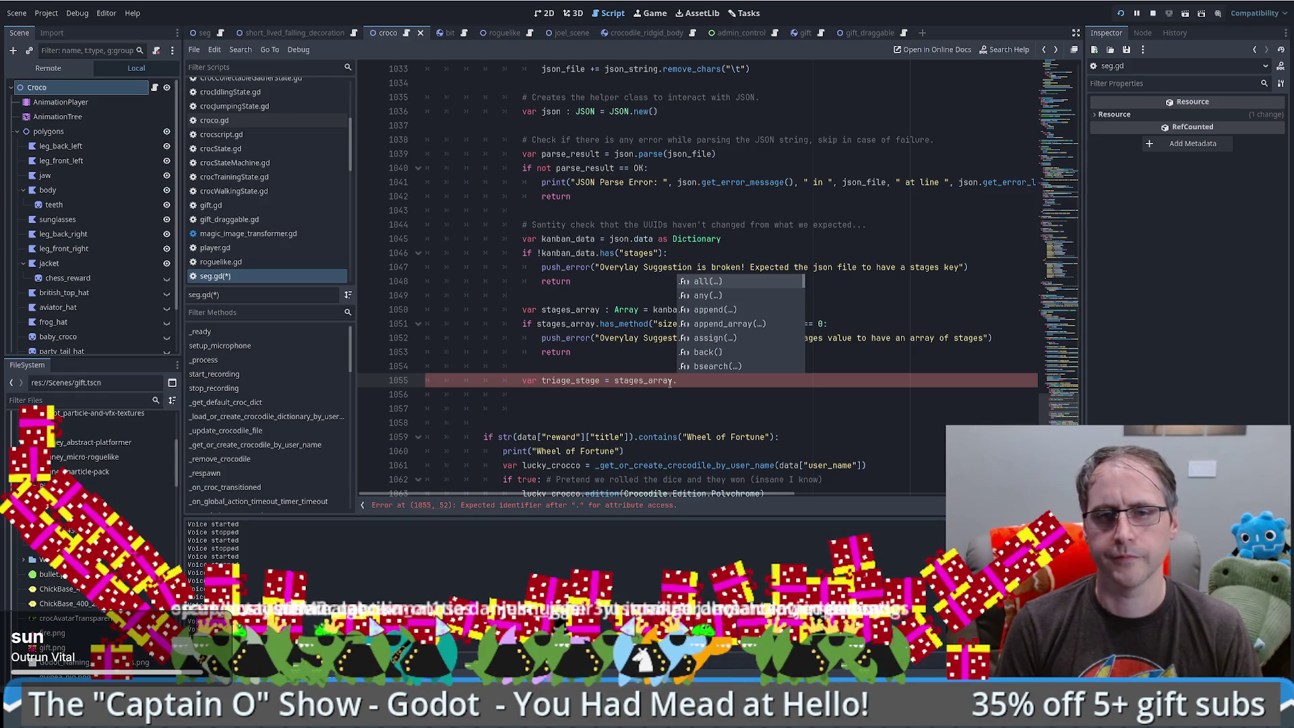
text(find)
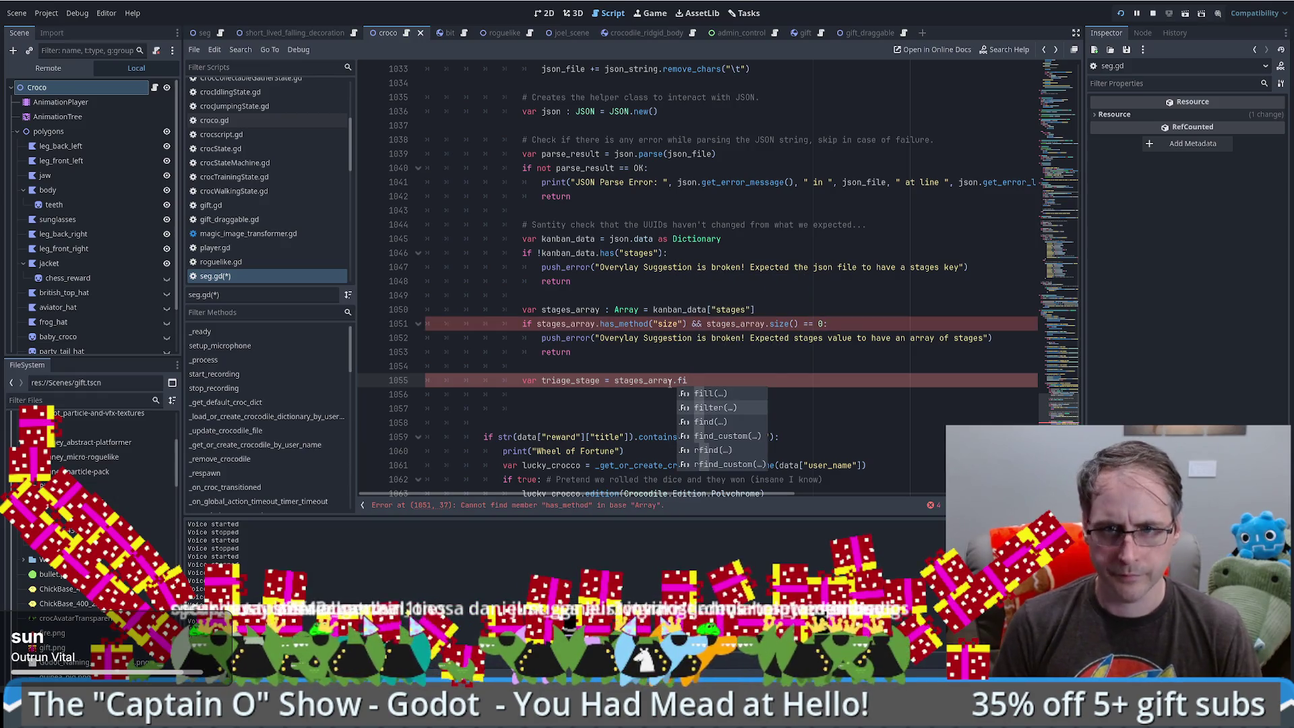
key(Return)
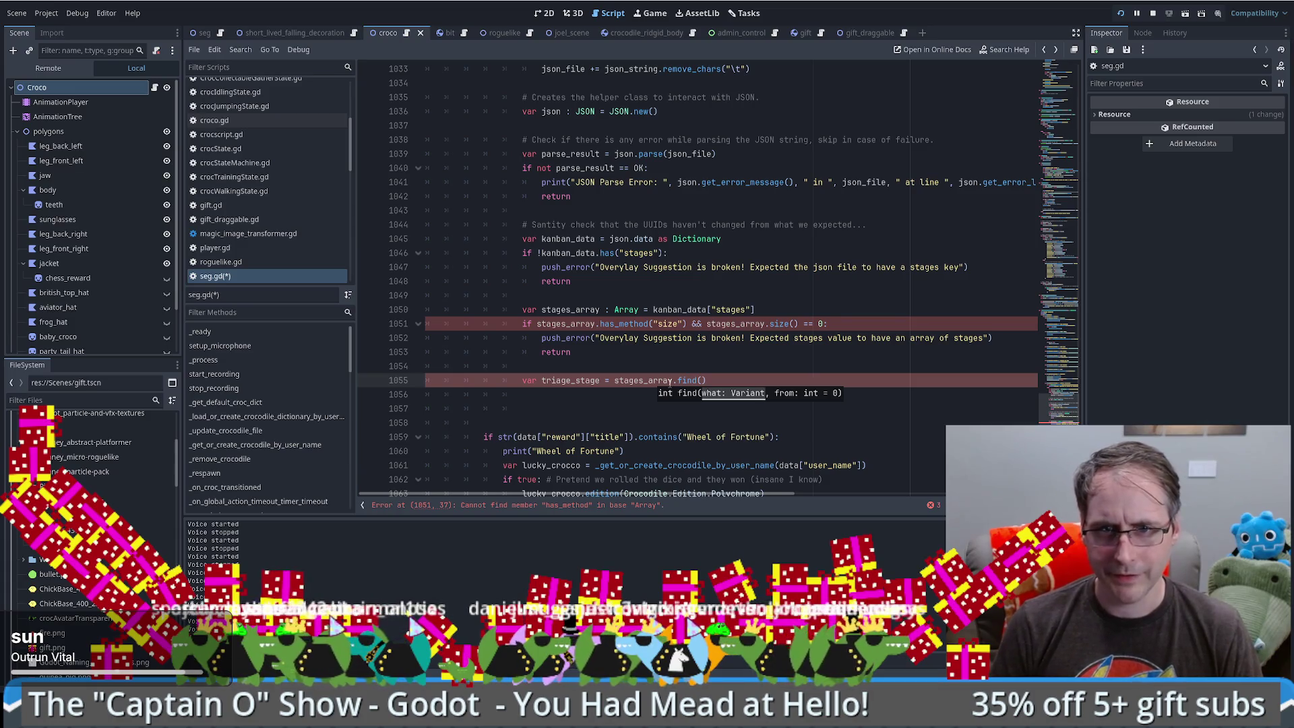
ctrl+click(685, 379)
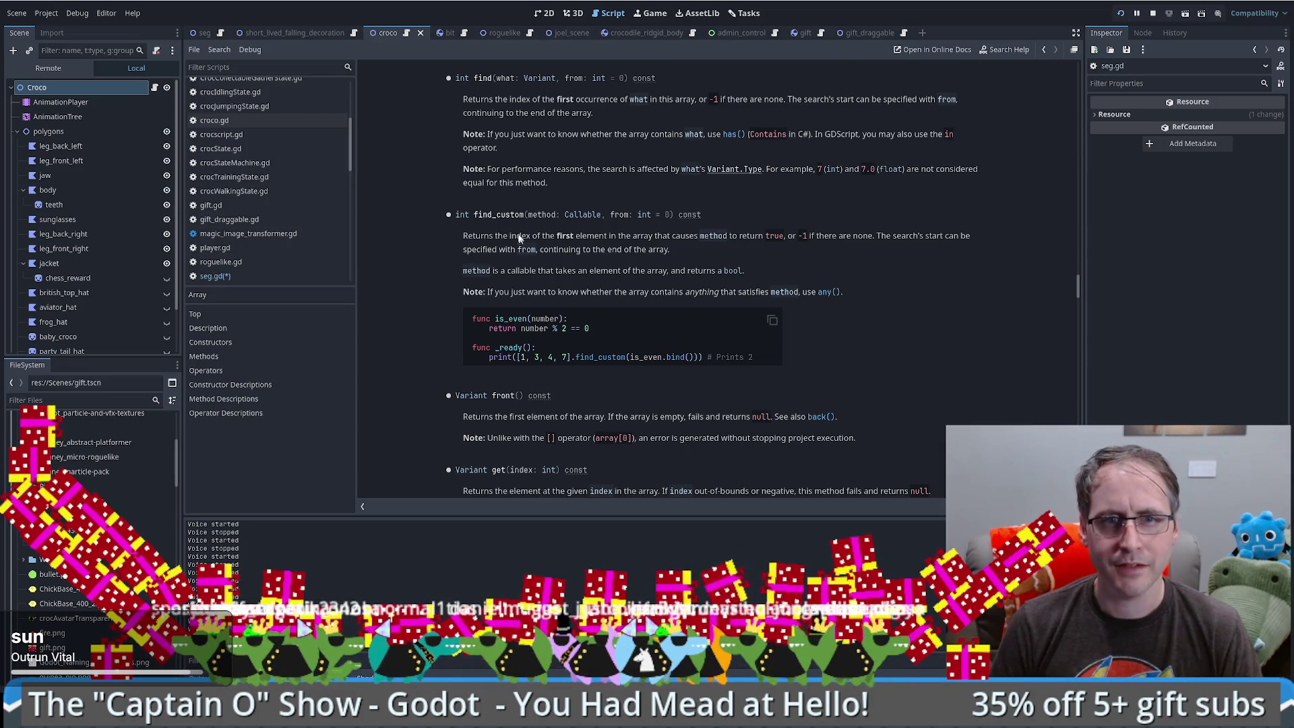
- Switch the call to find_custom() and review its is_even example in the docs
double_click(508, 215)
key(ctrl+c)
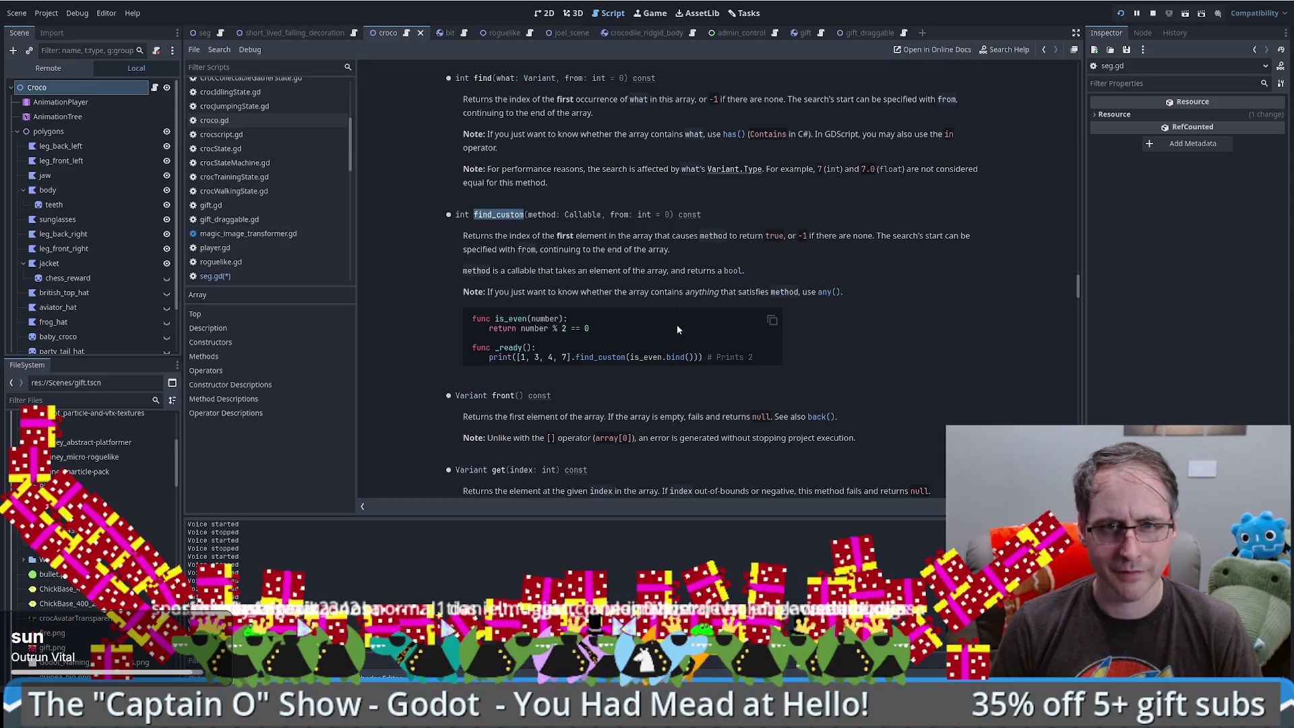
key(alt+Left)
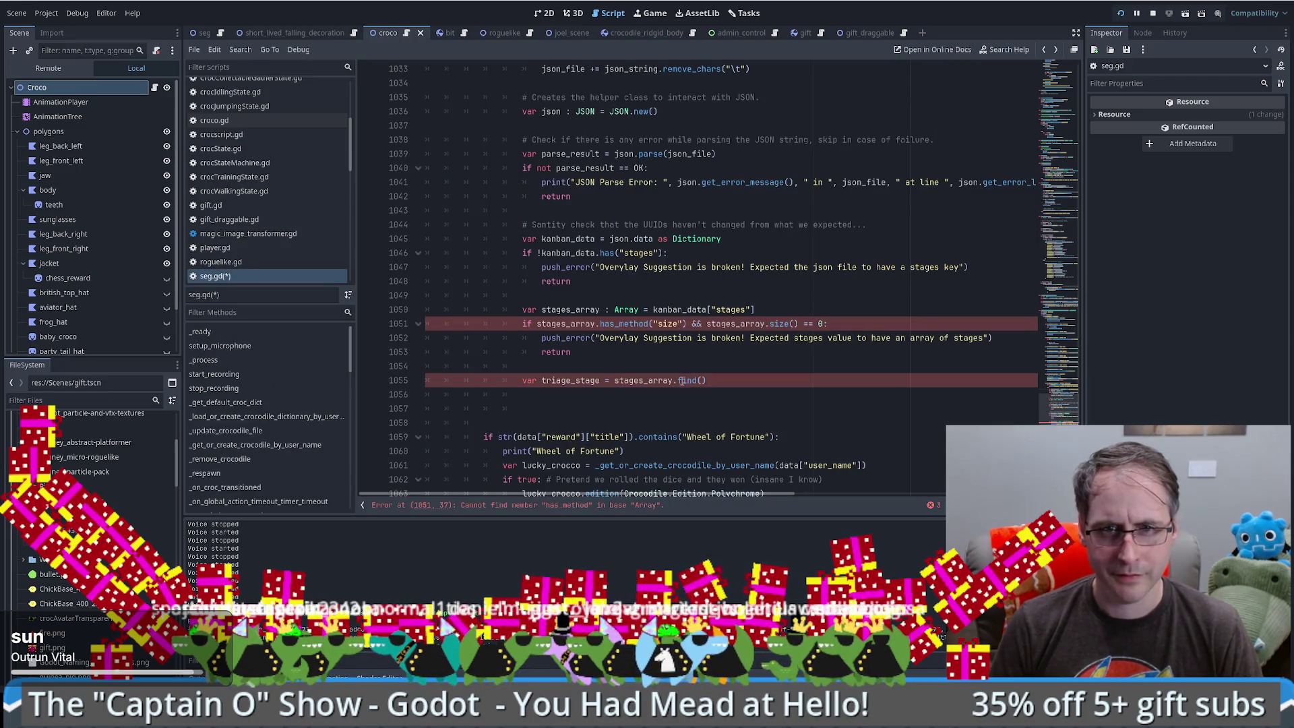
double_click(685, 380)
key(ctrl+v)
key(Right)
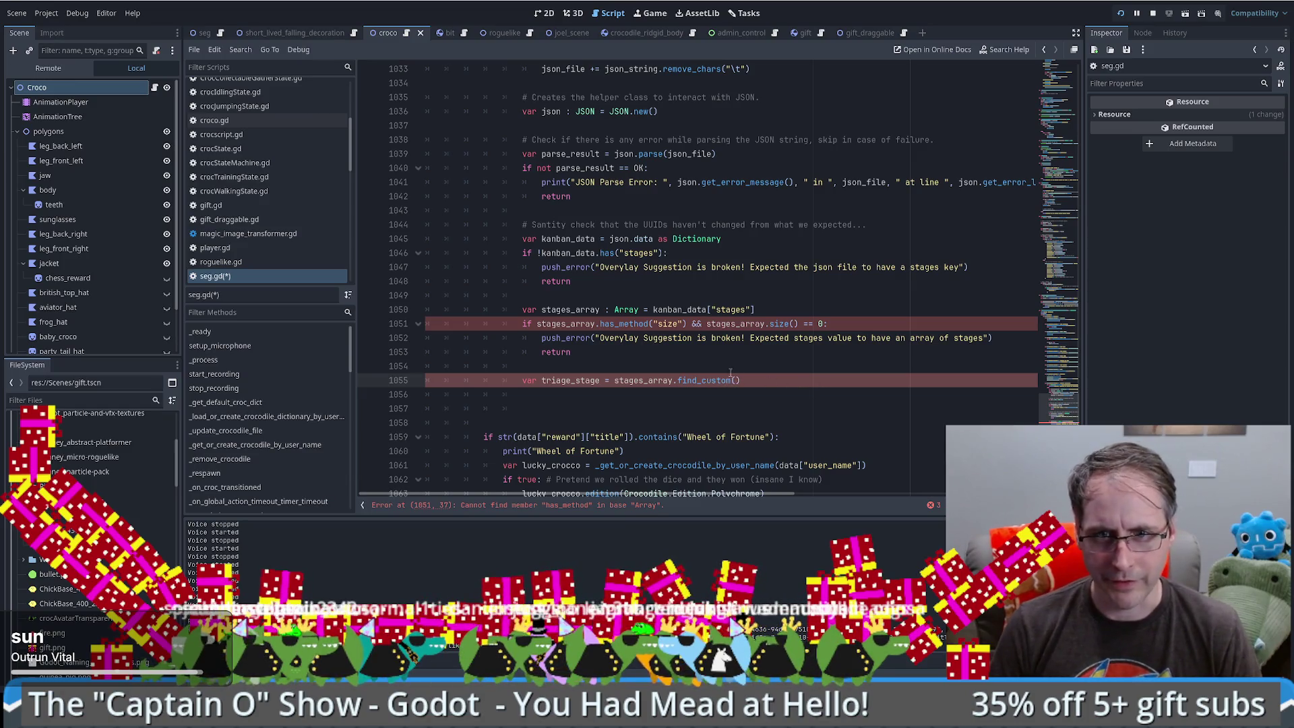
ctrl+click(713, 382)
drag(593, 192, 422, 189)
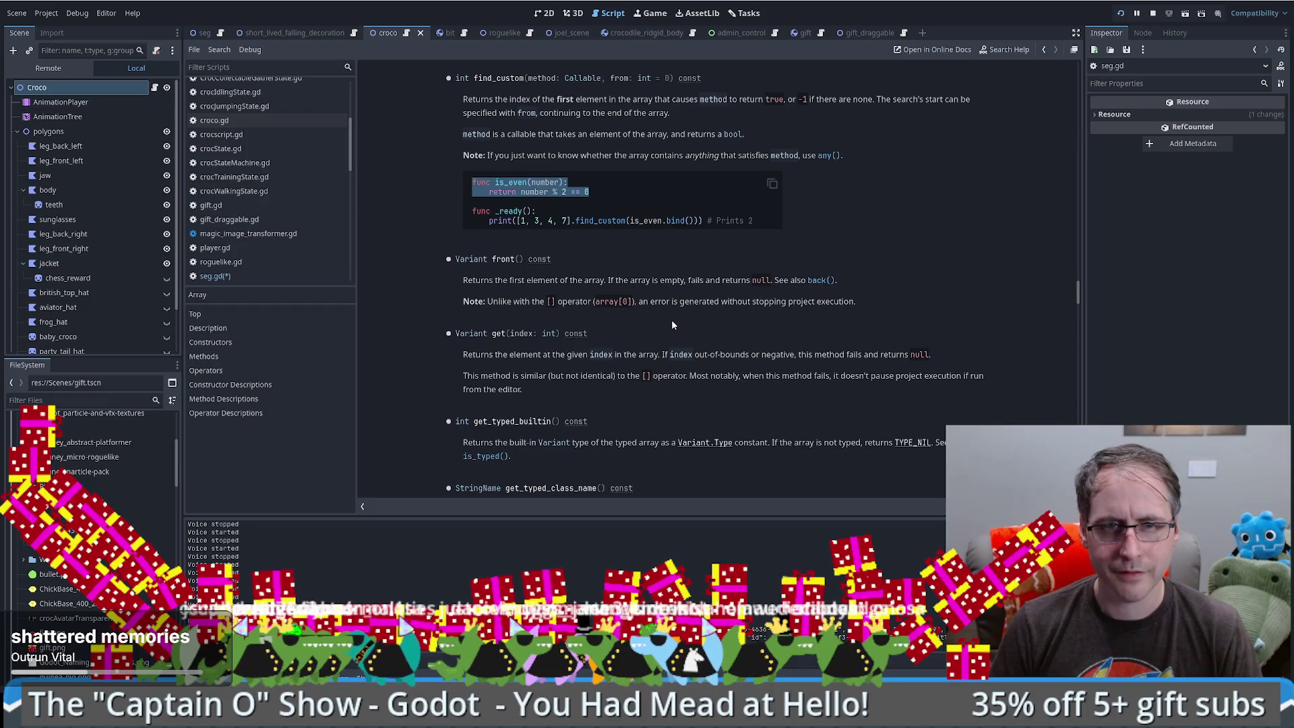
key(alt+Left)
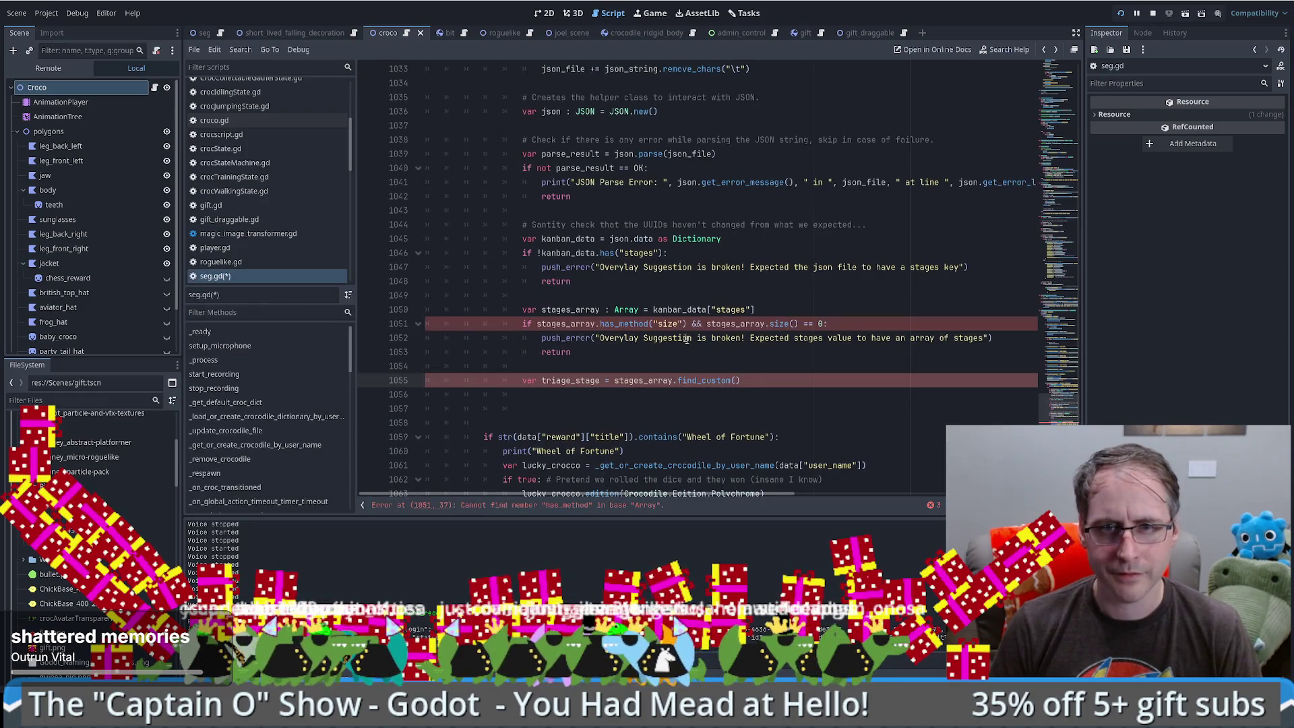
- Start the find_custom lambda 'func (i): i.' and bring up the Tasks kanban board
text(func )
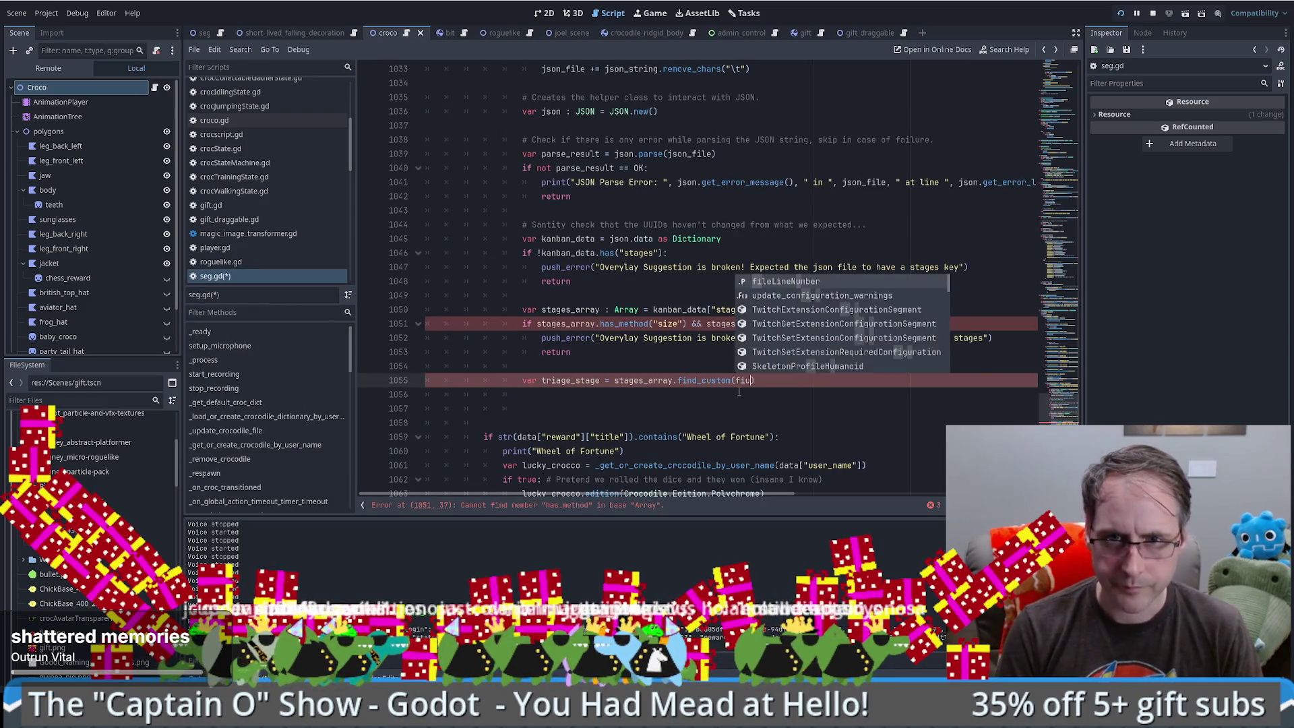
text(()
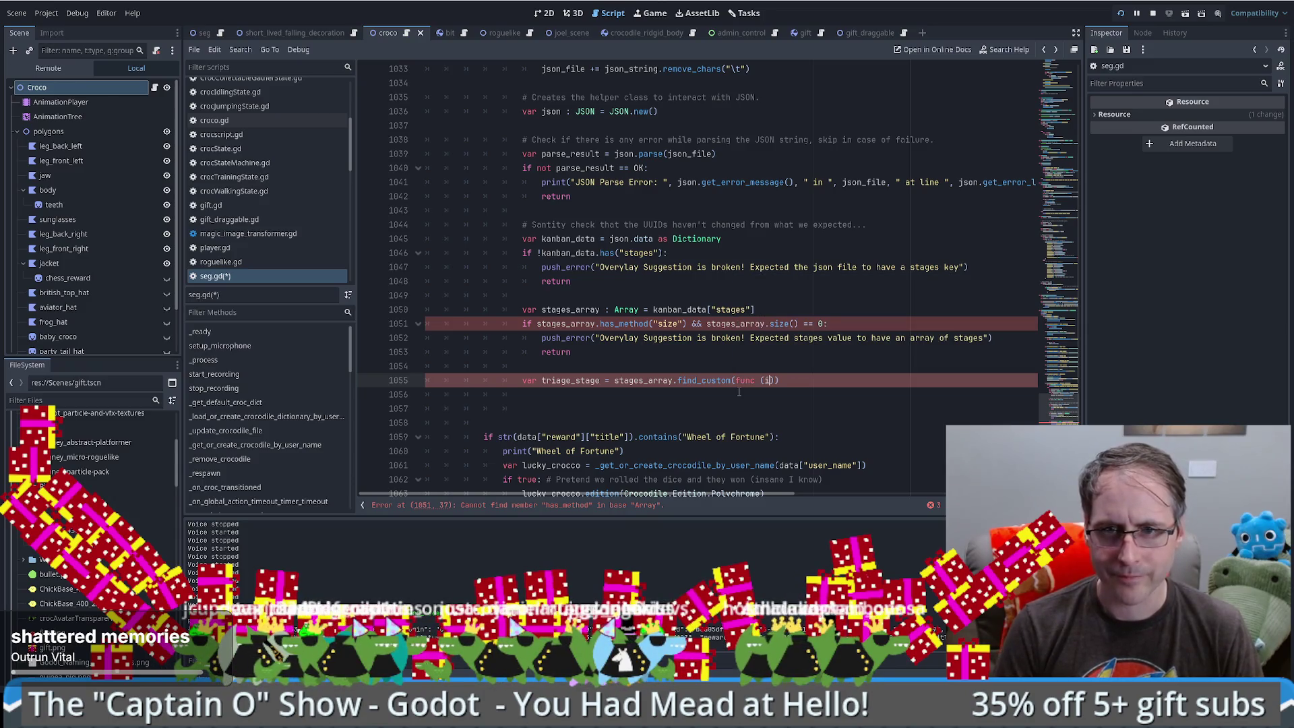
text(): i.)
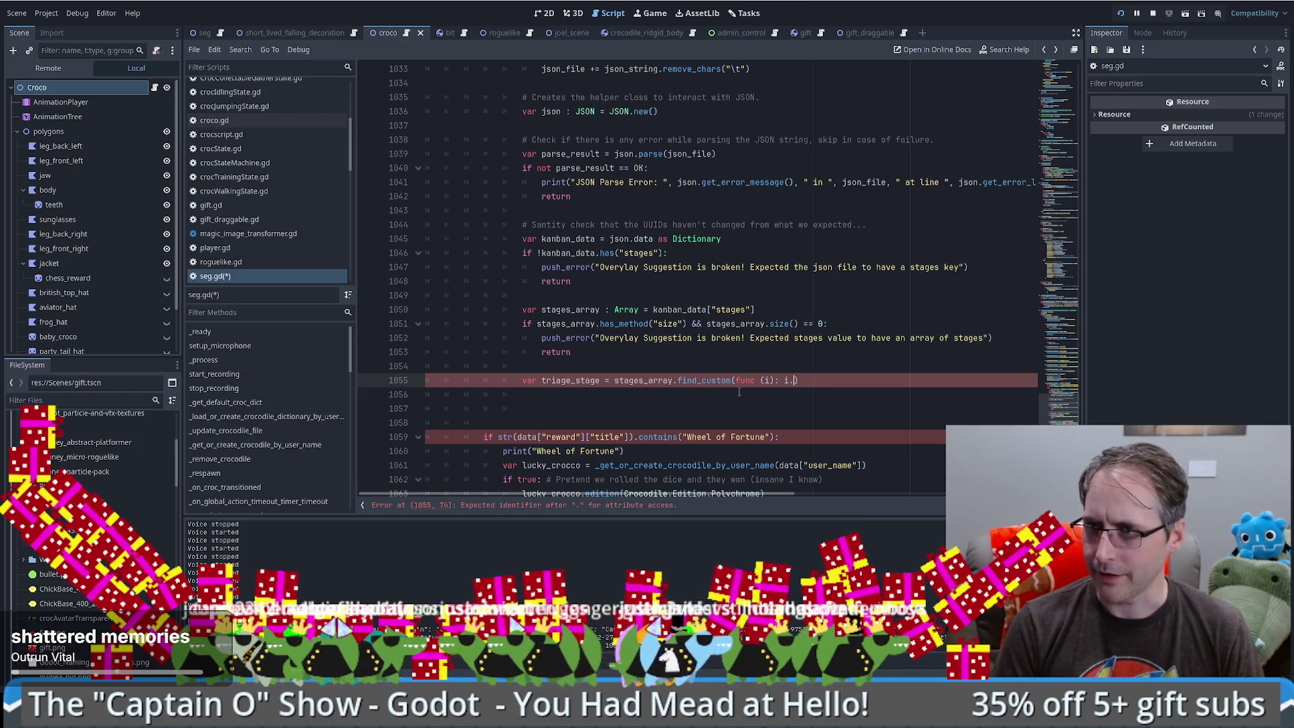
text([)
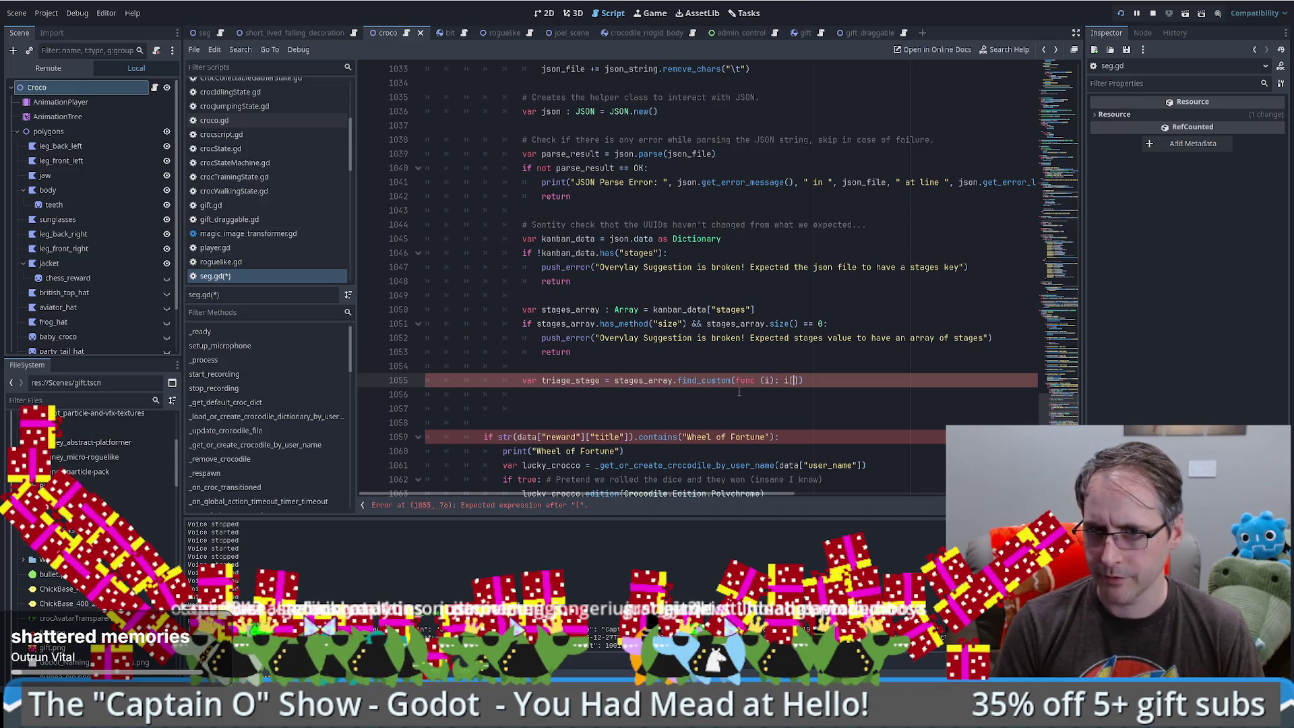
key(BackSpace)
text(.has)
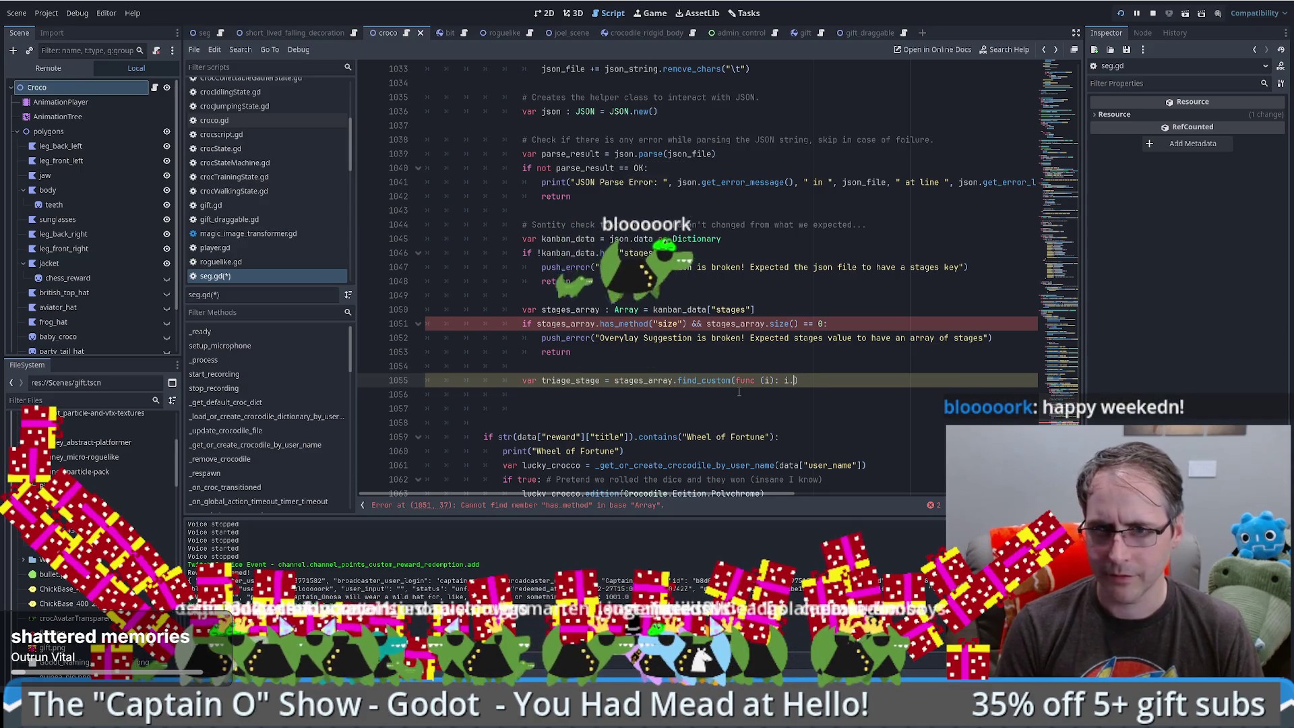
key(BackSpace)
key(BackSpace)
key(BackSpace)
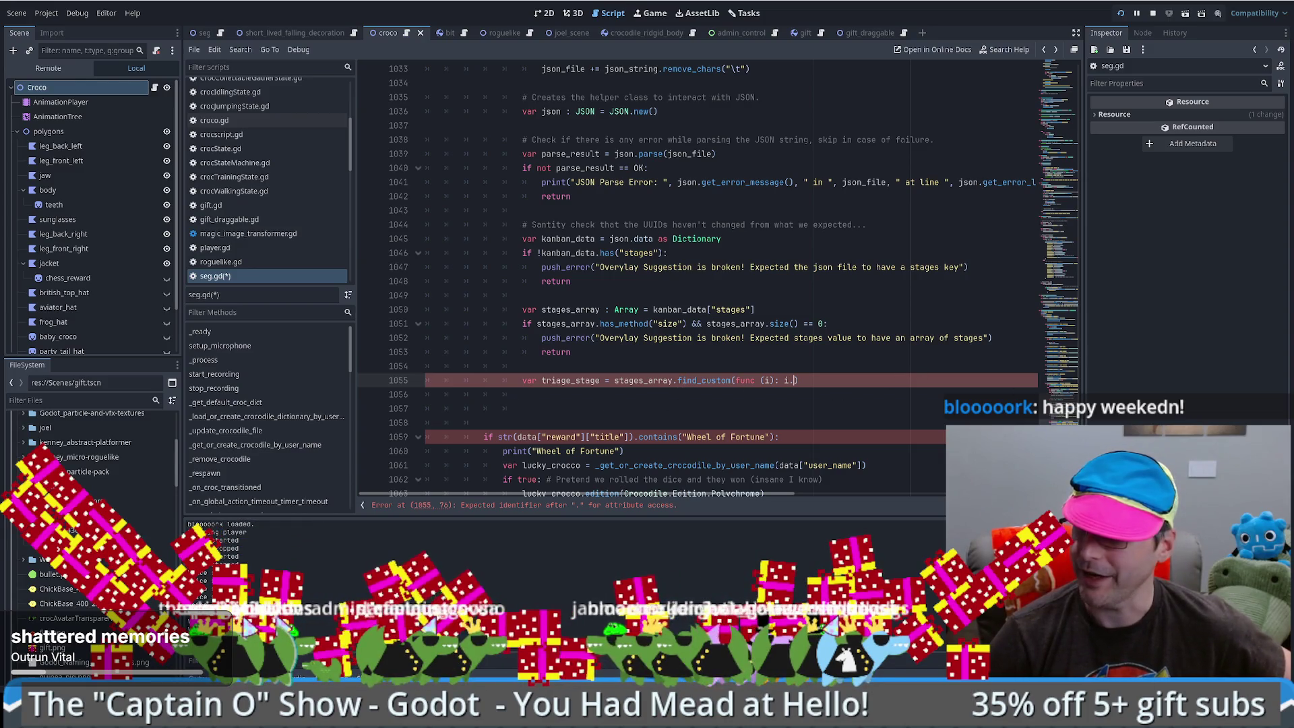
drag(1292, 178, 668, 129)
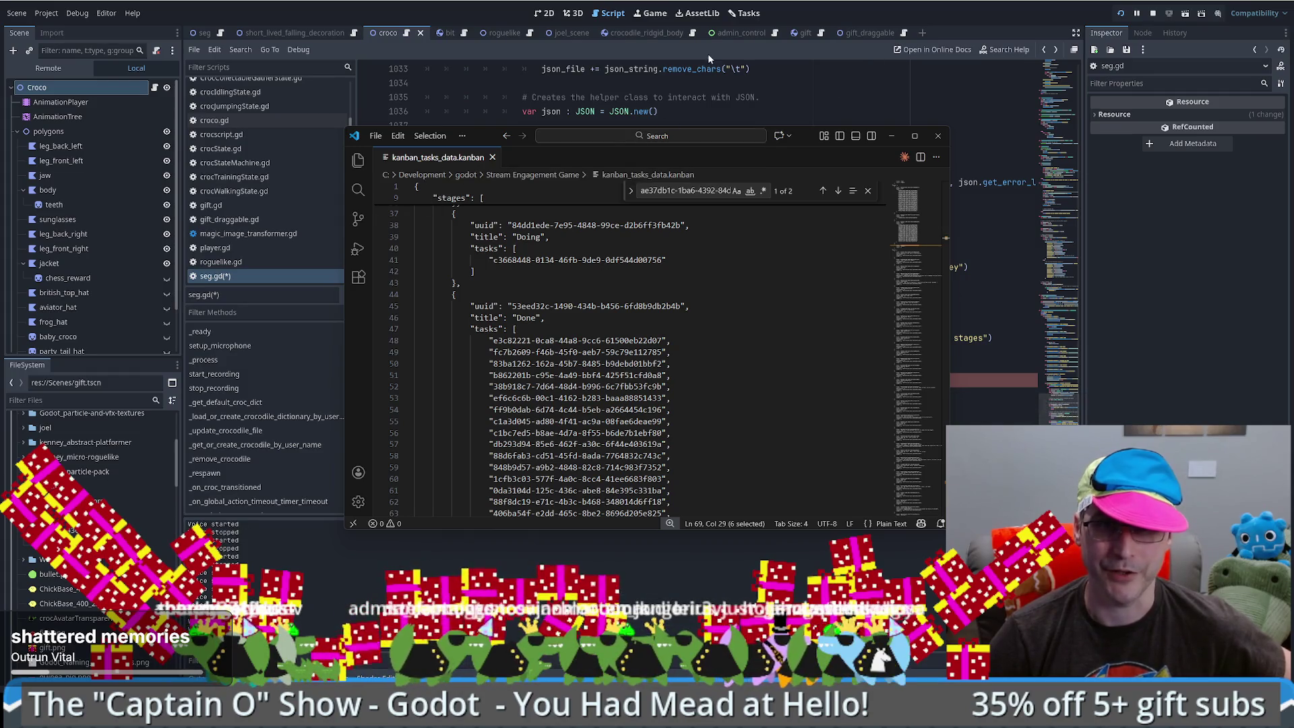
click(747, 12)
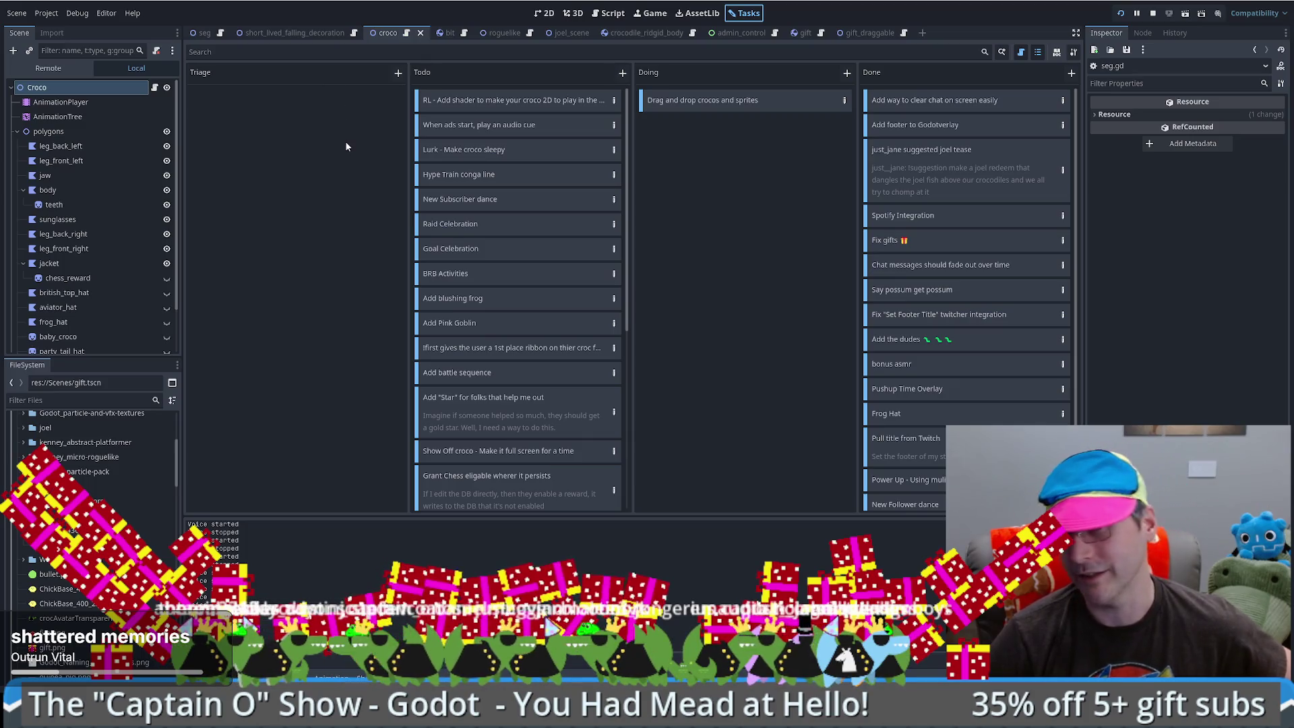
- Leave the Tasks board and show the croco scene's crocodile in the 2D editor
click(543, 13)
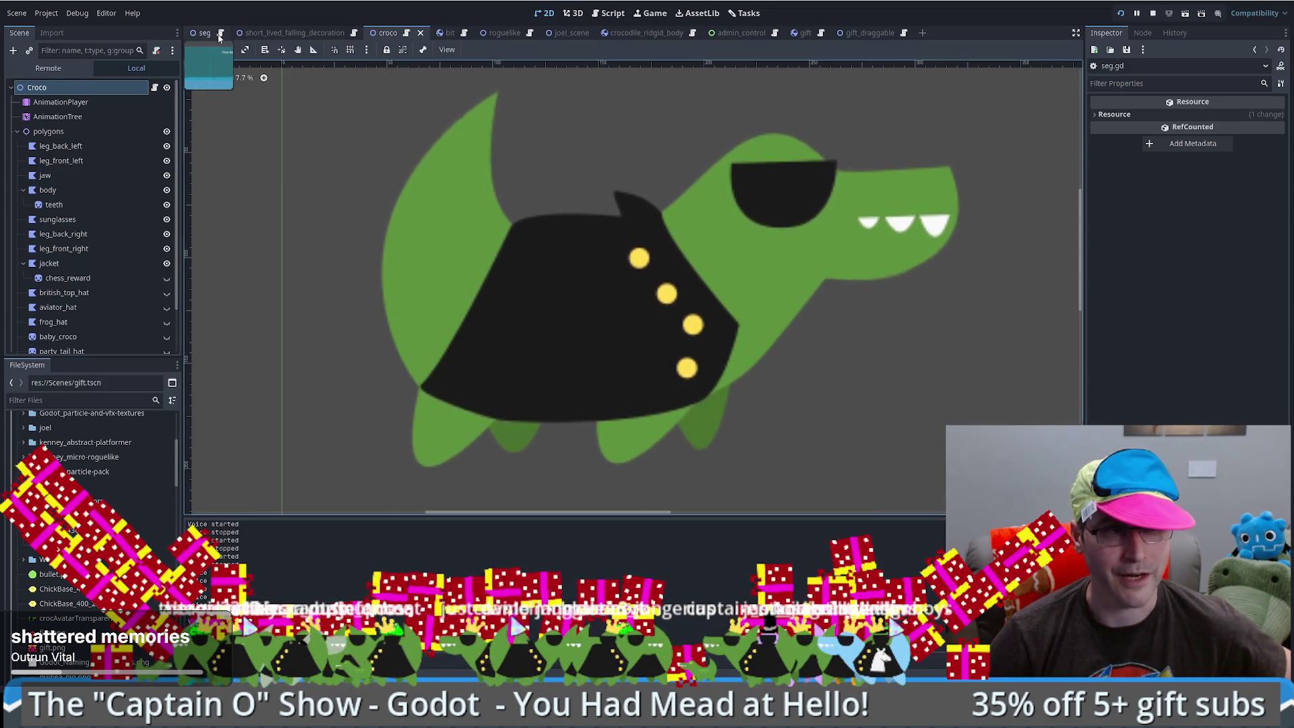
- Open seg.gd, glance at the Tasks kanban board, and read the find_custom documentation
key(ctrl+F3)
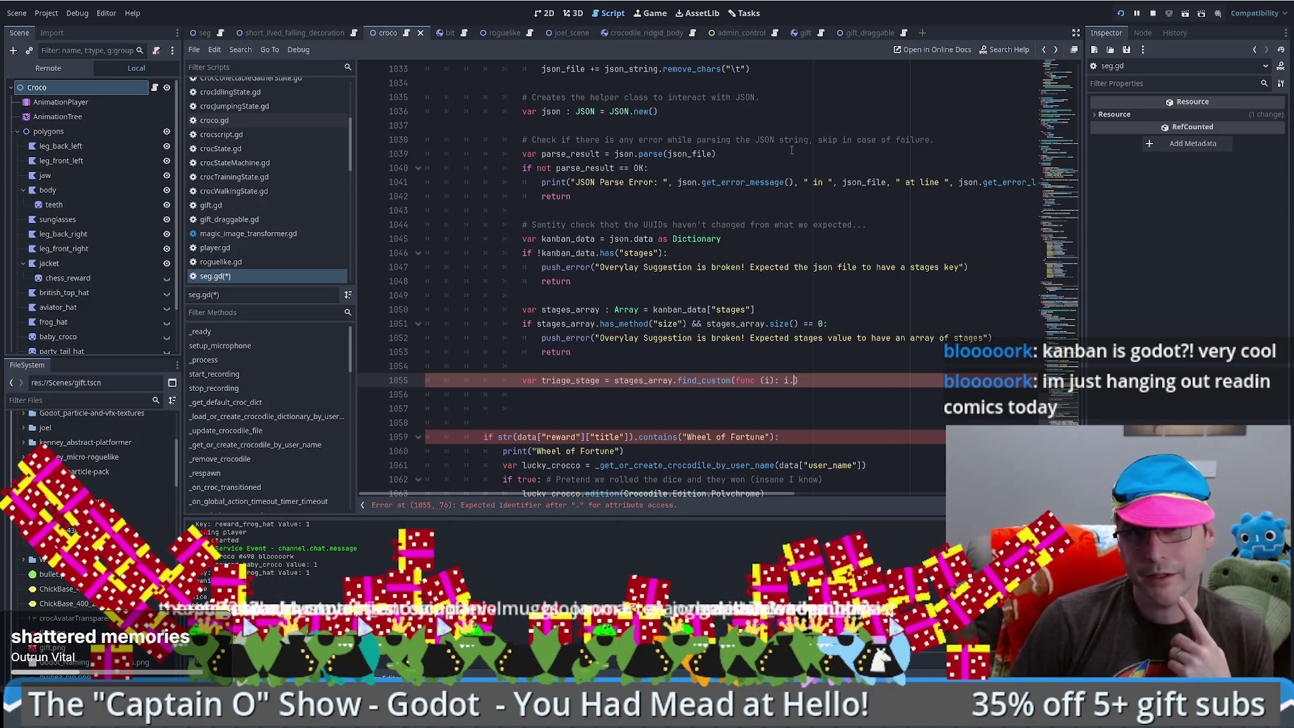
click(738, 15)
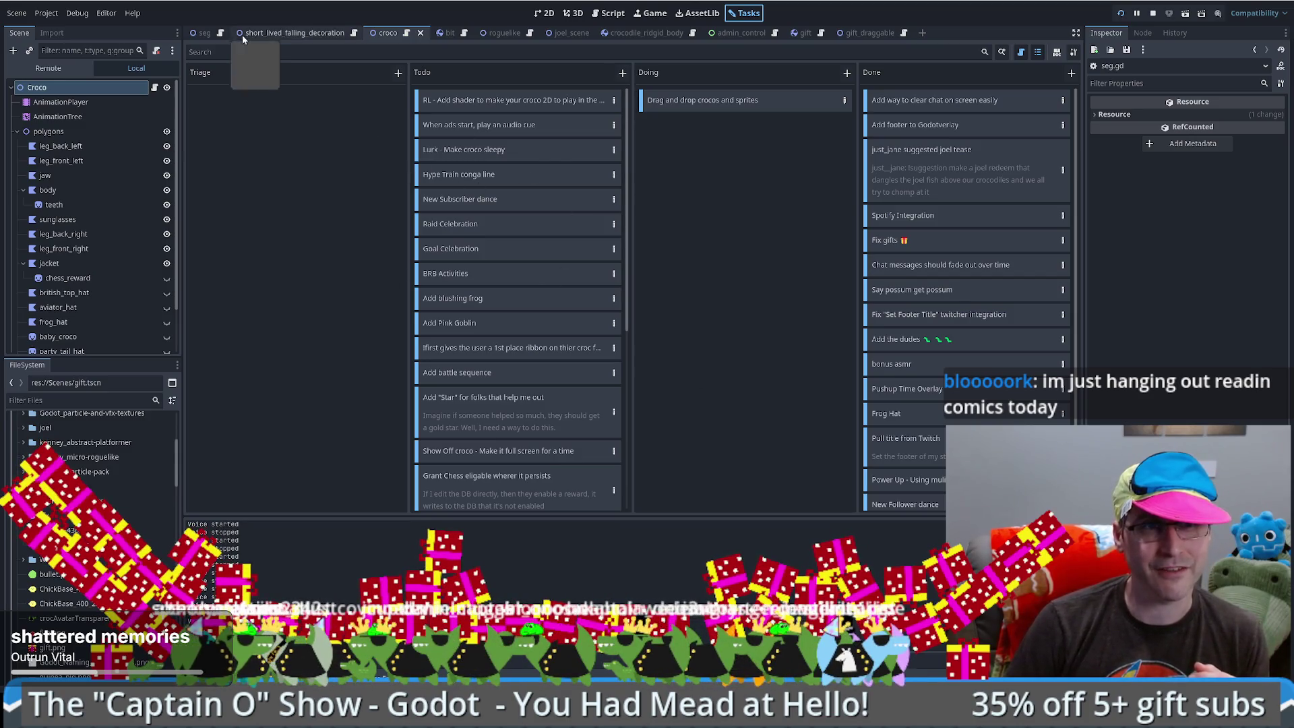
key(ctrl+F3)
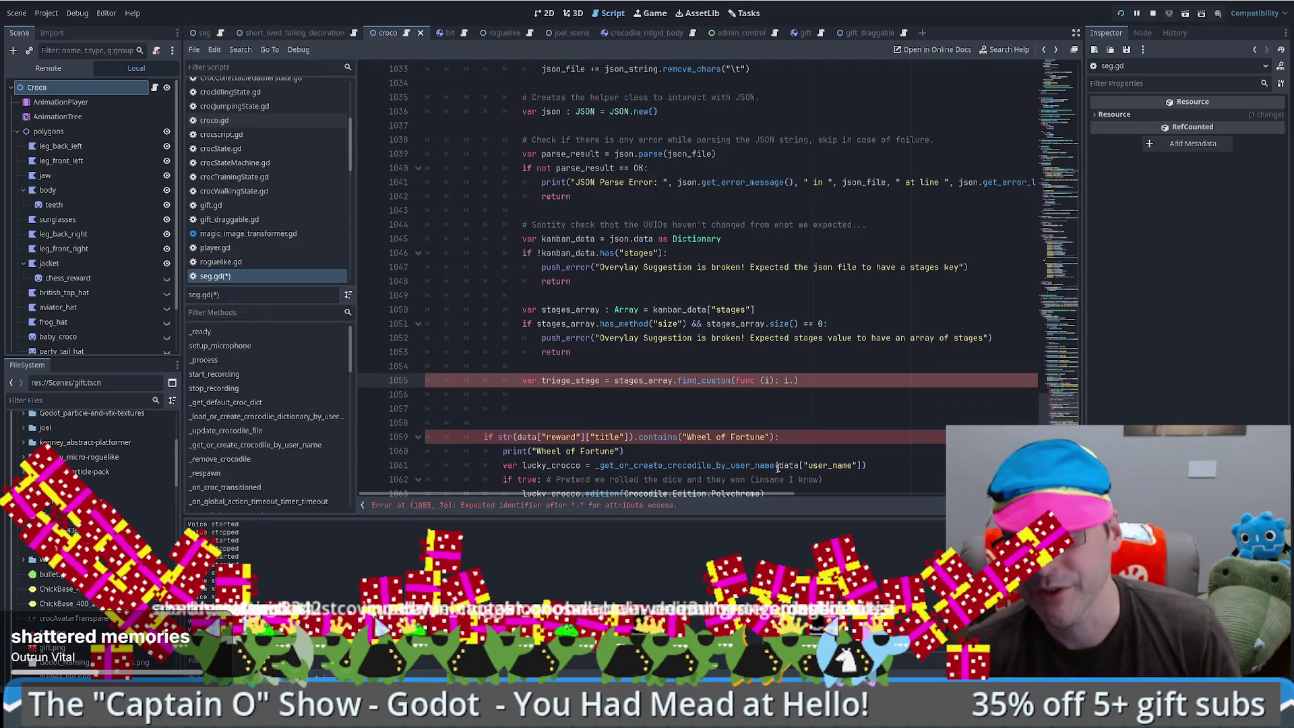
ctrl+click(704, 381)
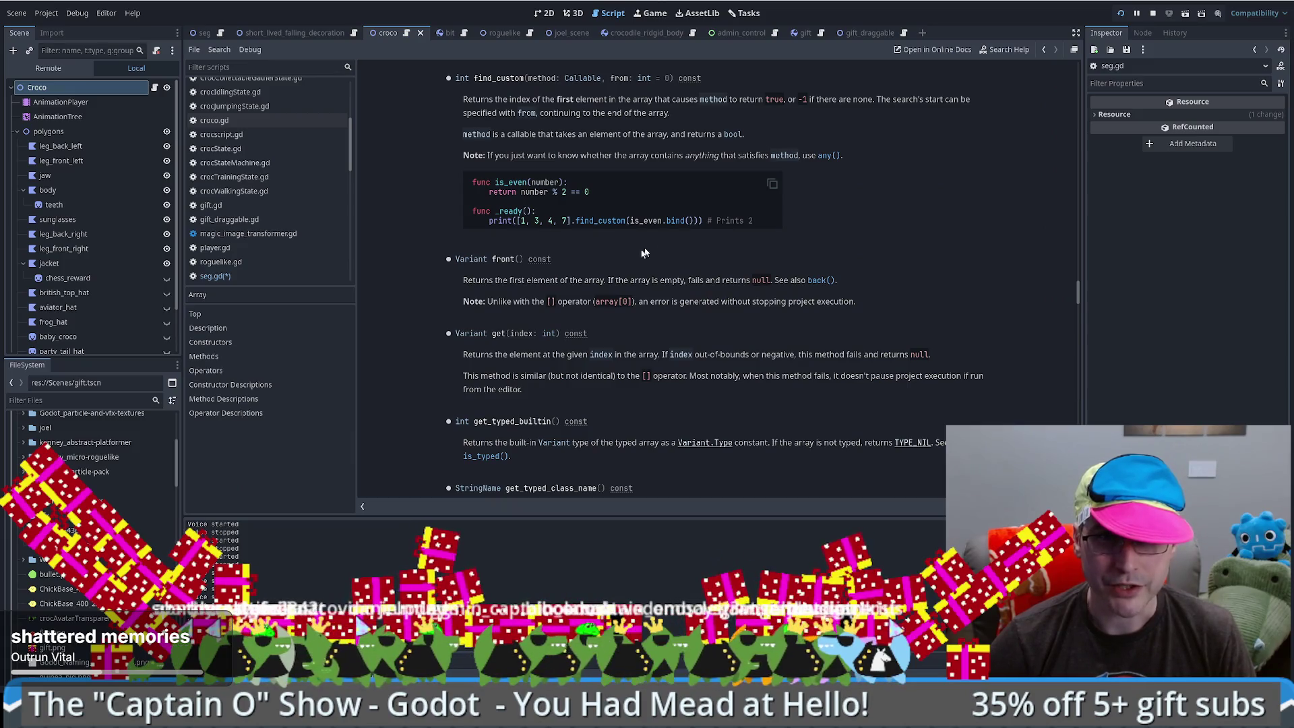
key(alt+Left)
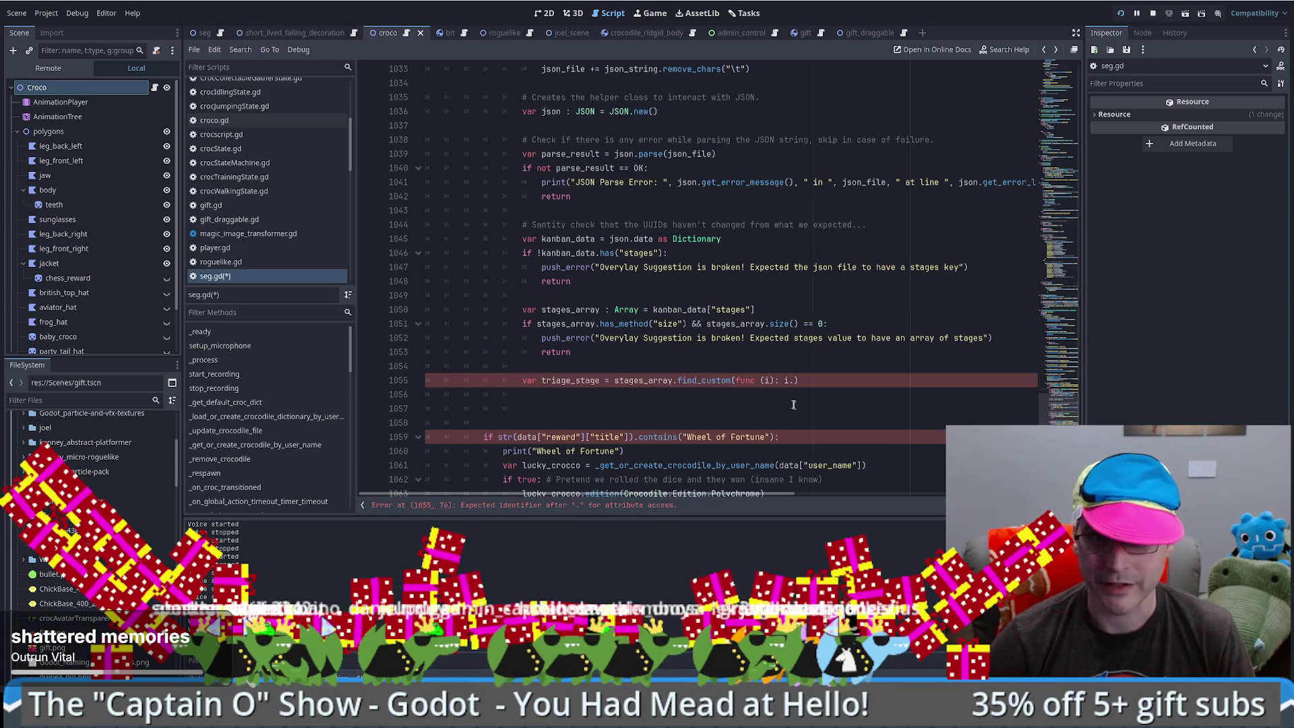
- Type line 1055's lambda parameter as i : Dictionary and begin the i.has("uuid") check
click(769, 382)
text(: Dic)
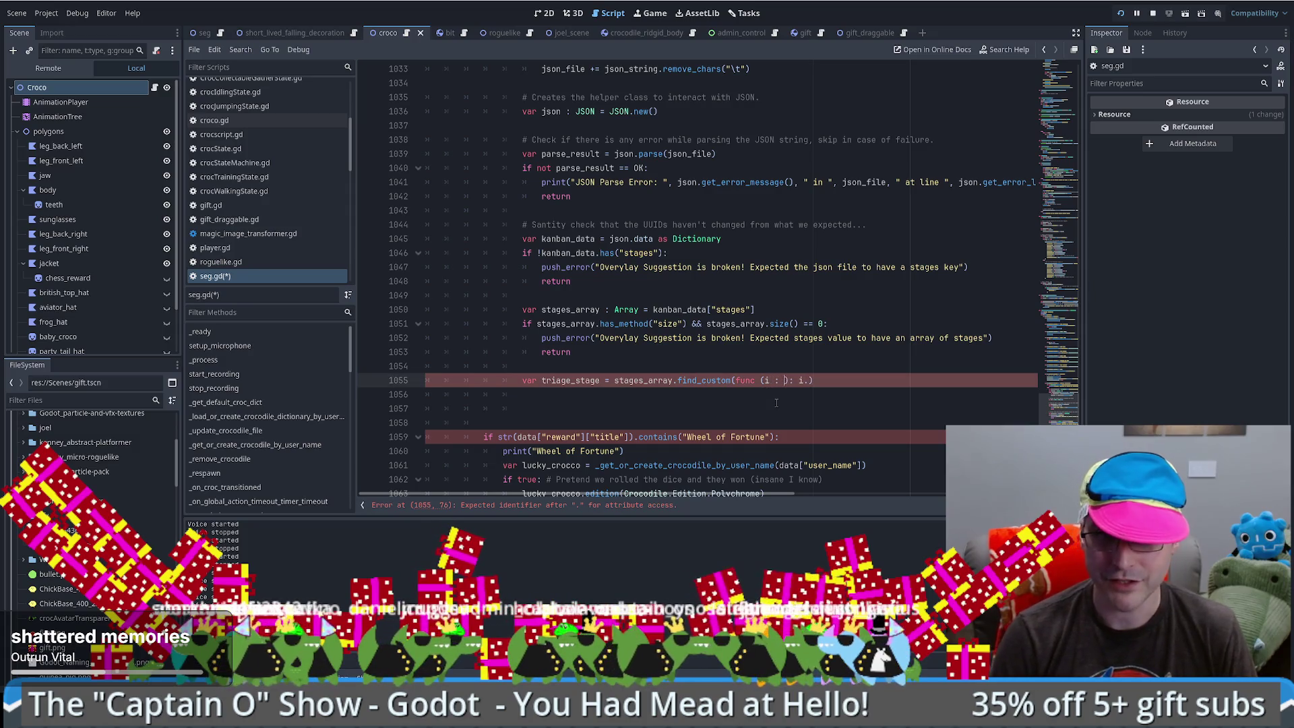
key(Return)
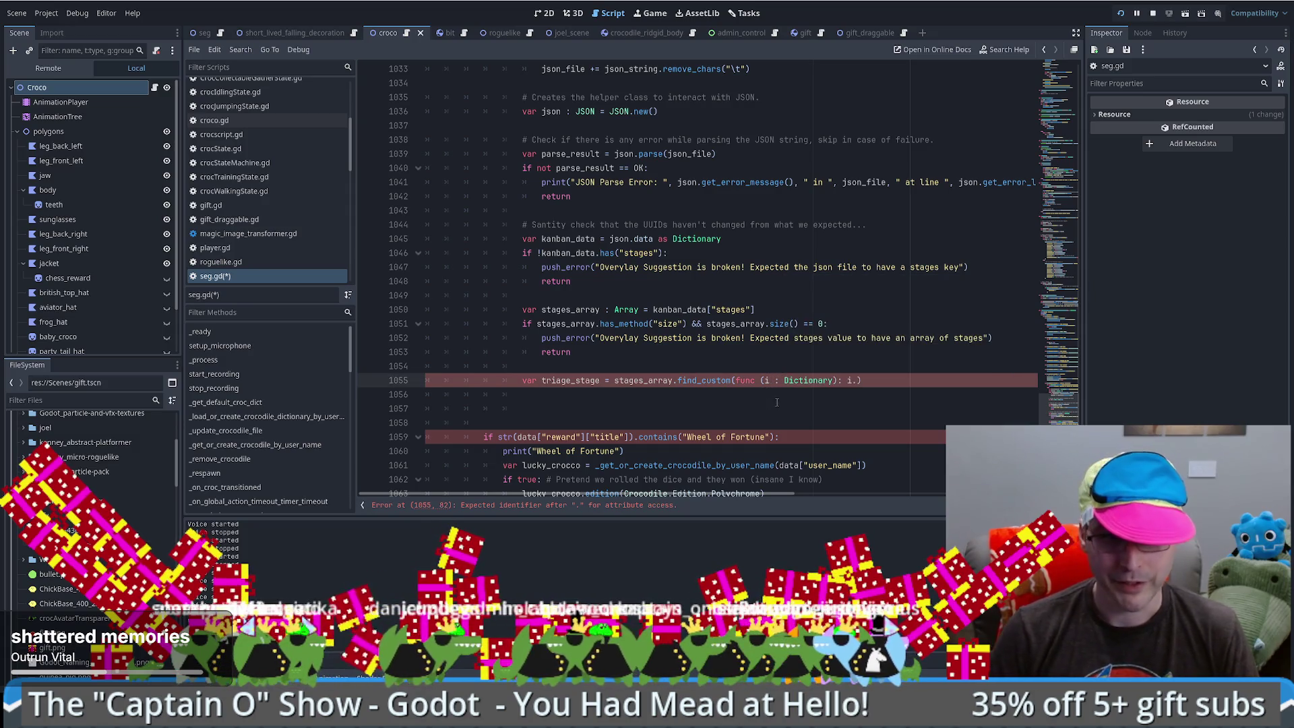
key(alt+Tab)
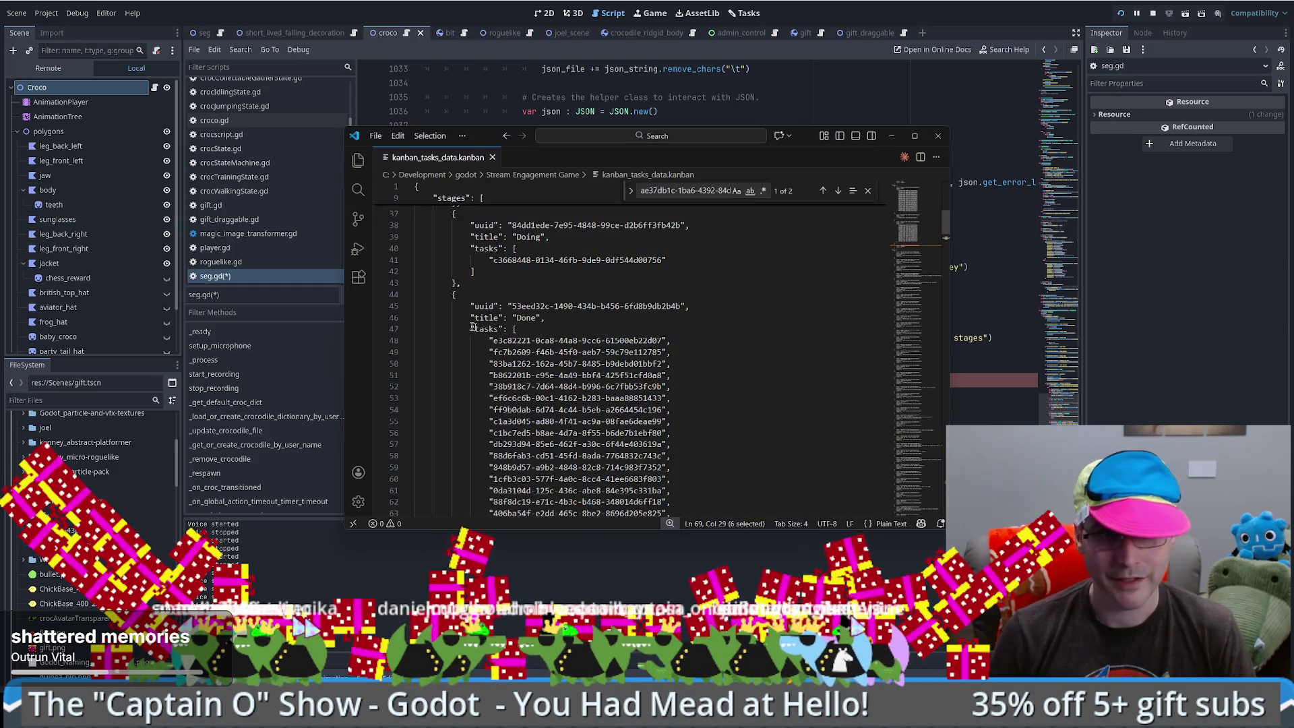
double_click(481, 305)
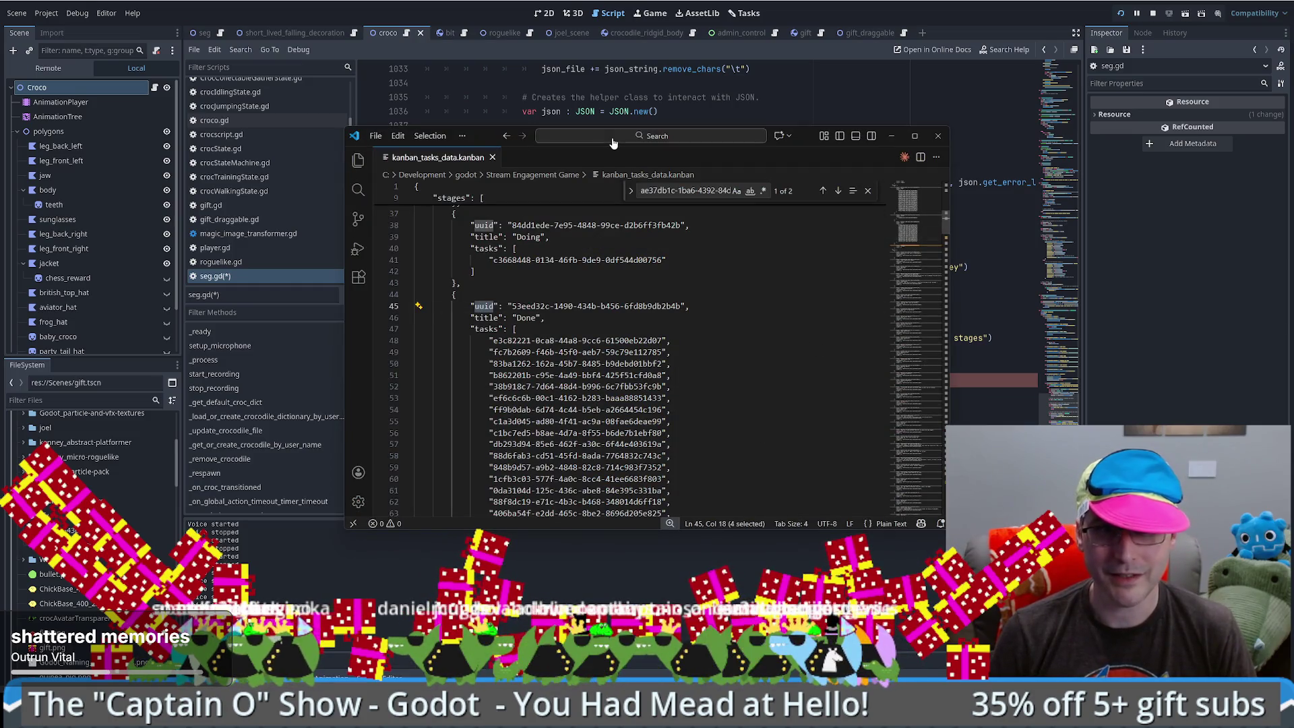
scroll(577, 307, down, 5)
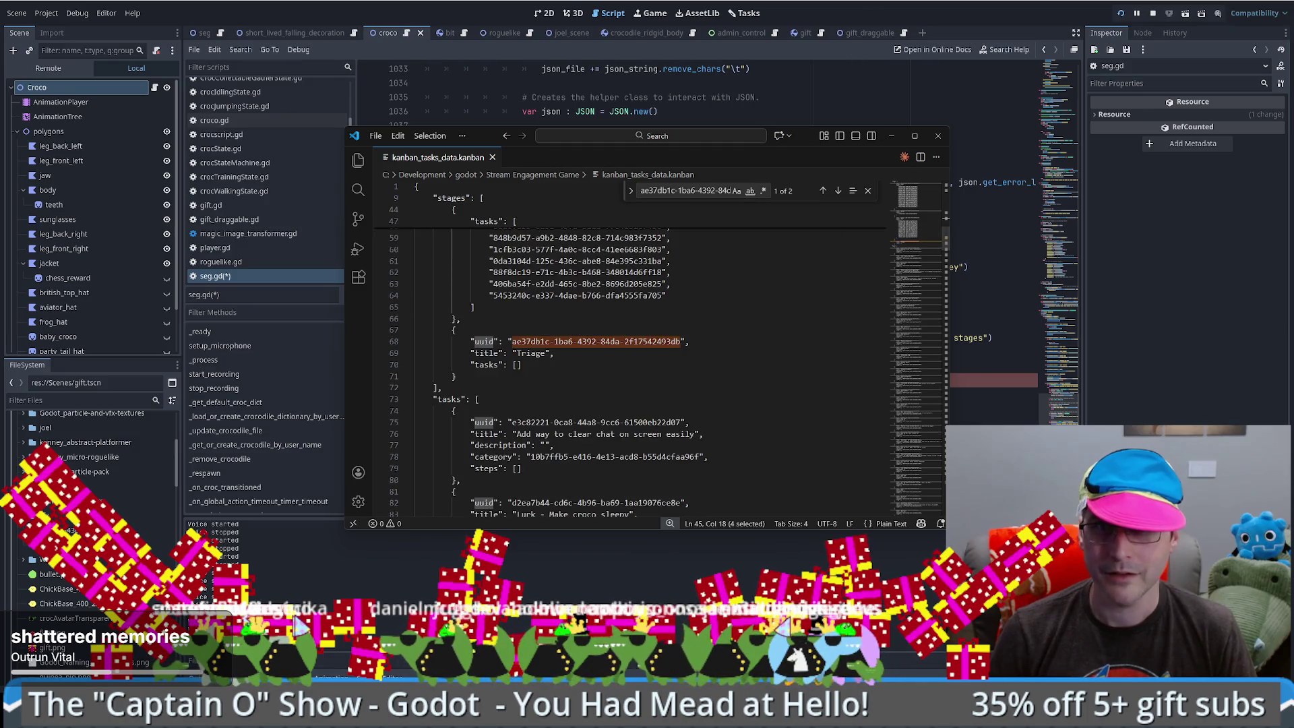
key(alt+Tab)
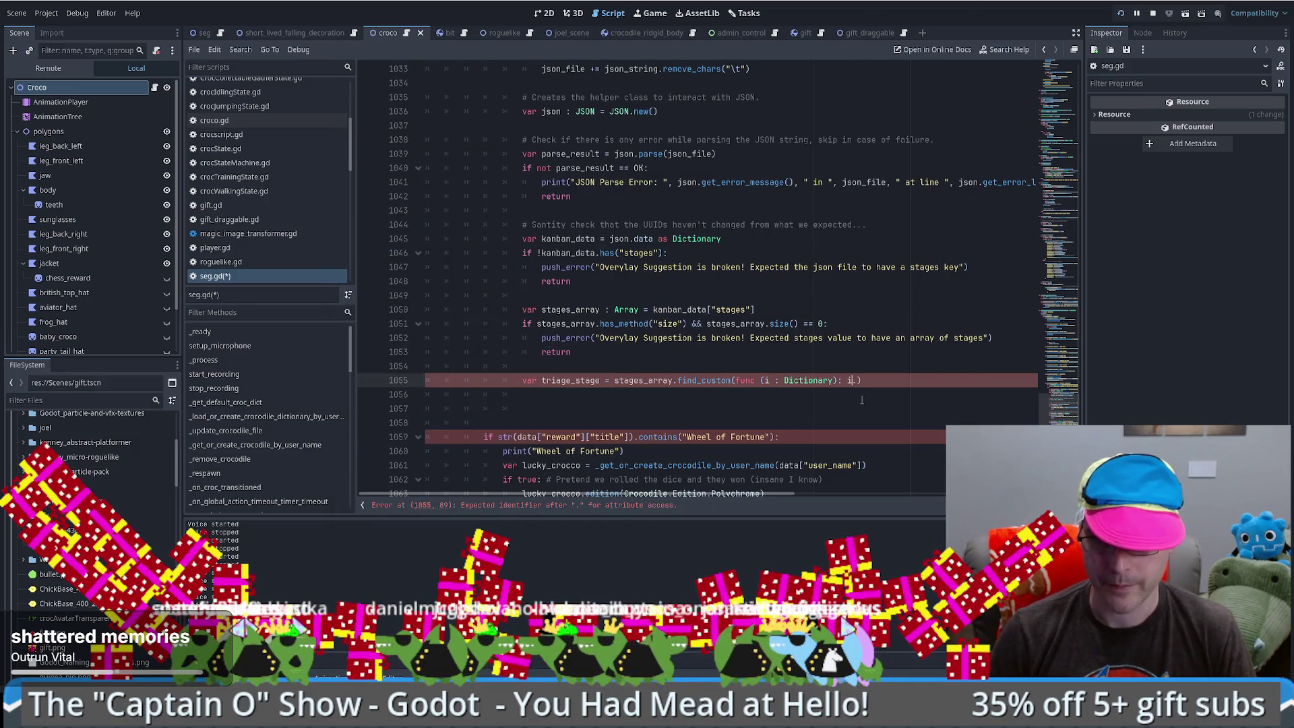
text(has("uuid)
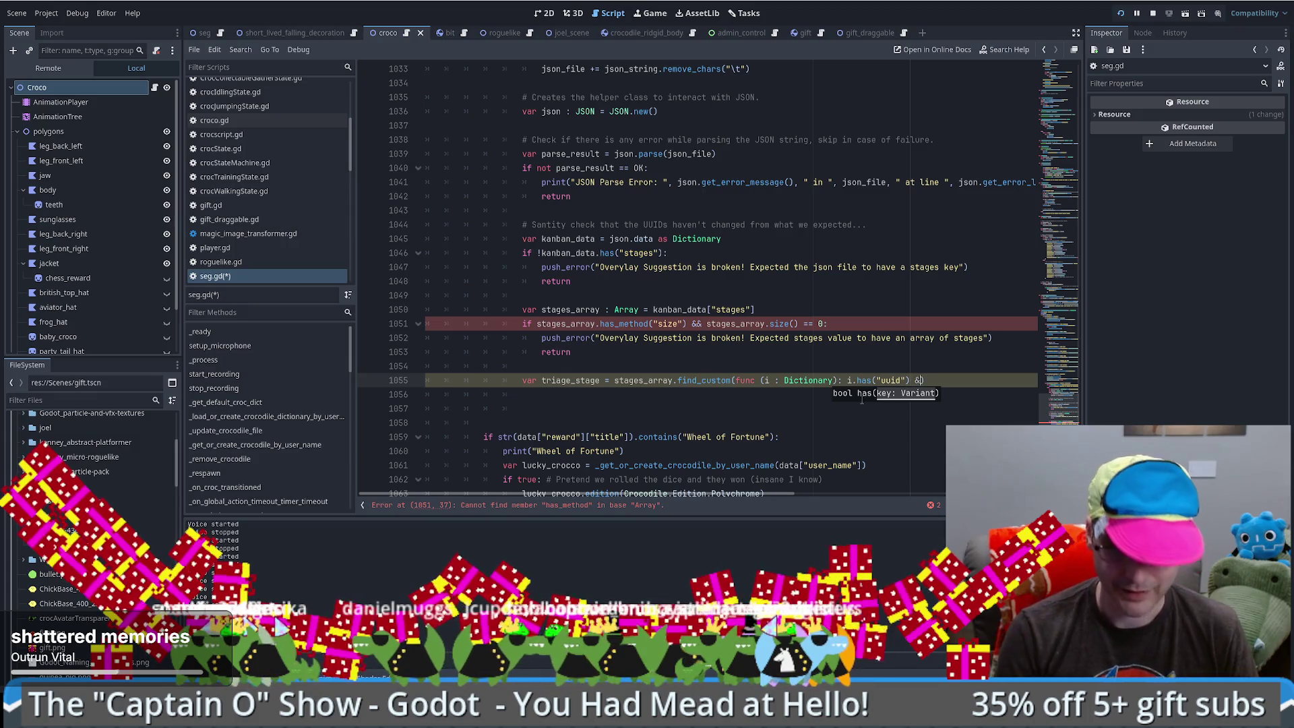
- Extend the lambda test with && i["uuid"] == and add an empty const triage_uuid above it
text(&& i)
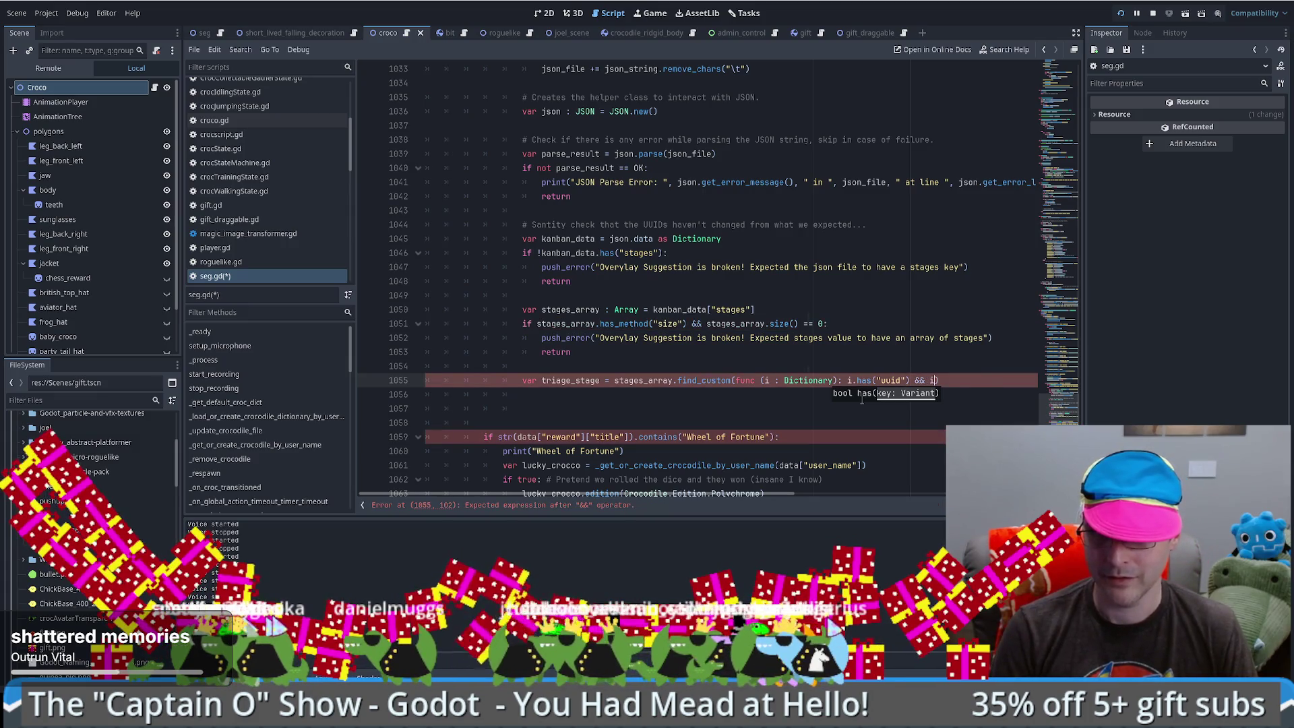
text([)
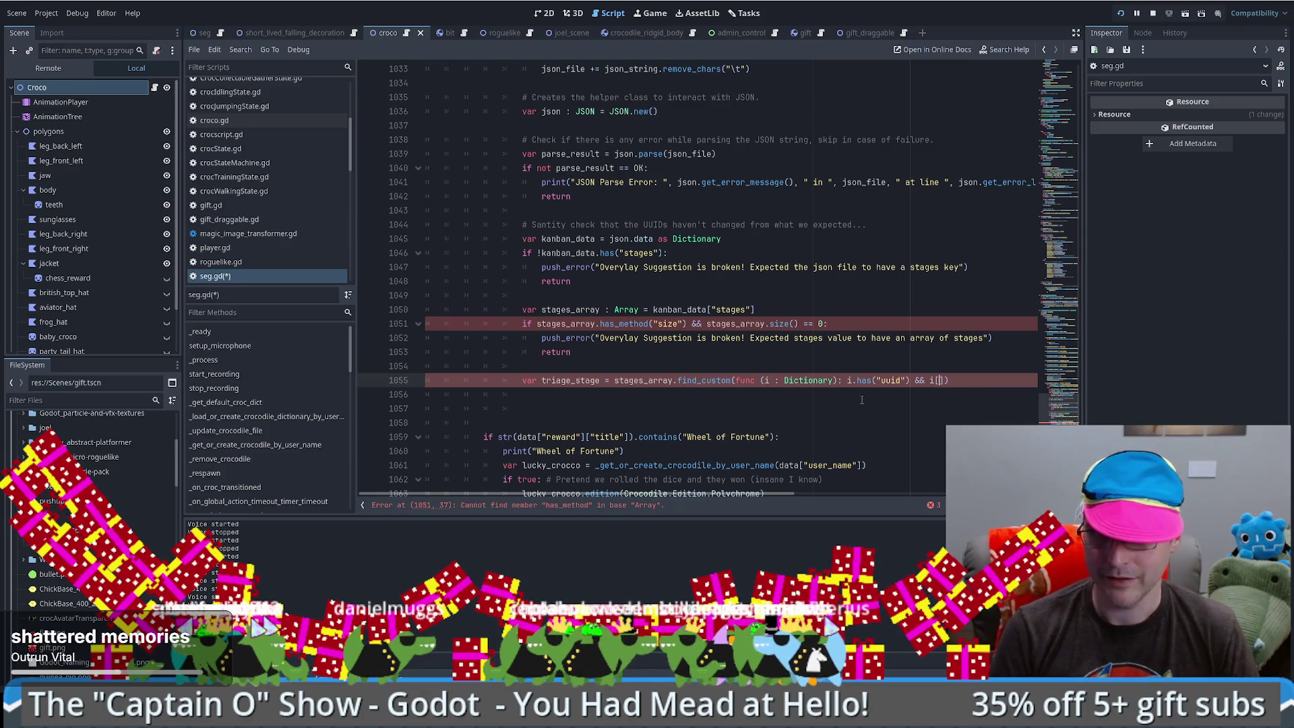
text("uuid"] ==)
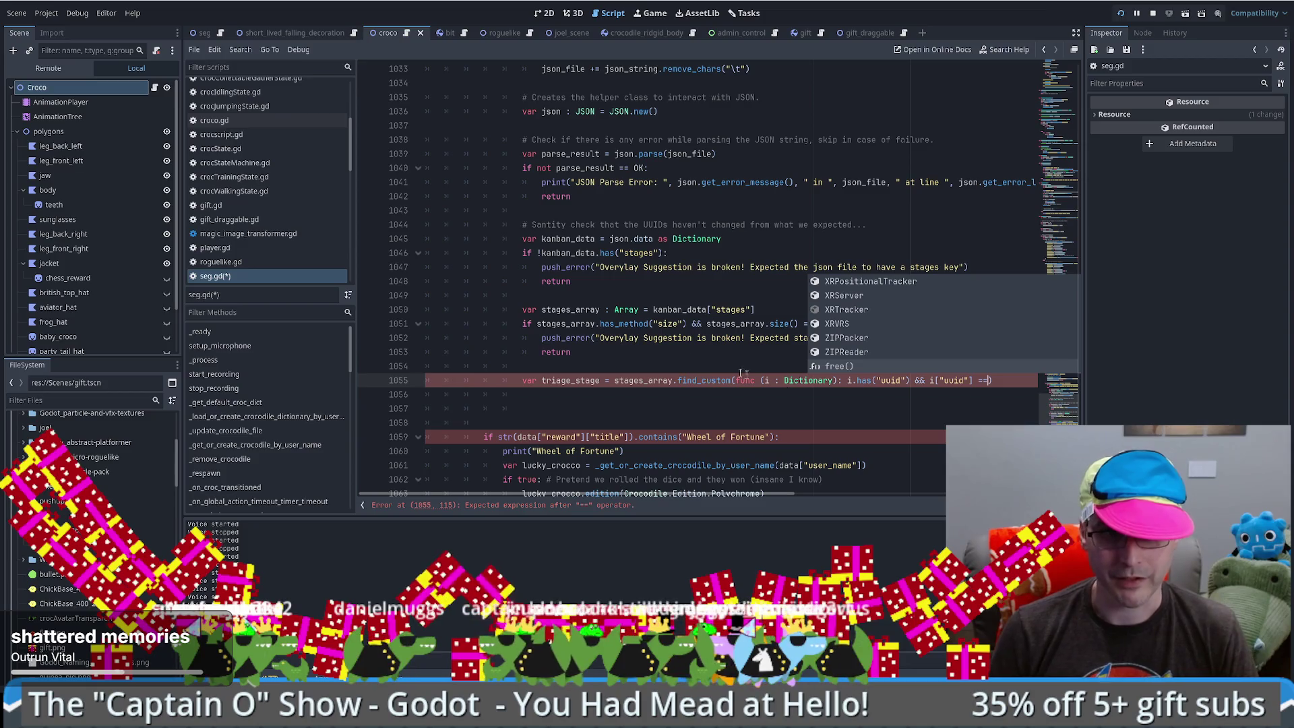
key(ctrl+shift+Return)
text(const)
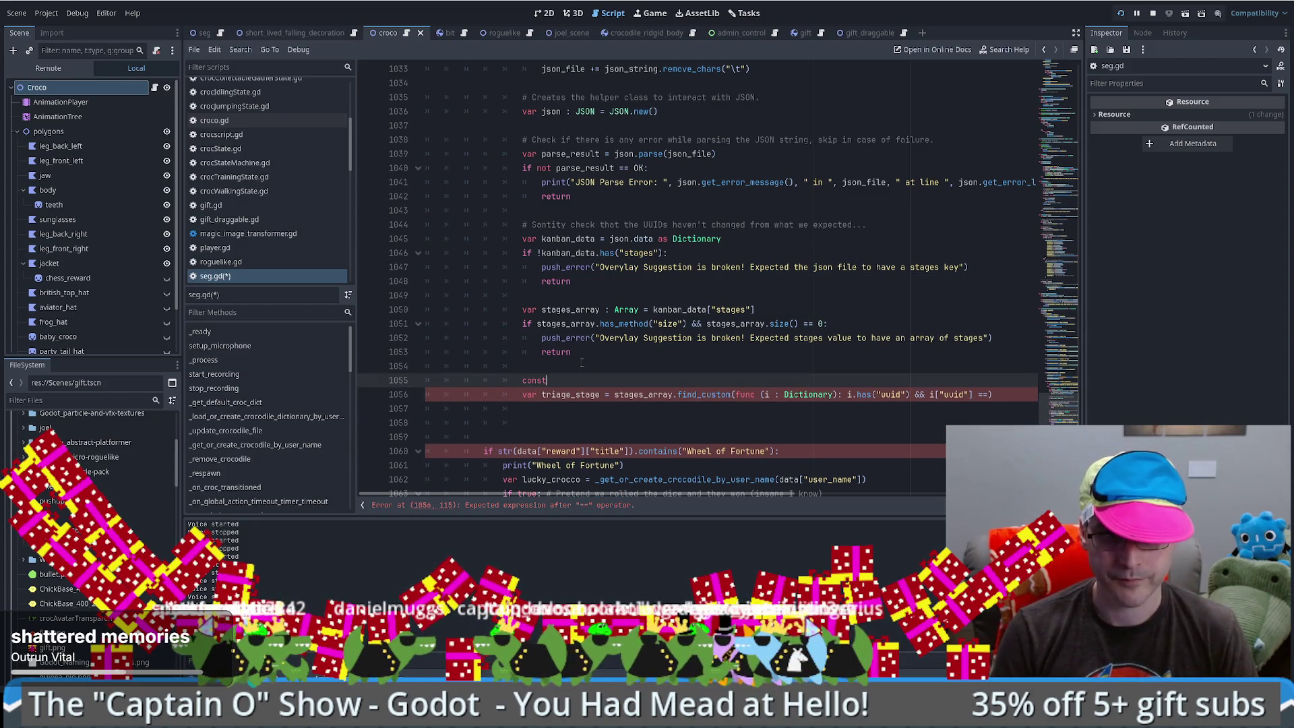
text( ge)
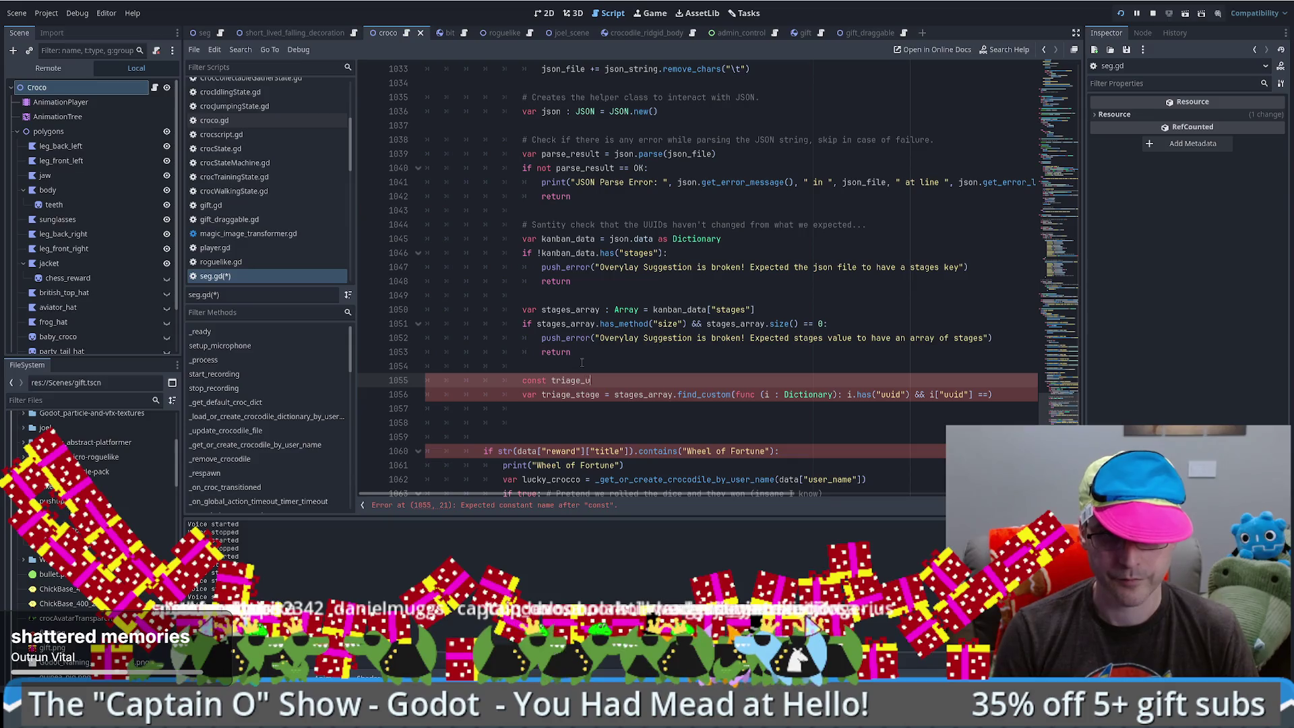
text(= ")
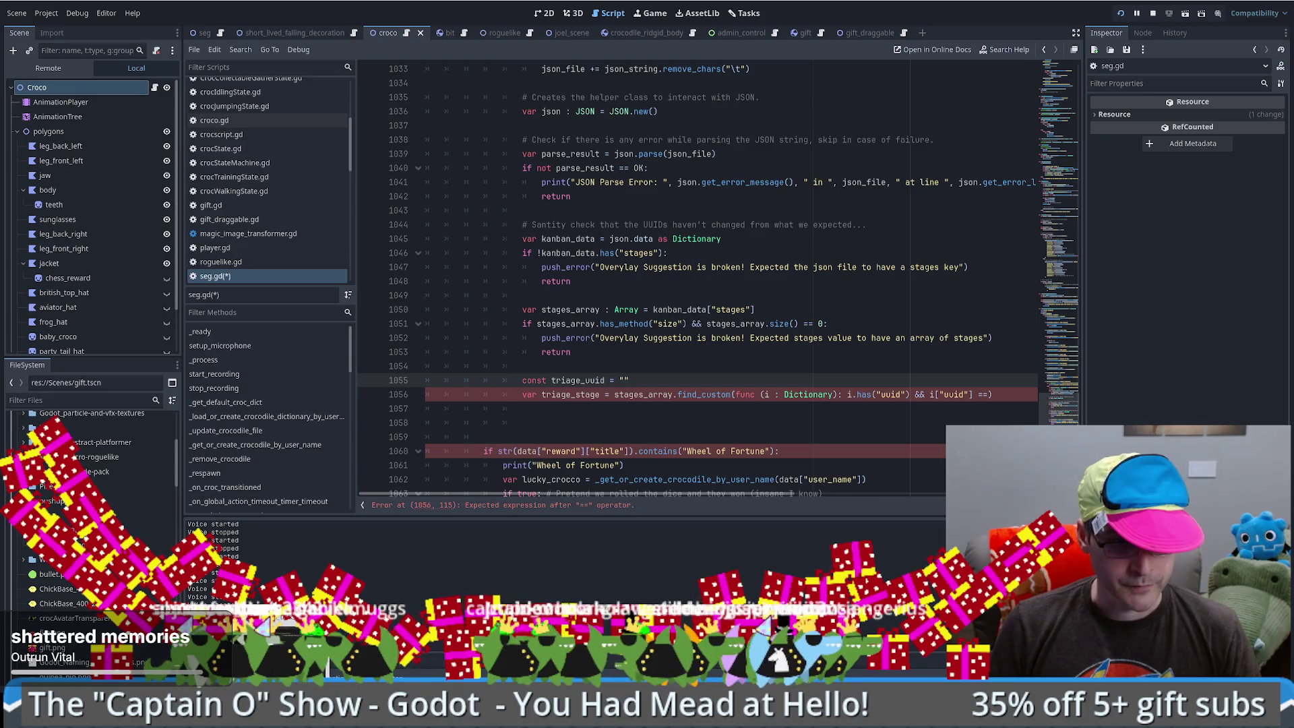
key(alt+Tab)
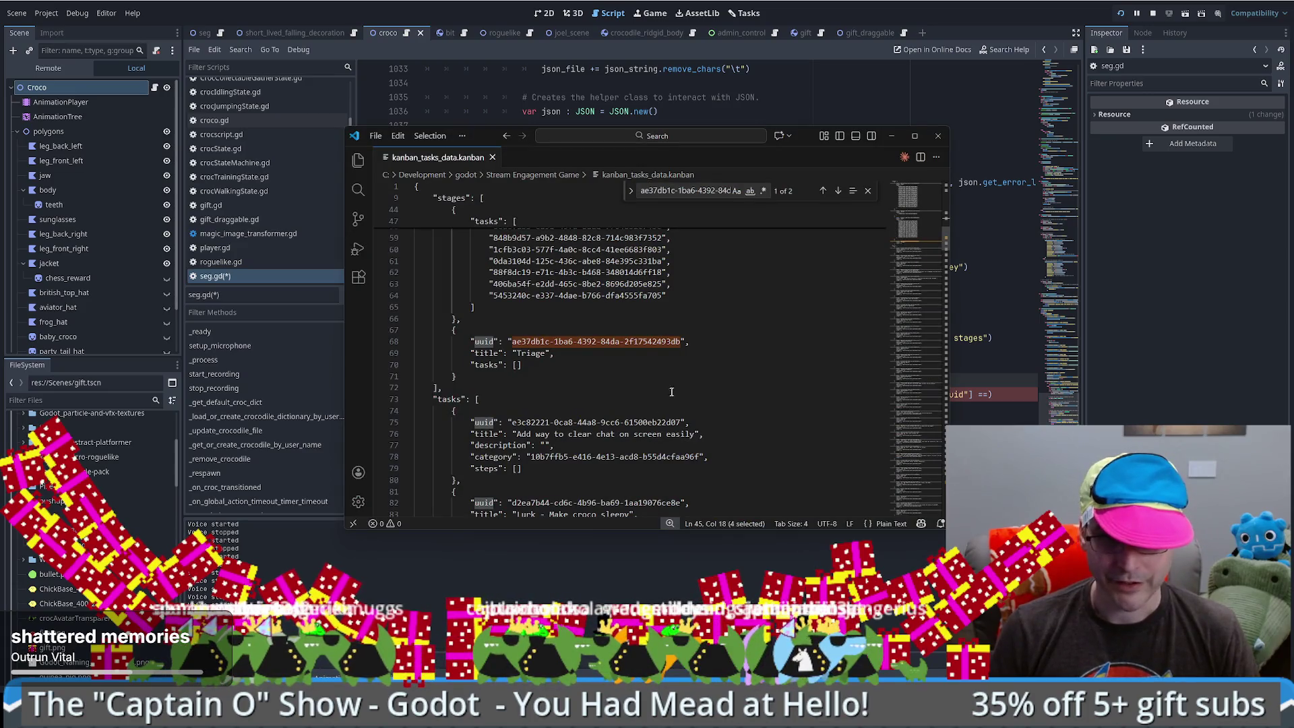
- Copy the Triage stage's uuid ae37db1c-1ba6-4392-84da-2f17542493db from the kanban file into triage_uuid
scroll(671, 391, up, 1)
double_click(532, 366)
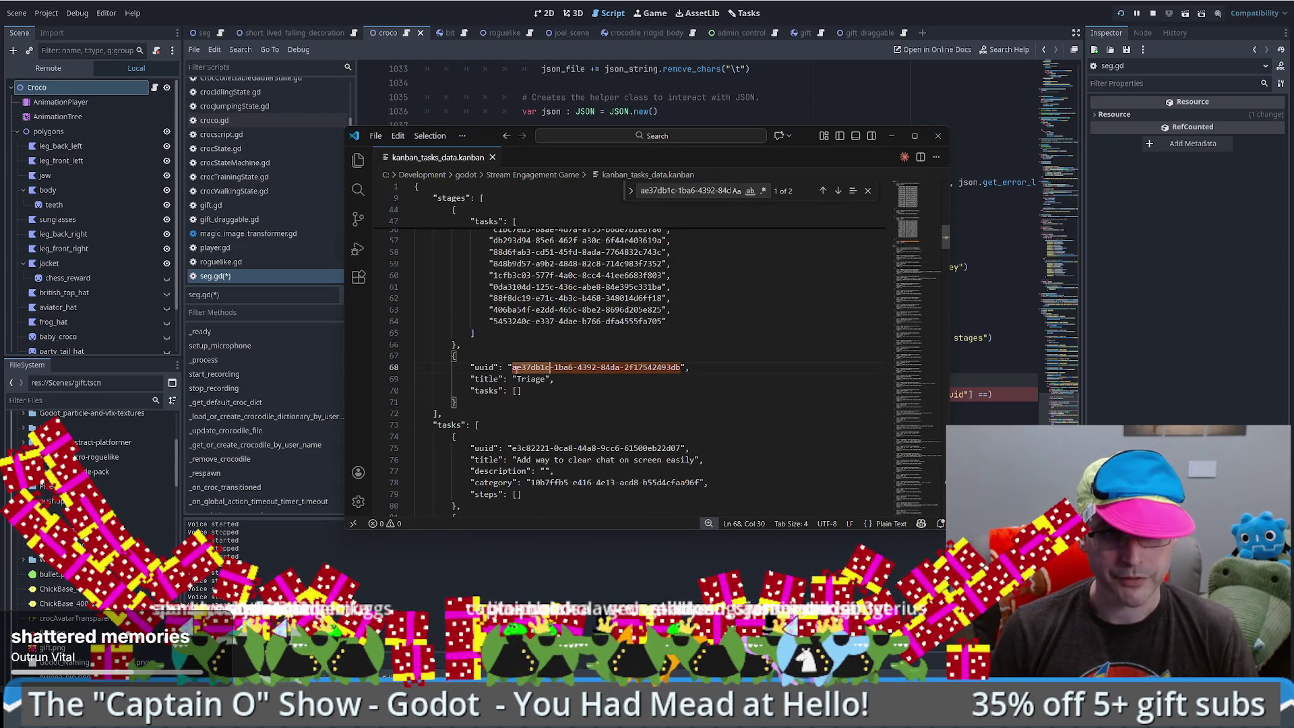
drag(512, 367, 680, 366)
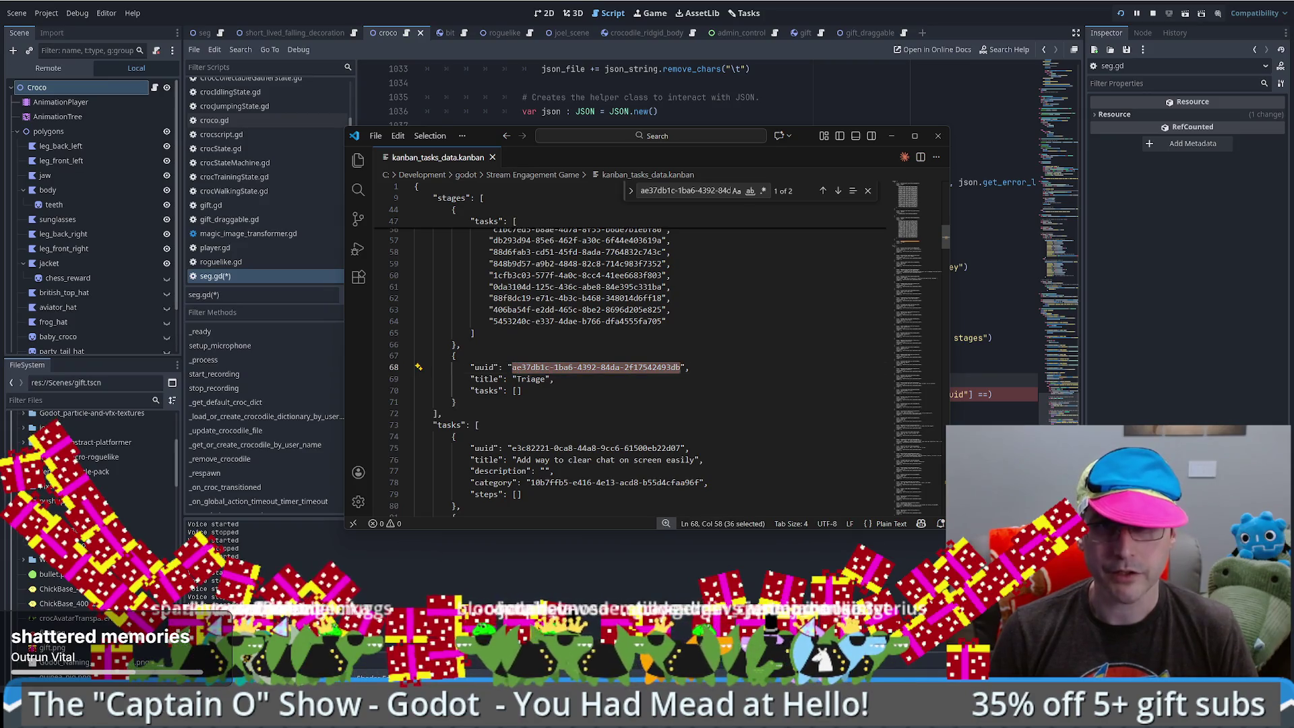
key(alt+Tab)
text(ae37db1c-1ba6-4392-84da-2f17542493db)
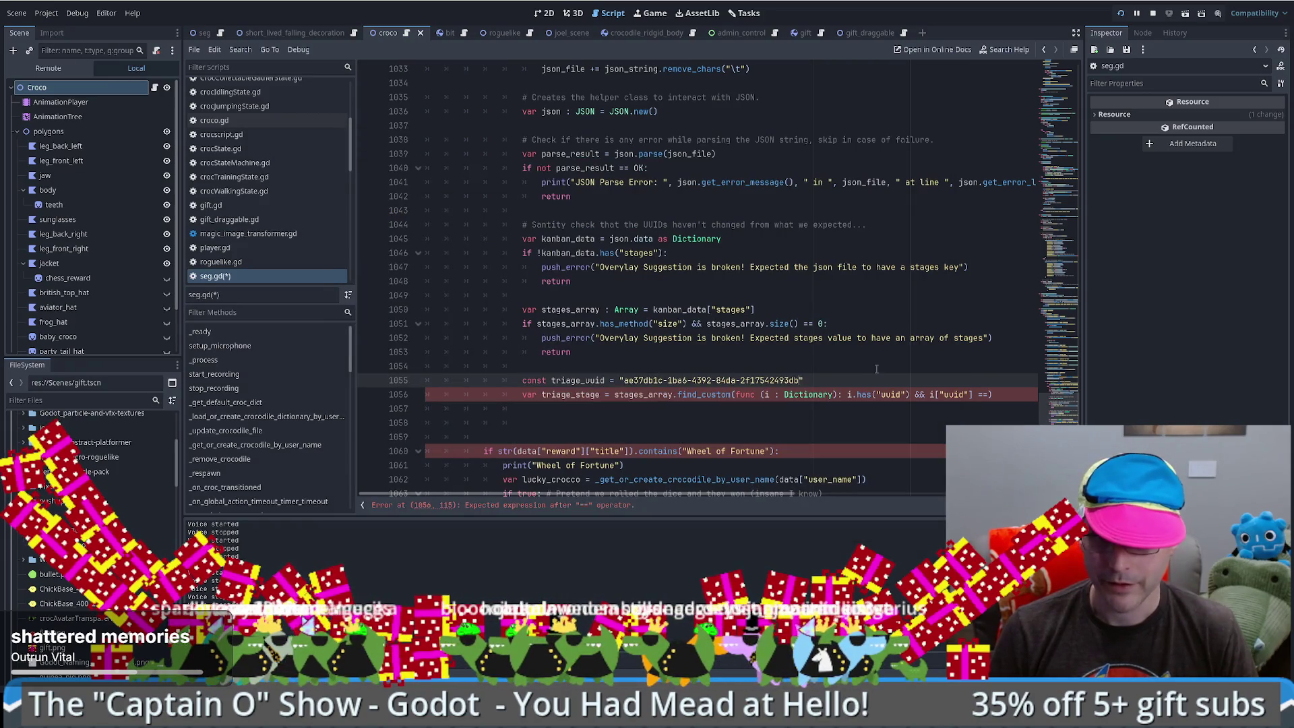
- Complete line 1056 as return i.has("uuid") && i["uuid"] == triage_uuid and add a blank line below
click(987, 394)
text(triage_uuid)
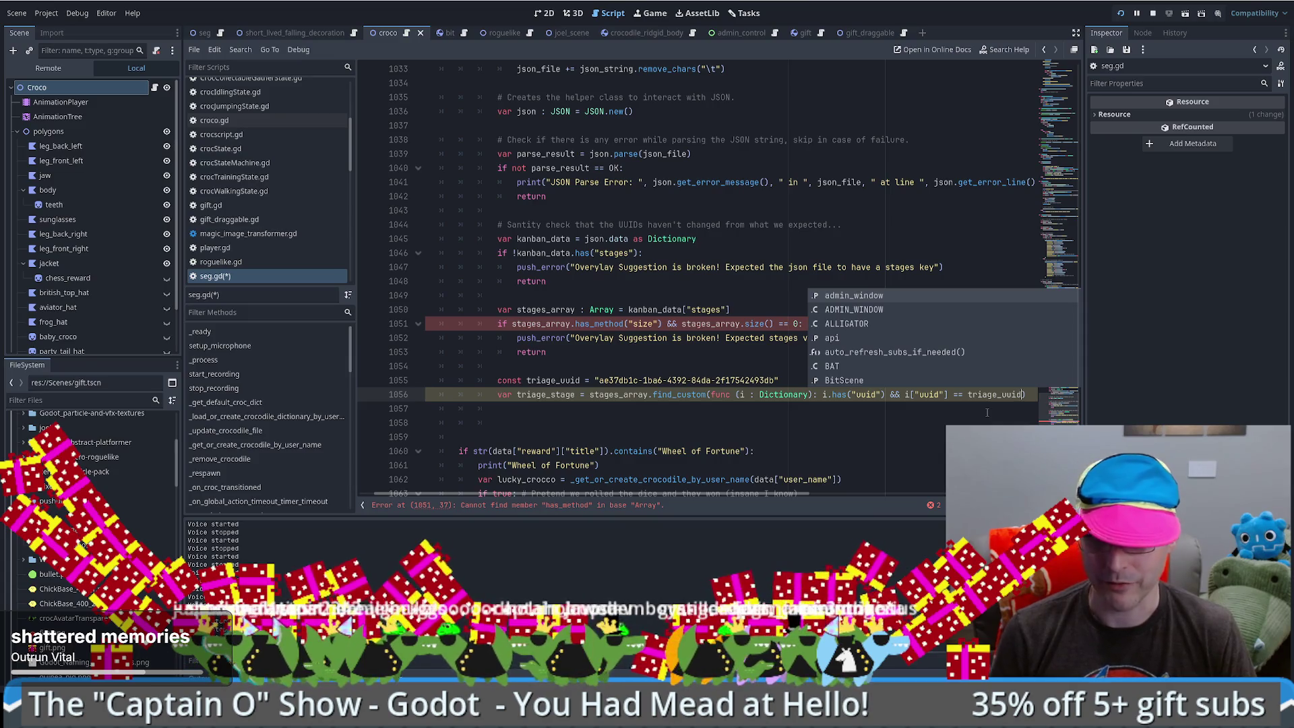
click(822, 394)
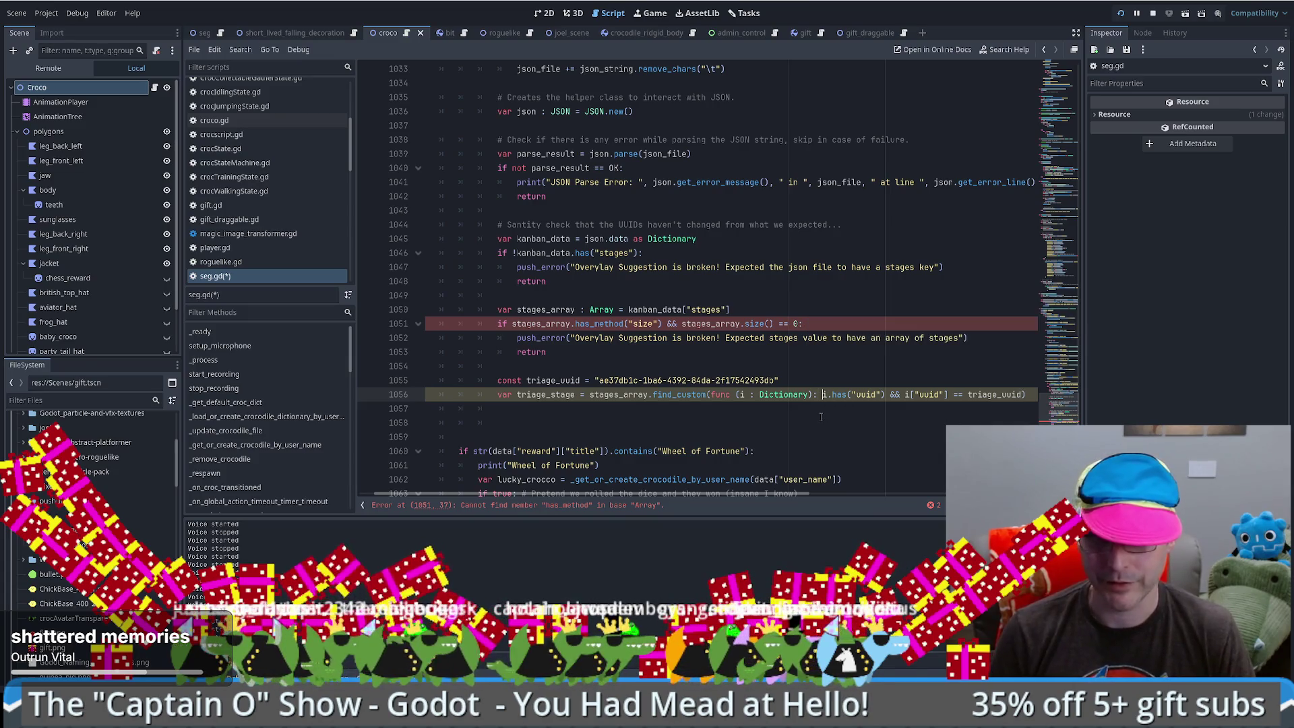
text(r)
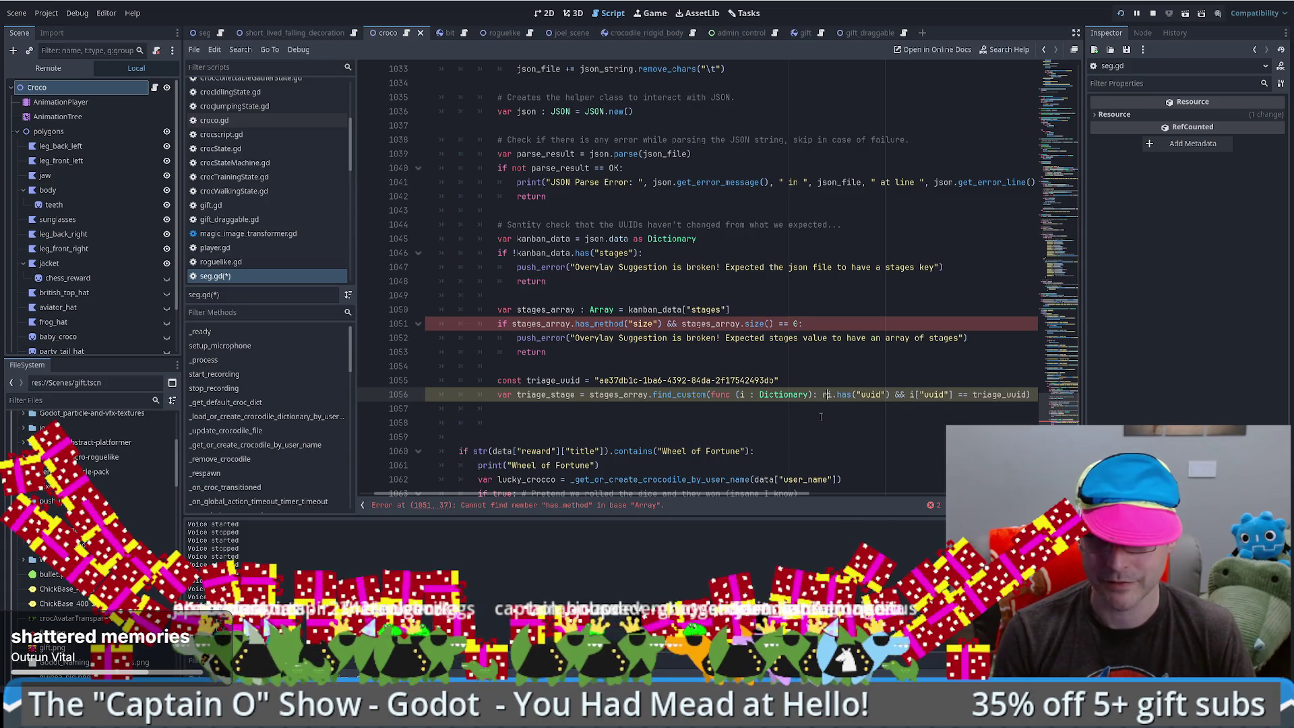
text(eturn)
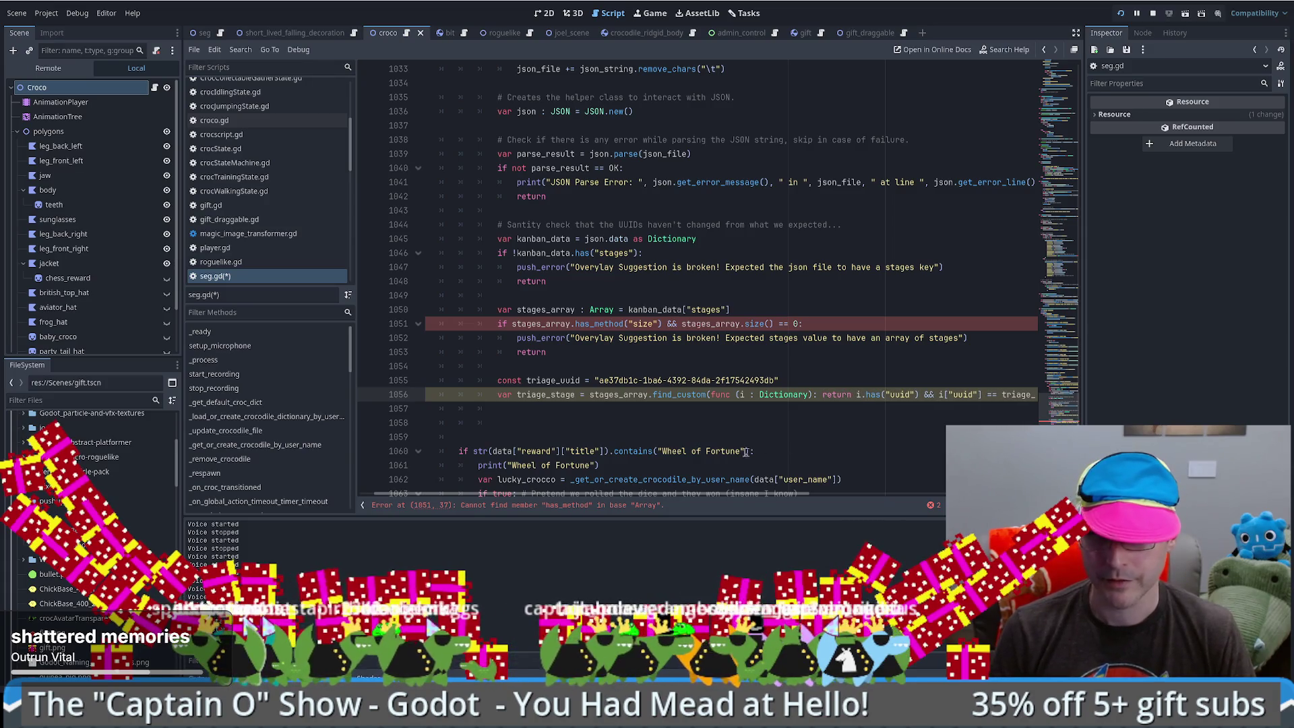
scroll(685, 499, right, 3)
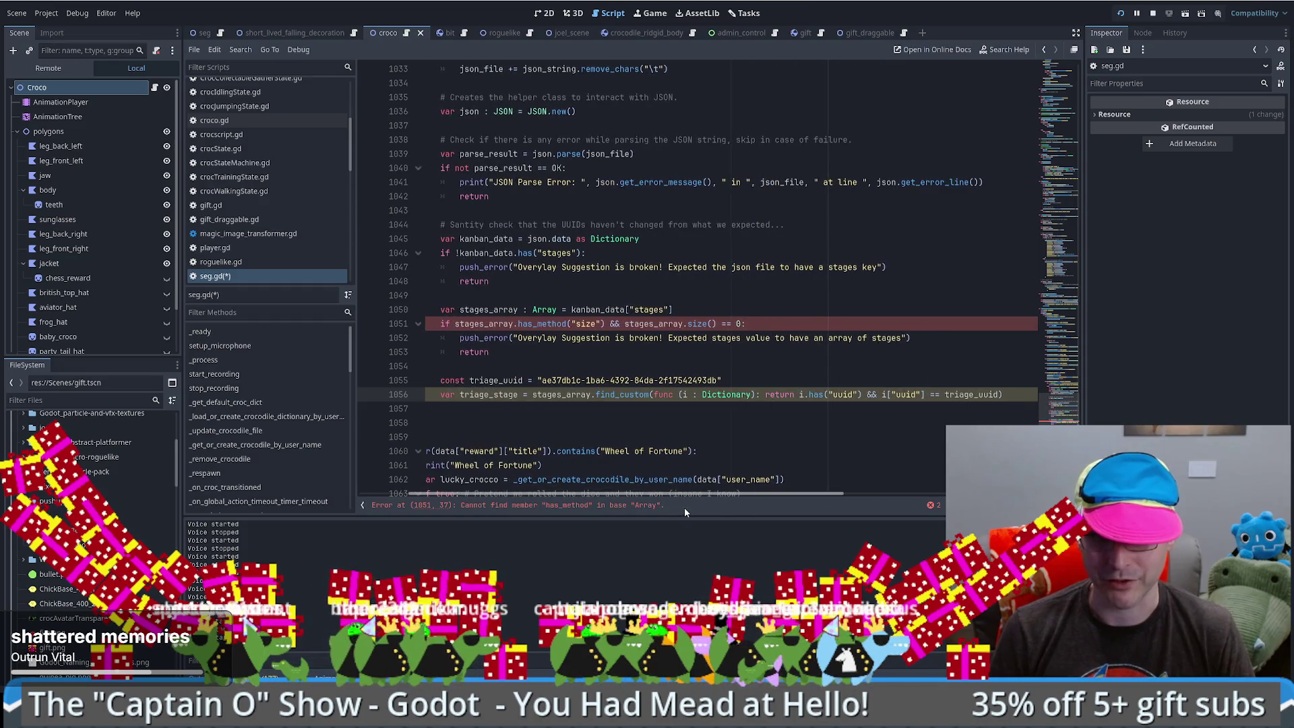
mouse_move(685, 507)
mouse_down()
mouse_move(722, 512)
mouse_move(640, 525)
mouse_move(665, 519)
mouse_up()
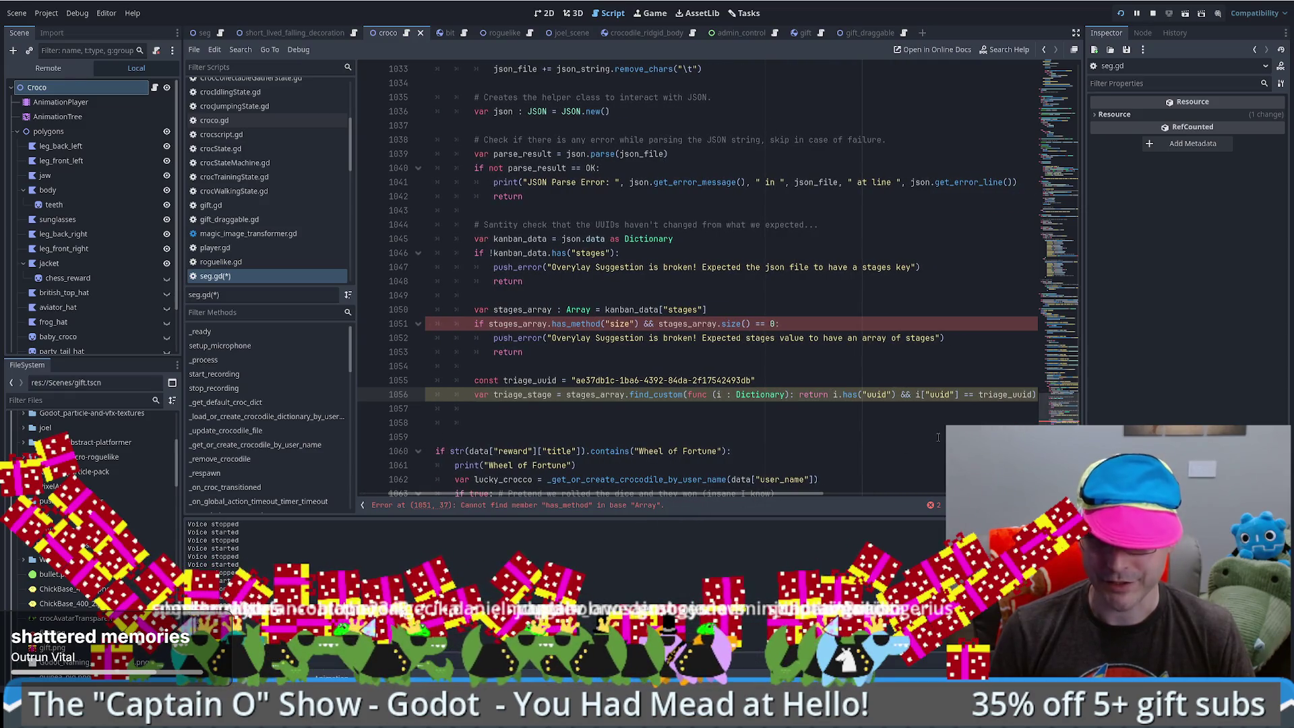
key(Return)
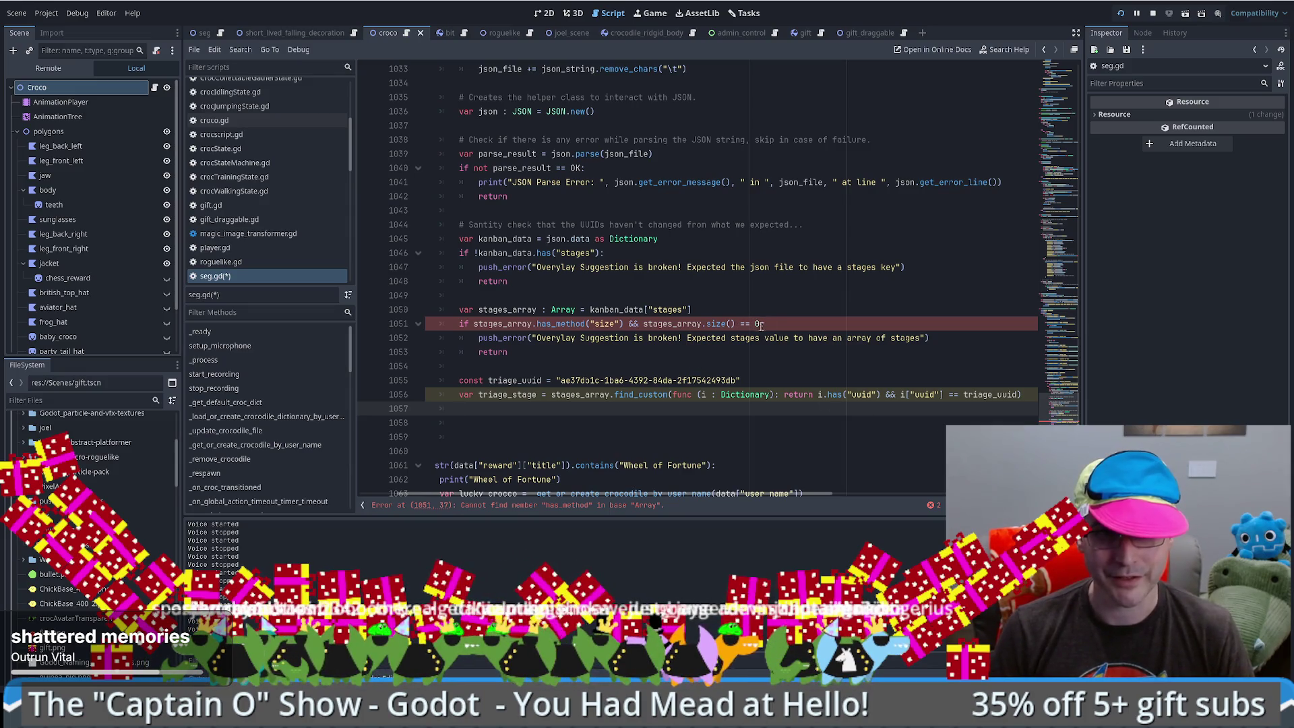
- Remove .has_method("size") && and the duplicated stages_array text from line 1051's stages check
click(773, 323)
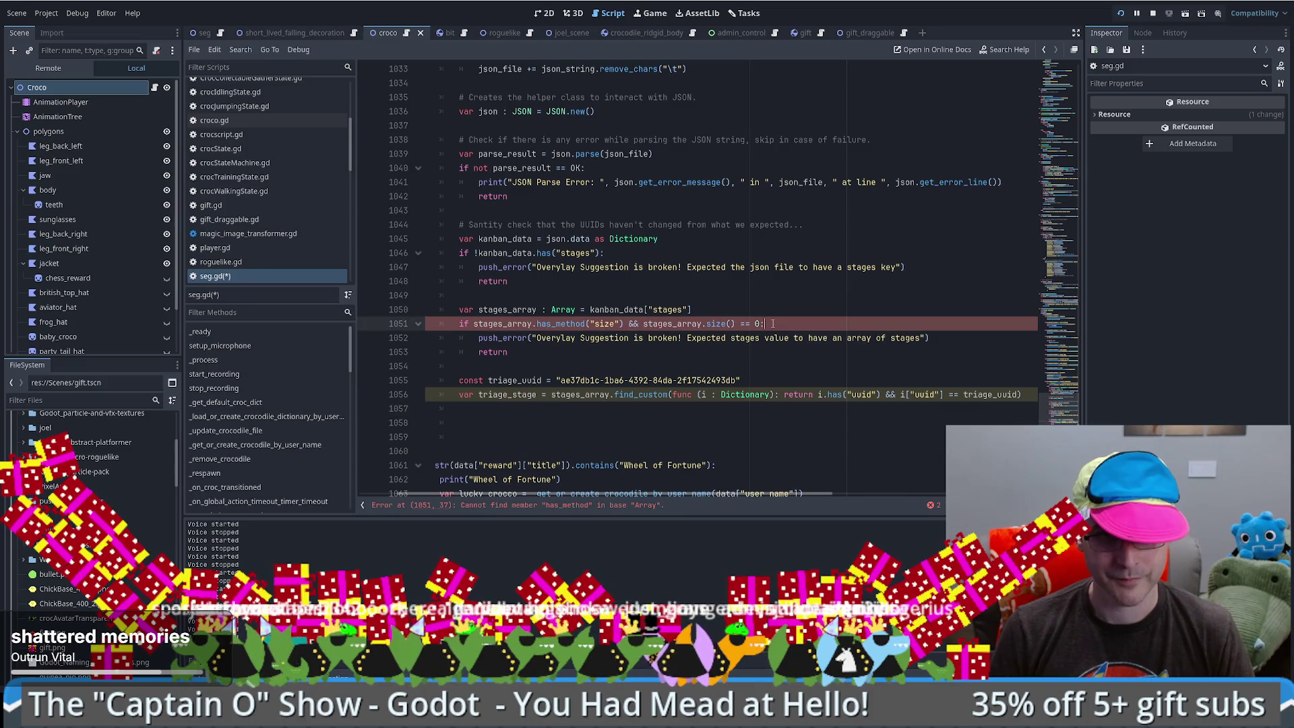
drag(532, 323, 643, 323)
key(BackSpace)
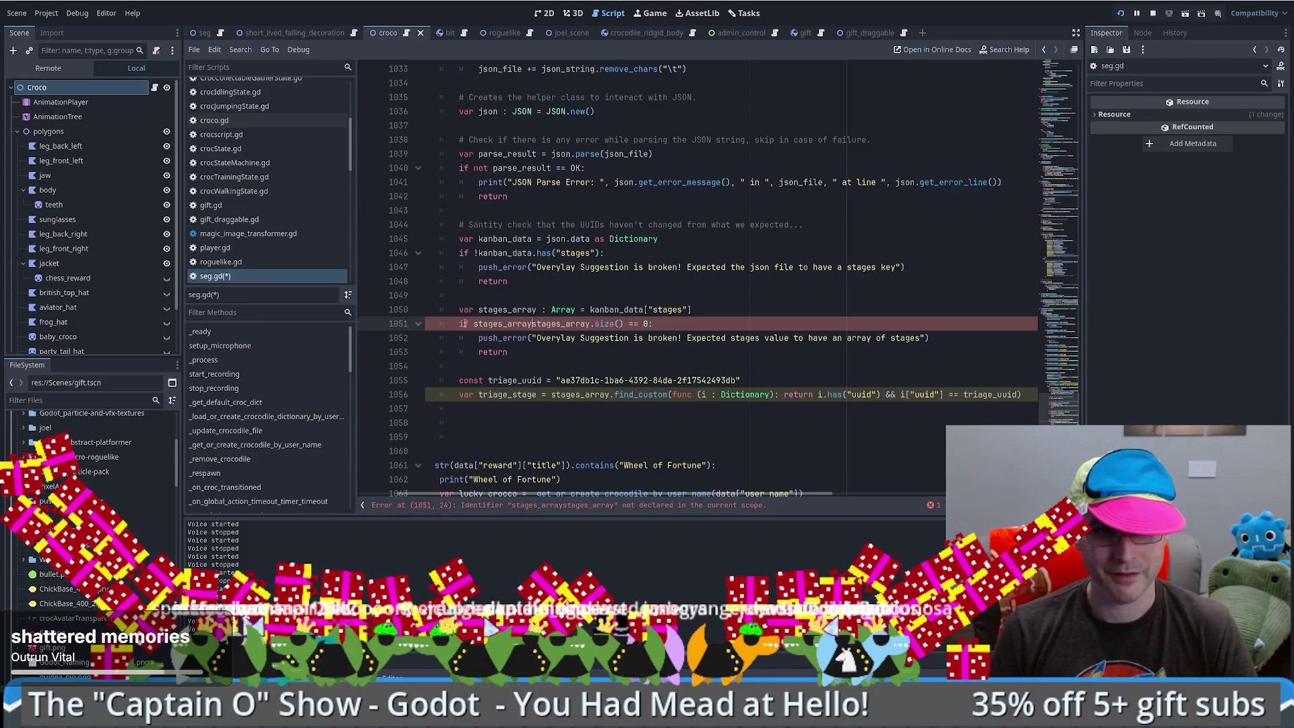
drag(532, 324, 474, 323)
key(BackSpace)
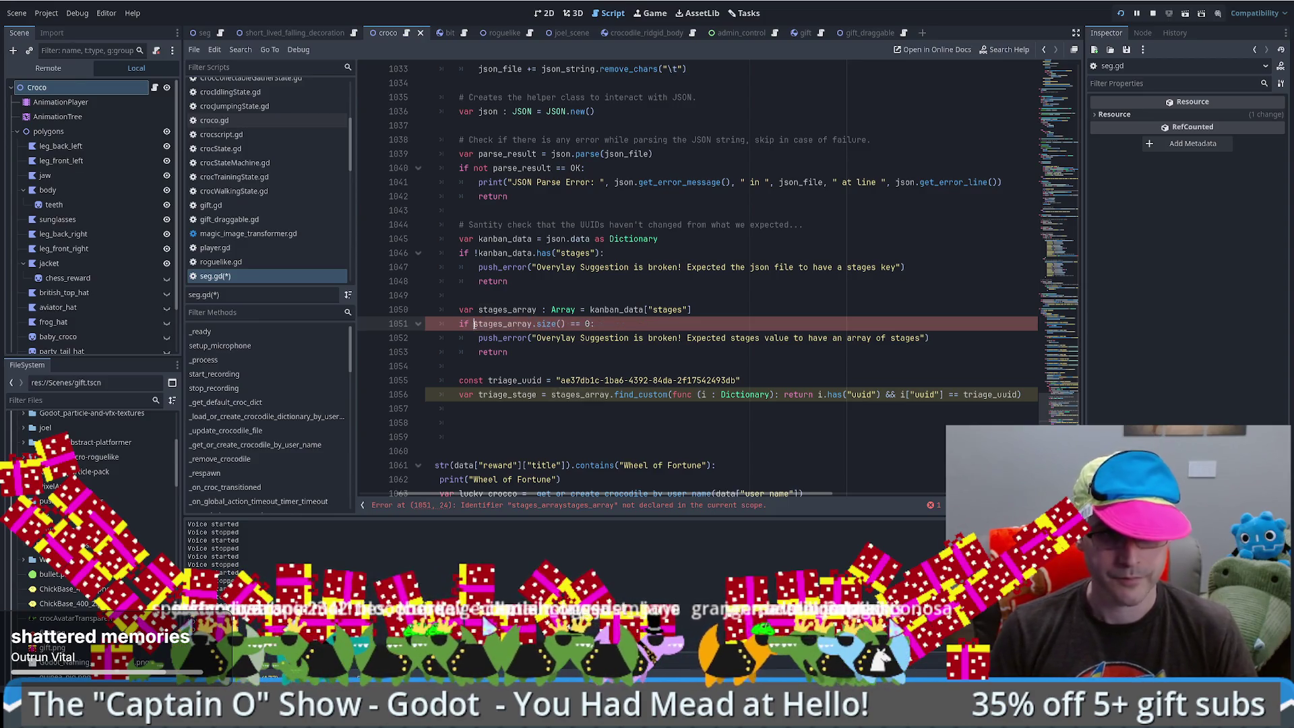
- Duplicate the stages check below the triage_stage lookup as a triage_stage == null guard
key(Down)
key(Down)
key(Down)
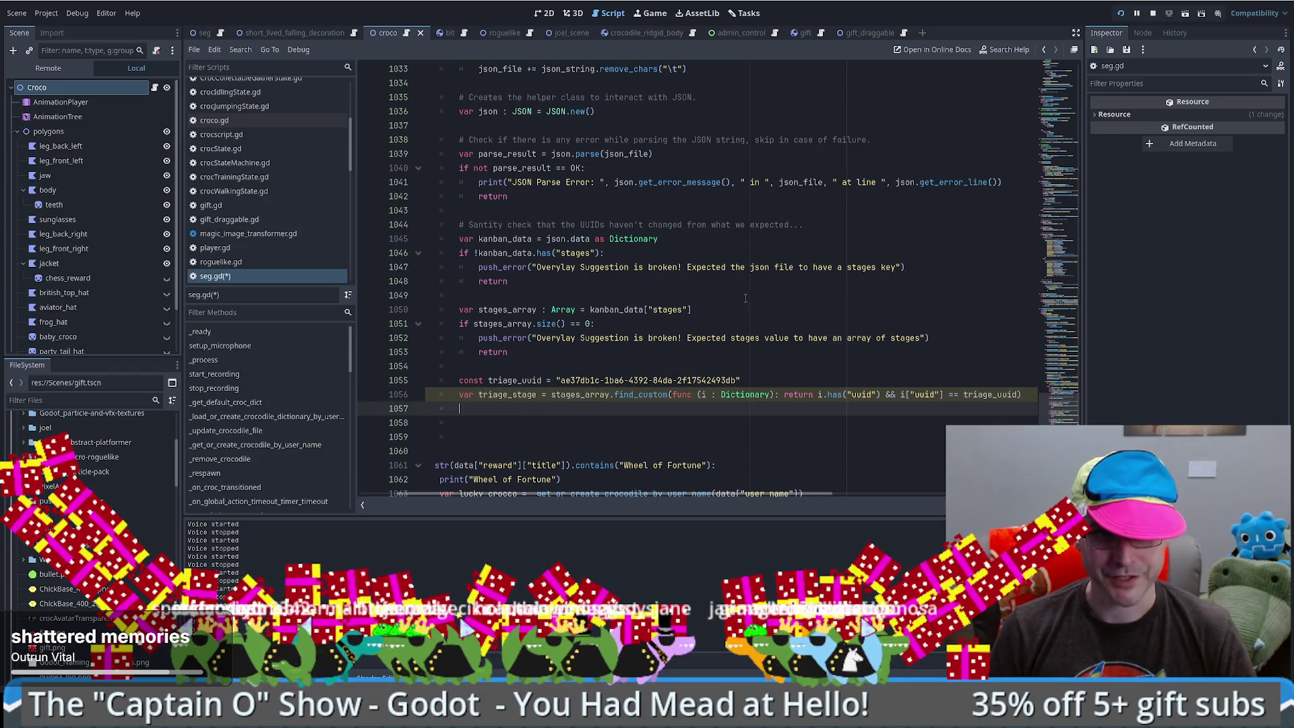
mouse_move(745, 309)
mouse_down()
mouse_move(674, 337)
mouse_move(525, 352)
mouse_up()
key(ctrl+c)
click(524, 407)
key(ctrl+v)
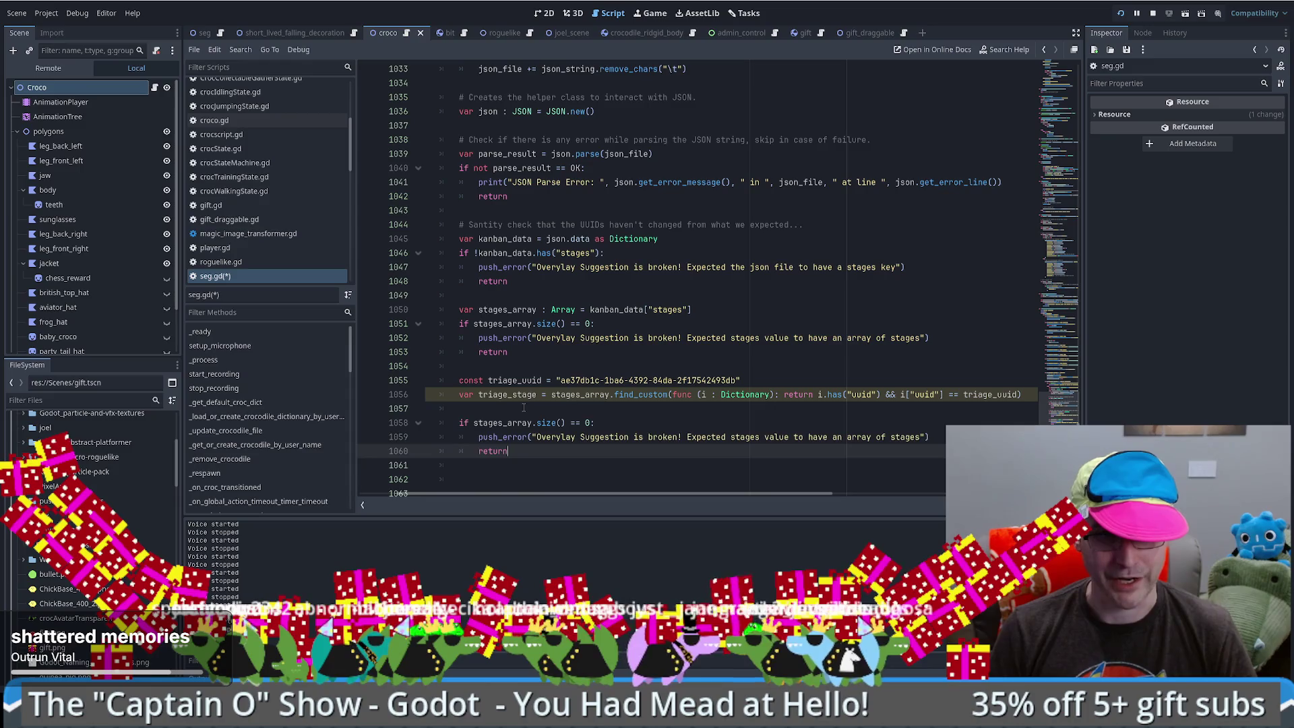
double_click(495, 394)
drag(474, 422, 594, 422)
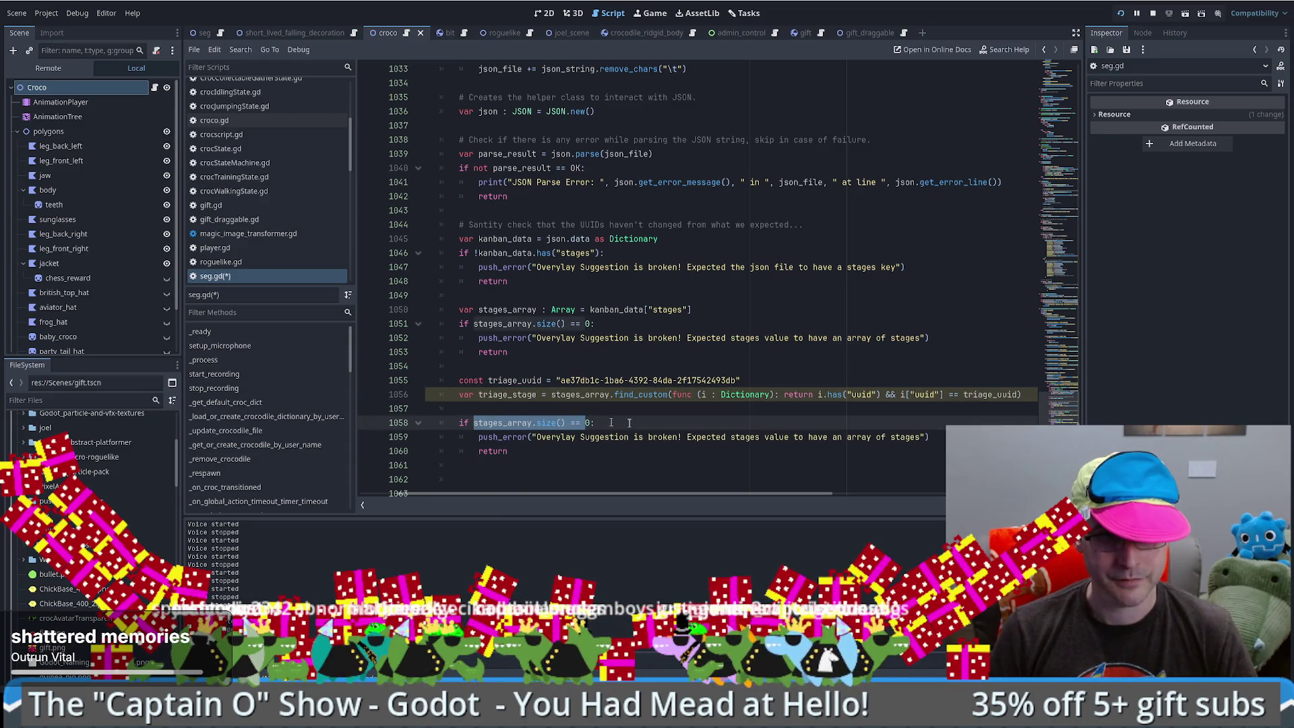
key(ctrl+v)
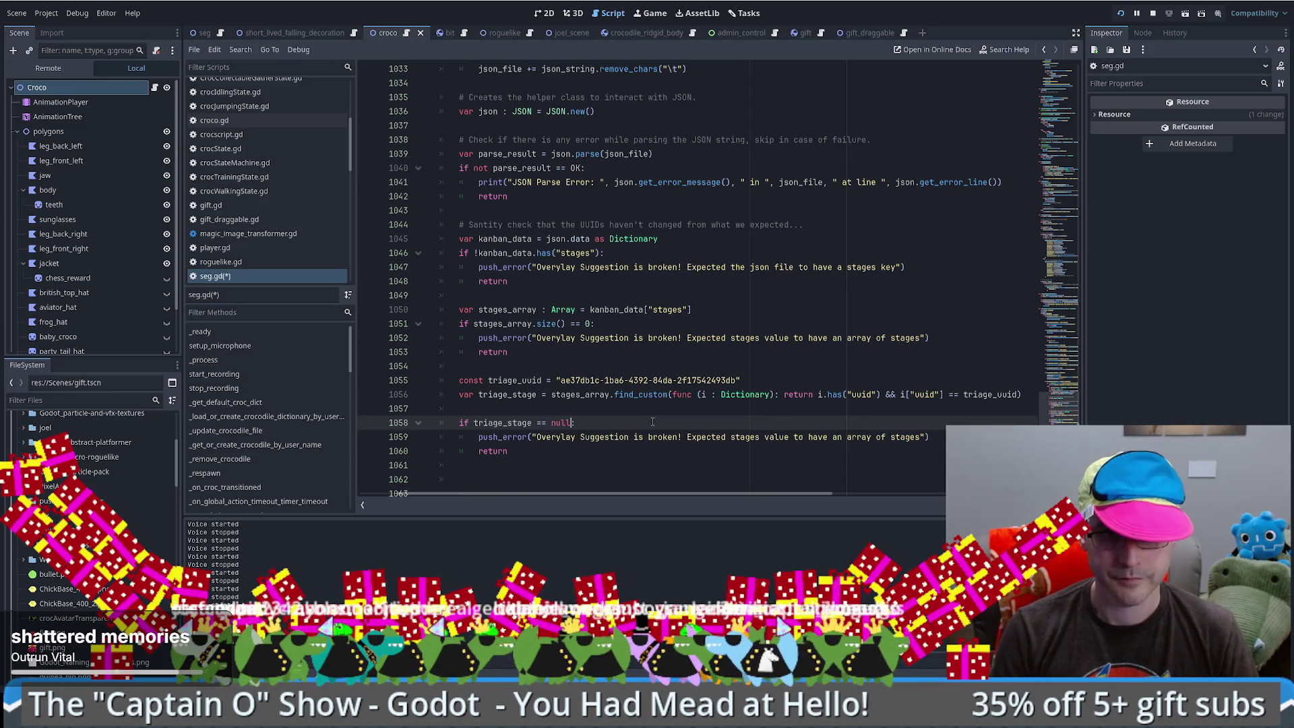
ctrl+click(640, 394)
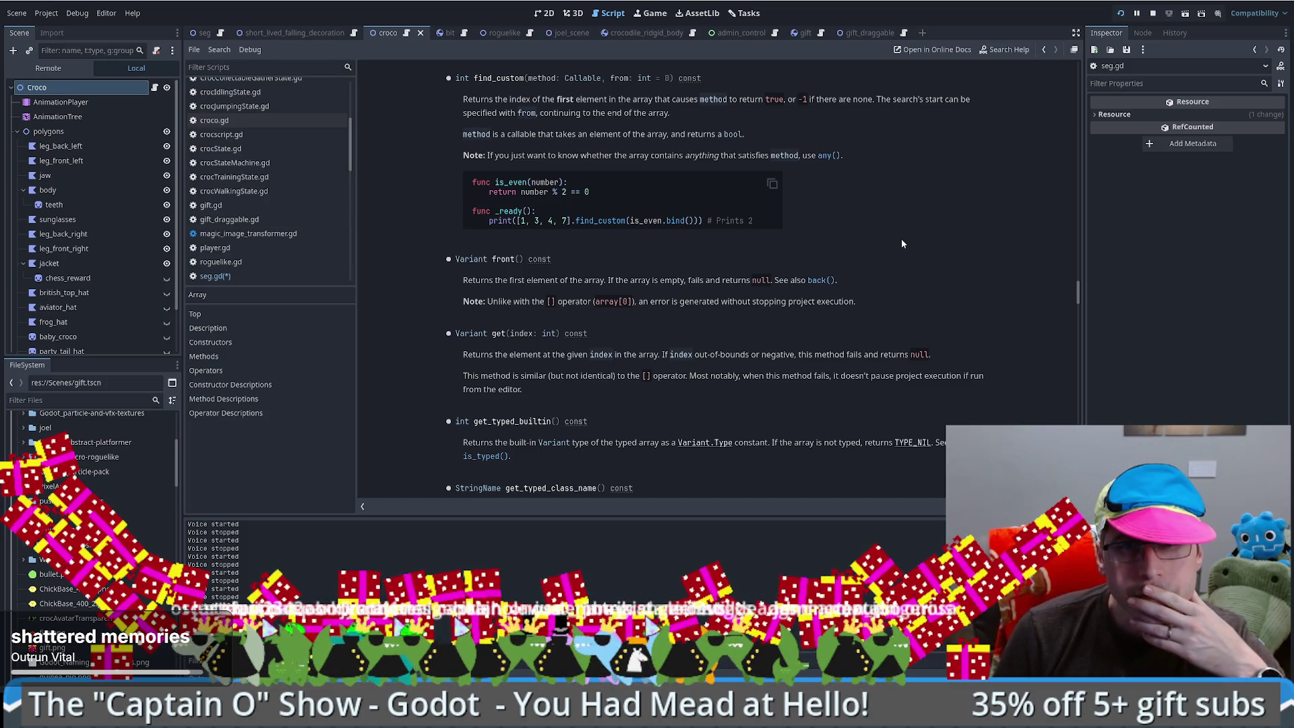
- Study the find_custom help example's array and 'Prints 2' result, then return to line 1056
drag(753, 220, 705, 220)
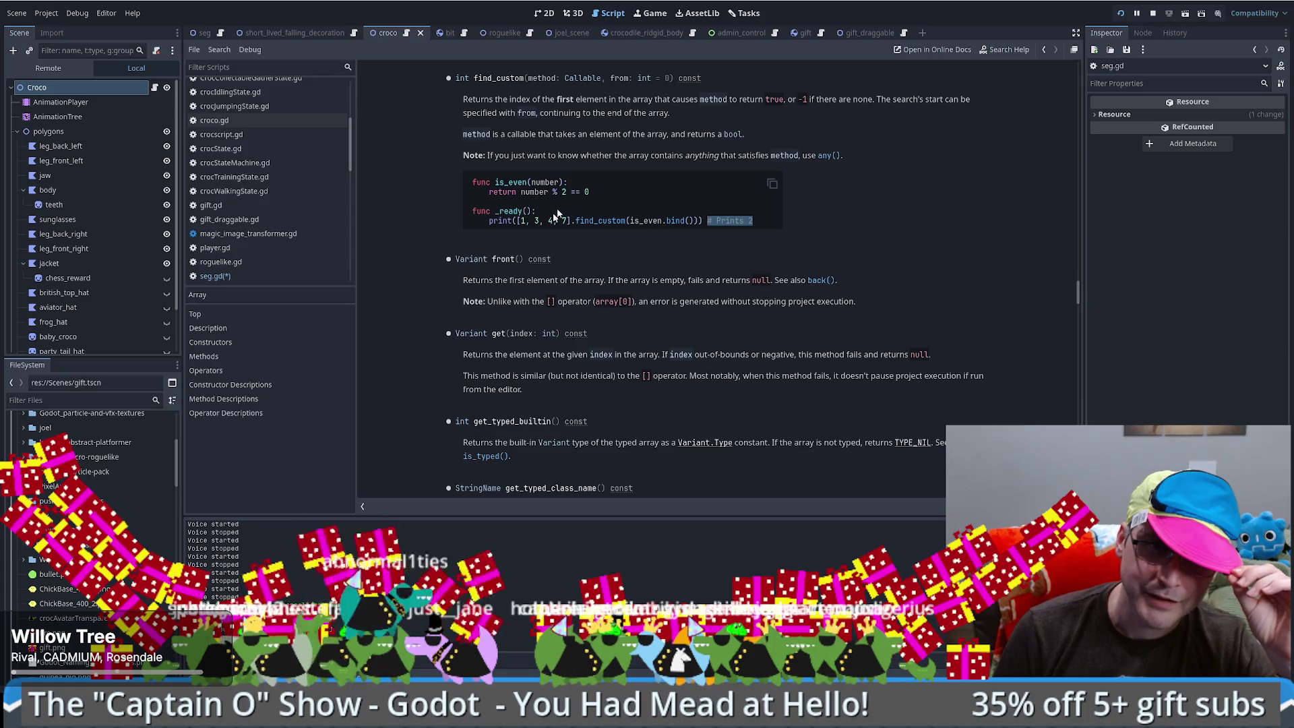
drag(520, 222, 548, 221)
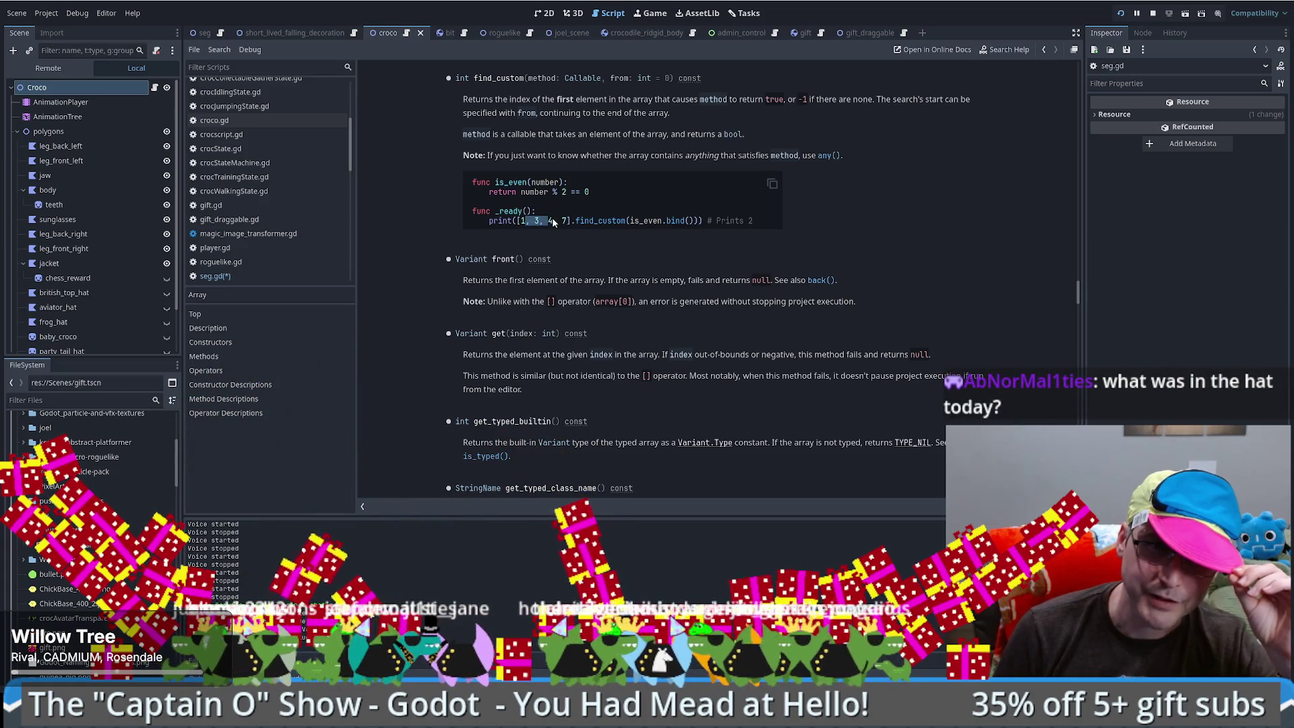
key(alt+Left)
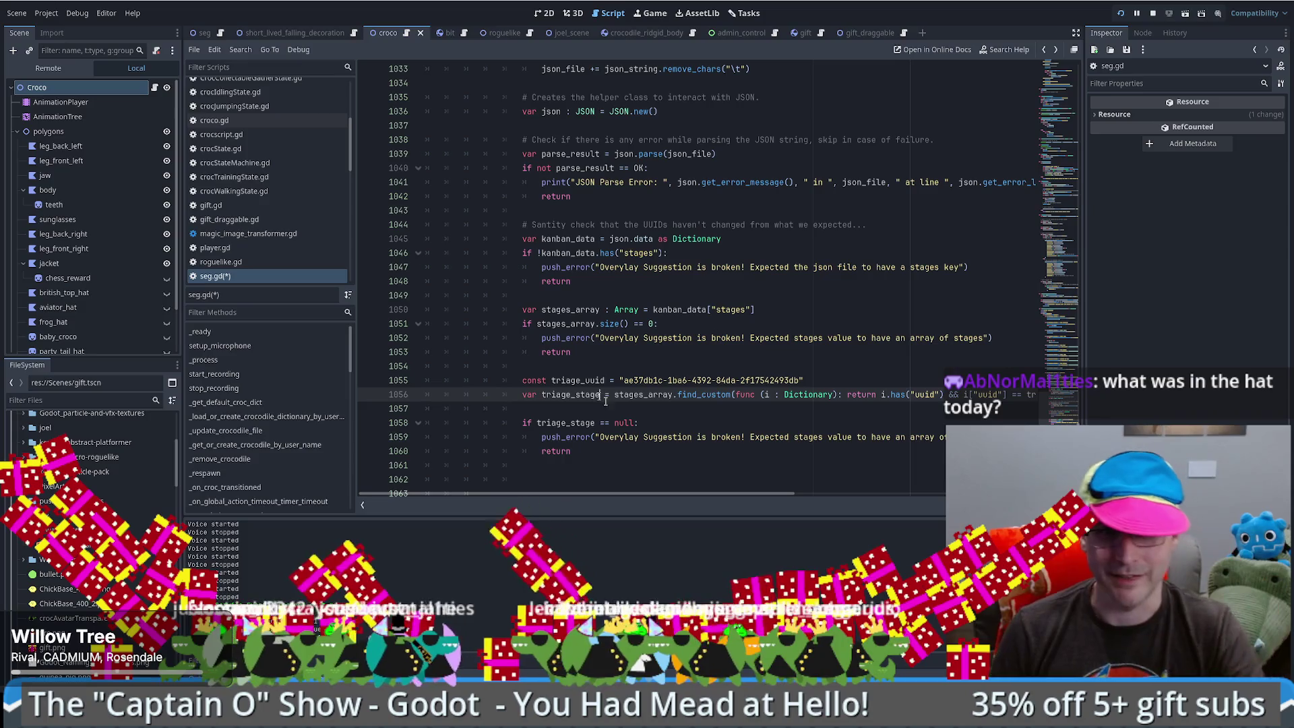
key(ctrl+Left)
key(ctrl+Left)
key(ctrl+Left)
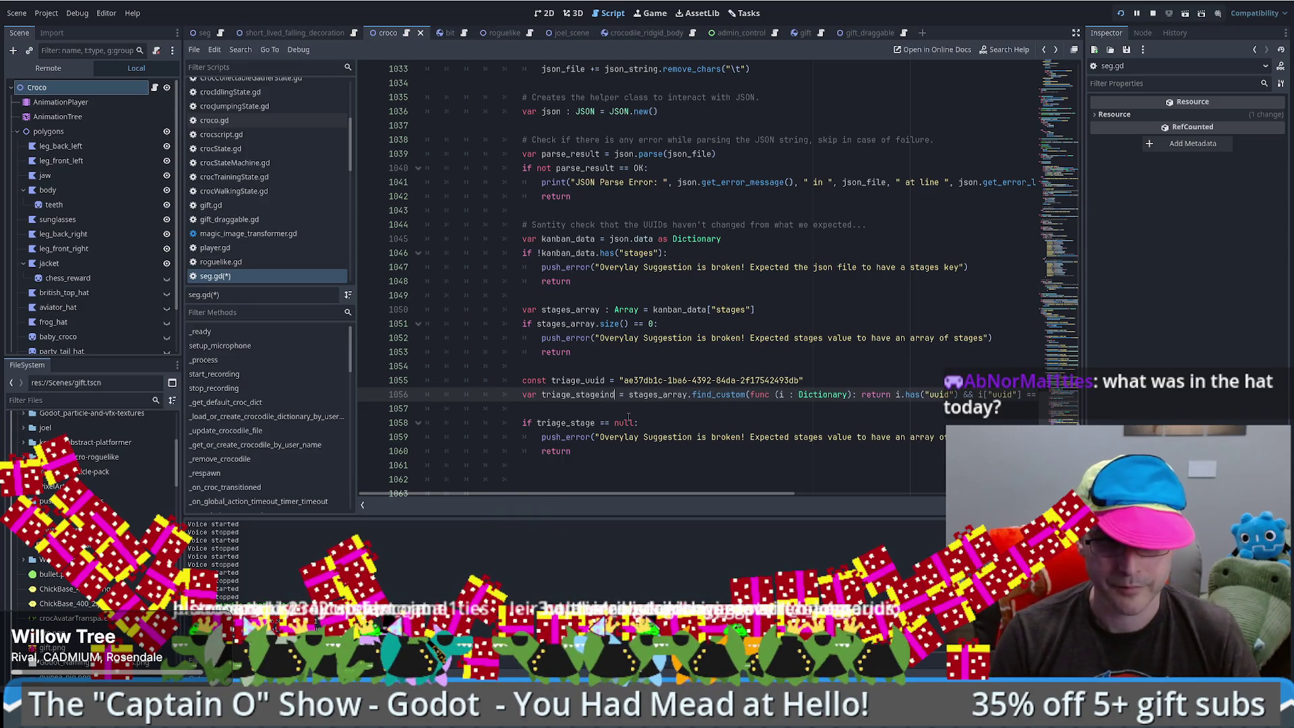
- Rename the find_custom result to triage_stage_index and reopen the find_custom documentation
text(_)
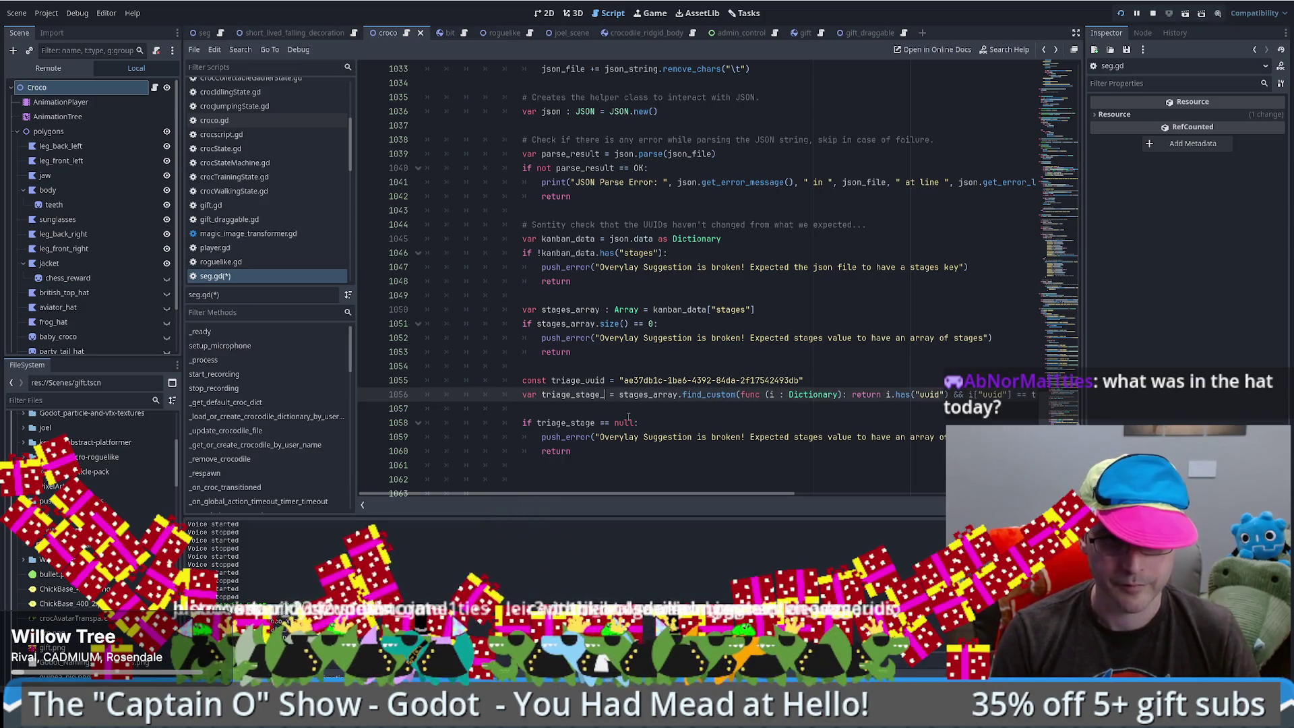
text(index)
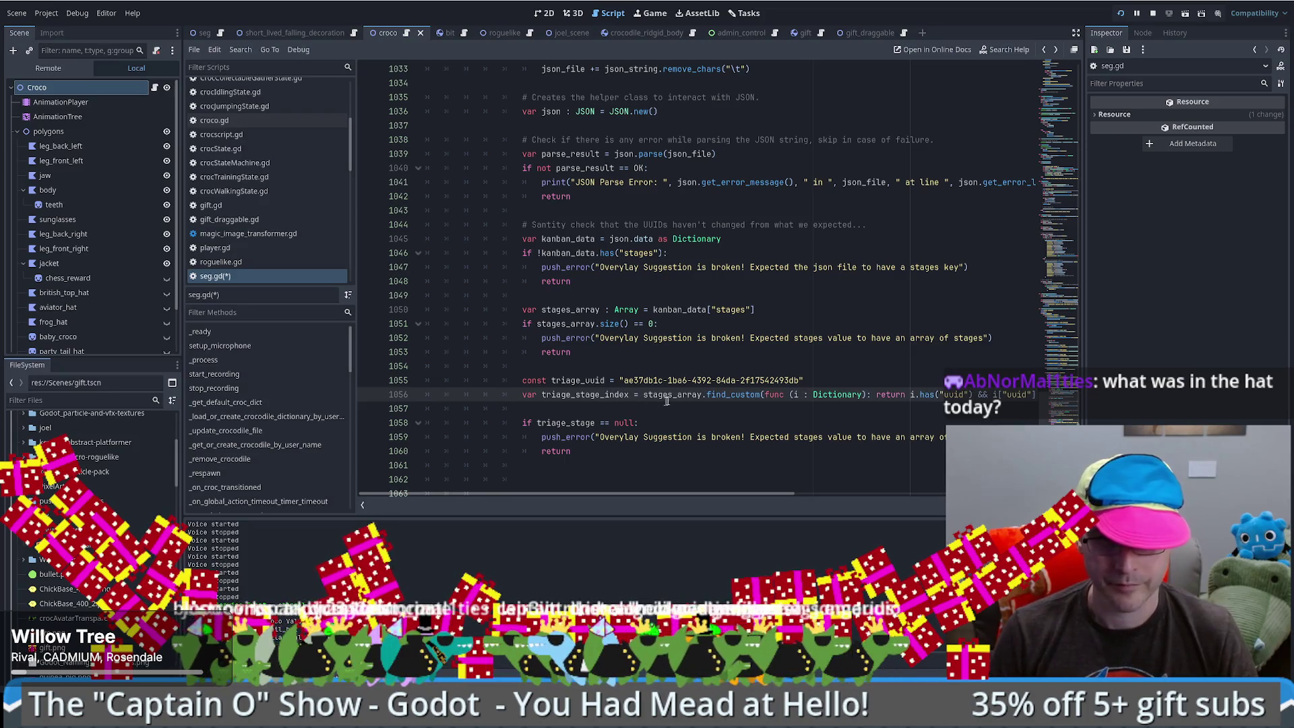
ctrl+click(738, 396)
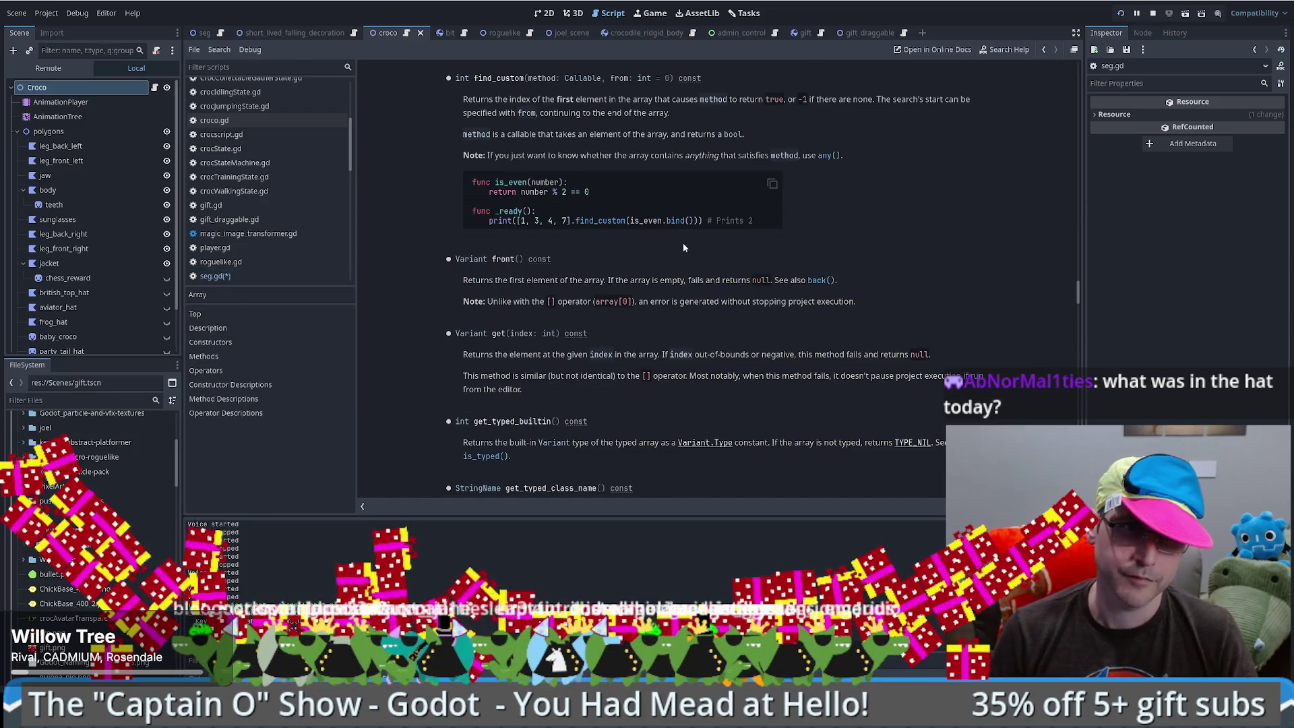
scroll(685, 247, down, 3)
scroll(686, 251, up, 2)
- Search the Array help for 'first' and 'pick', read Method Descriptions, then return to seg.gd
key(ctrl+f)
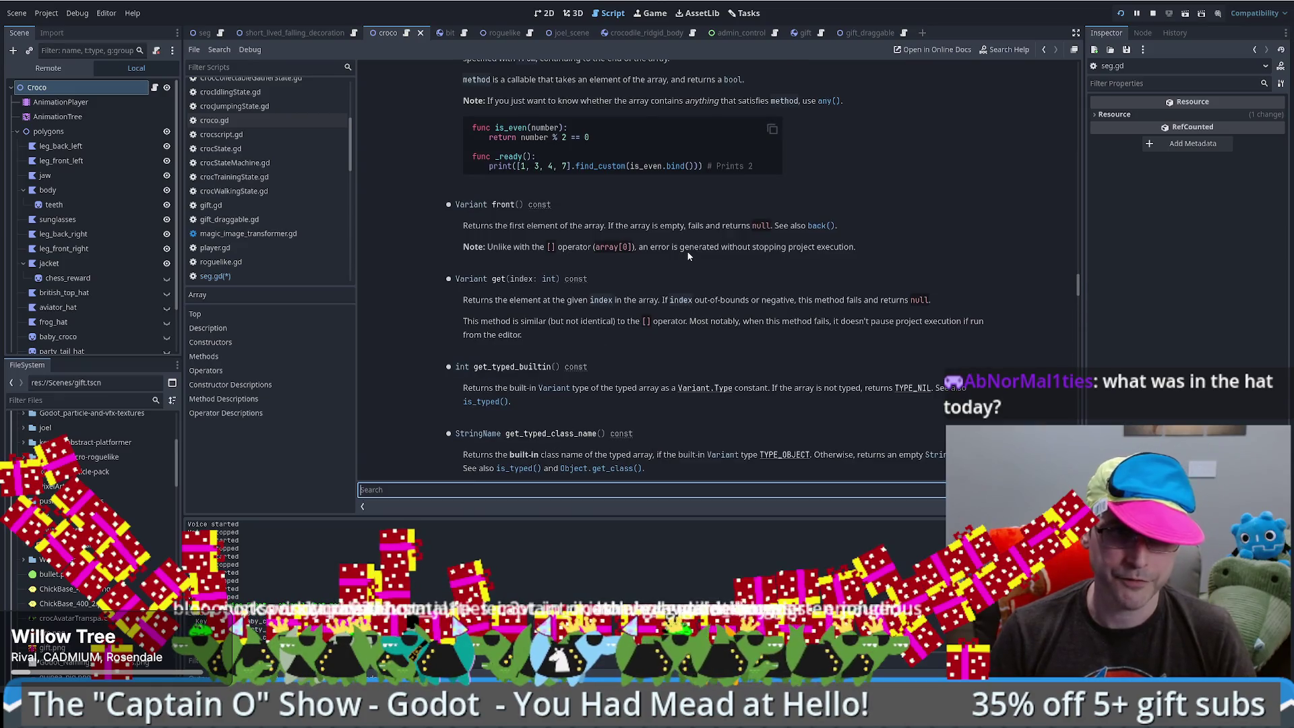
text(first)
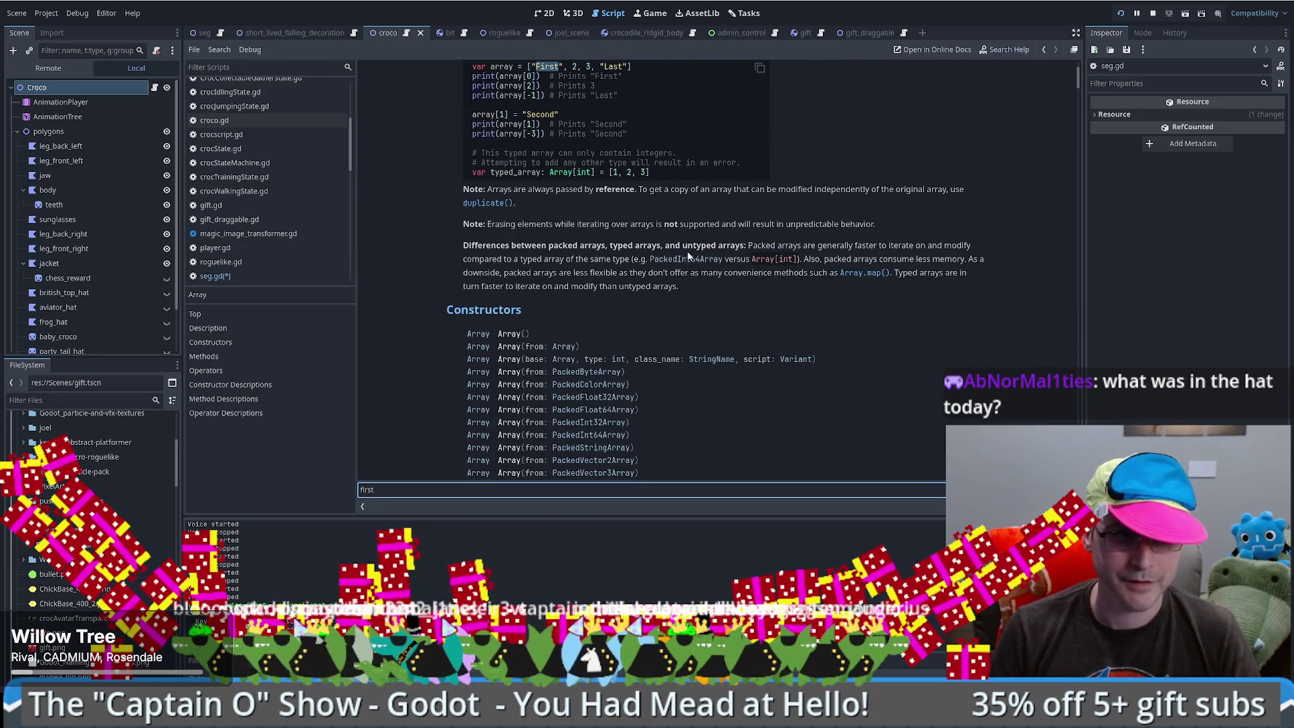
key(BackSpace)
key(BackSpace)
key(BackSpace)
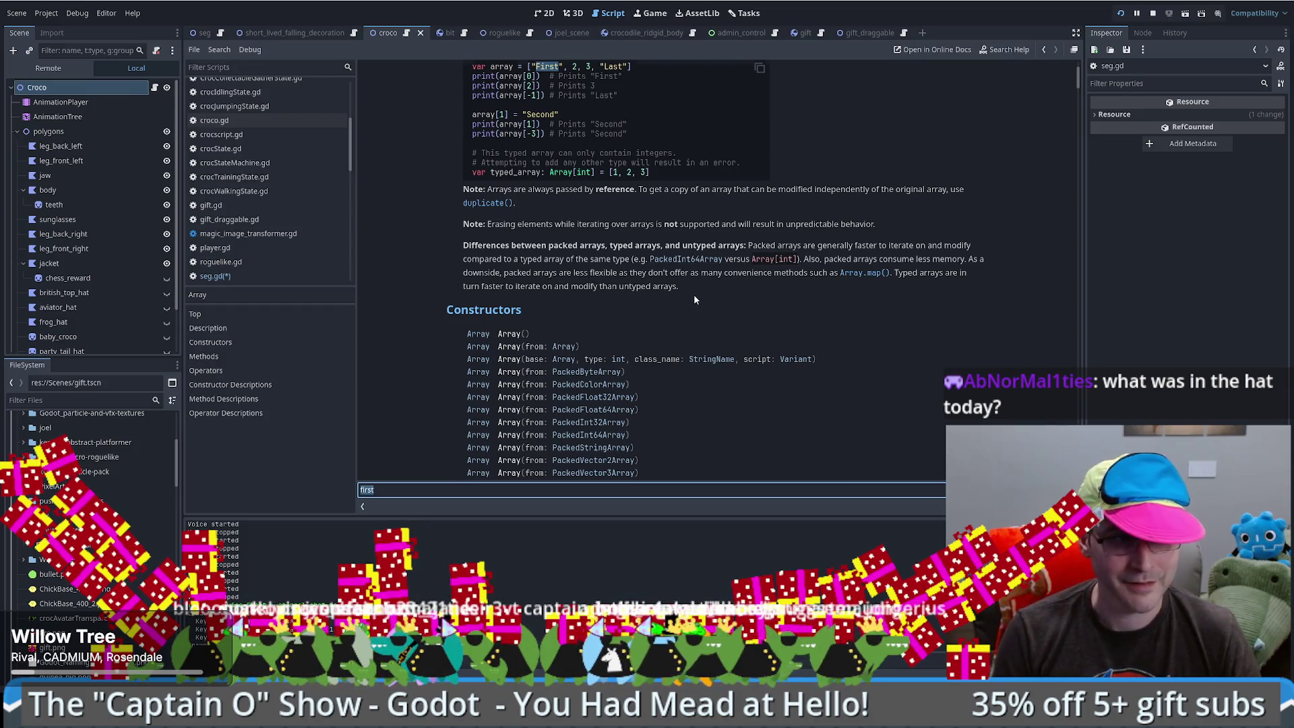
text(pick)
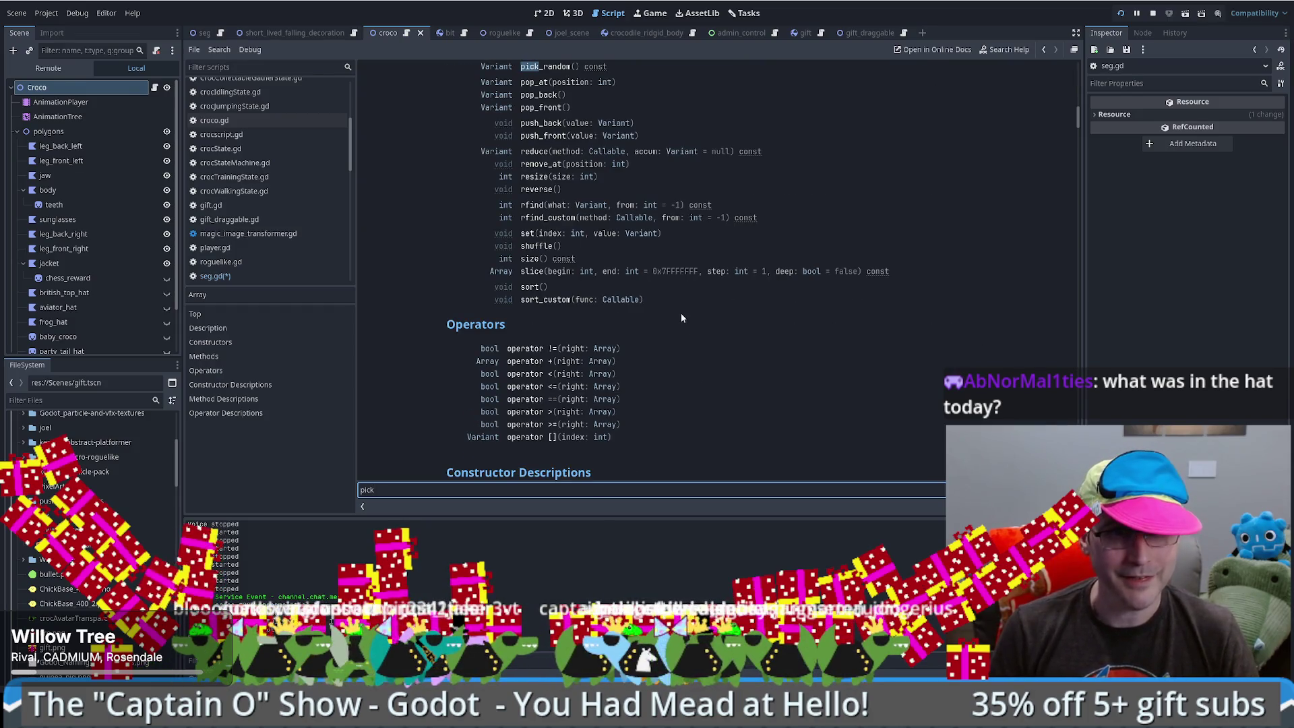
scroll(684, 317, up, 2)
key(ctrl+f)
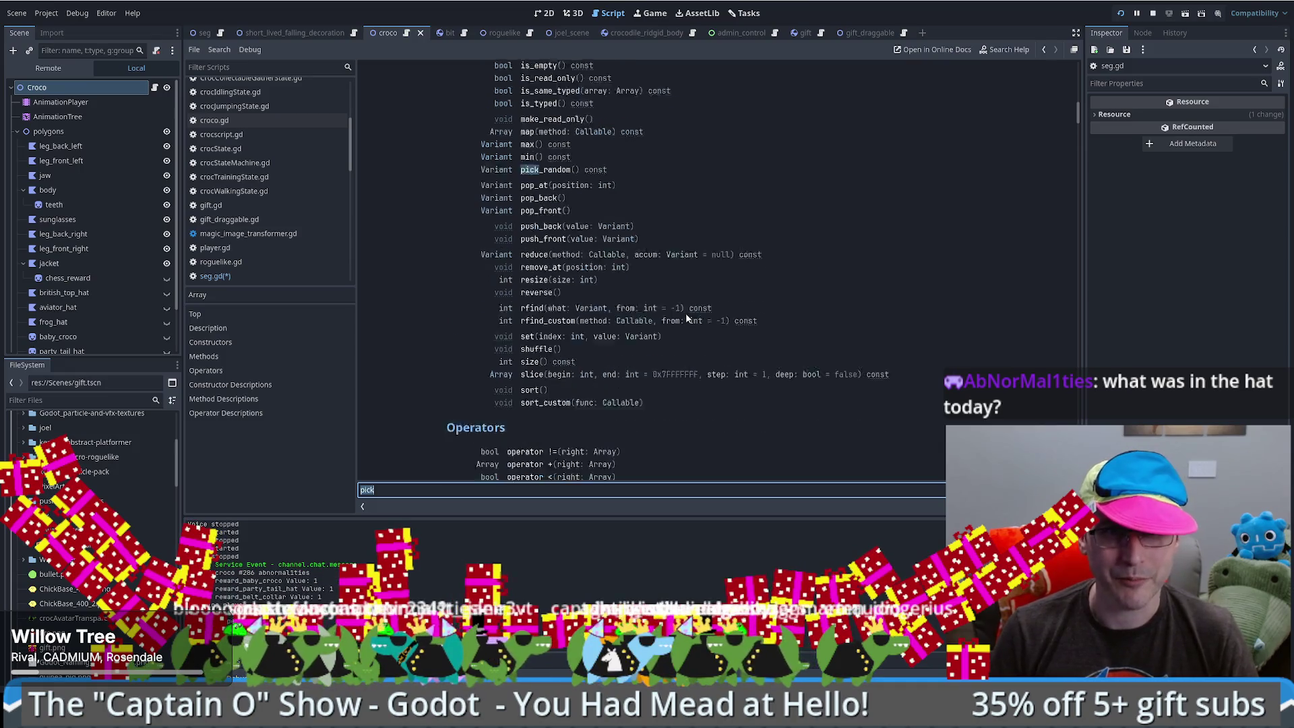
scroll(685, 314, up, 1)
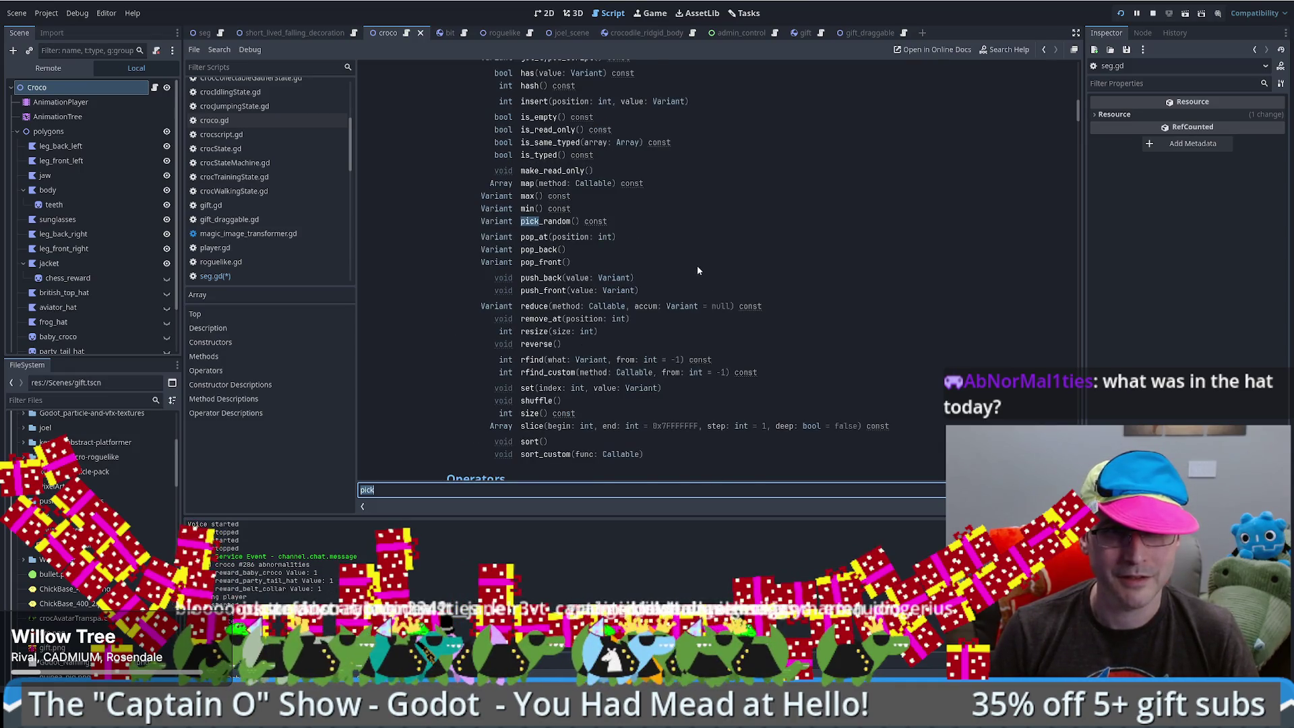
scroll(697, 270, up, 4)
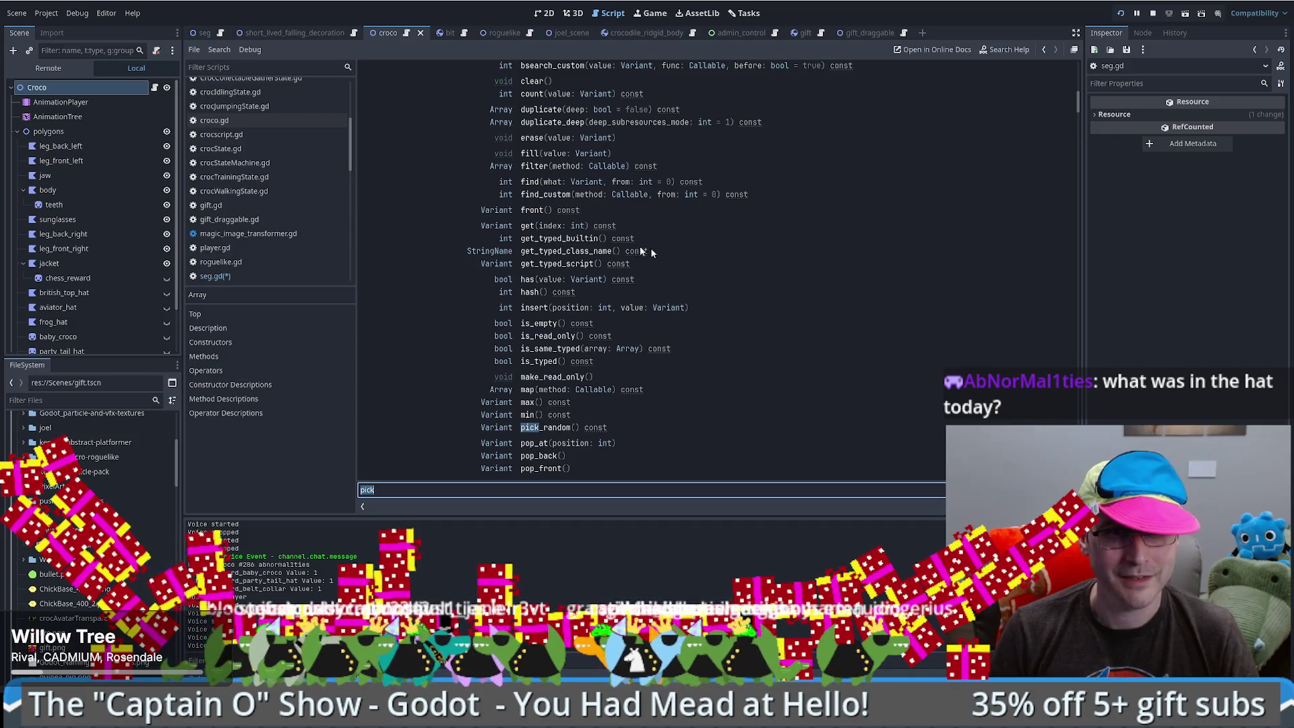
scroll(765, 235, up, 1)
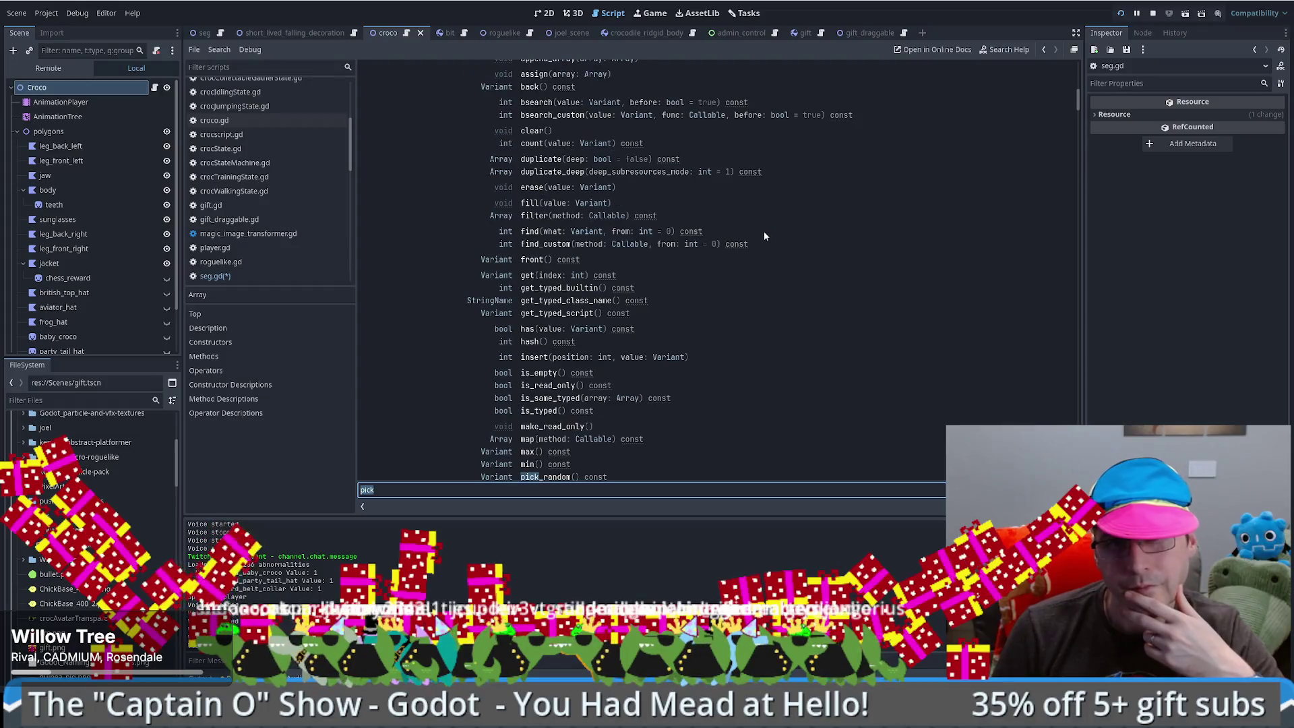
scroll(763, 233, down, 4)
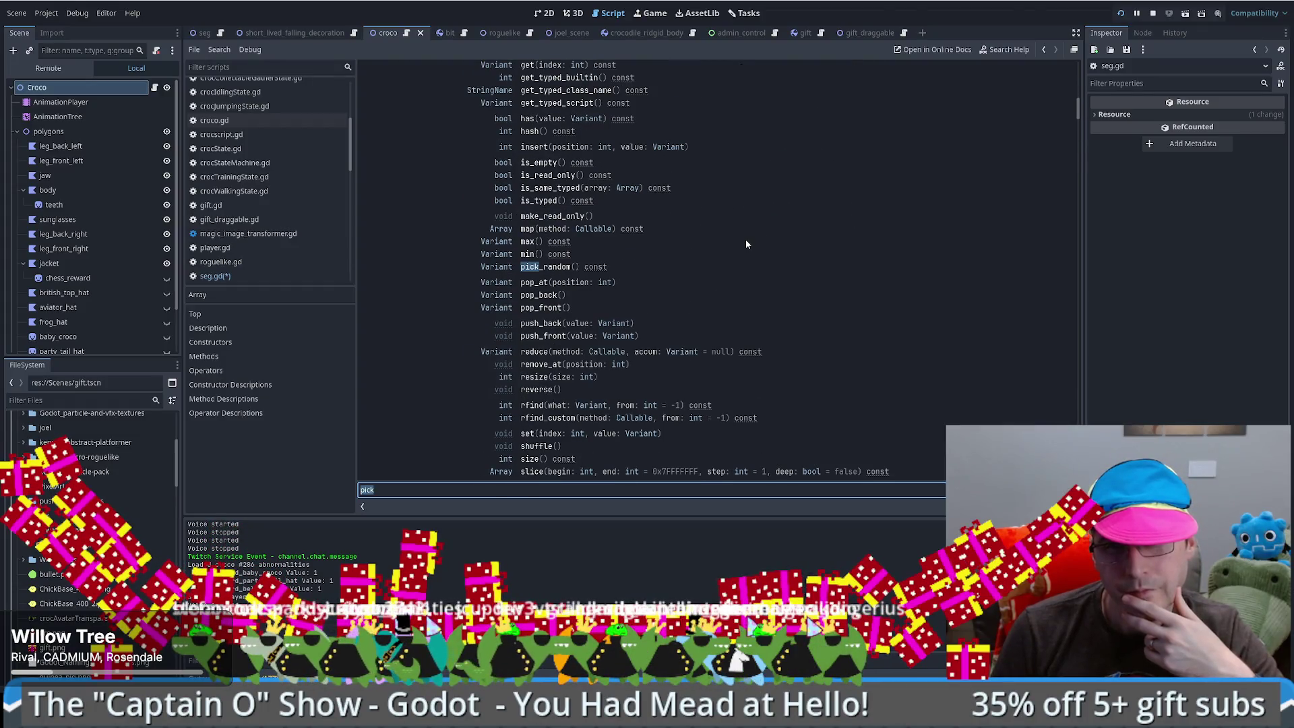
click(555, 417)
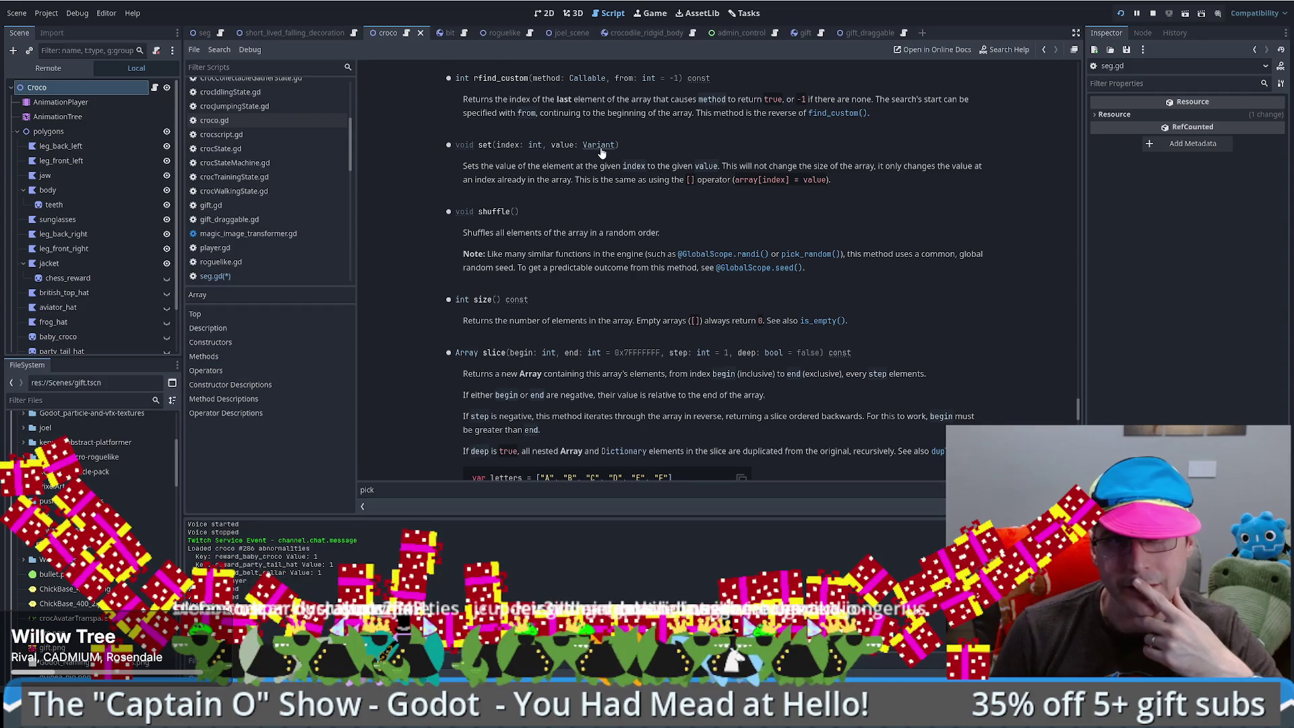
key(alt+Left)
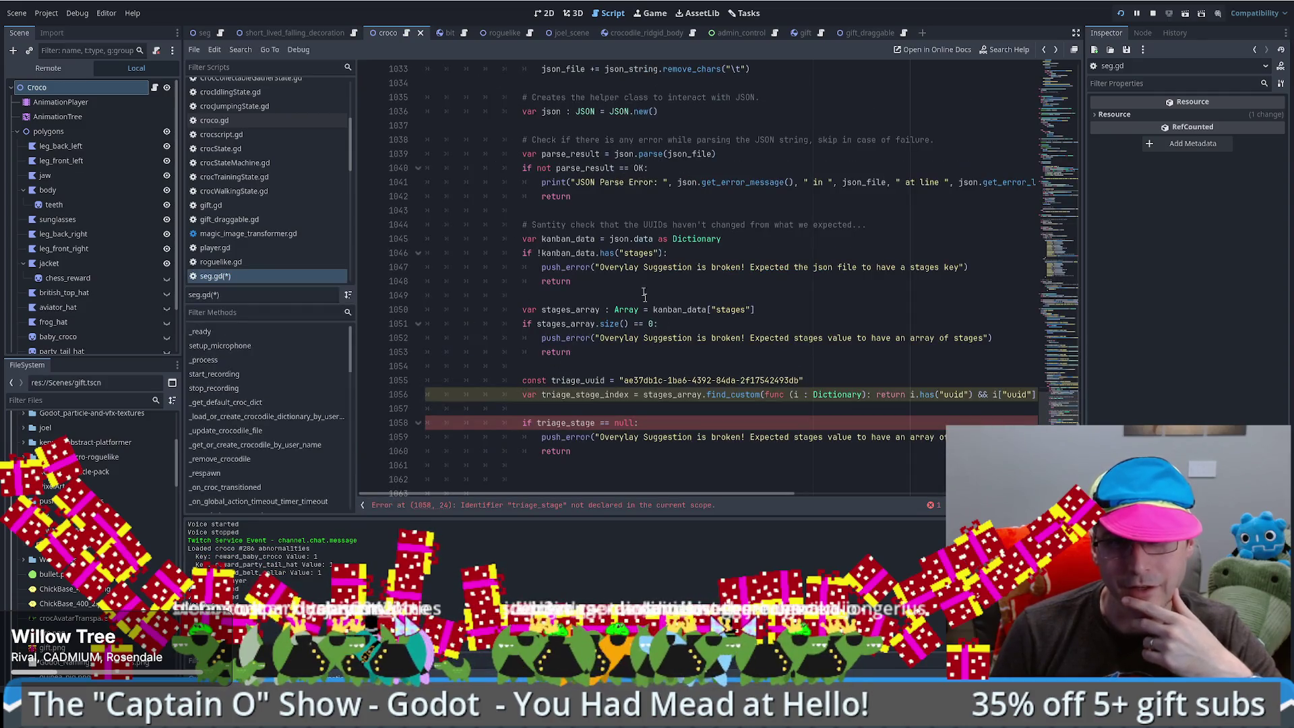
- Review the find_custom docs, then use triage_stage_index in line 1058's null check
ctrl+click(734, 394)
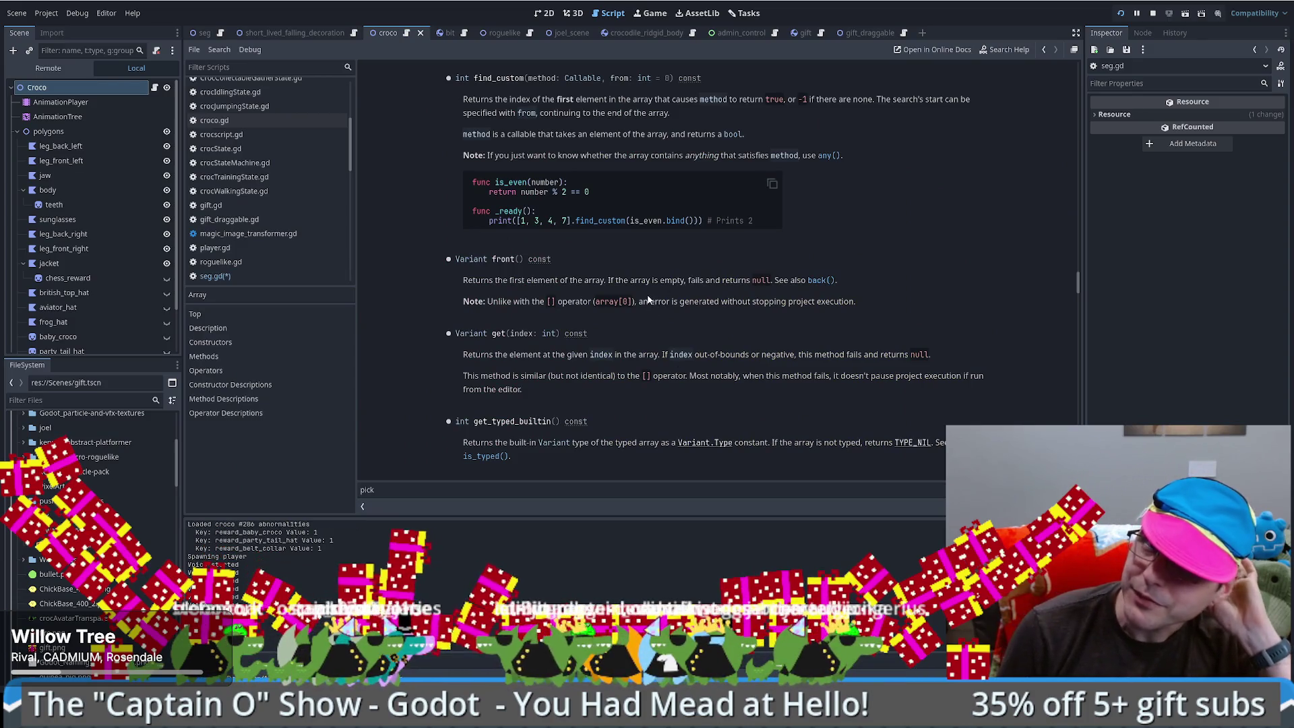
scroll(644, 290, up, 5)
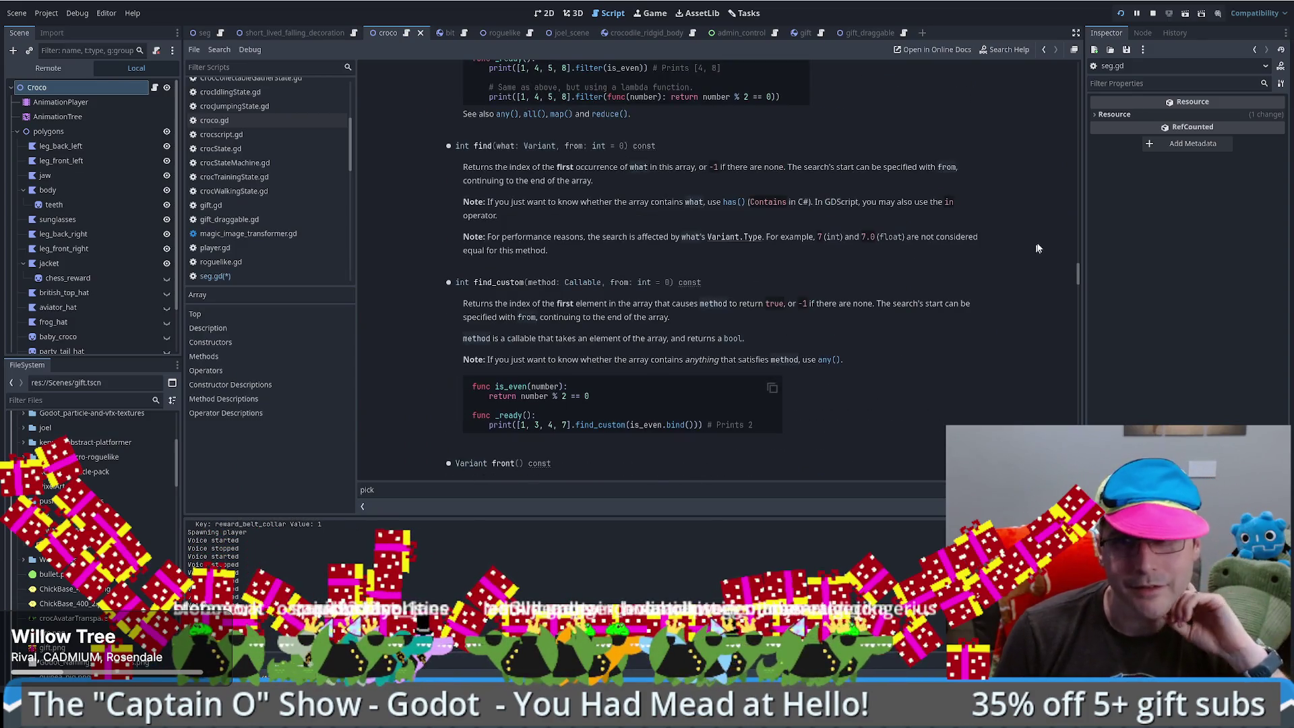
drag(1077, 273, 1078, 114)
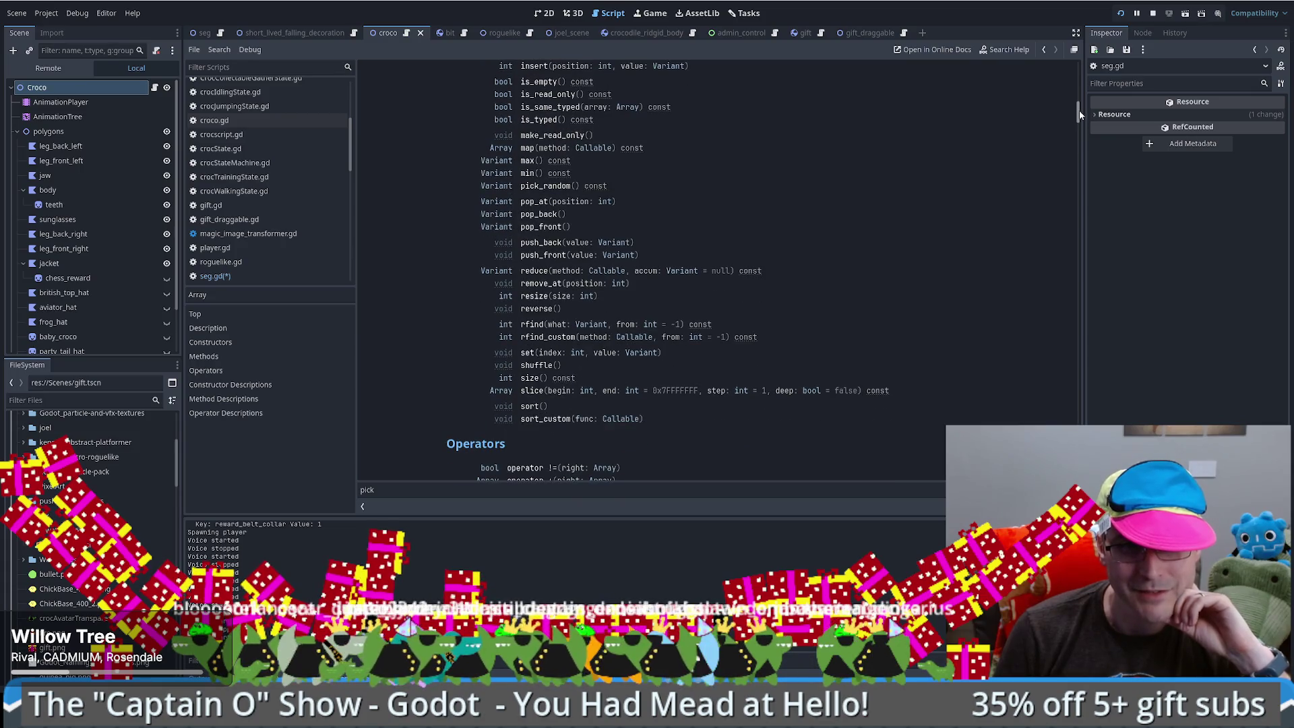
key(alt+Left)
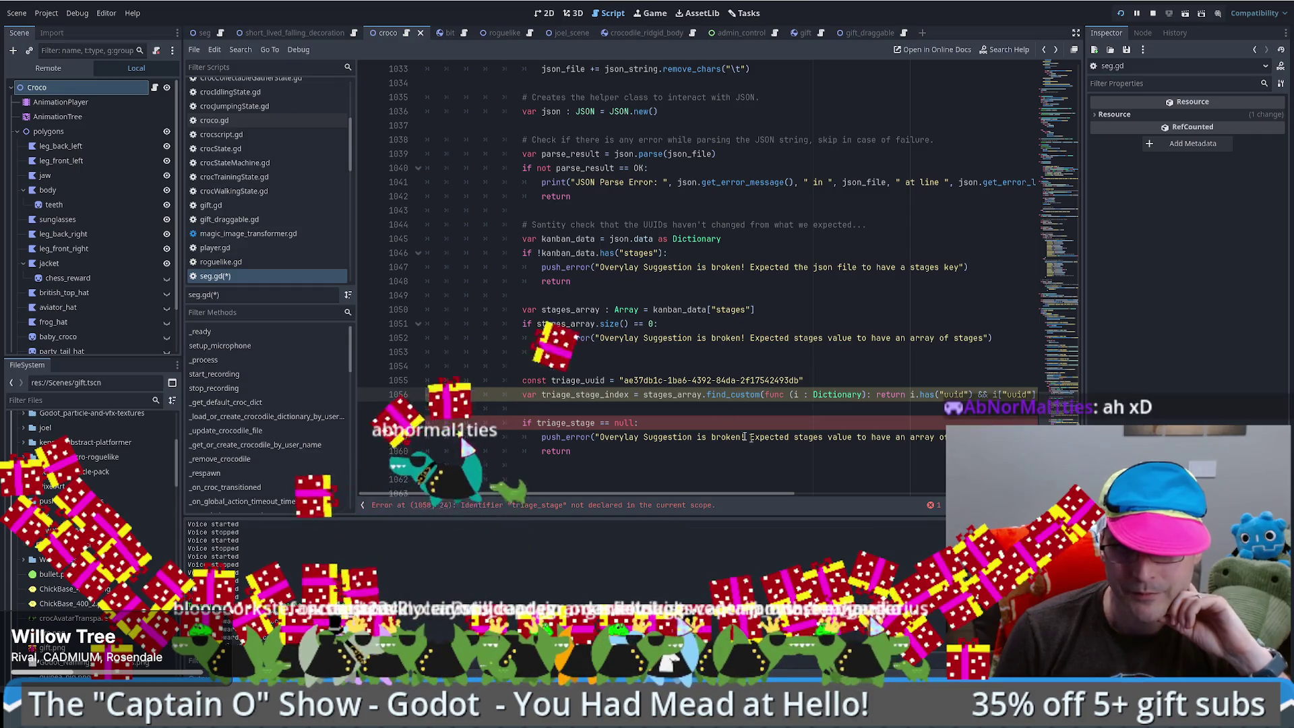
double_click(590, 395)
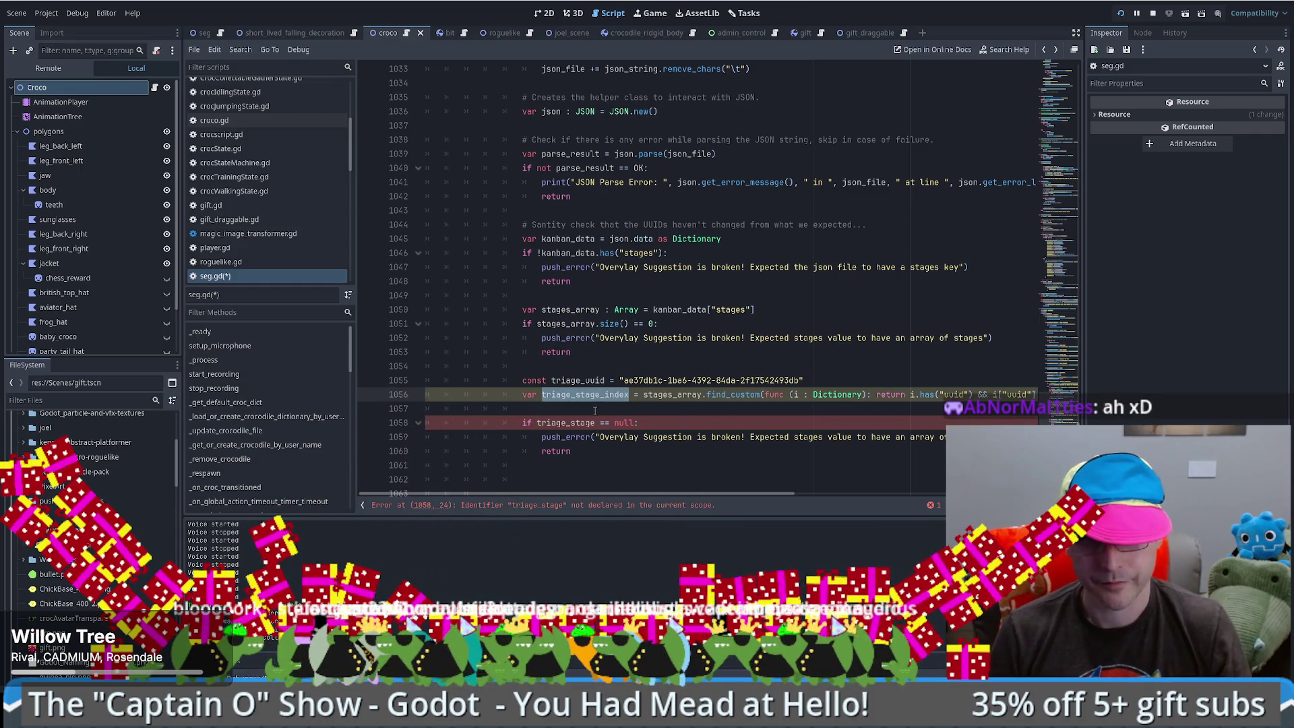
click(581, 422)
- Reread find_custom's help notes on its callable argument and checking with any()
ctrl+click(739, 393)
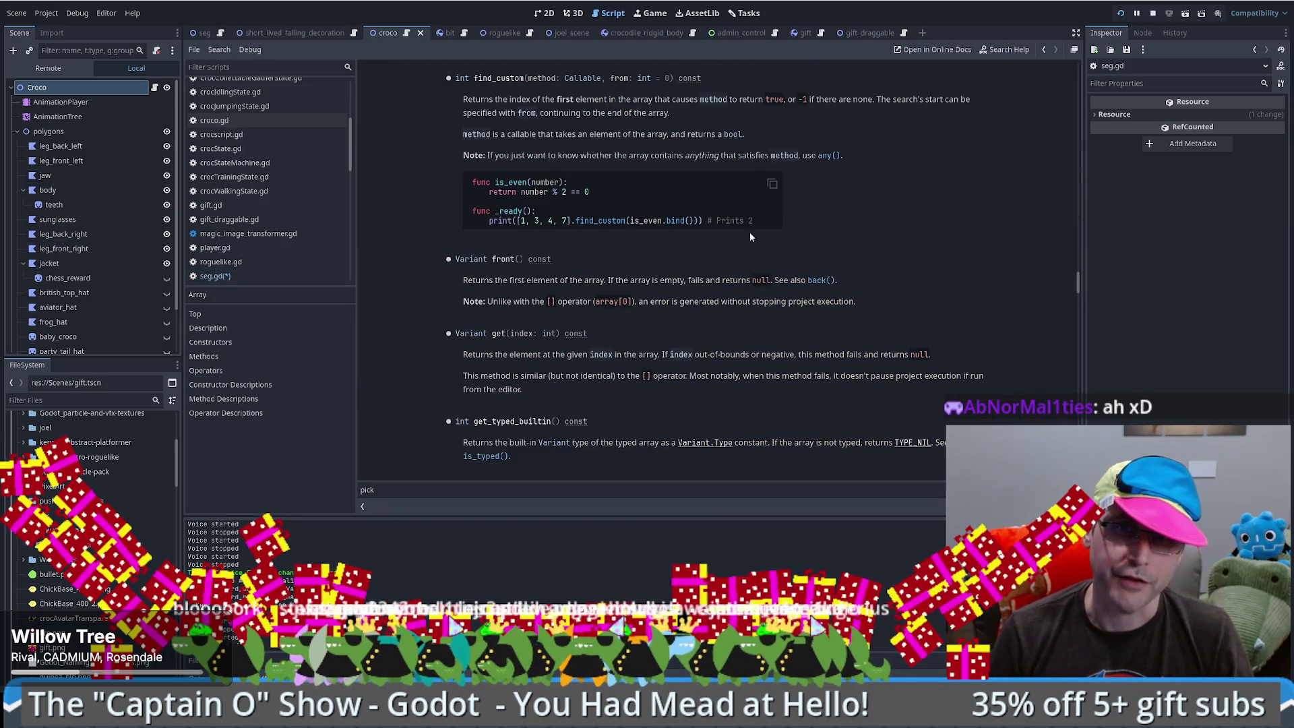
drag(605, 159, 694, 161)
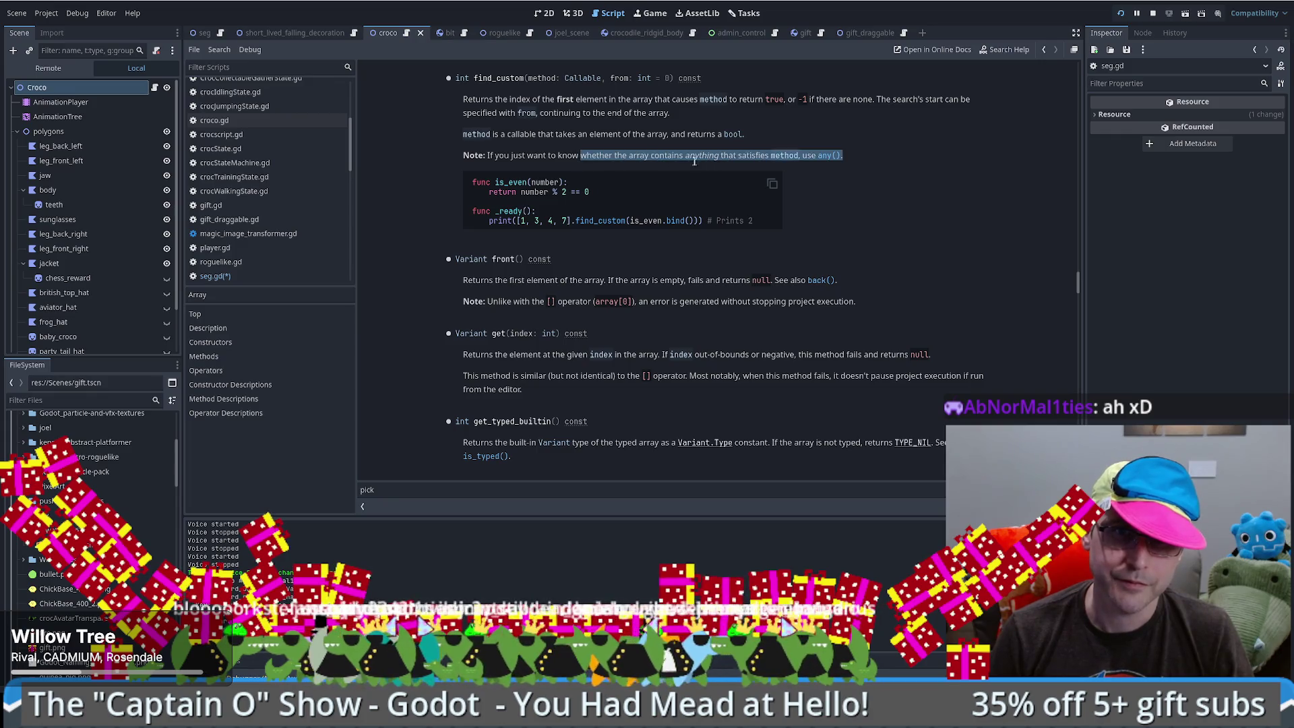
click(495, 134)
drag(552, 134, 635, 134)
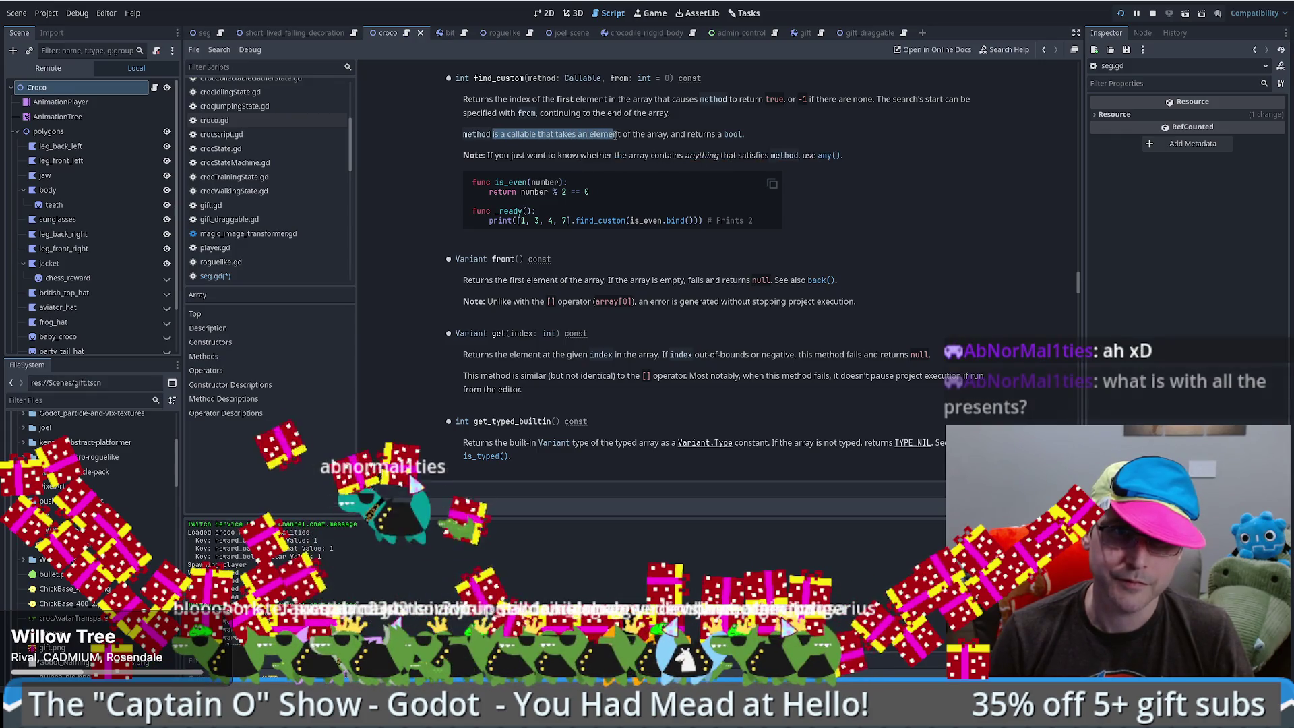
key(alt+Left)
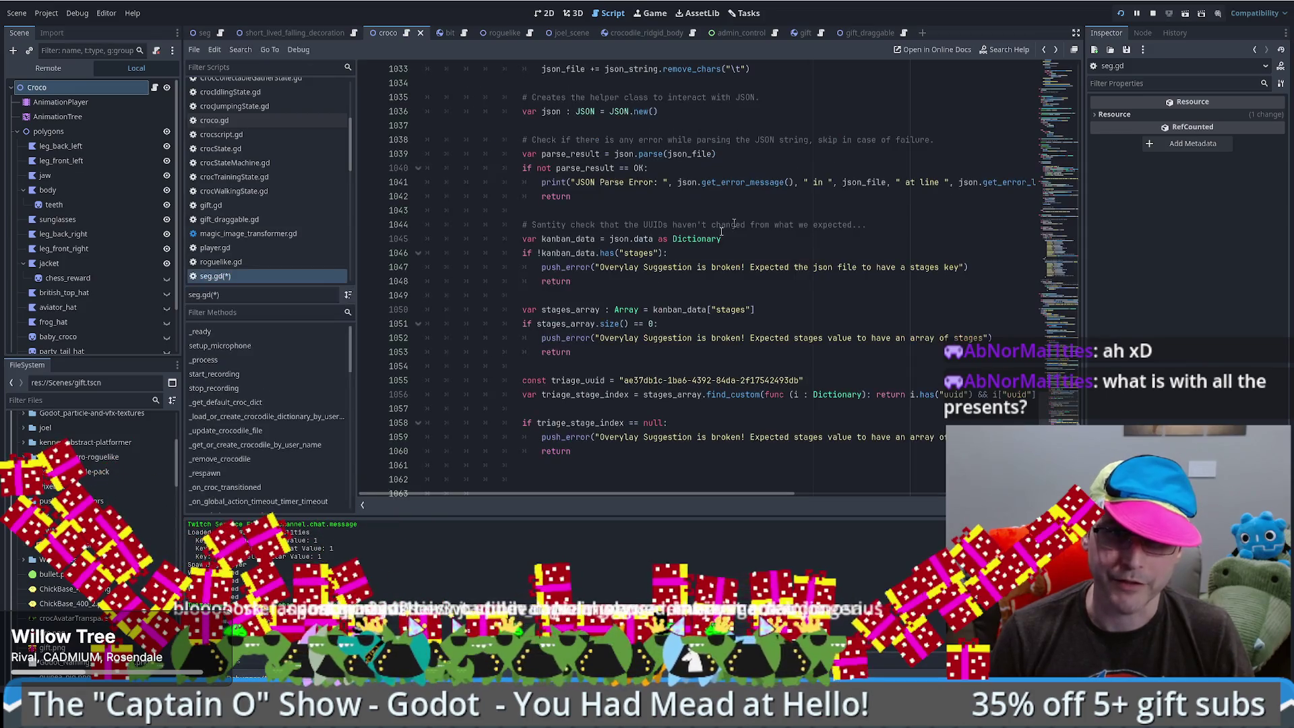
- Make line 1058 test == -1 and set the error to 'Could not find the triage stage'
drag(629, 423, 655, 422)
double_click(652, 422)
text(-1)
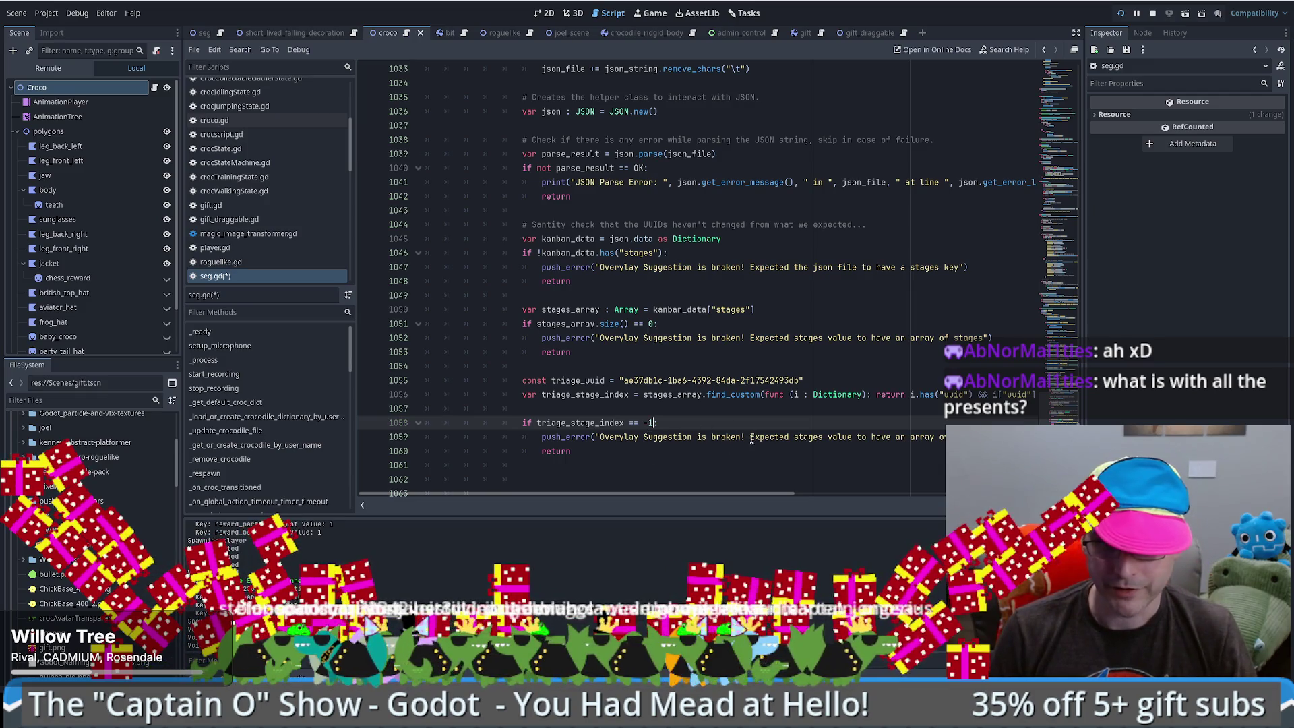
text(:)
drag(750, 437, 991, 436)
text(Could)
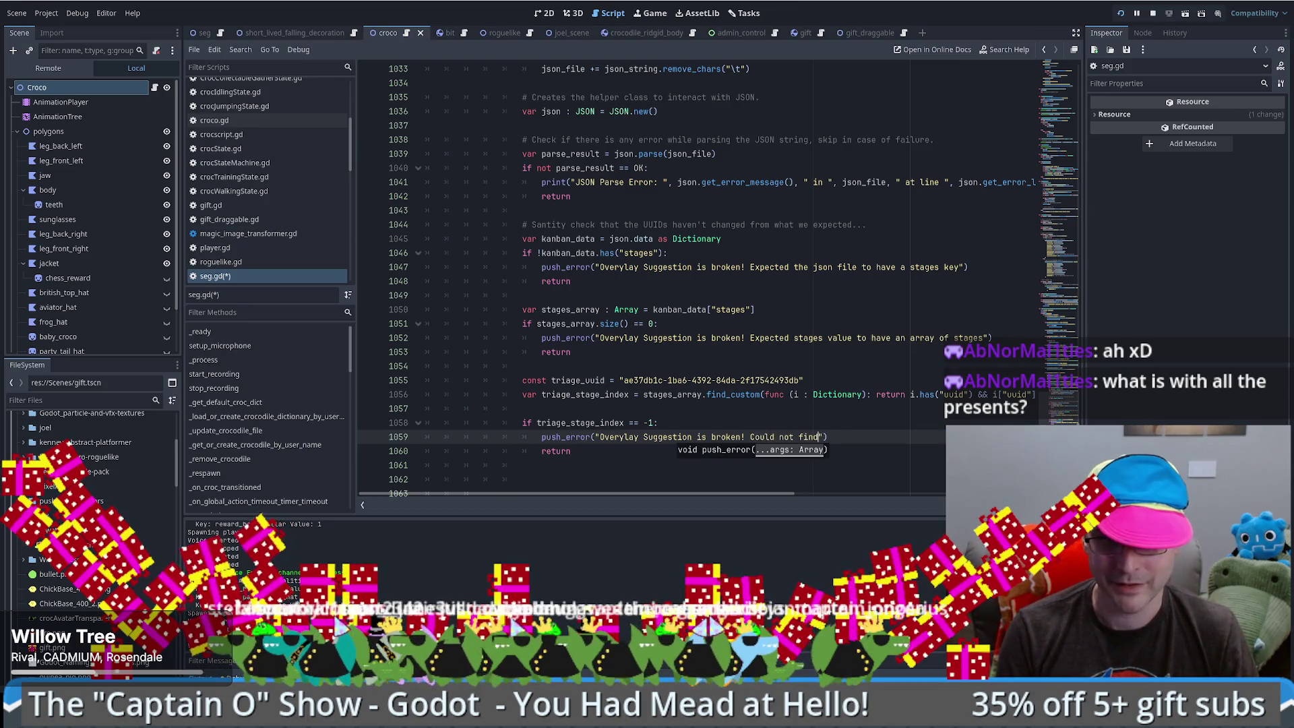
text( not find the triage stage)
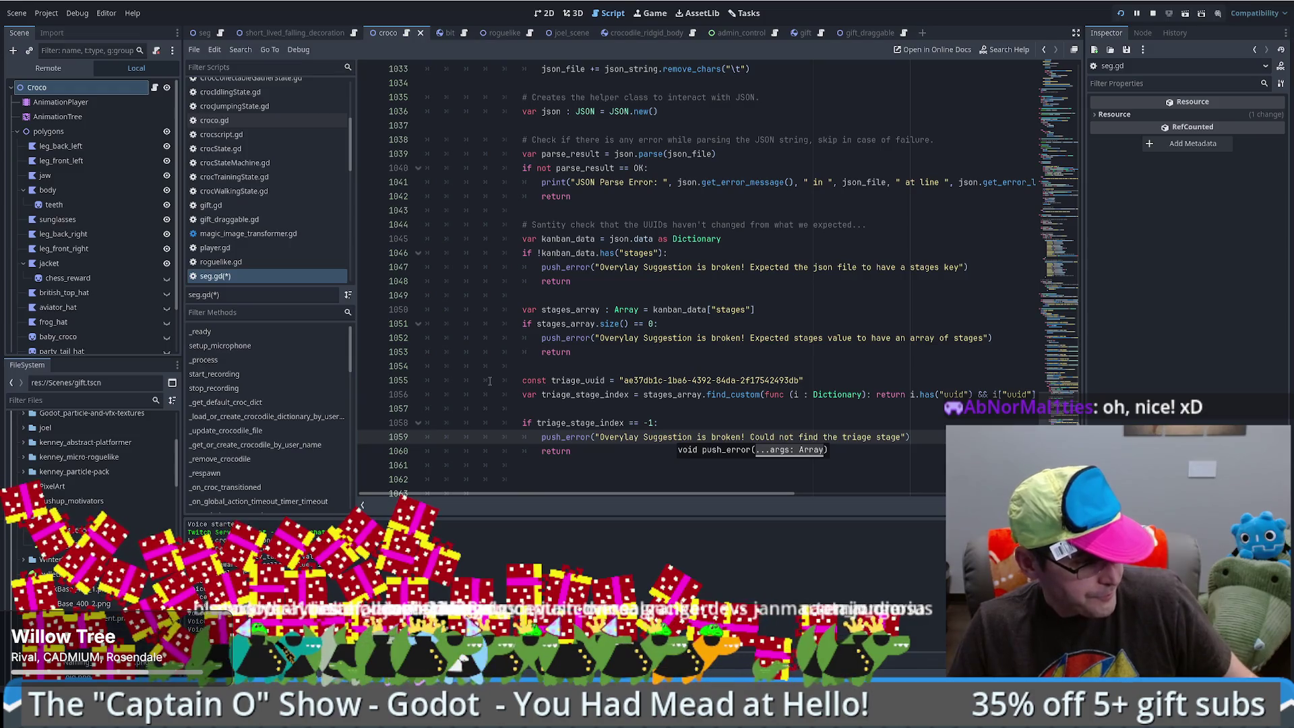
- Review the -1 check and error line, then compare the triage uuid in the kanban file
click(873, 340)
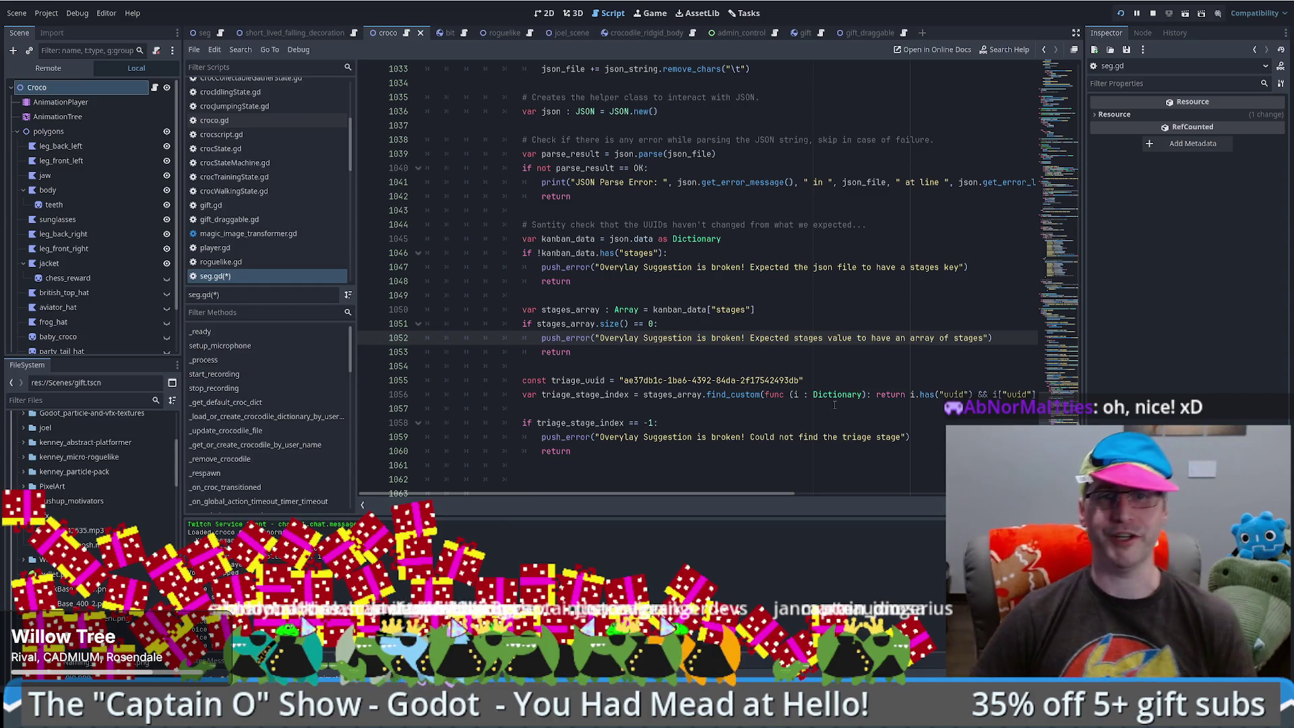
click(697, 419)
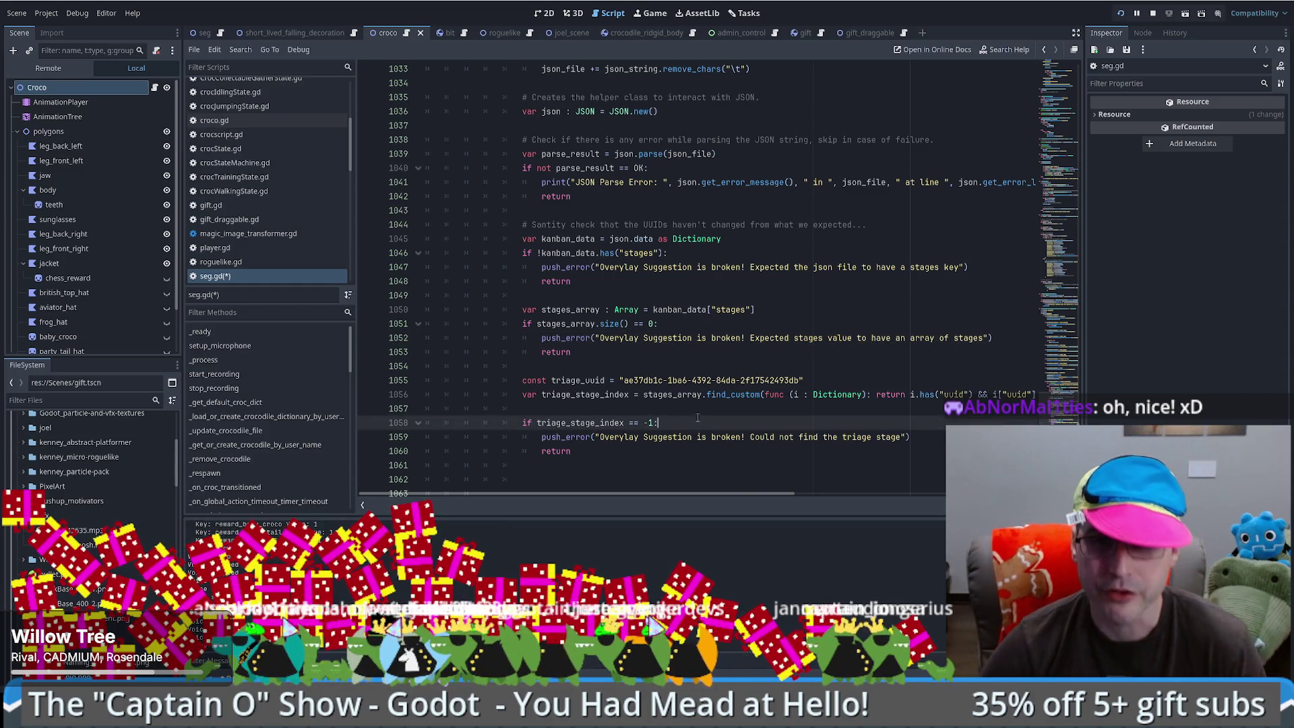
scroll(697, 418, down, 1)
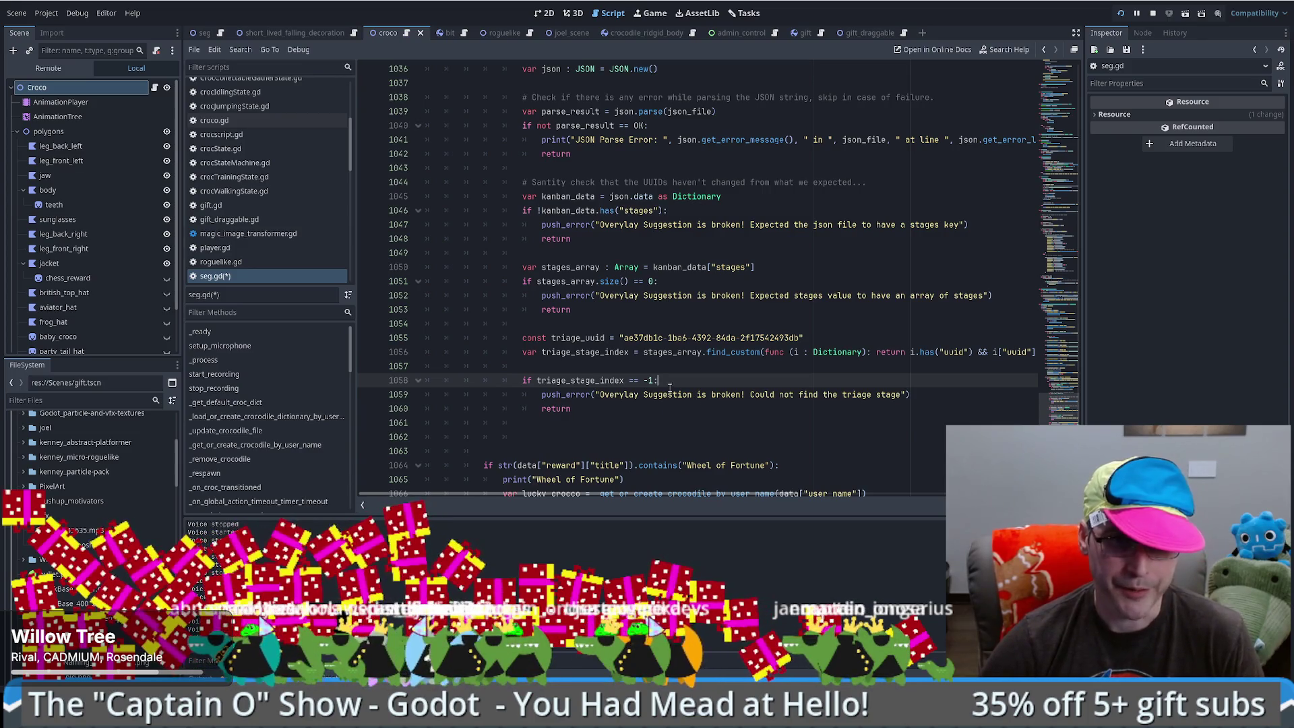
drag(648, 394, 842, 394)
click(911, 394)
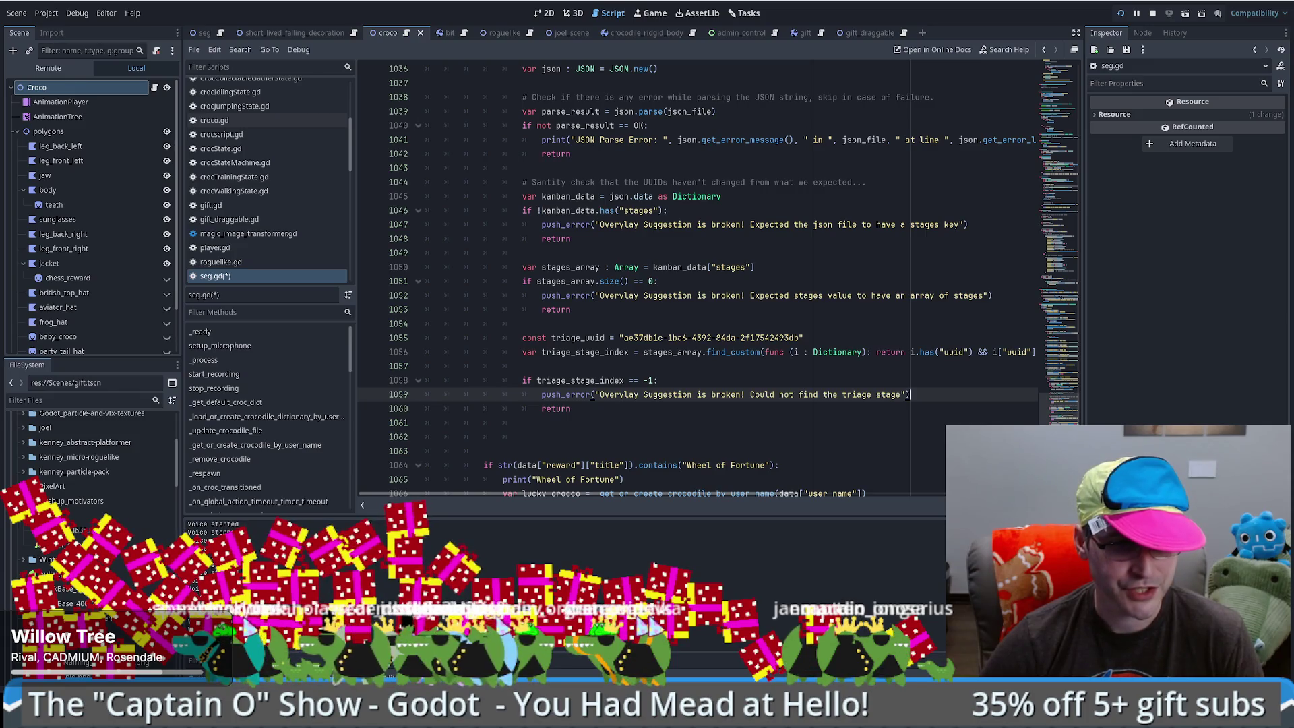
key(alt+Tab)
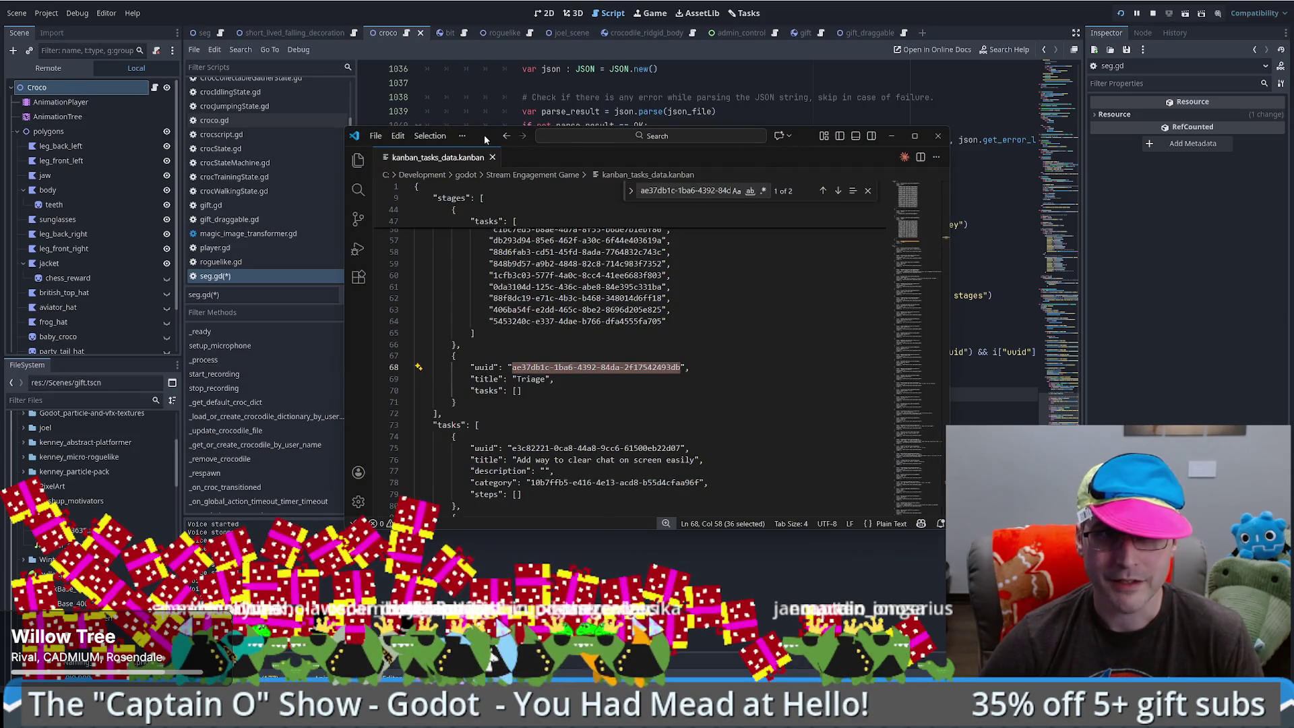
key(alt+Tab)
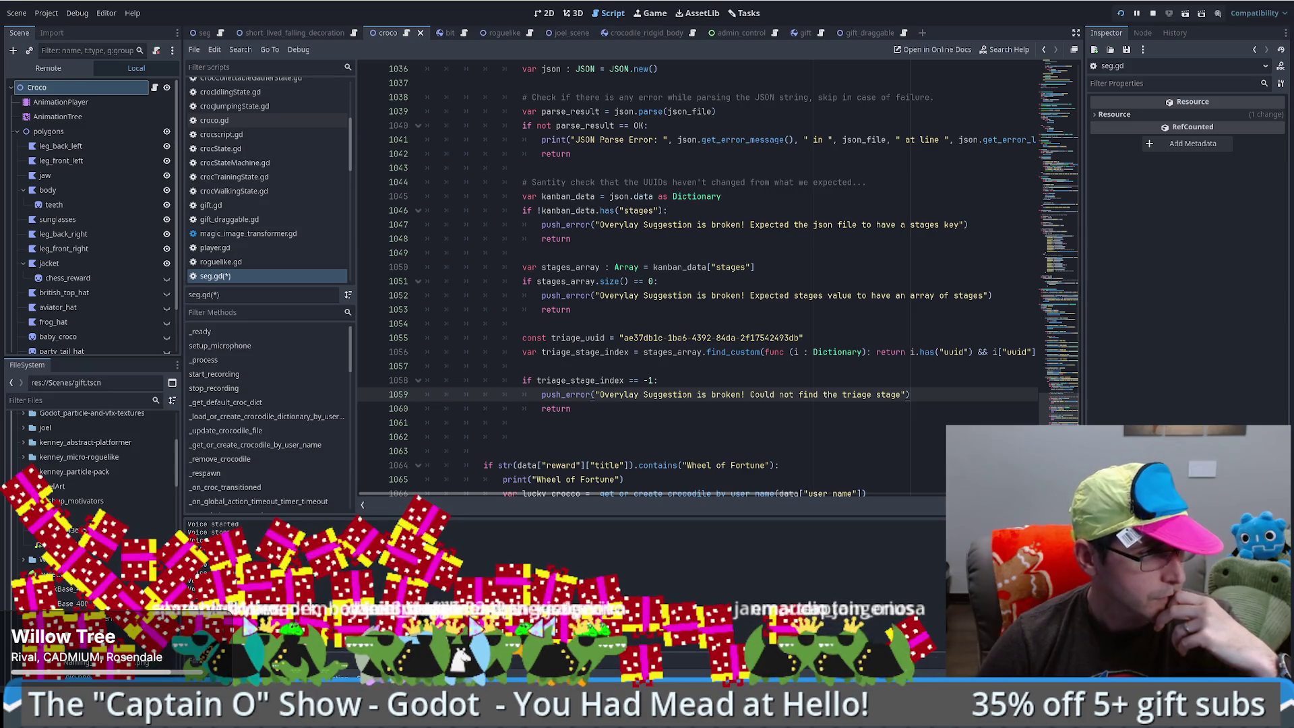
- Add a new line below the return on line 1060 and check the triage uuid string on line 1055
click(667, 408)
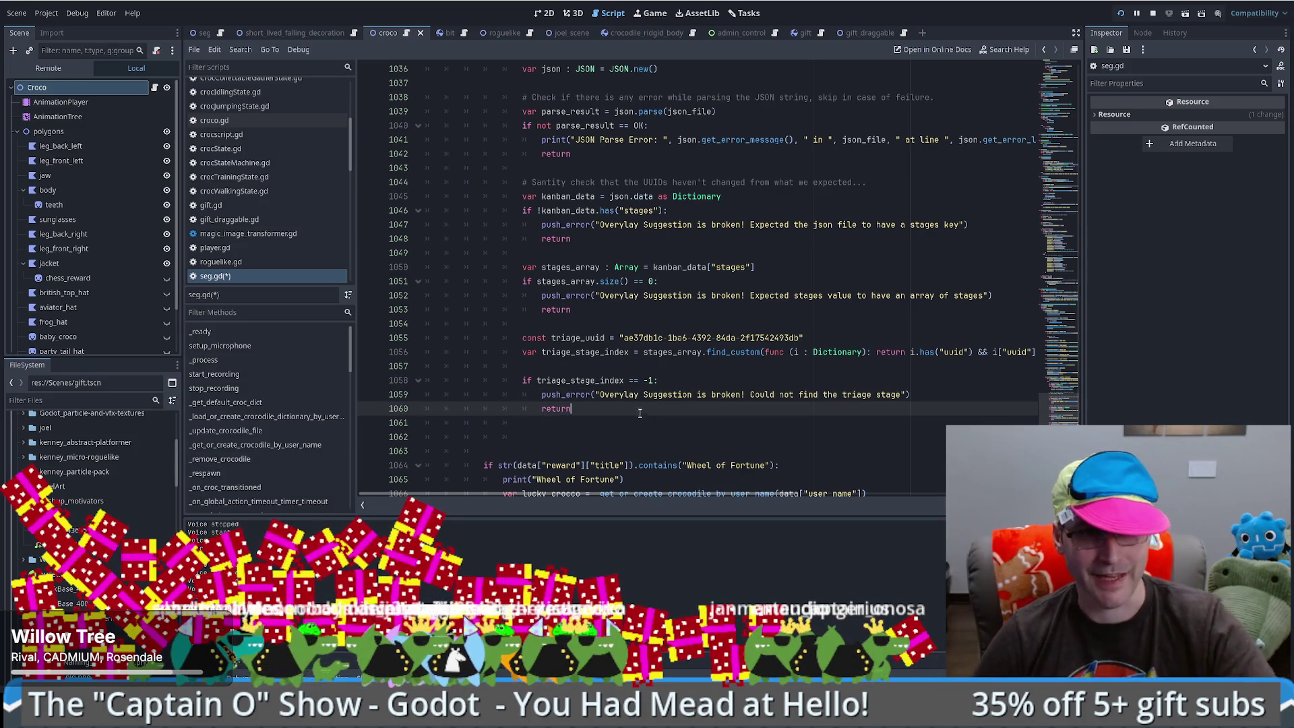
key(Return)
key(Return)
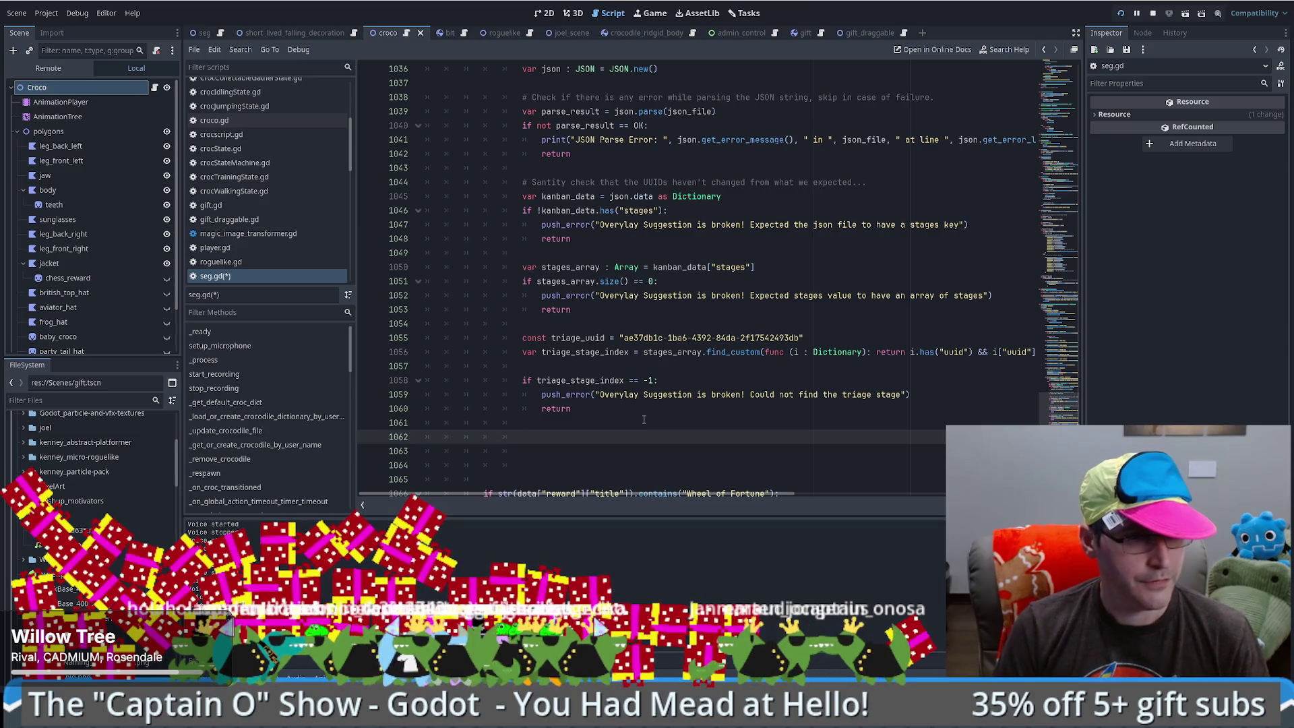
drag(601, 337, 822, 336)
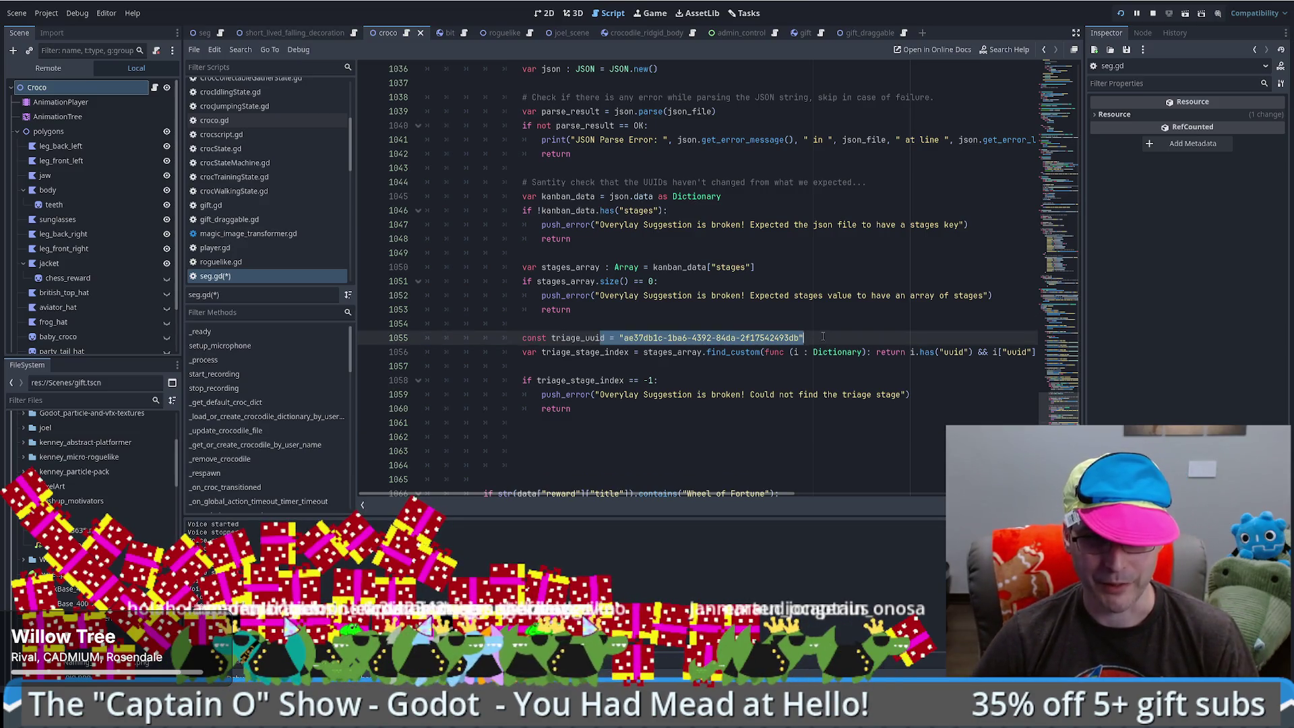
click(823, 337)
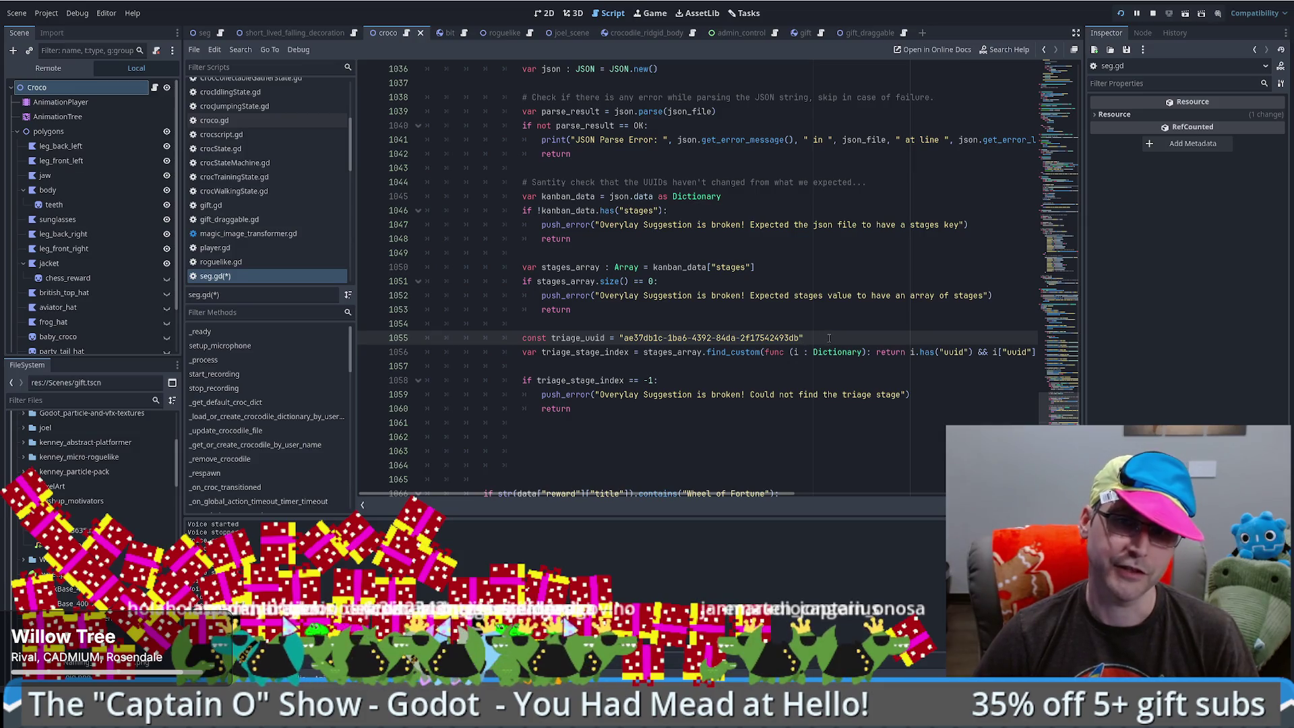
- Write the comment on line 1062 confirming the triage uuid, then select the stages-key check lines
click(548, 425)
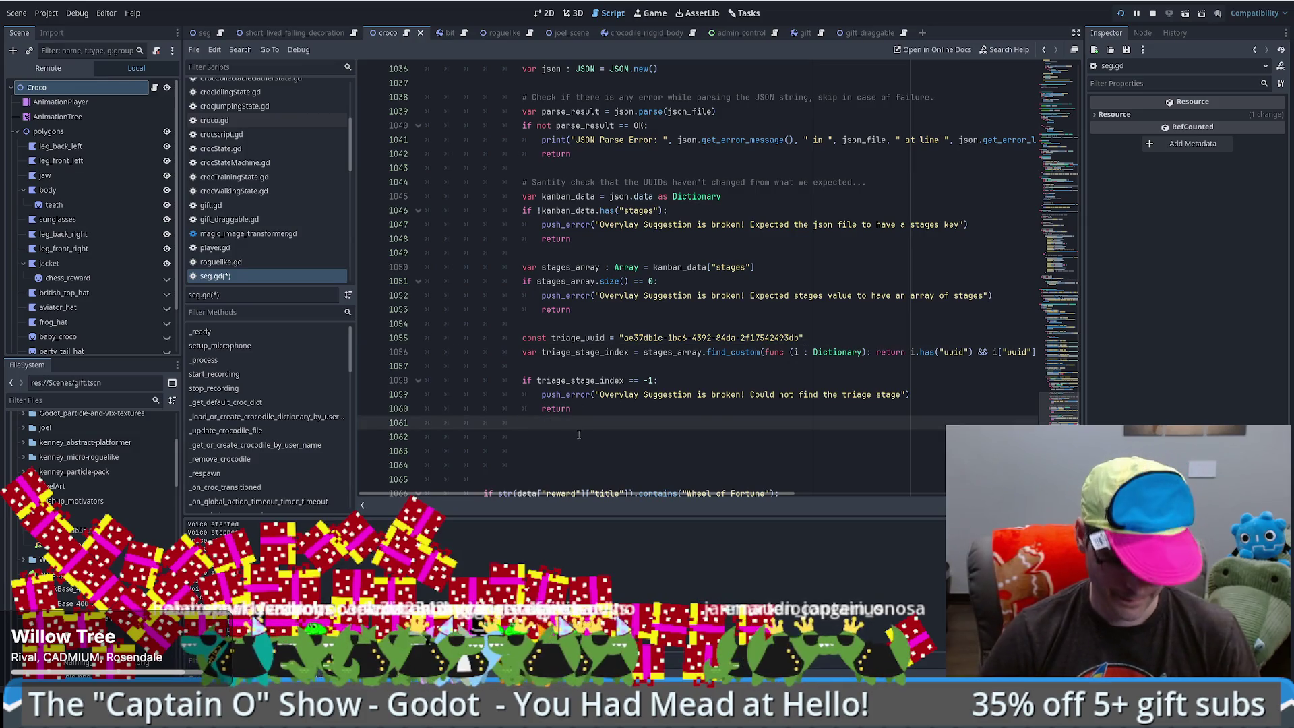
key(Return)
text(# By the time we get here, we know for sure the)
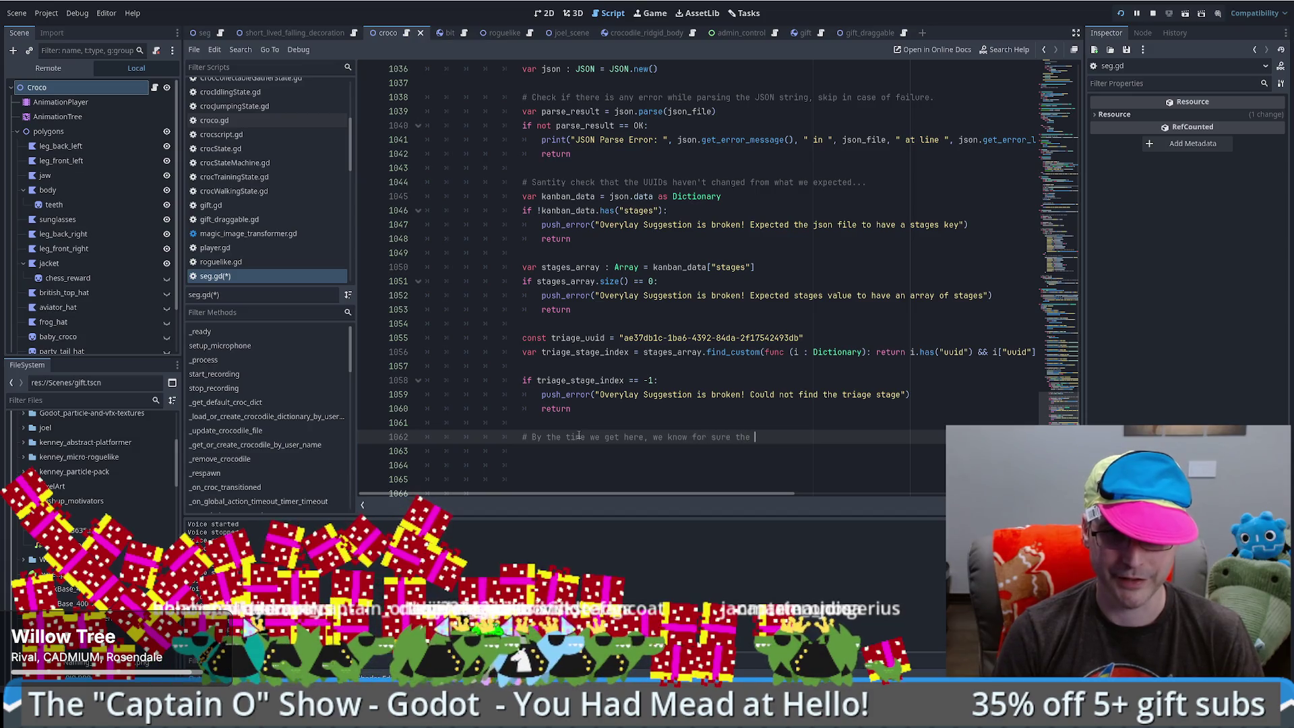
text(triage uuid is correct.)
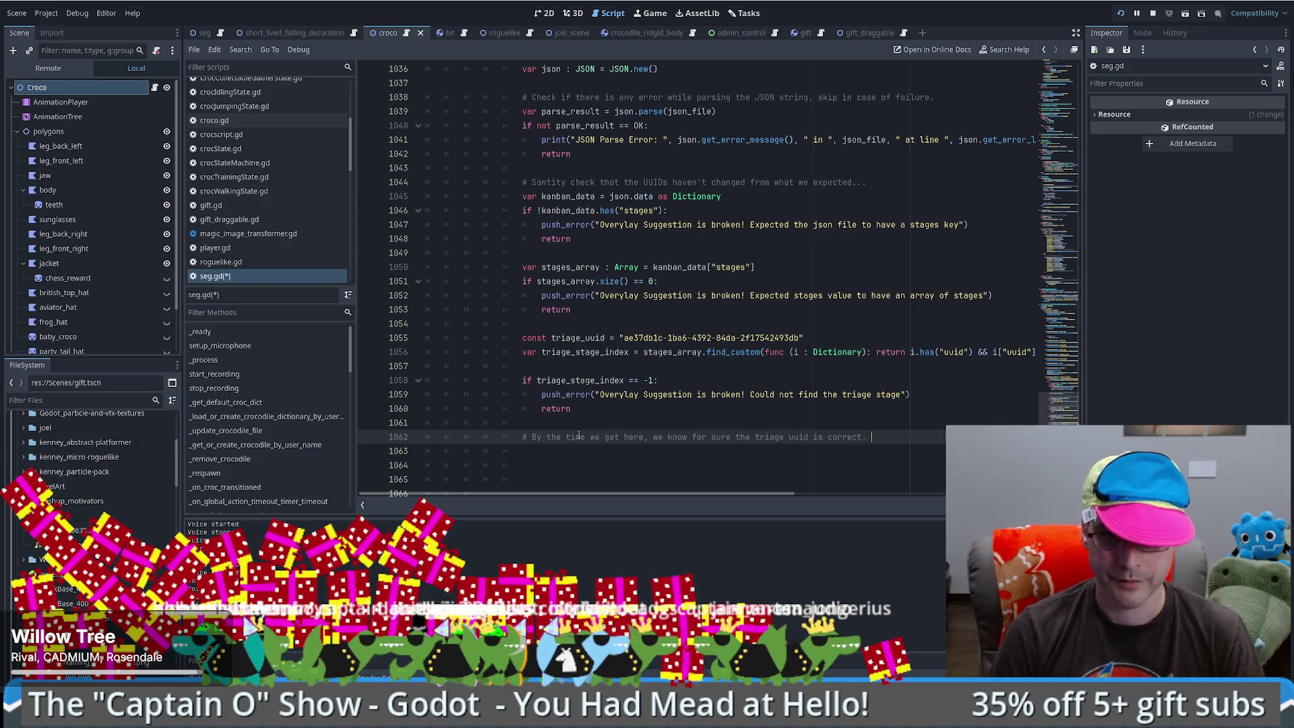
key(Return)
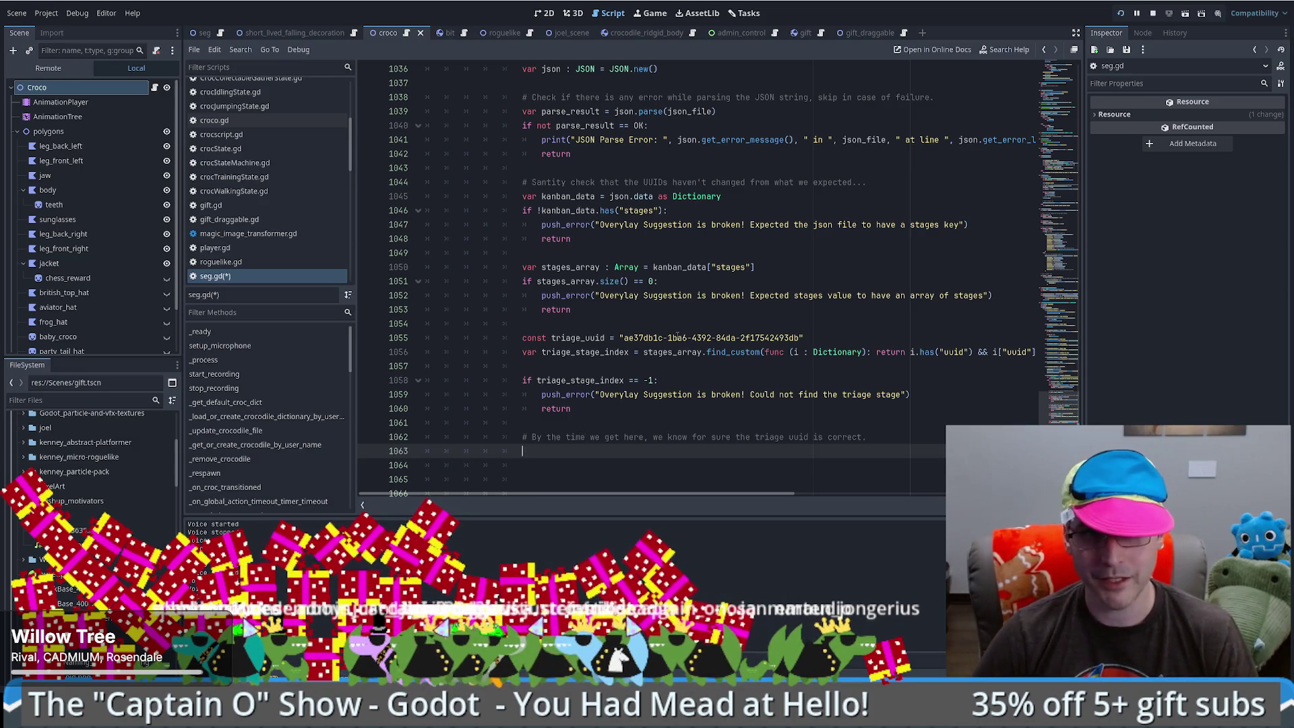
drag(523, 210, 520, 240)
- Paste the stages-key check at line 1063 and change stages to tasks in the check and message
click(541, 451)
key(ctrl+v)
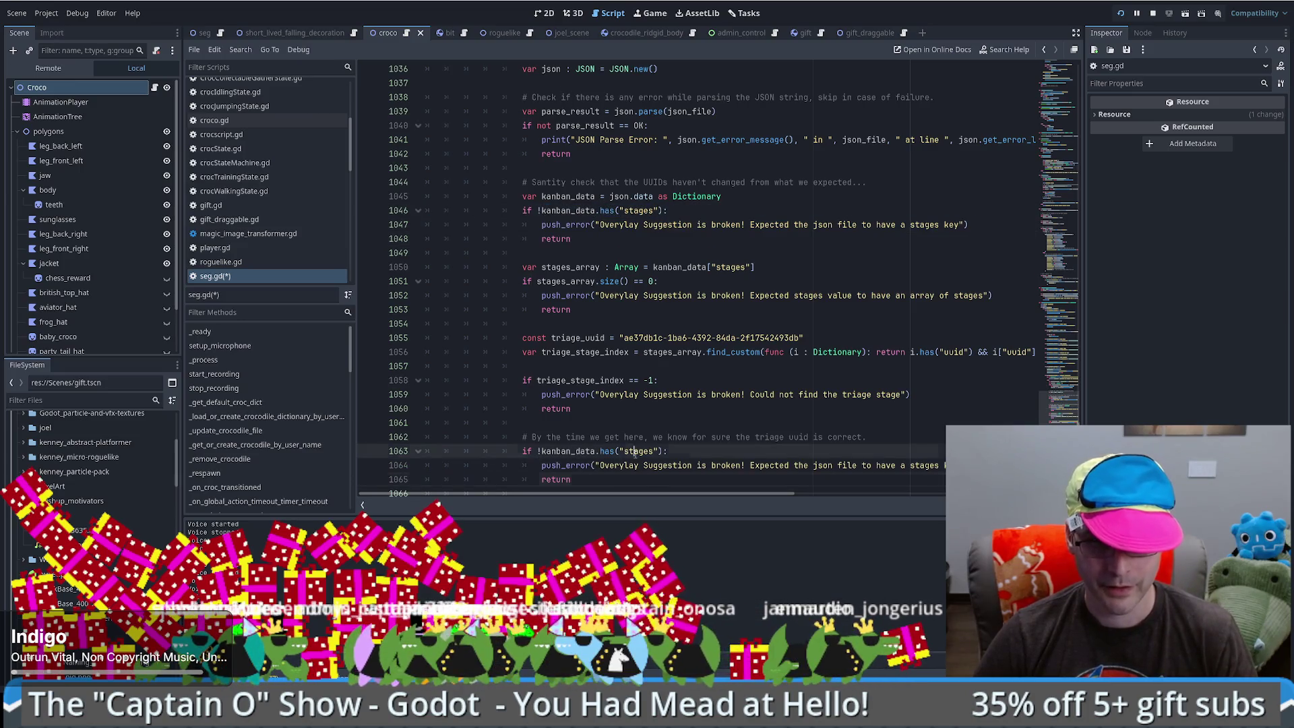
double_click(630, 451)
text(tasks)
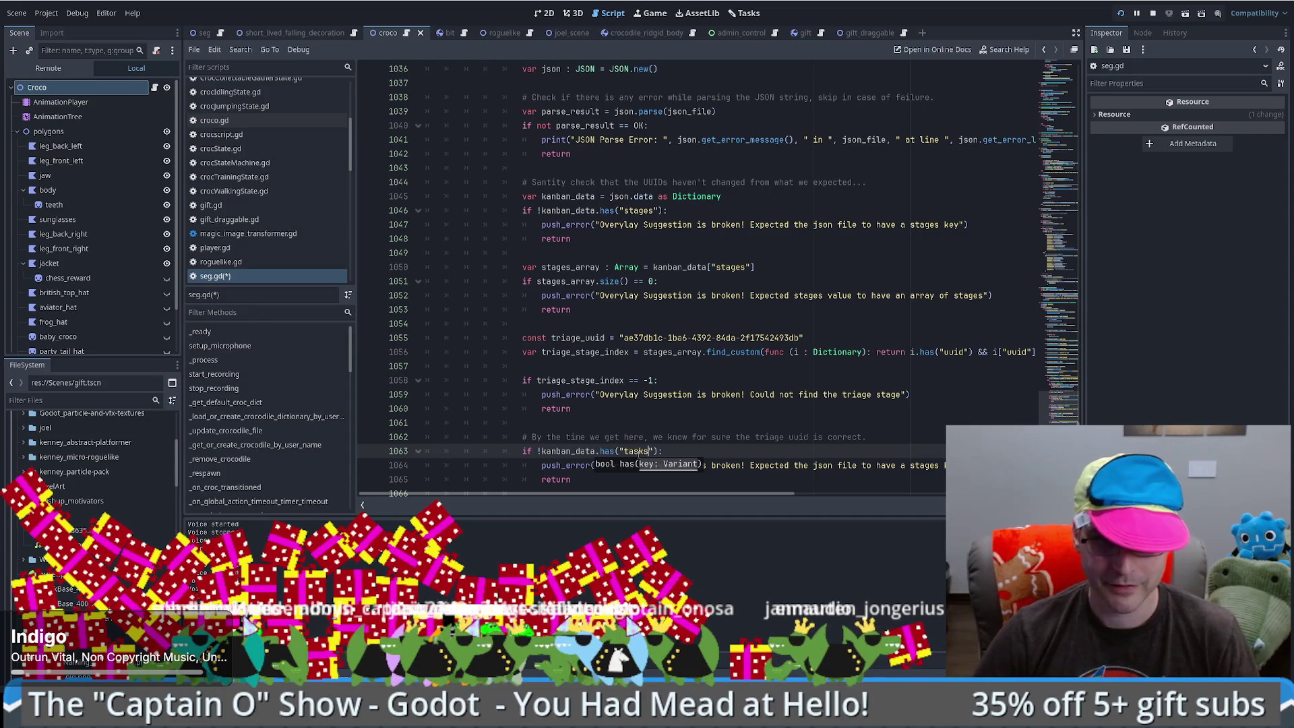
click(700, 407)
click(634, 450)
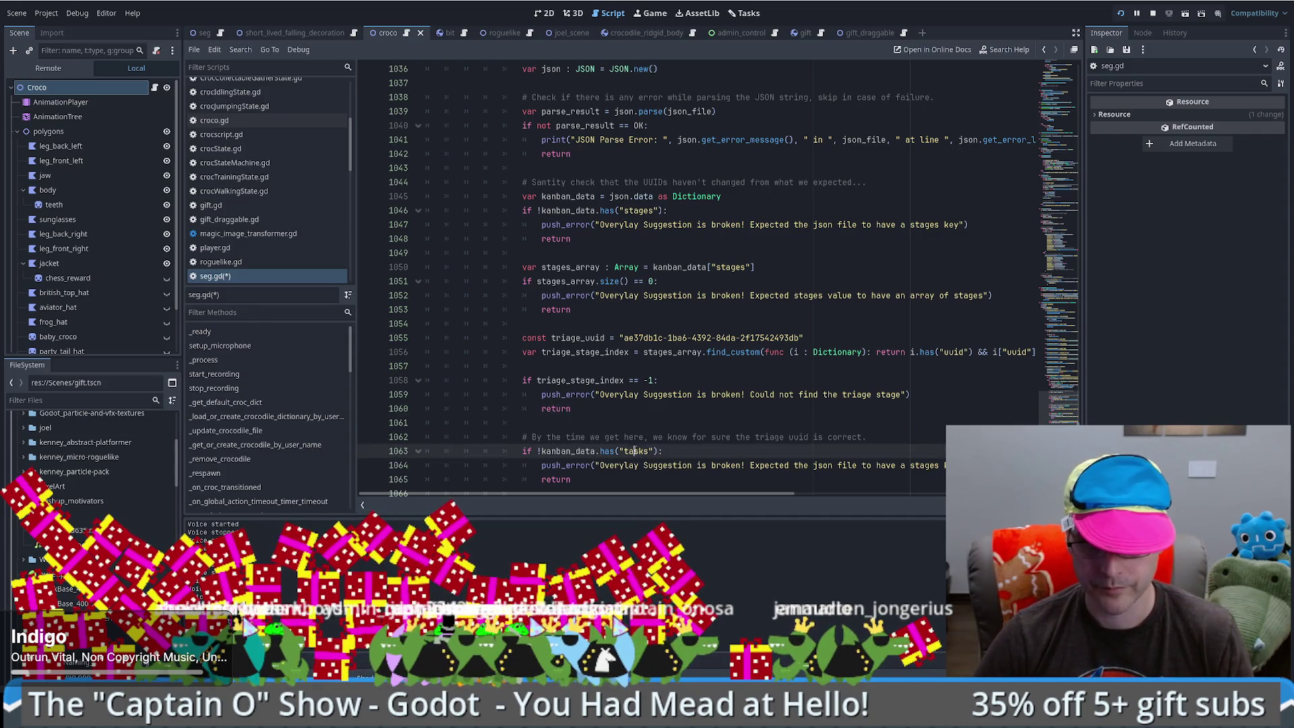
double_click(914, 465)
text(tasks)
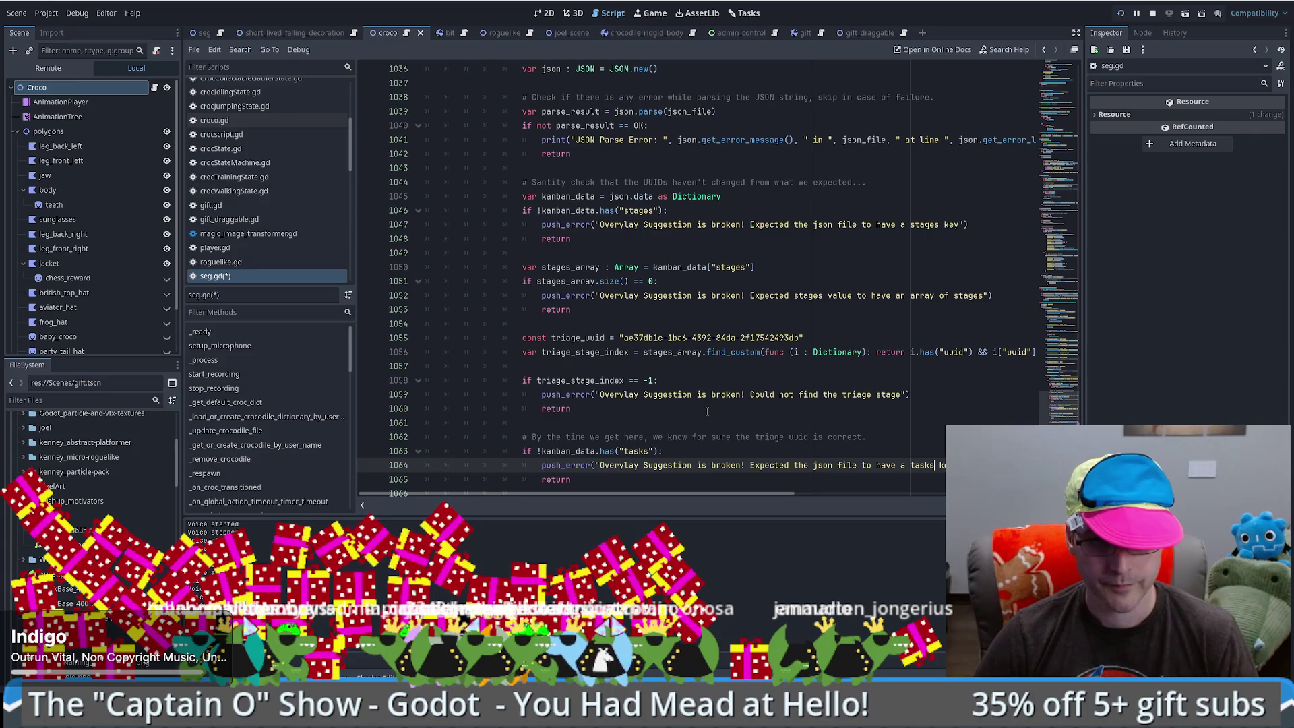
- Start a var new_task = { dictionary with an indented body below the tasks check
scroll(707, 411, down, 1)
click(611, 451)
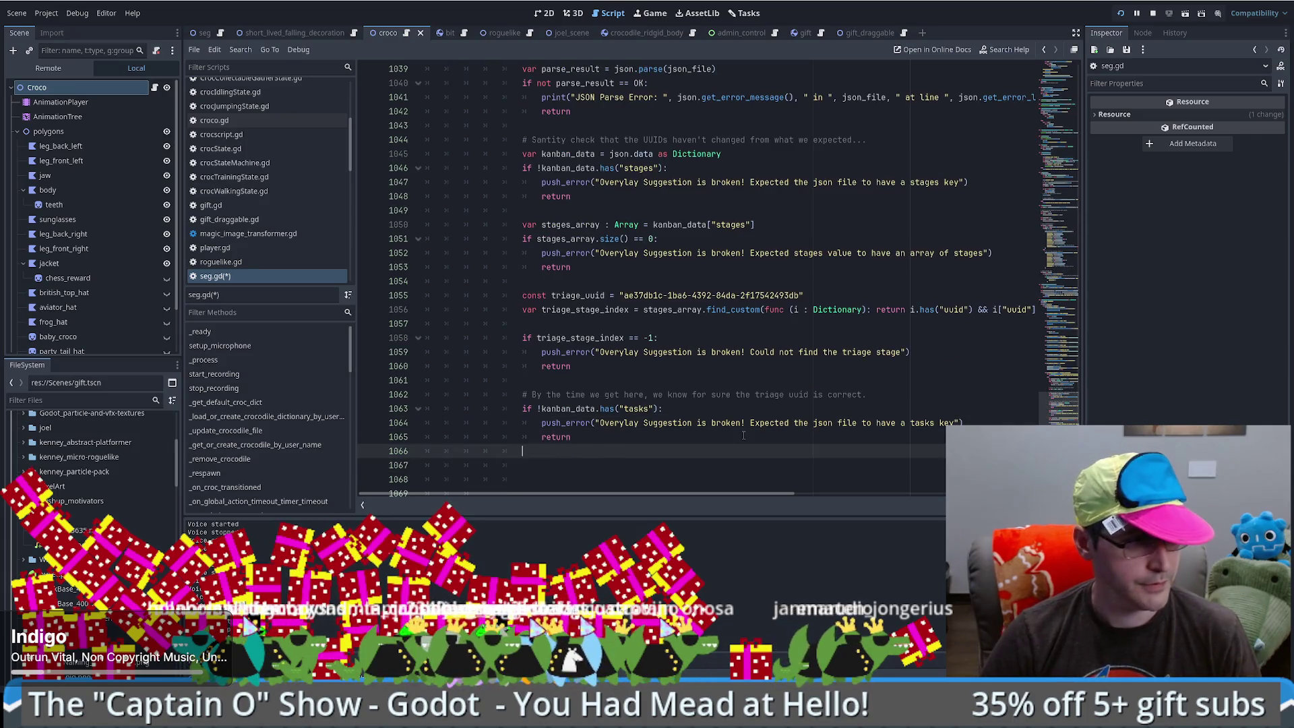
scroll(852, 409, right, 2)
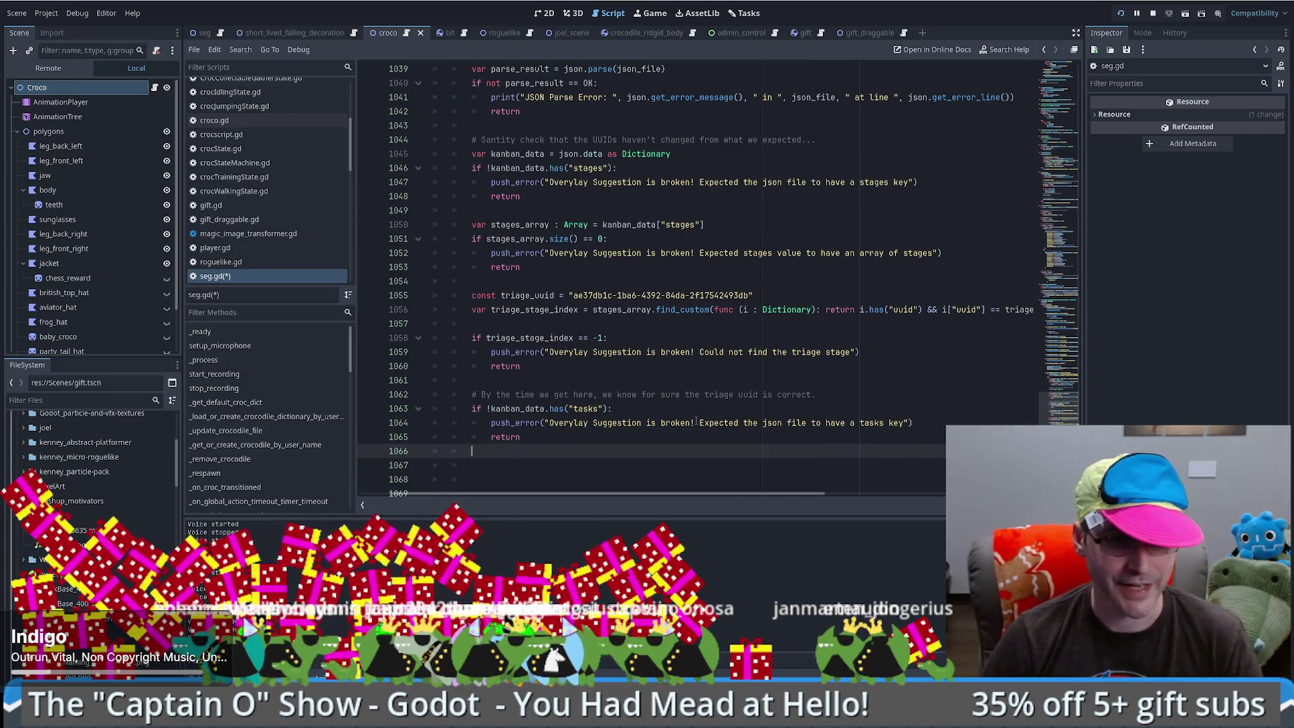
key(Down)
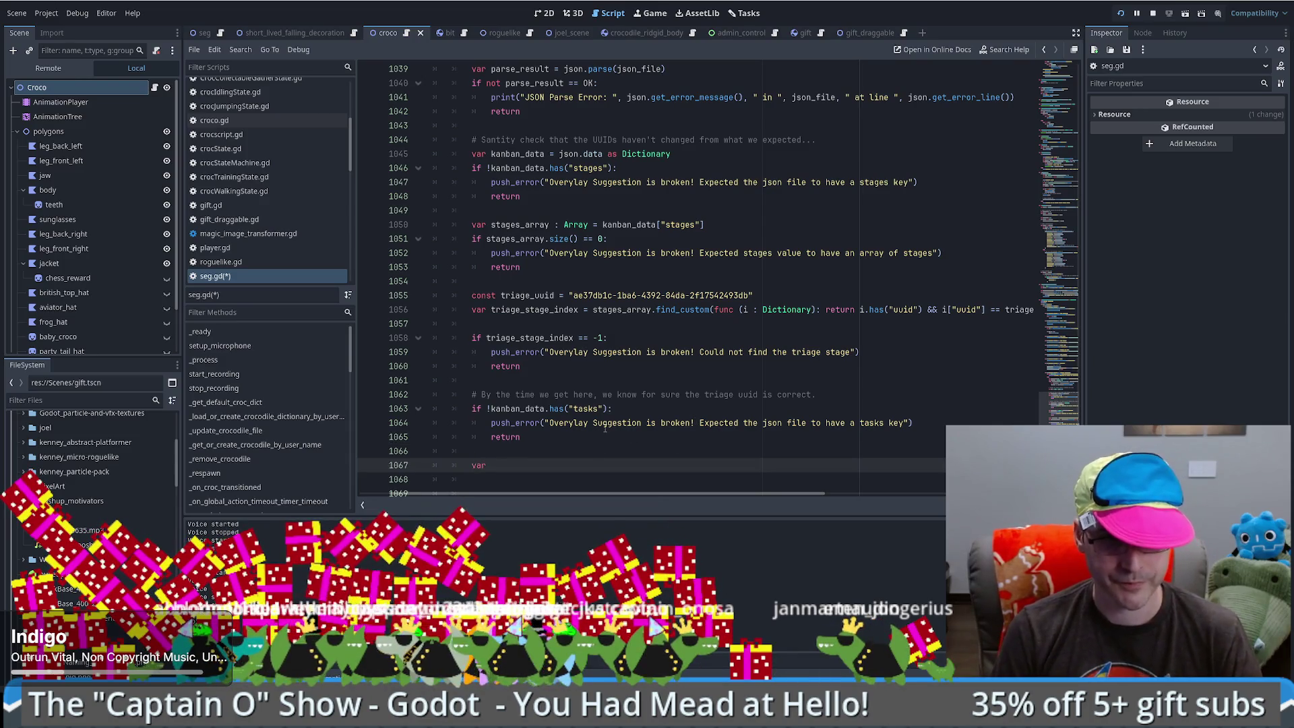
text( new_task = {)
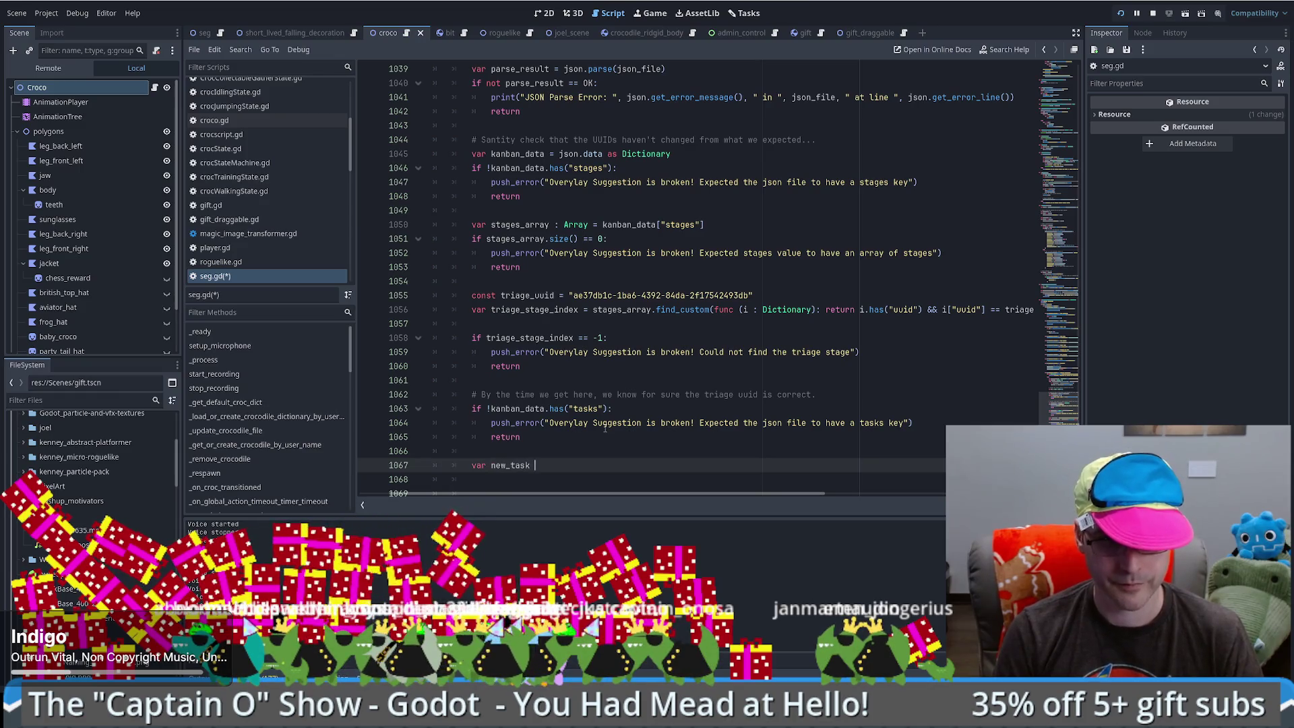
key(Return)
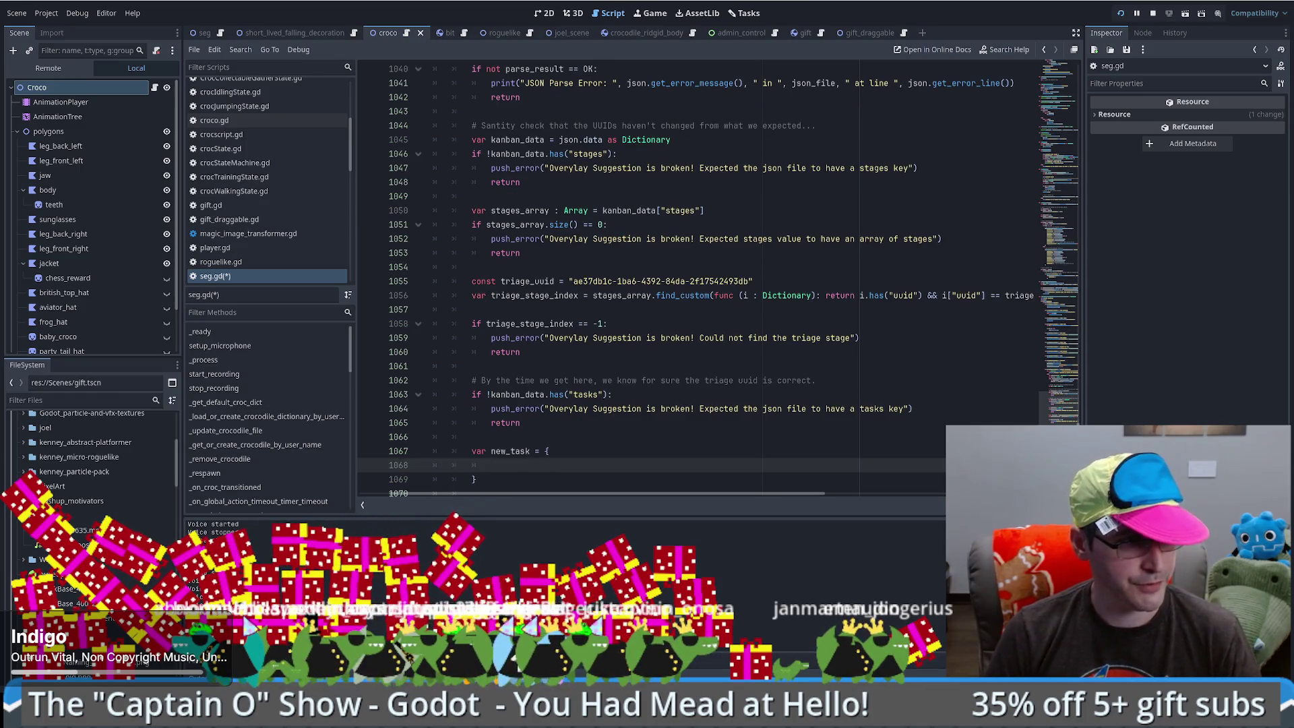
- Type a uuid key inside new_task, then replace it with UUID
text("uid)
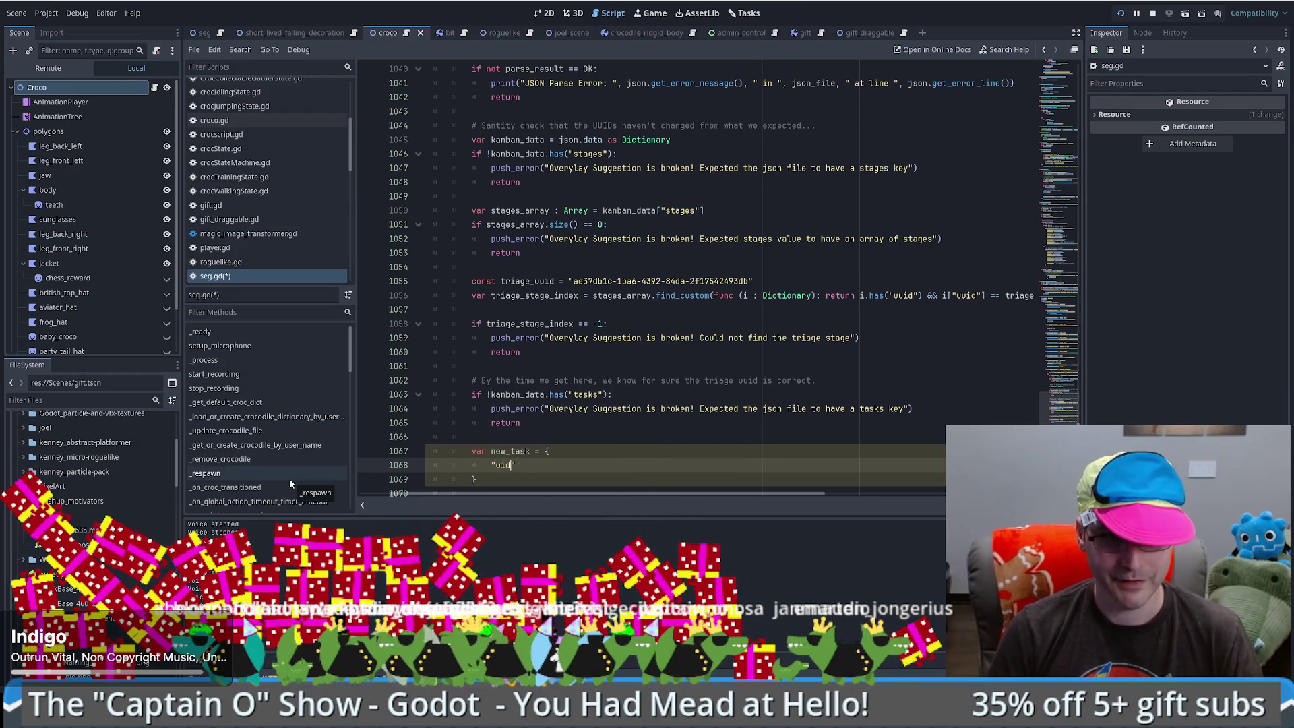
key(Left)
key(Left)
text(u)
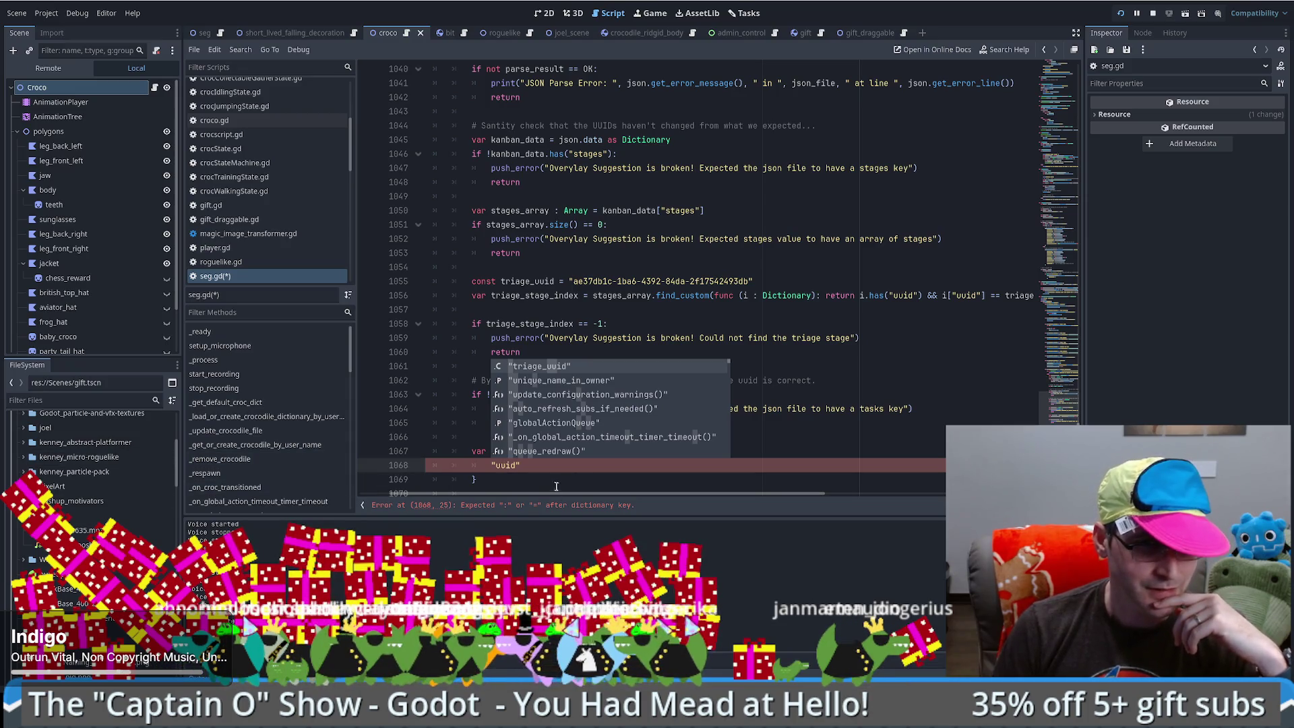
drag(520, 464, 495, 468)
key(BackSpace)
key(BackSpace)
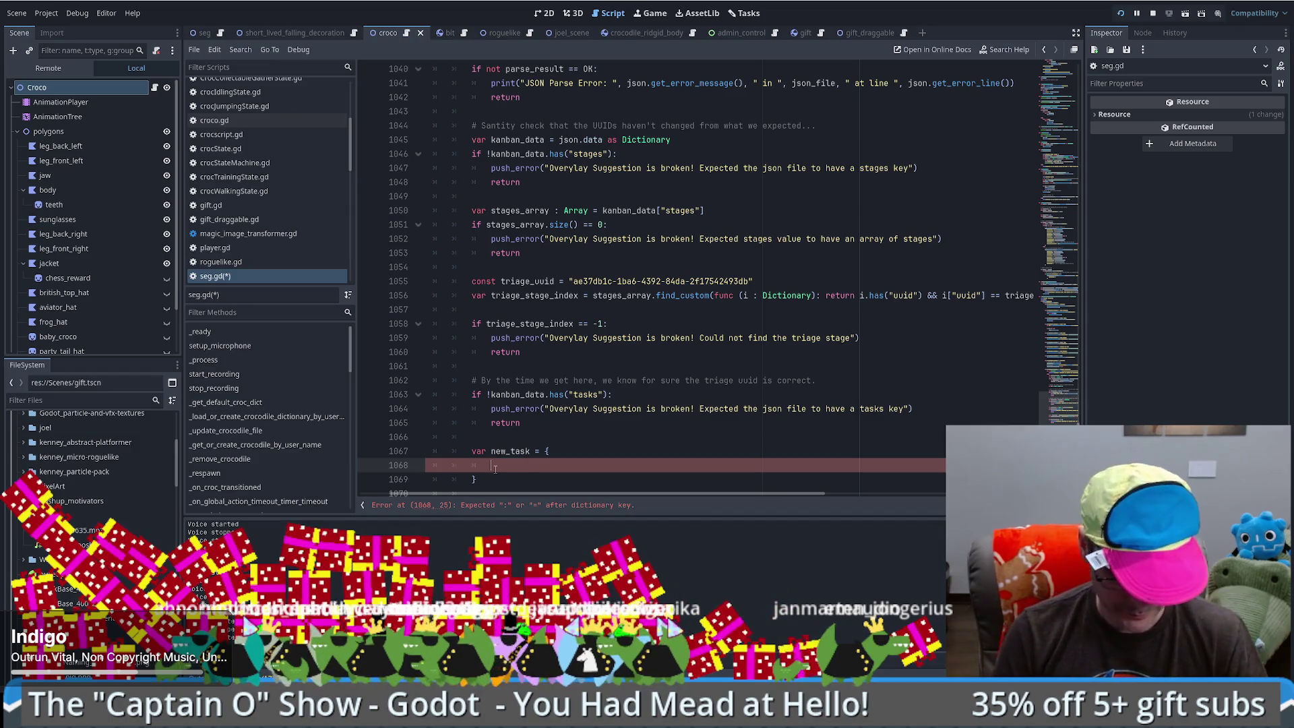
text(UUID)
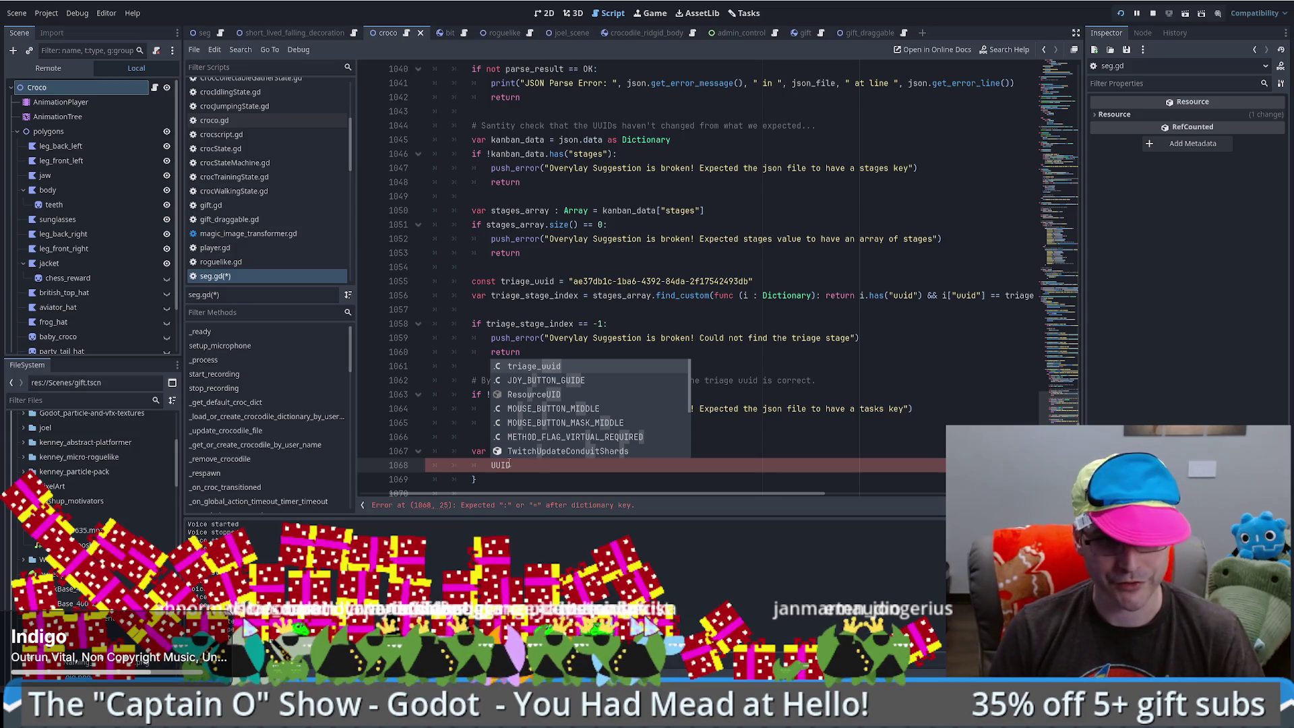
double_click(509, 464)
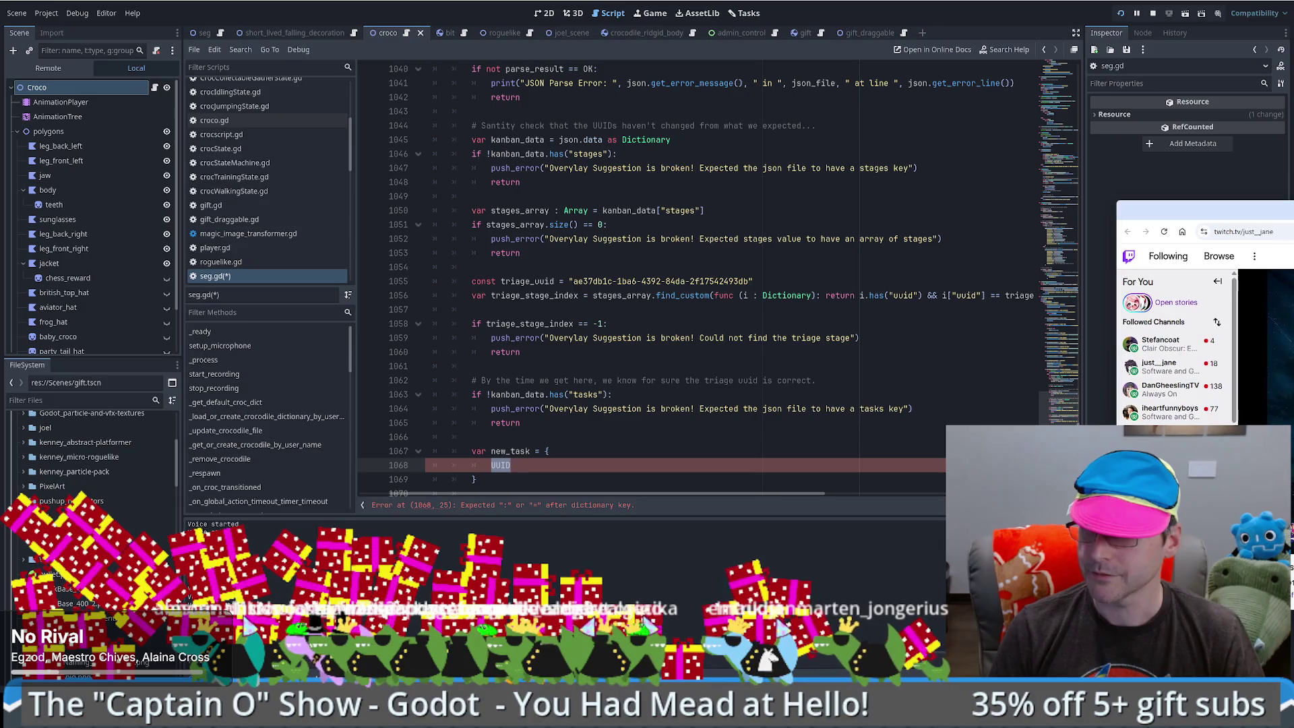
- Close the Power-ups & Rewards panel and the Twitch stream window, then return to Firefox
drag(1293, 200, 674, 185)
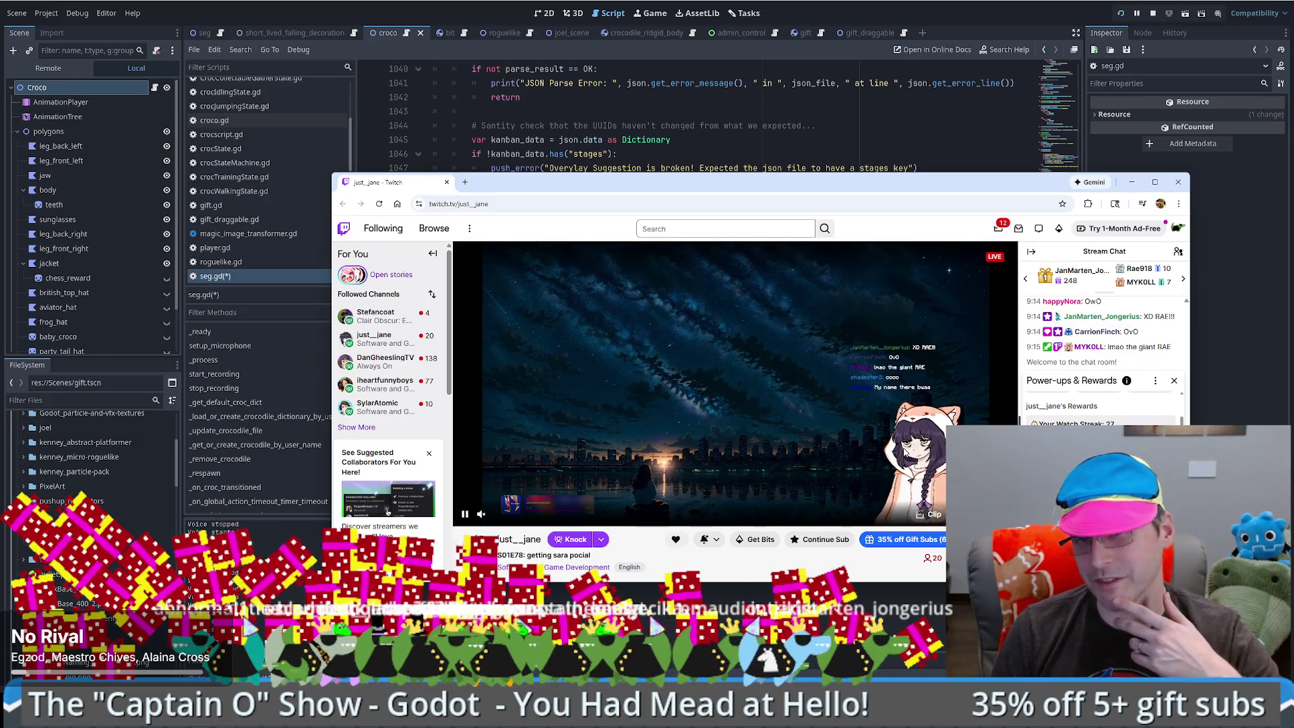
scroll(734, 384, down, 1)
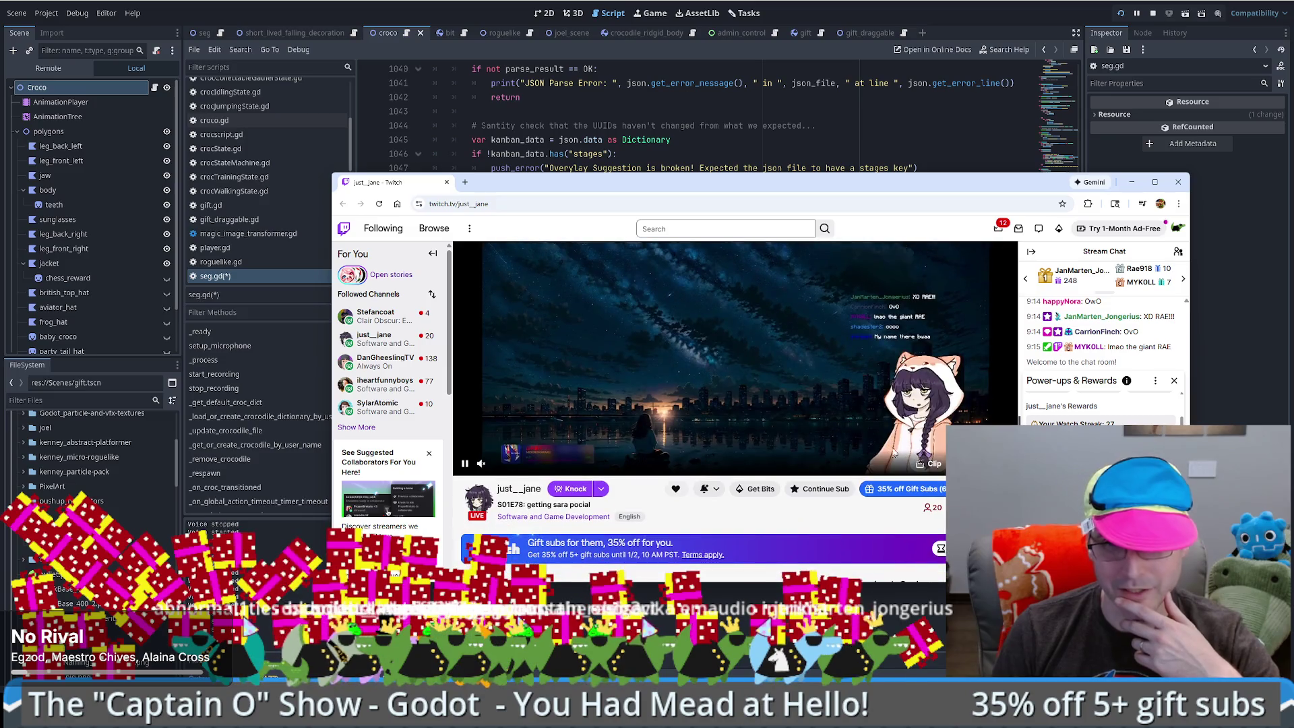
click(1173, 382)
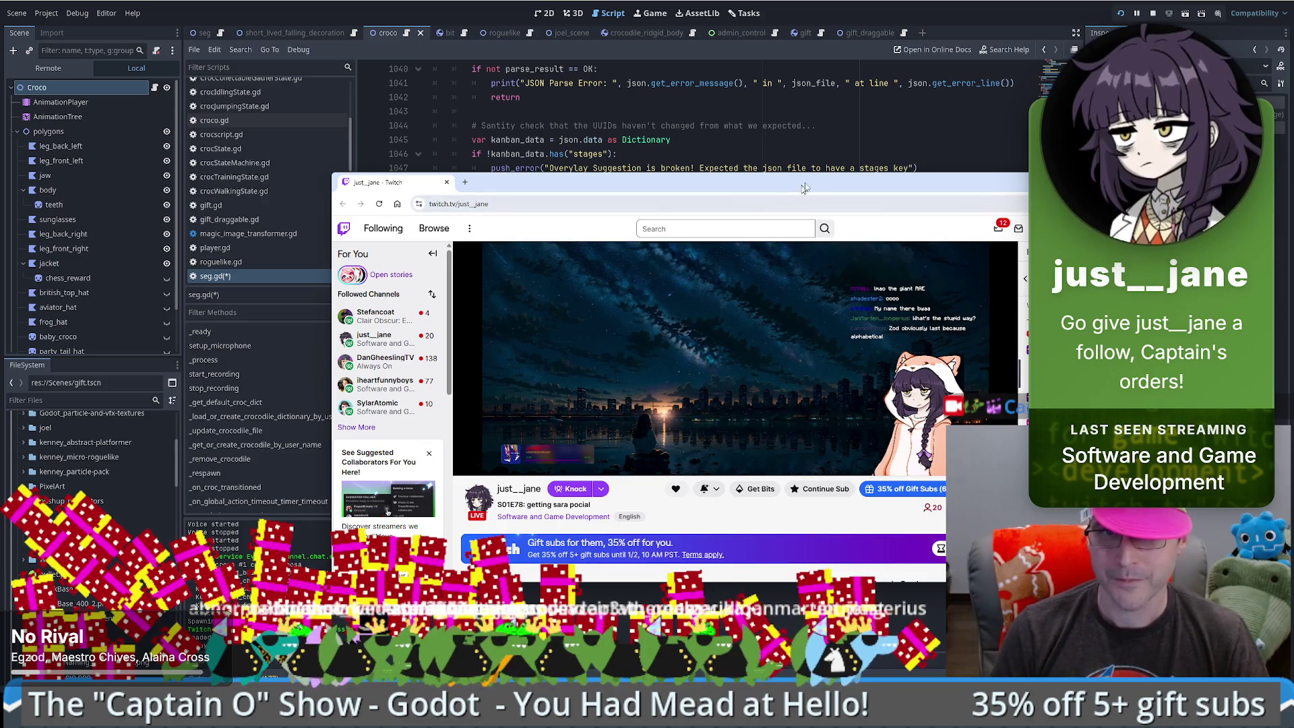
key(ctrl+w)
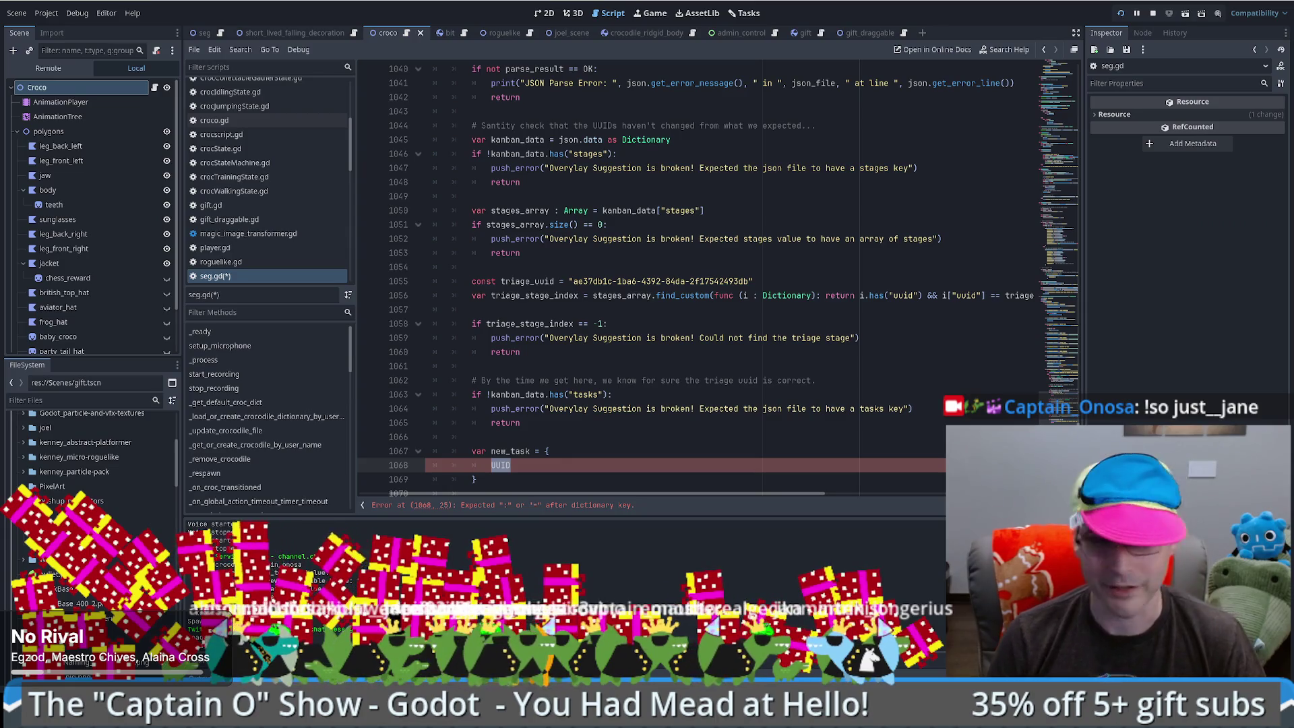
click(865, 342)
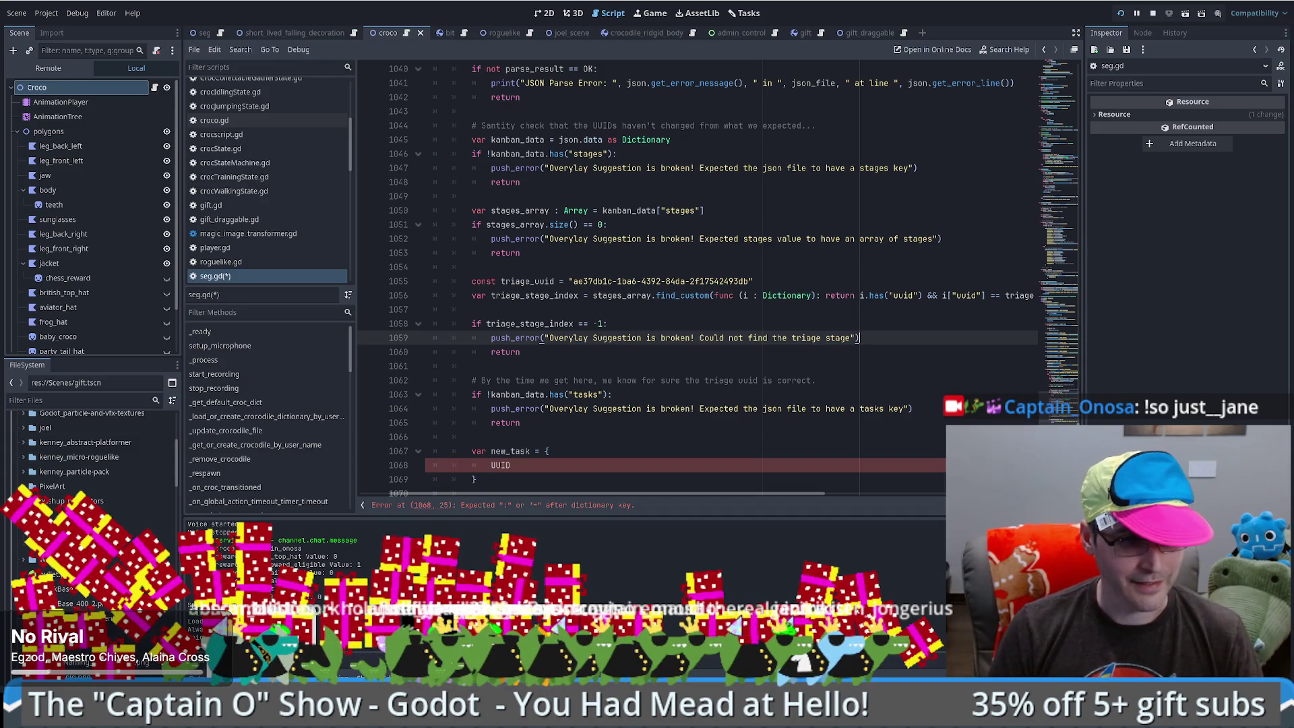
key(alt+Tab)
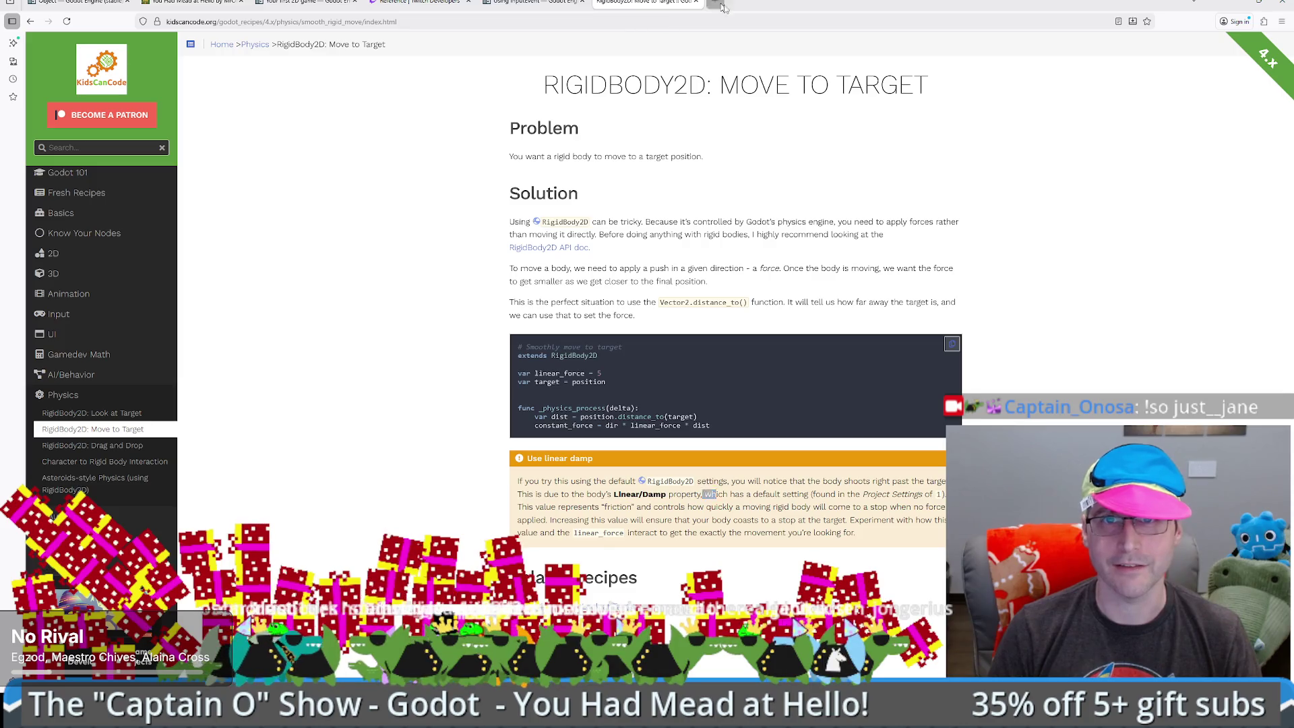
- Search the web for 'godot generate uuid' and view the uuid addon's Asset Library page
key(ctrl+t)
text(godot ge)
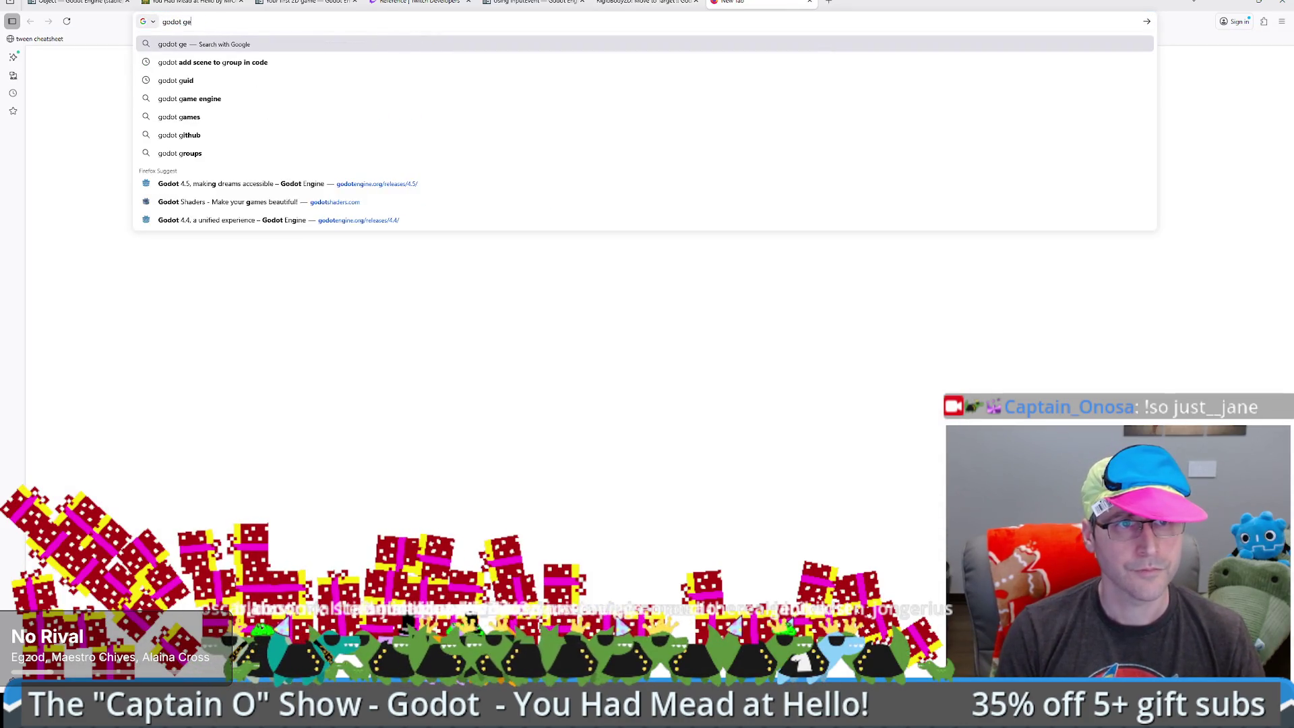
text(nerate uuid)
key(Return)
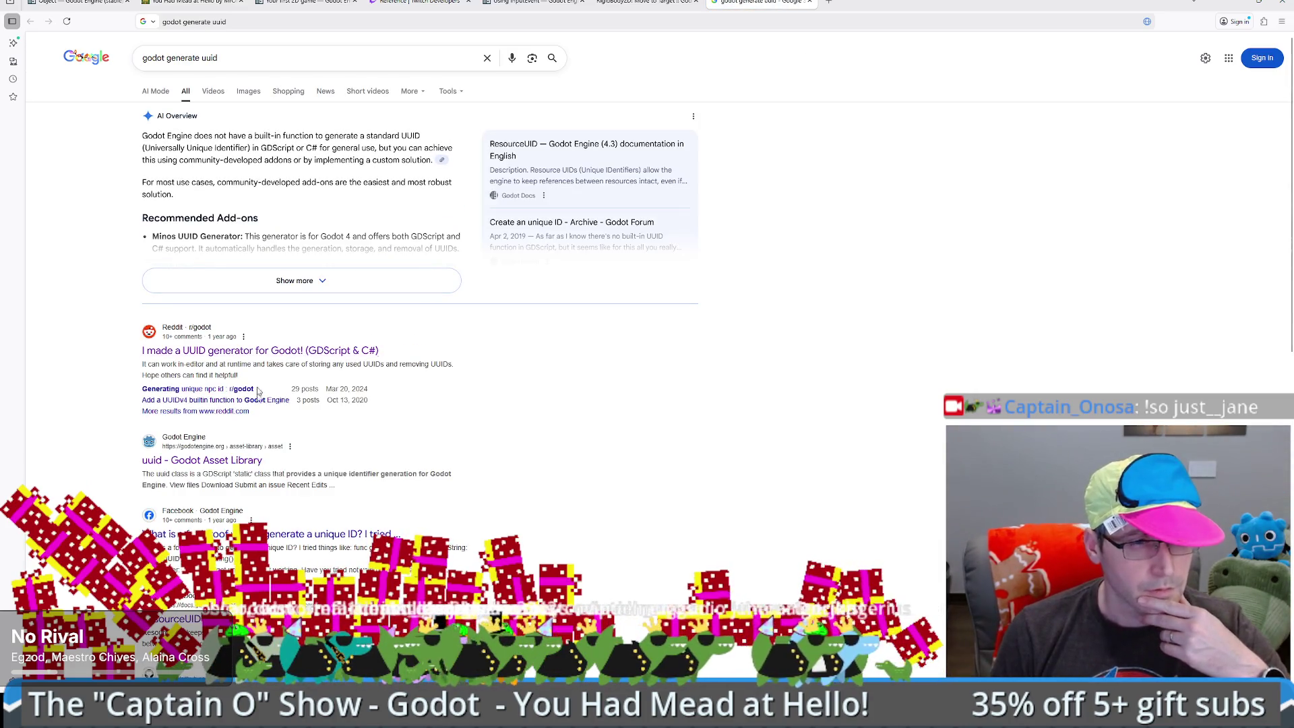
click(243, 460)
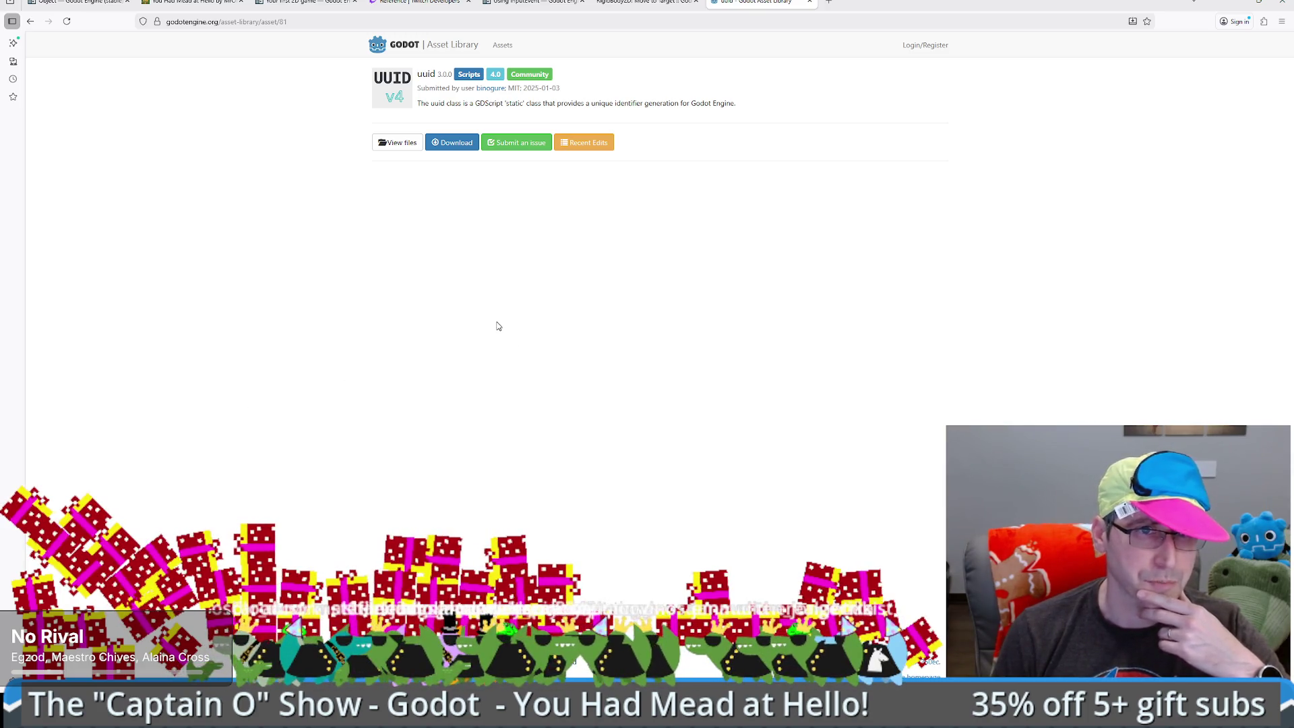
key(alt+Left)
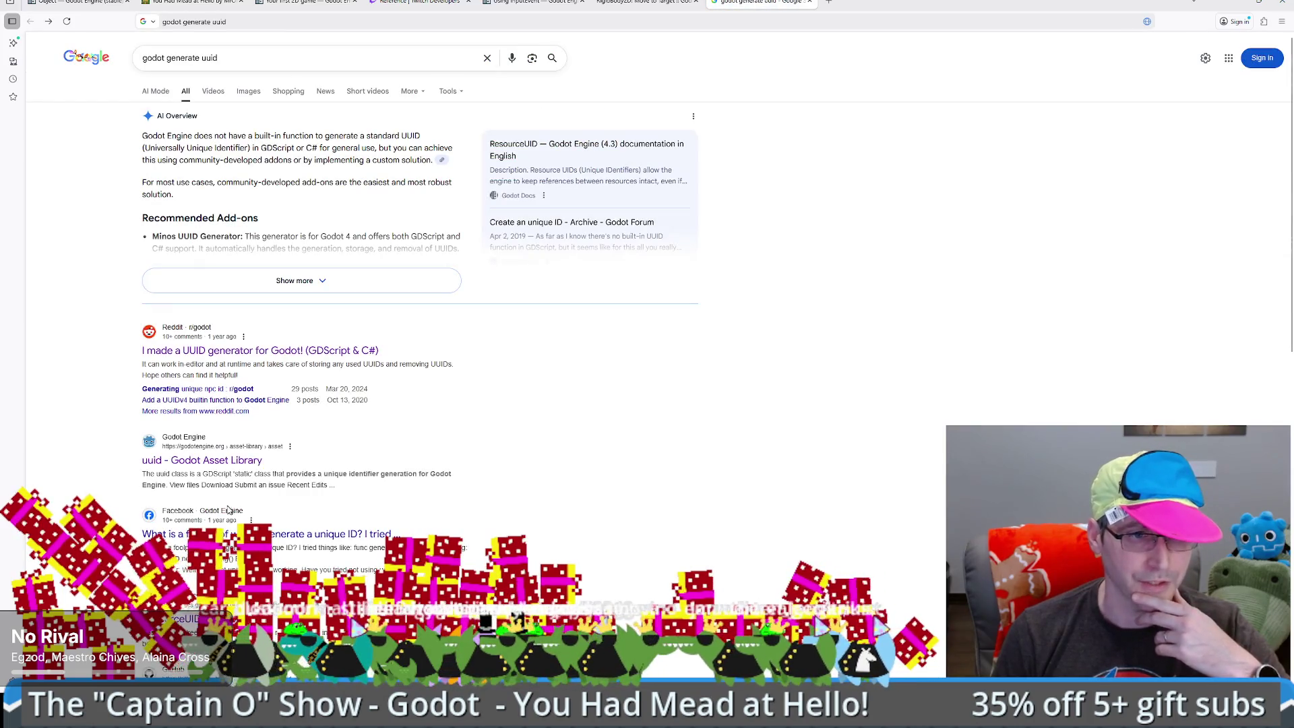
scroll(363, 479, down, 2)
- Read the Godot ResourceUID docs page, then minimize Firefox and open Godot's AssetLib
click(195, 516)
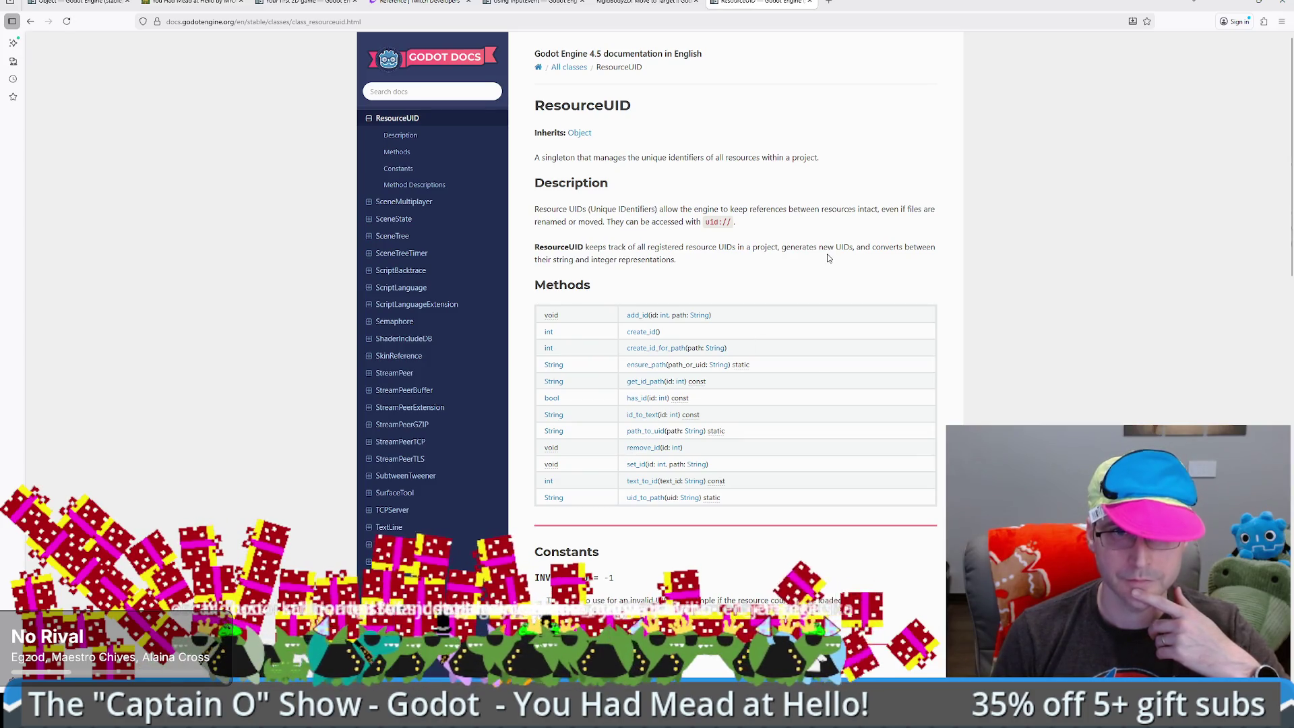
scroll(913, 308, down, 3)
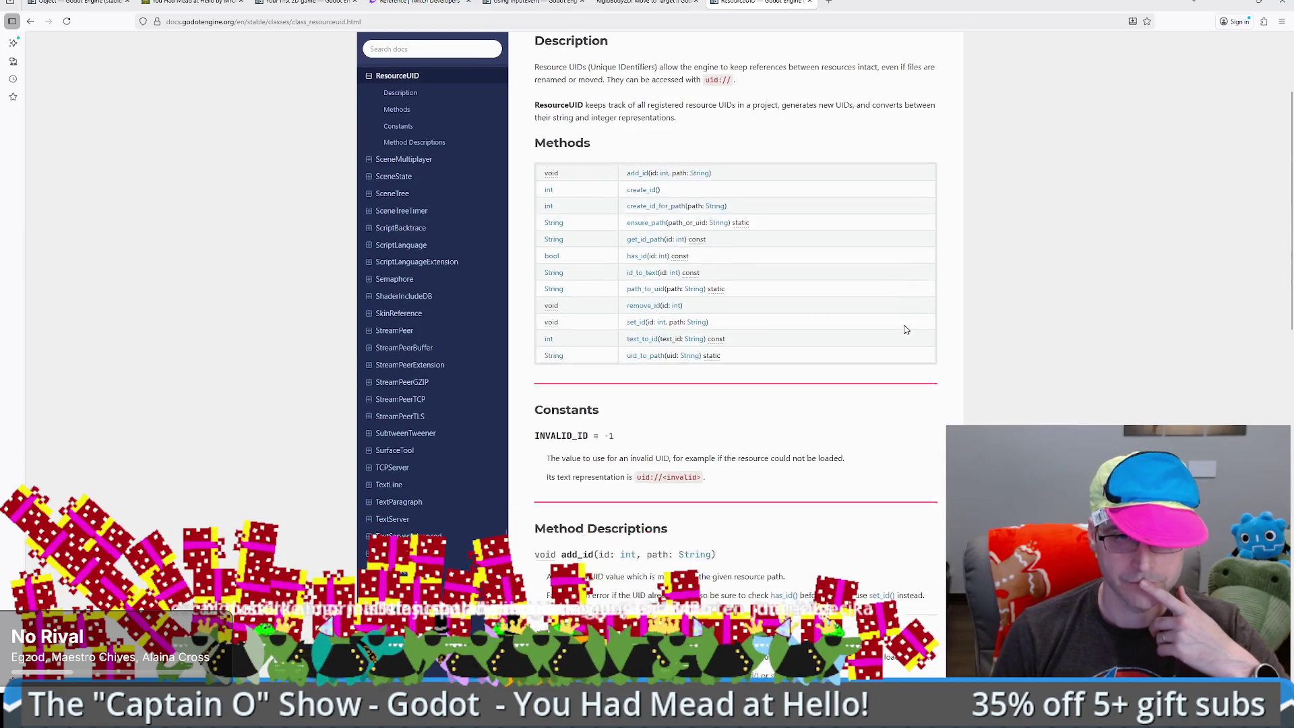
scroll(900, 329, down, 2)
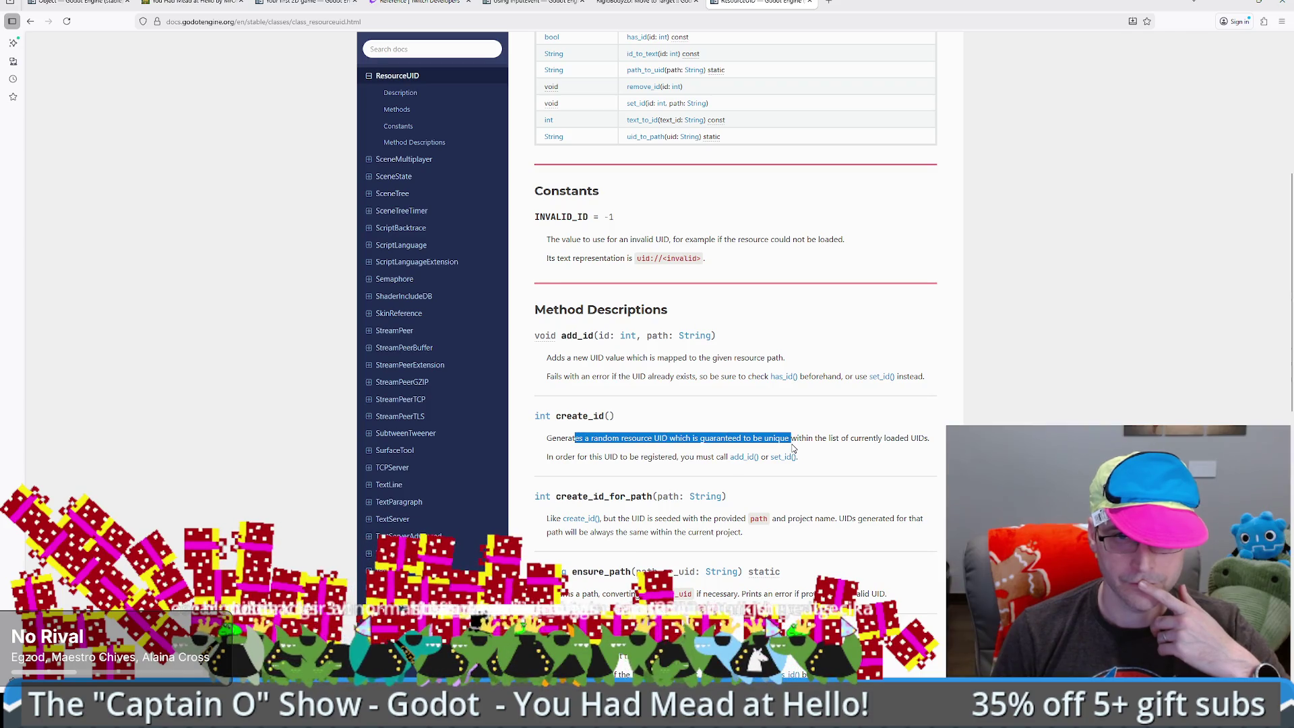
key(alt+Left)
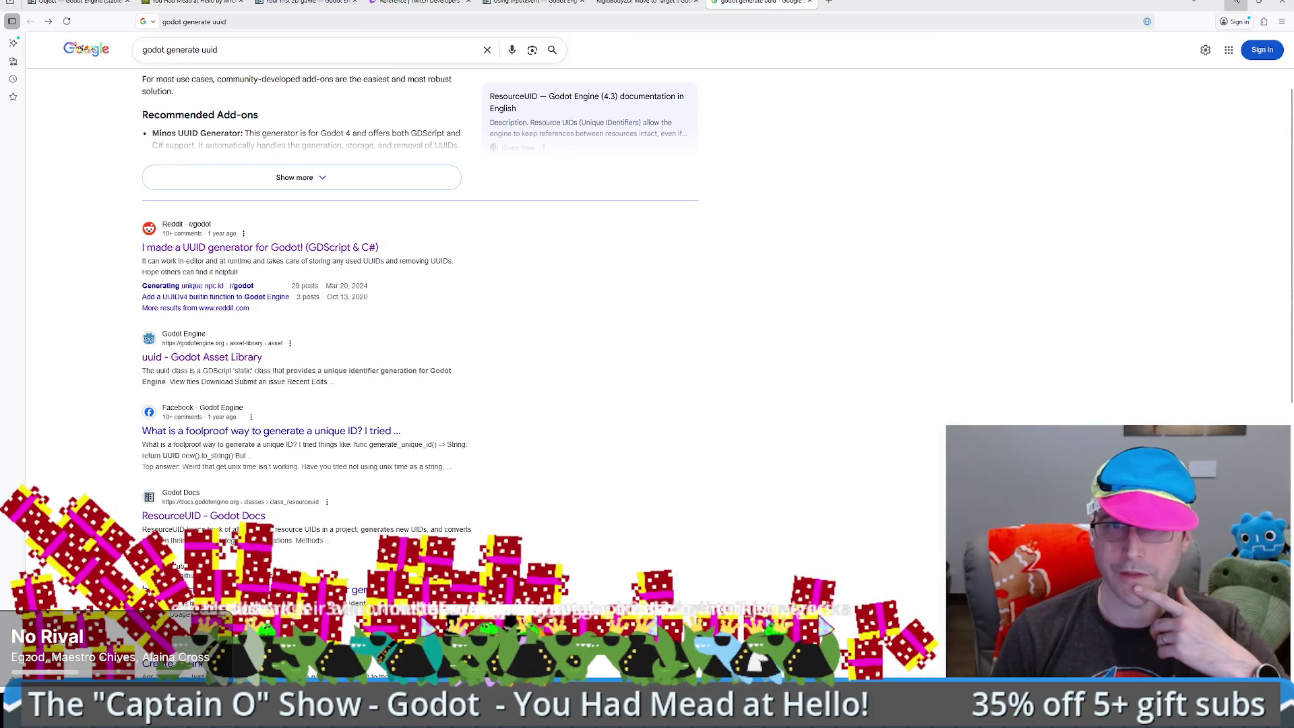
click(1236, 2)
click(707, 15)
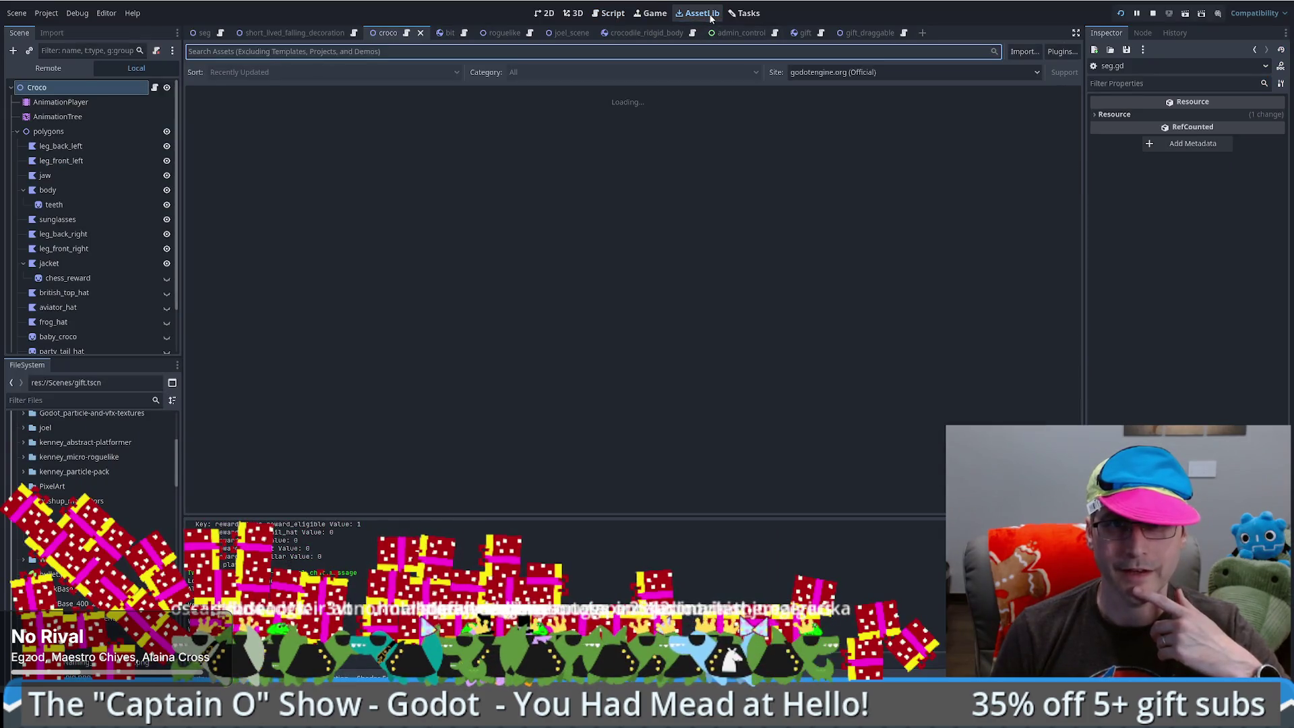
- Search AssetLib for 'uuid' and preview the uuid asset's details before closing them
text(uui8d)
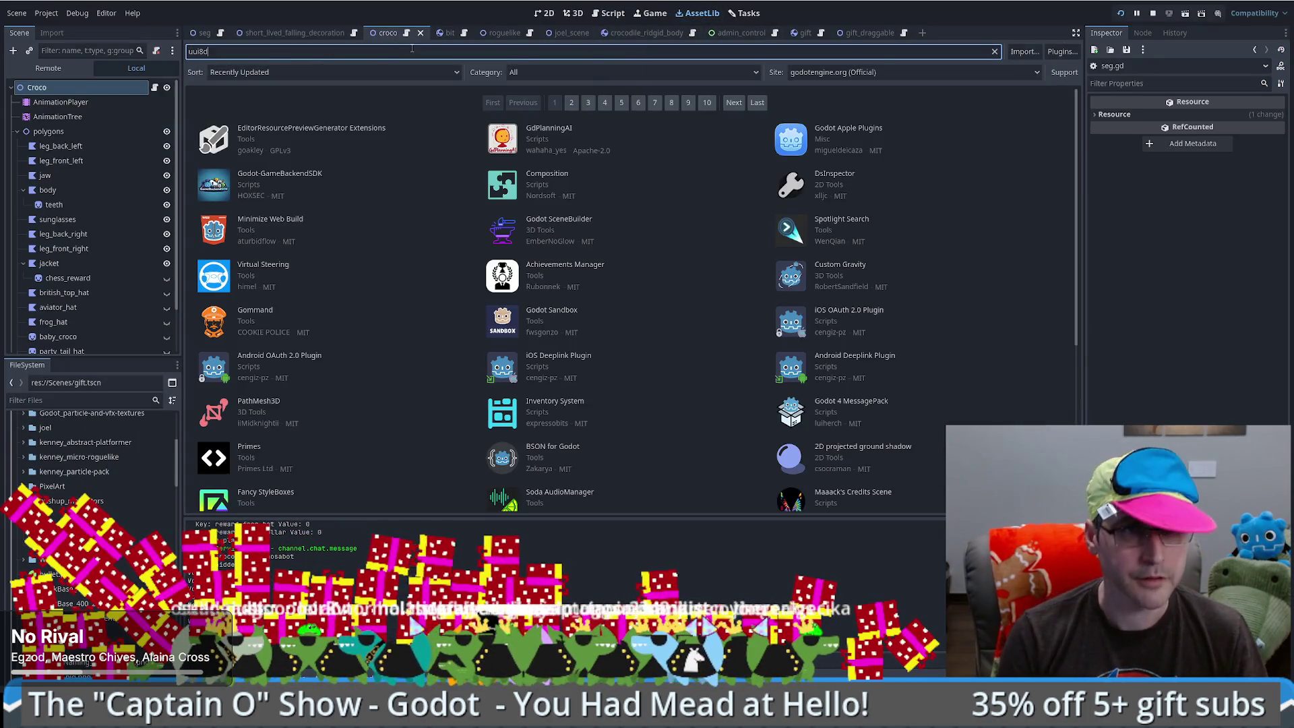
key(BackSpace)
key(BackSpace)
text(d)
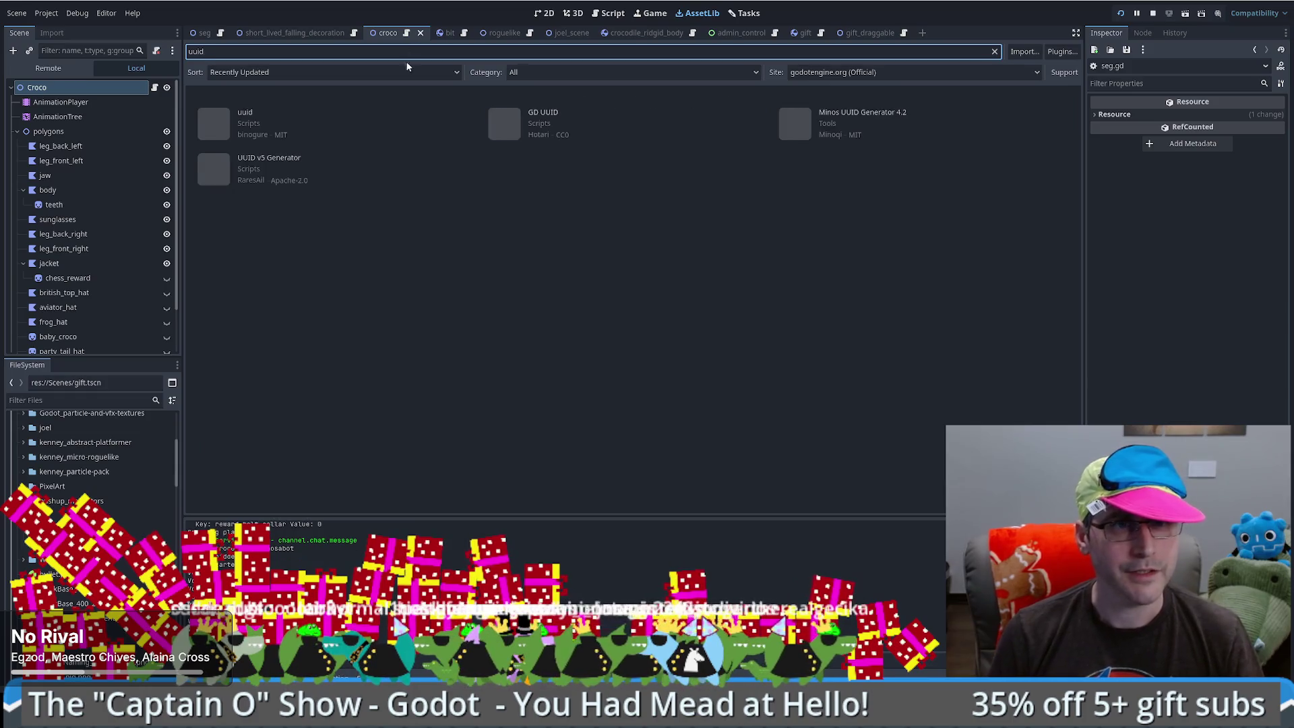
click(243, 113)
click(688, 467)
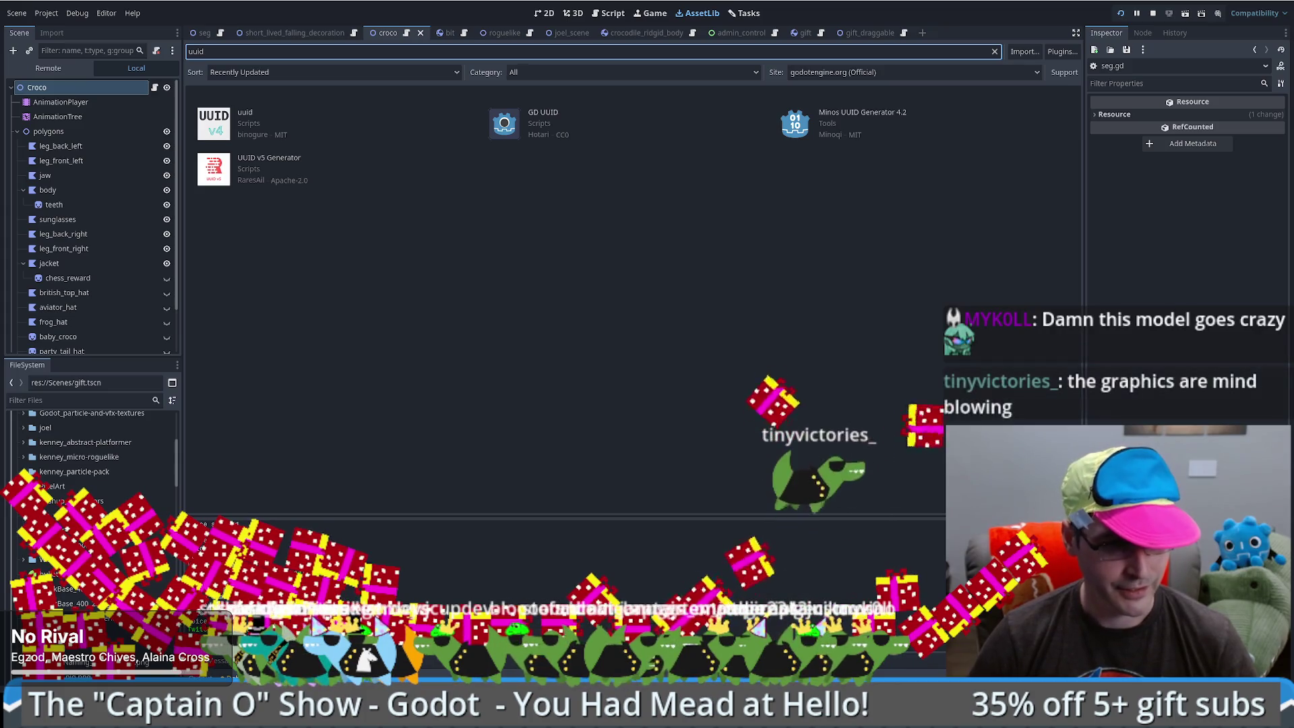
- Bring Firefox back in front with the 'godot generate uuid' search results
key(alt+Tab)
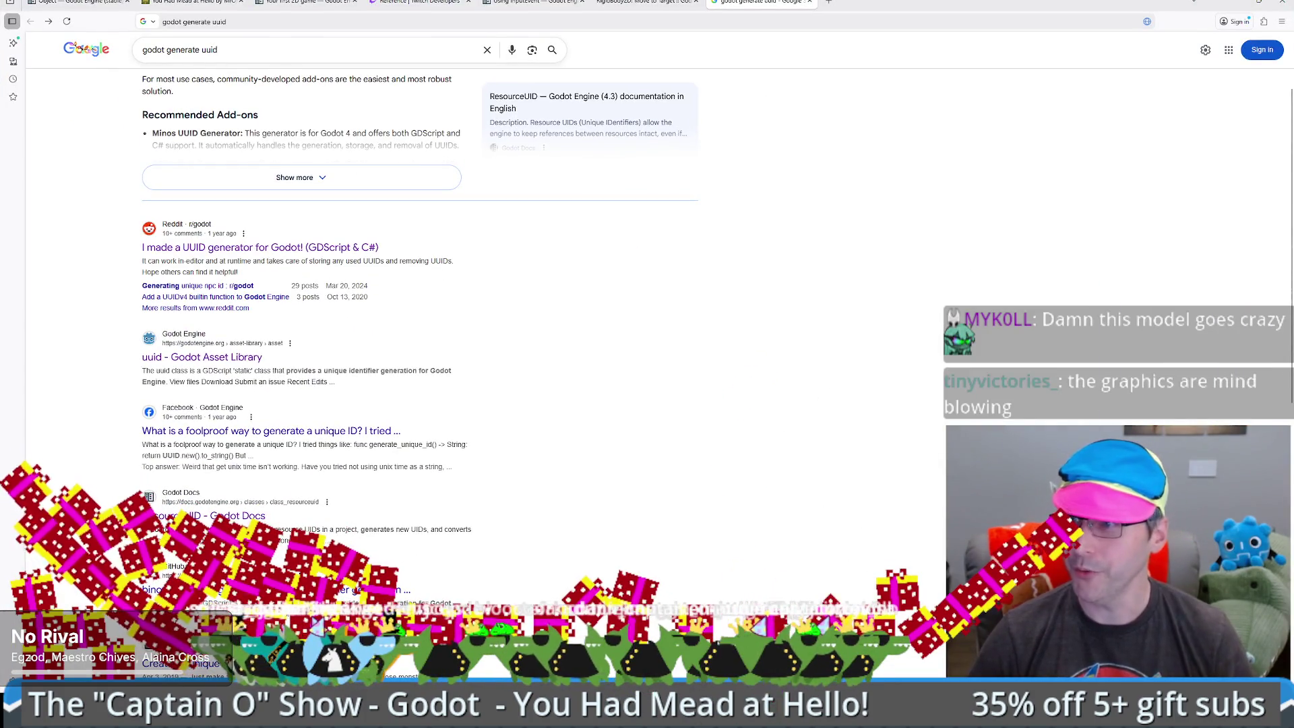
- Go to the godot-uuid GitHub repository and open addons/uuid/uuid.gd
click(525, 19)
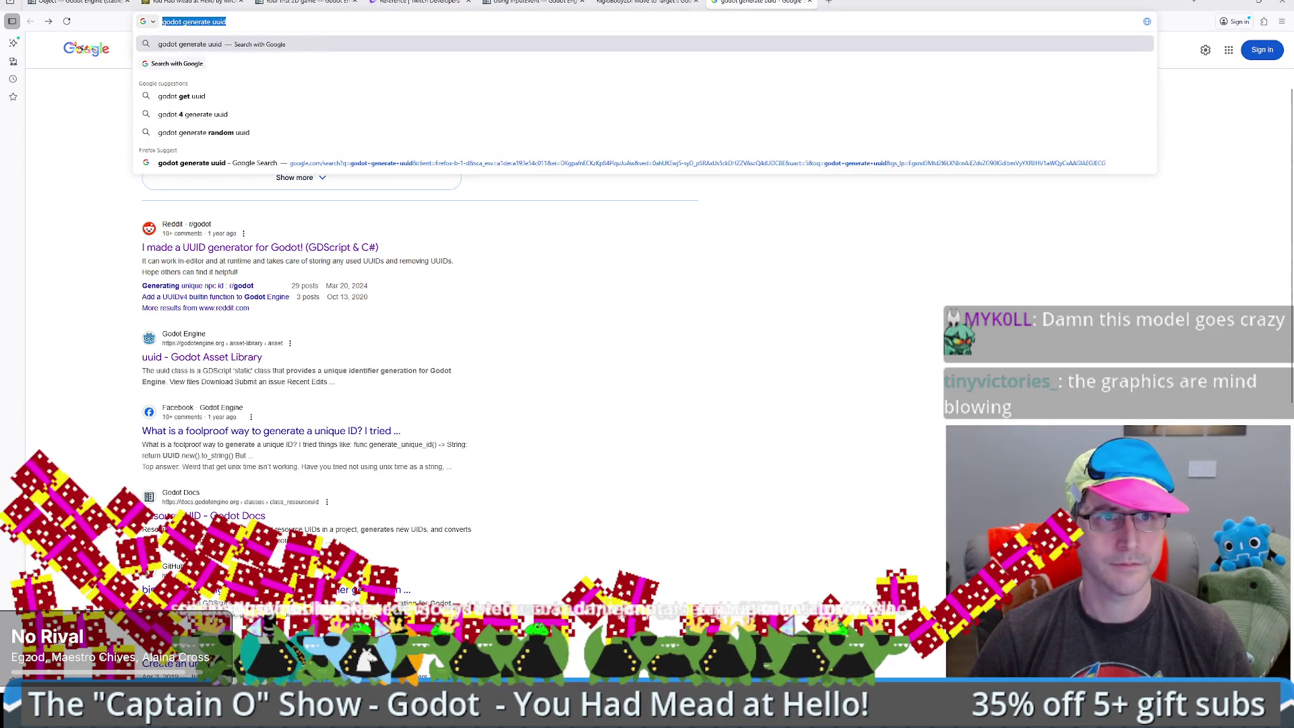
key(Return)
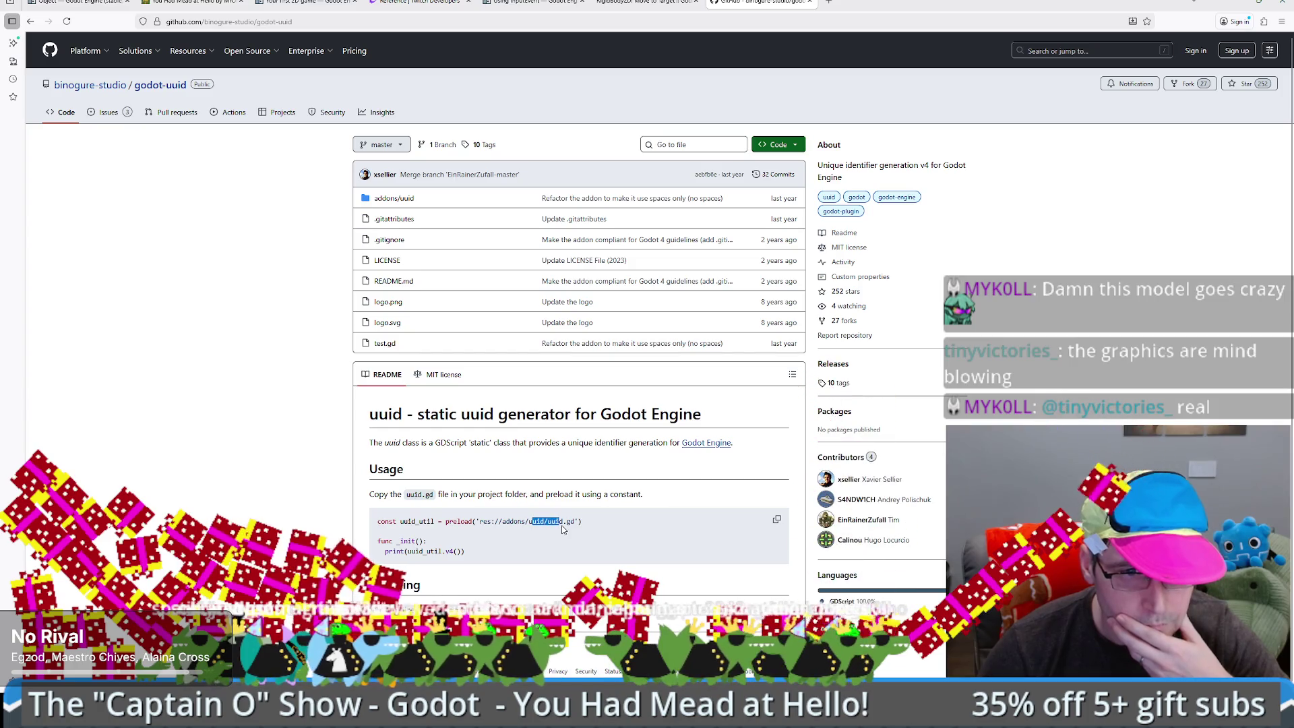
drag(531, 521, 559, 521)
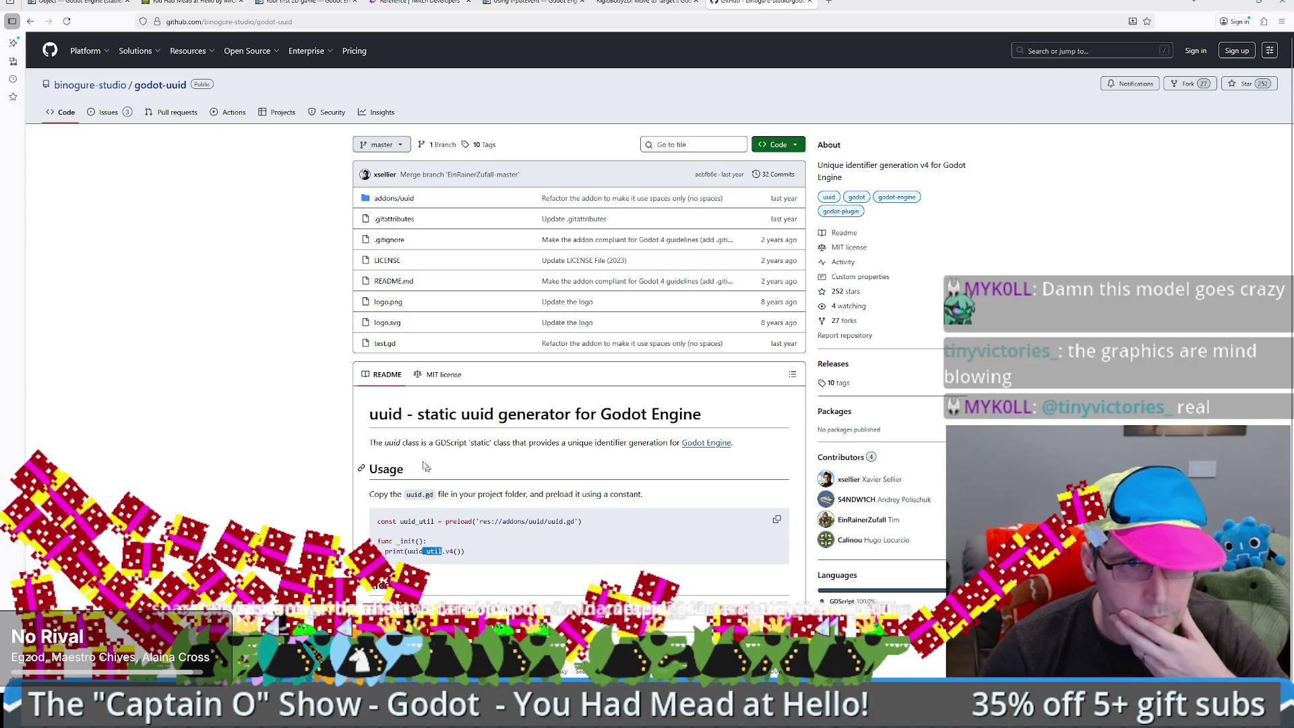
click(402, 199)
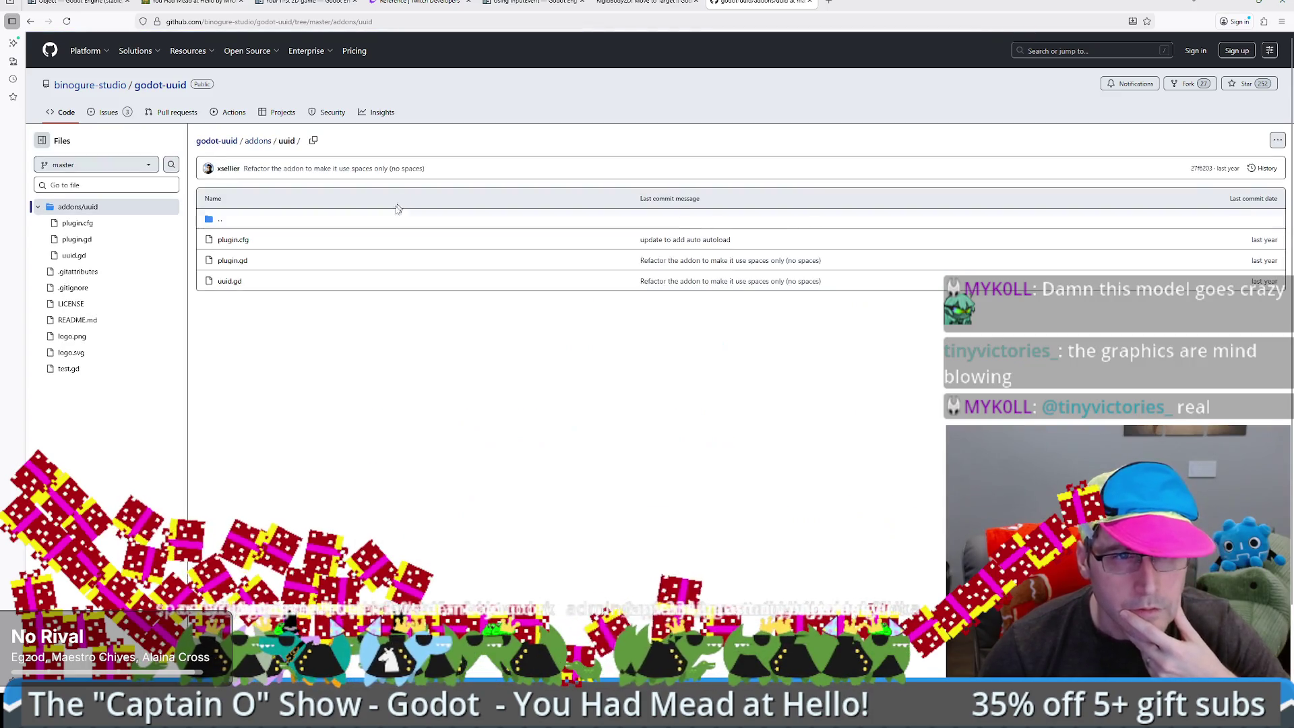
click(229, 283)
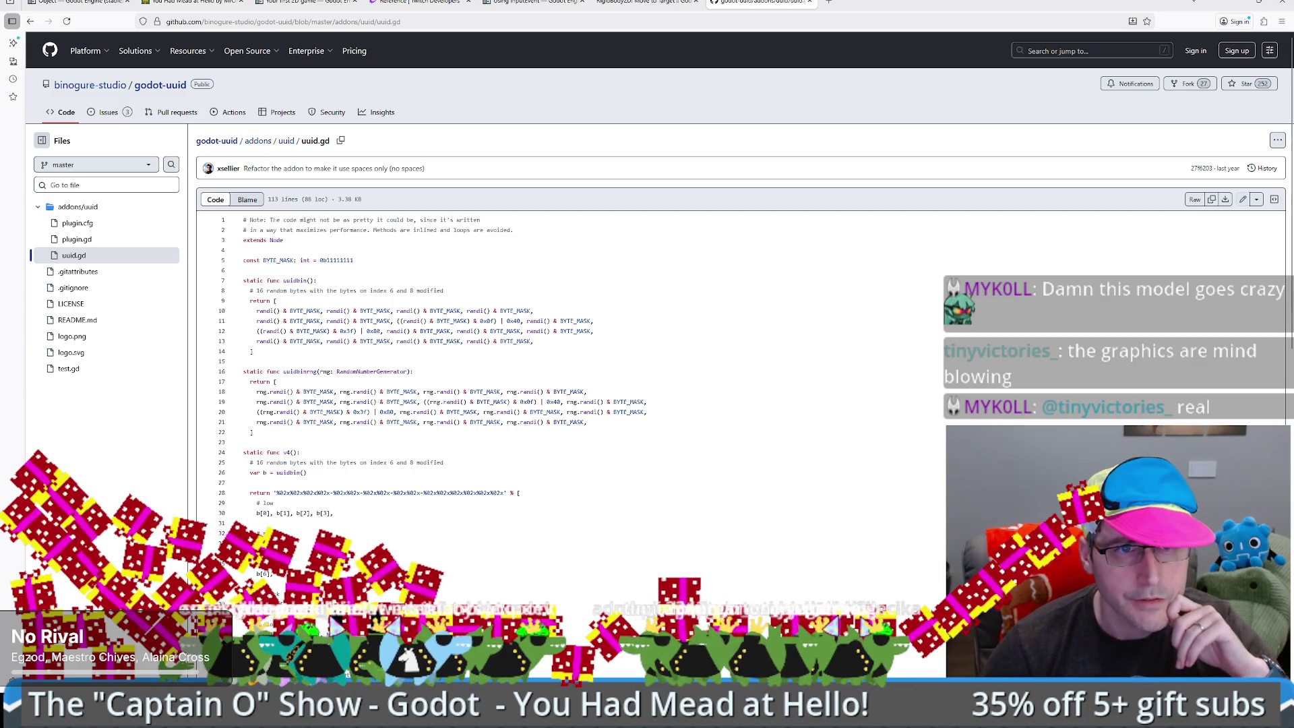
- Read uuid.gd's opening comment and byte-mask code, and list references to uuidbinrng
drag(425, 218, 465, 229)
click(514, 230)
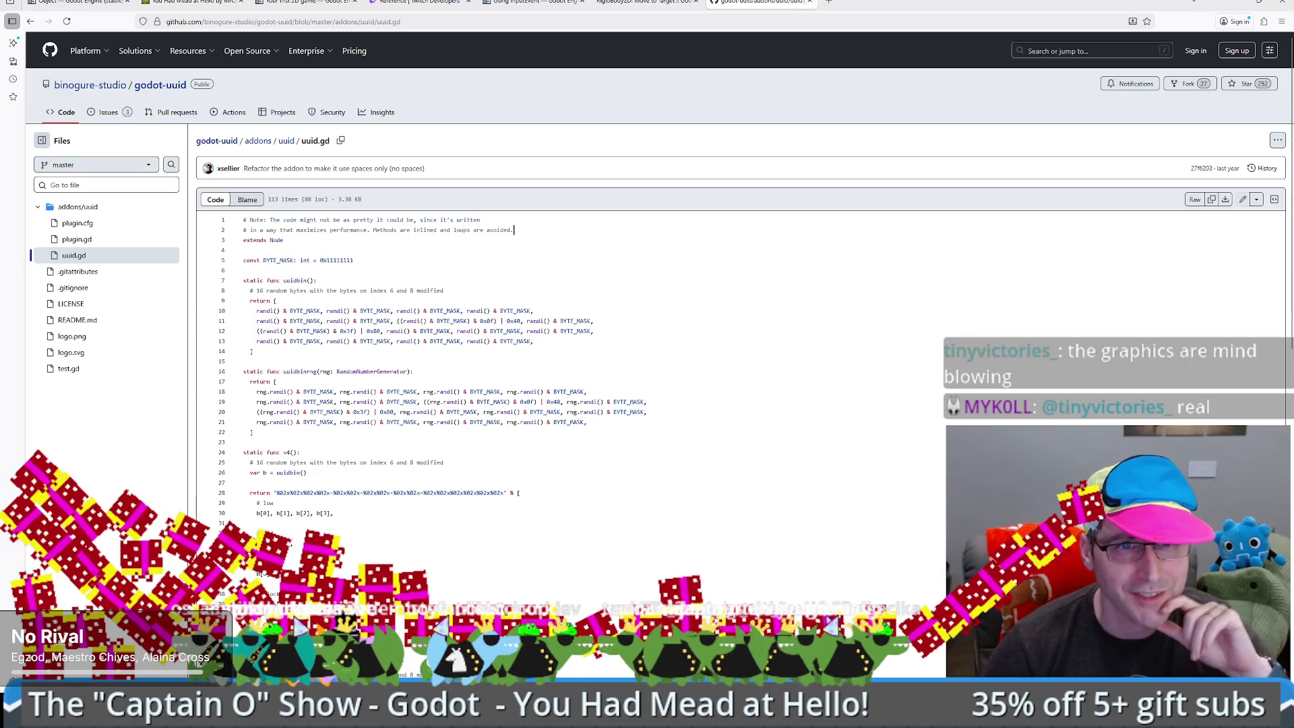
scroll(513, 229, down, 1)
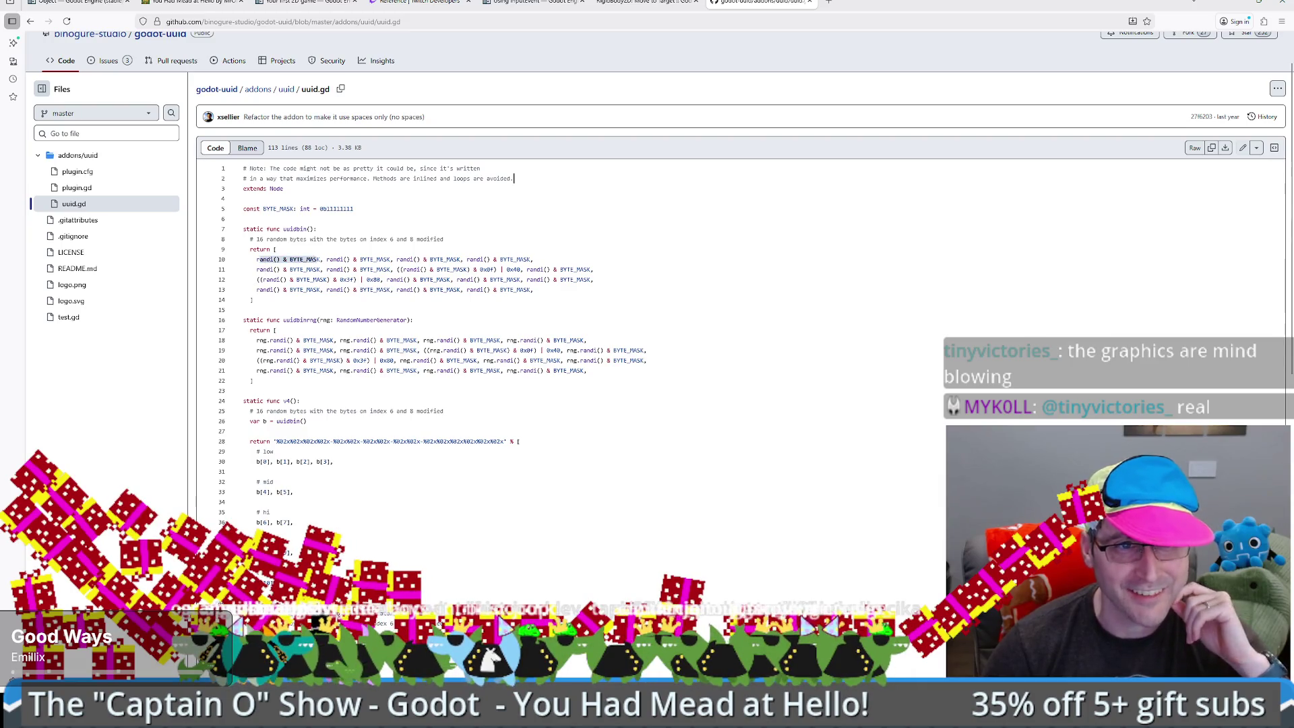
drag(324, 259, 593, 280)
click(243, 309)
scroll(288, 298, down, 1)
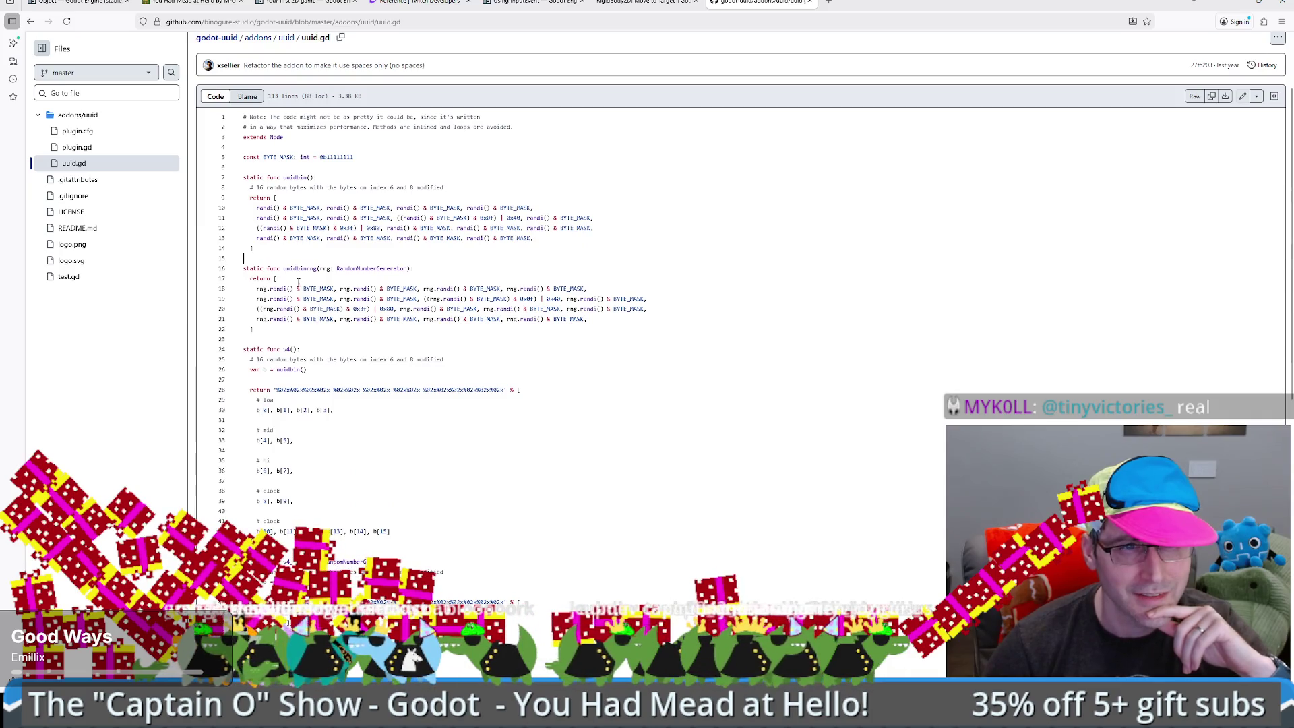
click(295, 270)
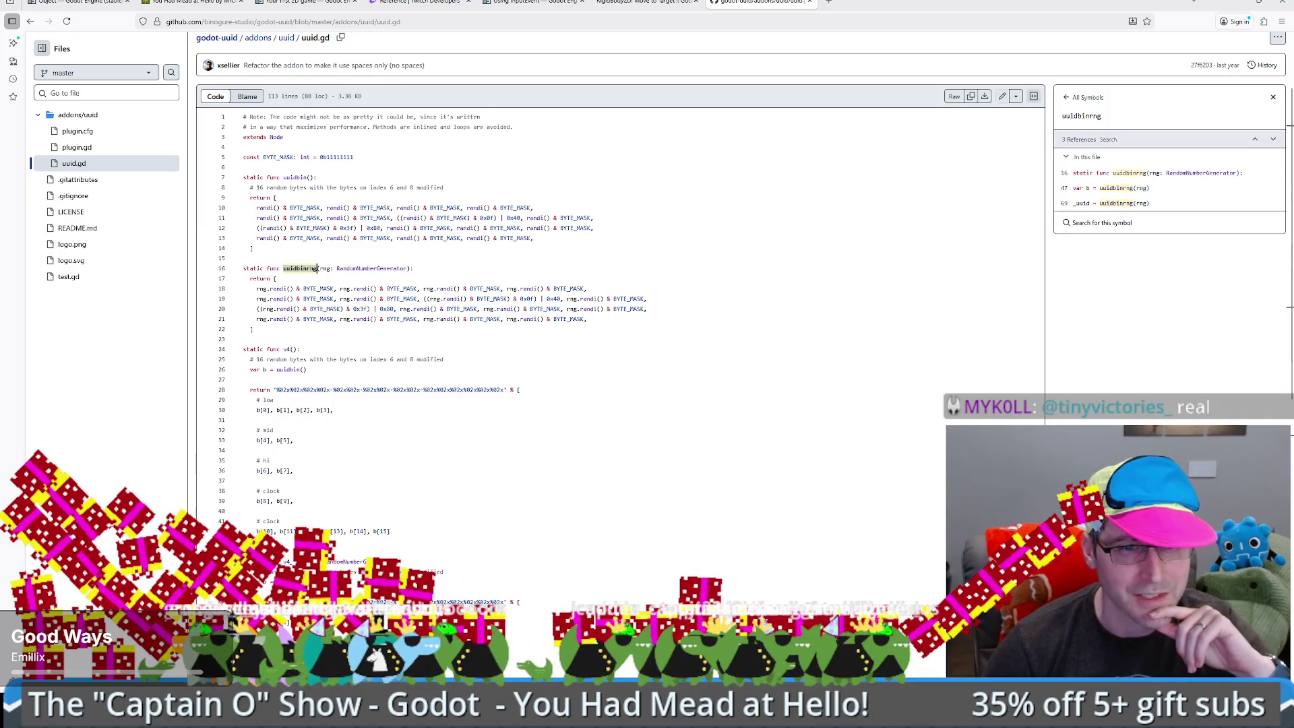
- Browse further through uuid.gd, list references to _uuid, then return to Godot
scroll(619, 303, down, 3)
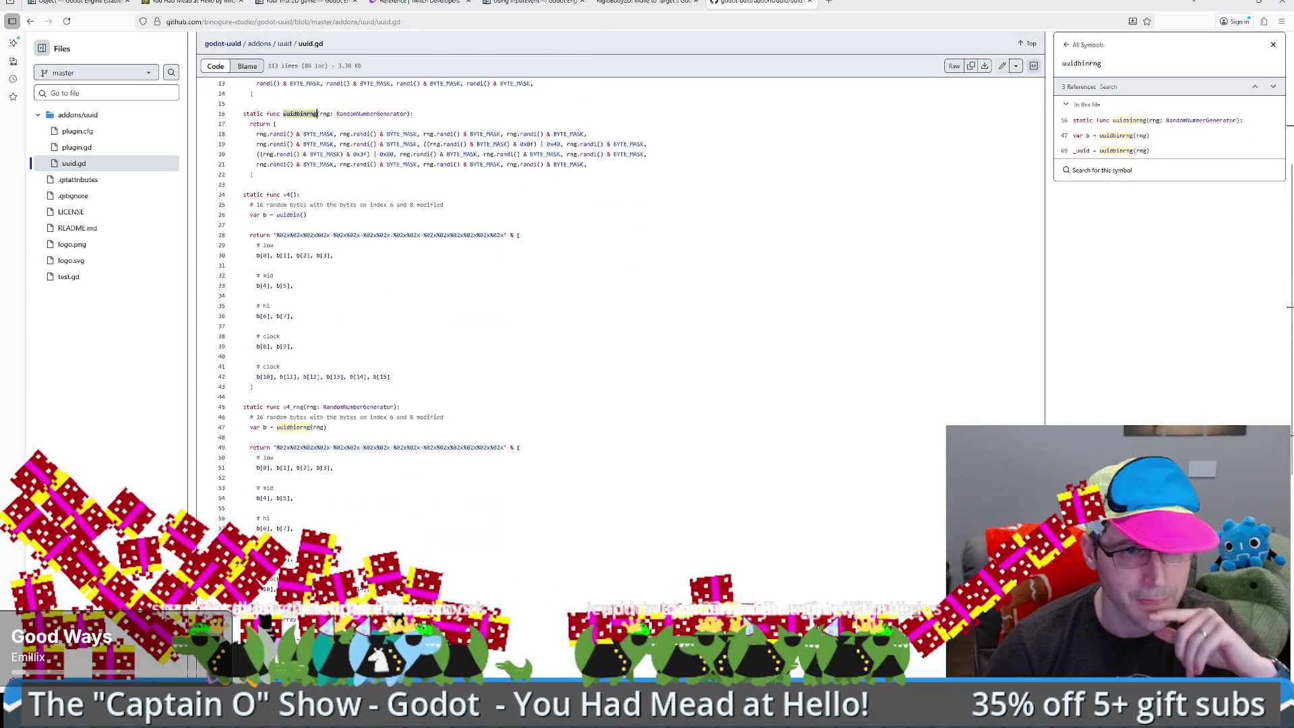
scroll(335, 382, down, 2)
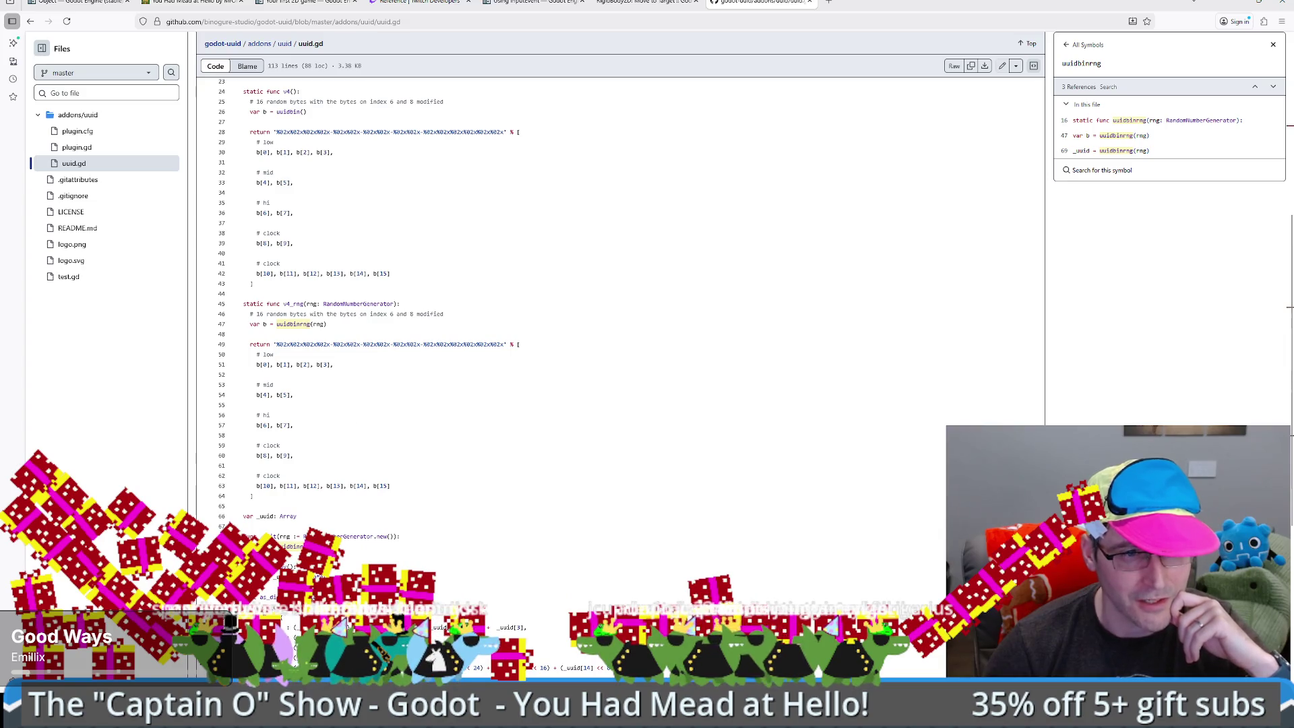
scroll(298, 339, up, 1)
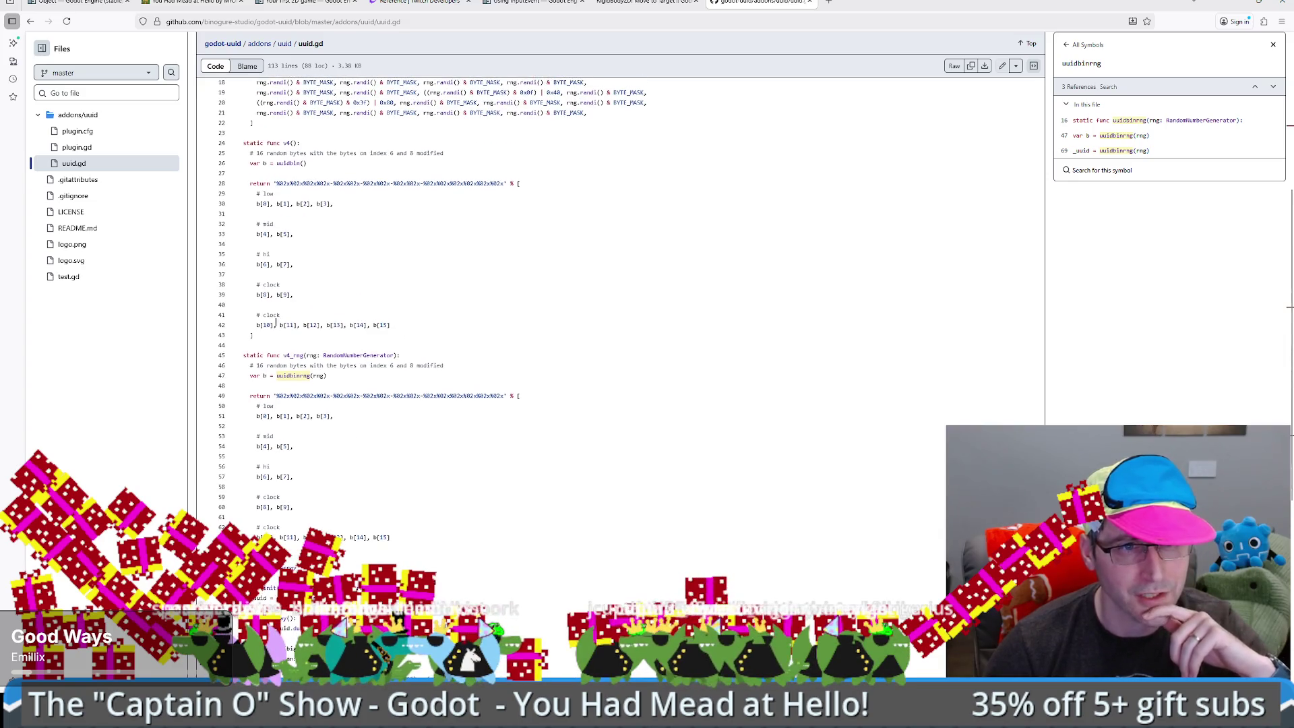
scroll(257, 324, down, 5)
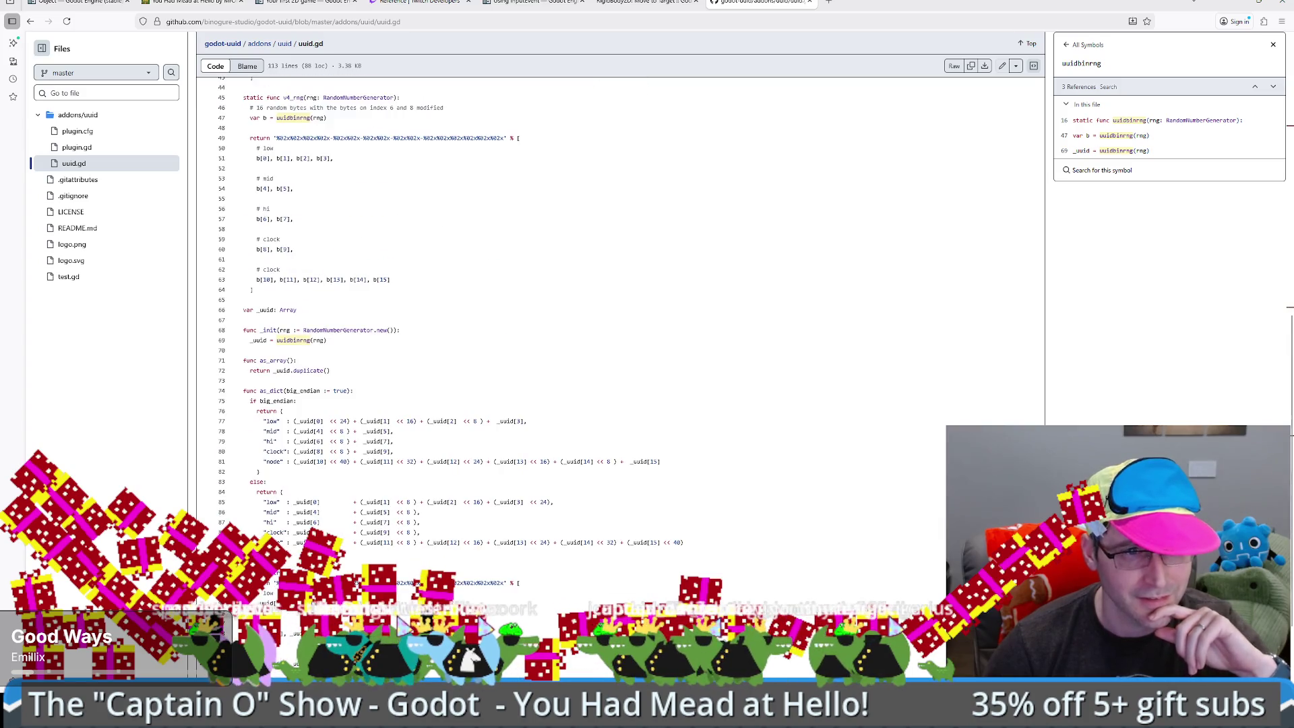
scroll(619, 323, down, 2)
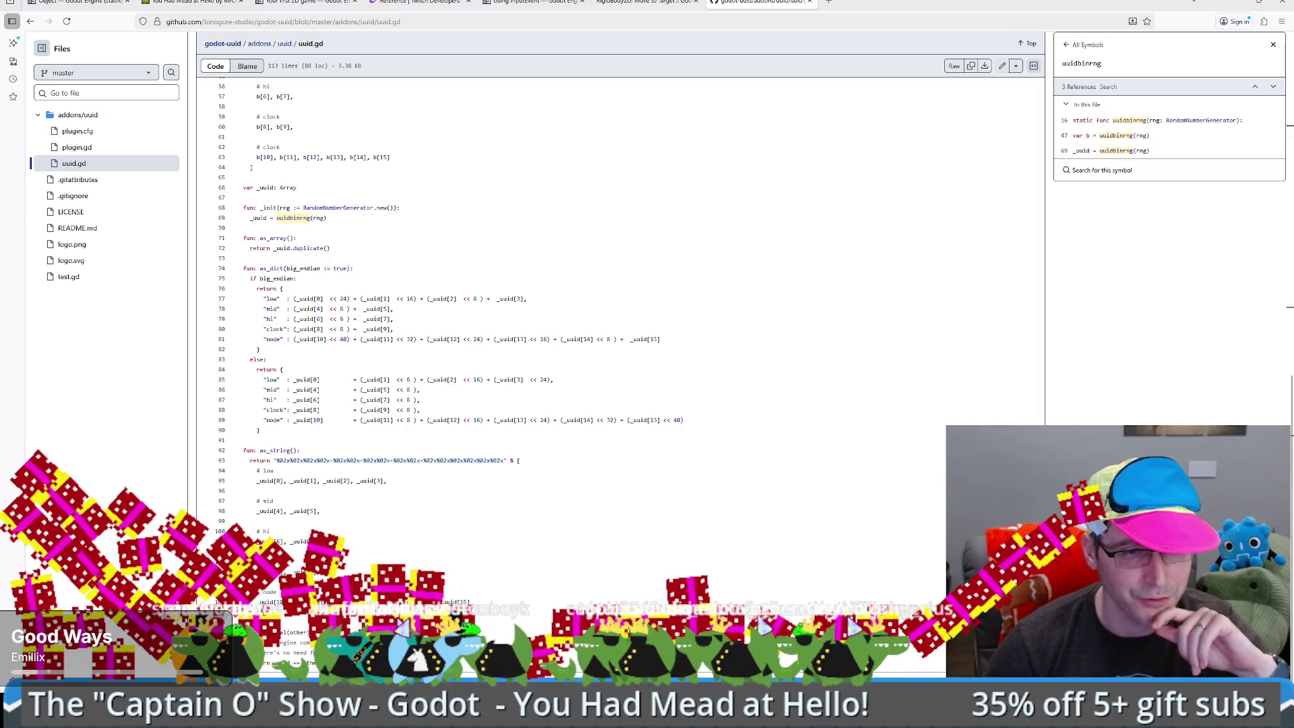
click(259, 217)
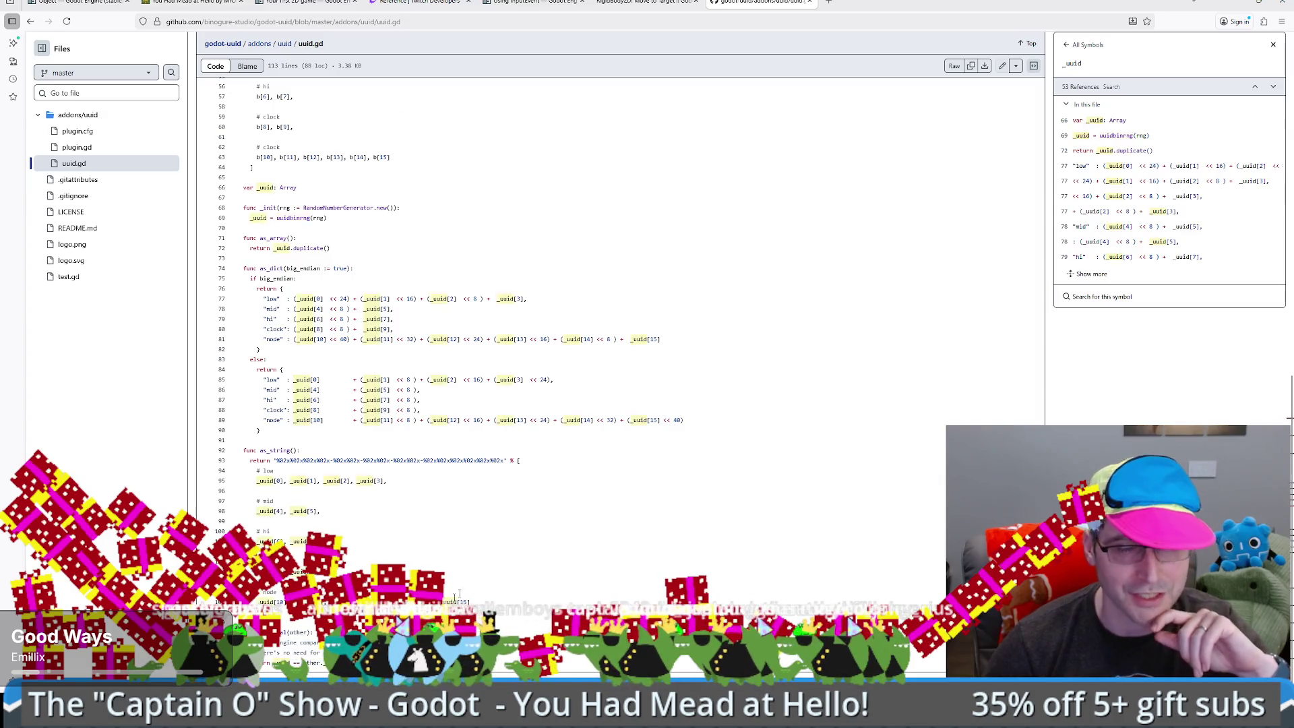
scroll(620, 324, up, 10)
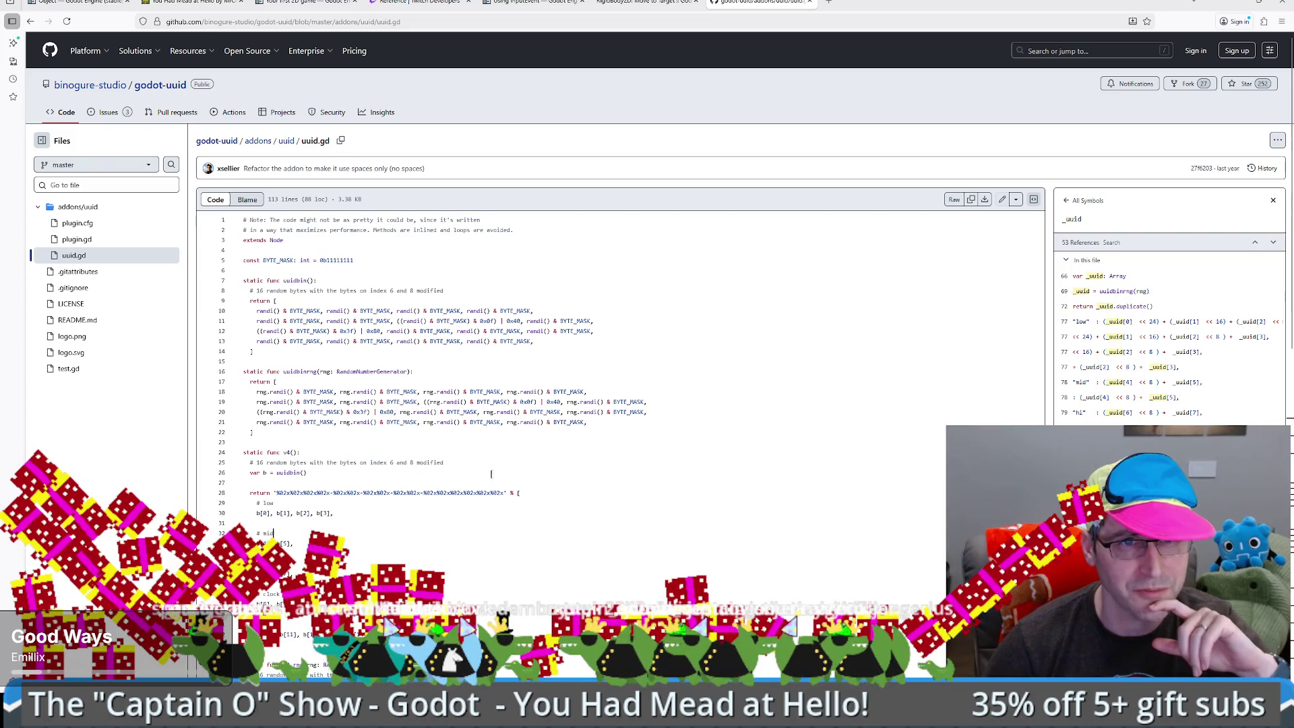
key(alt+Left)
key(alt+Tab)
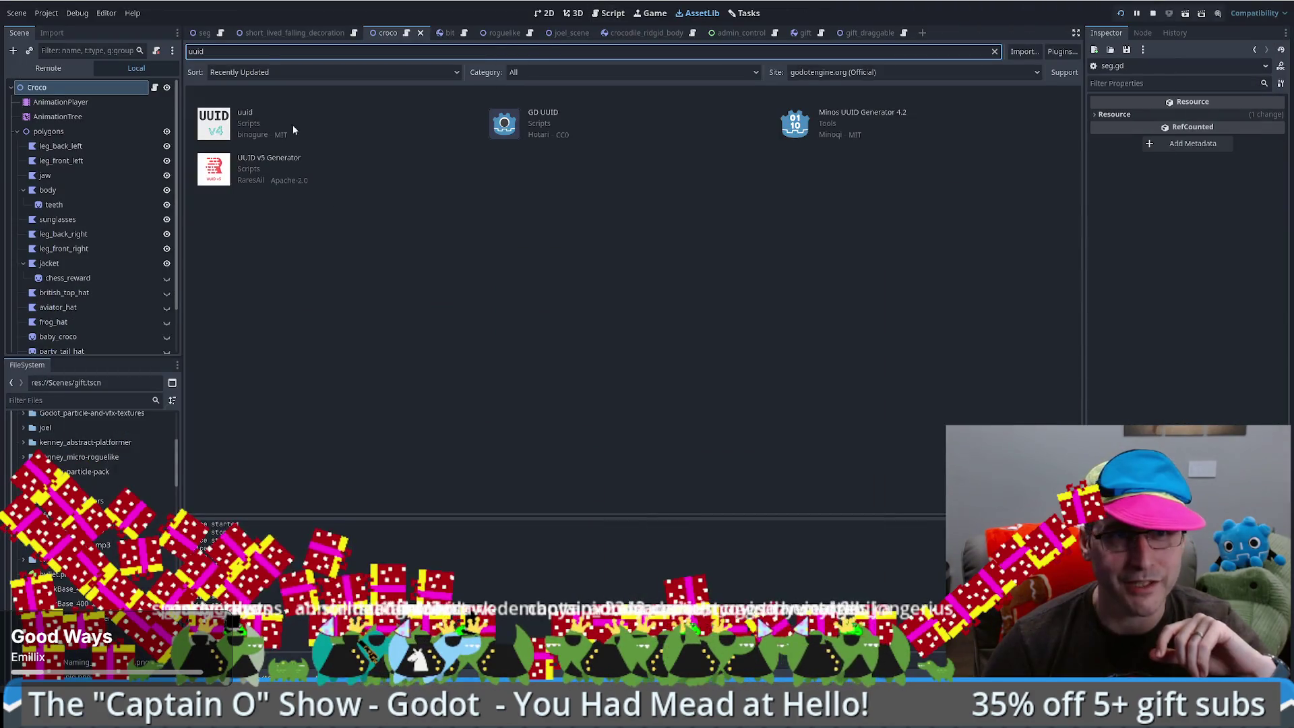
- Download the uuid asset from AssetLib, install it into res://addons/uuid, and return to seg.gd
click(244, 112)
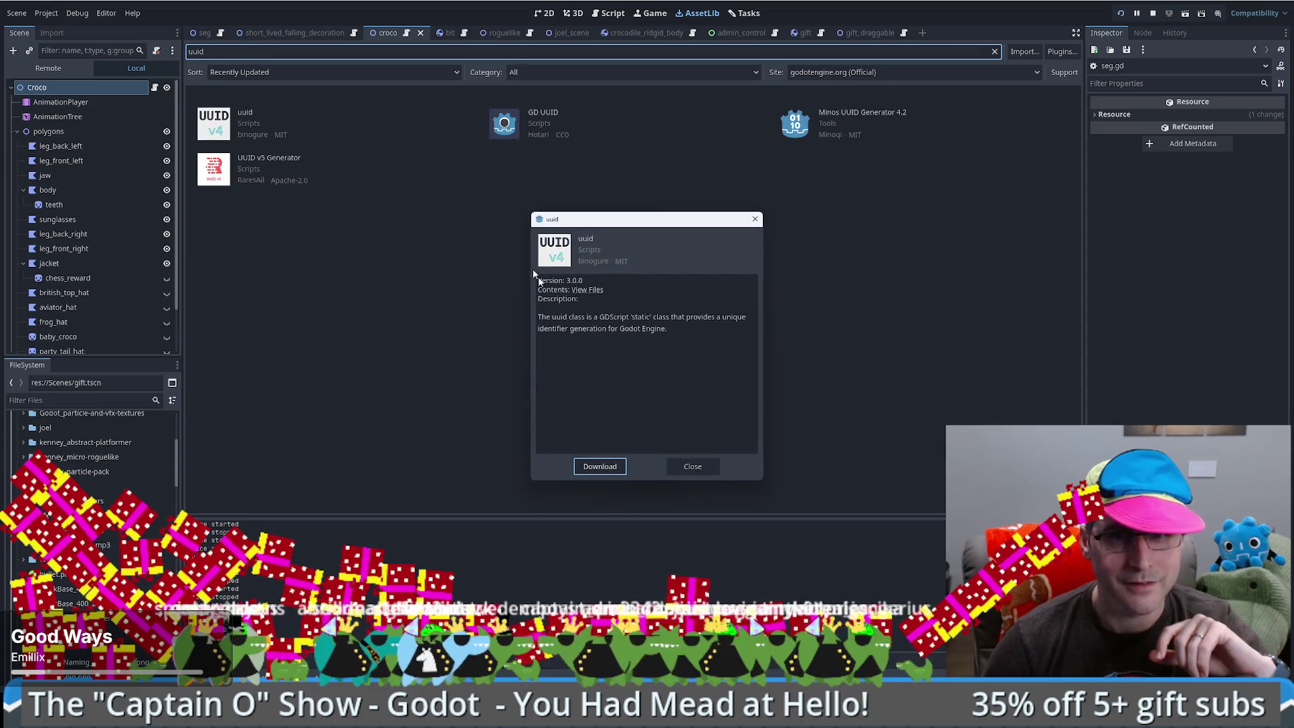
click(592, 470)
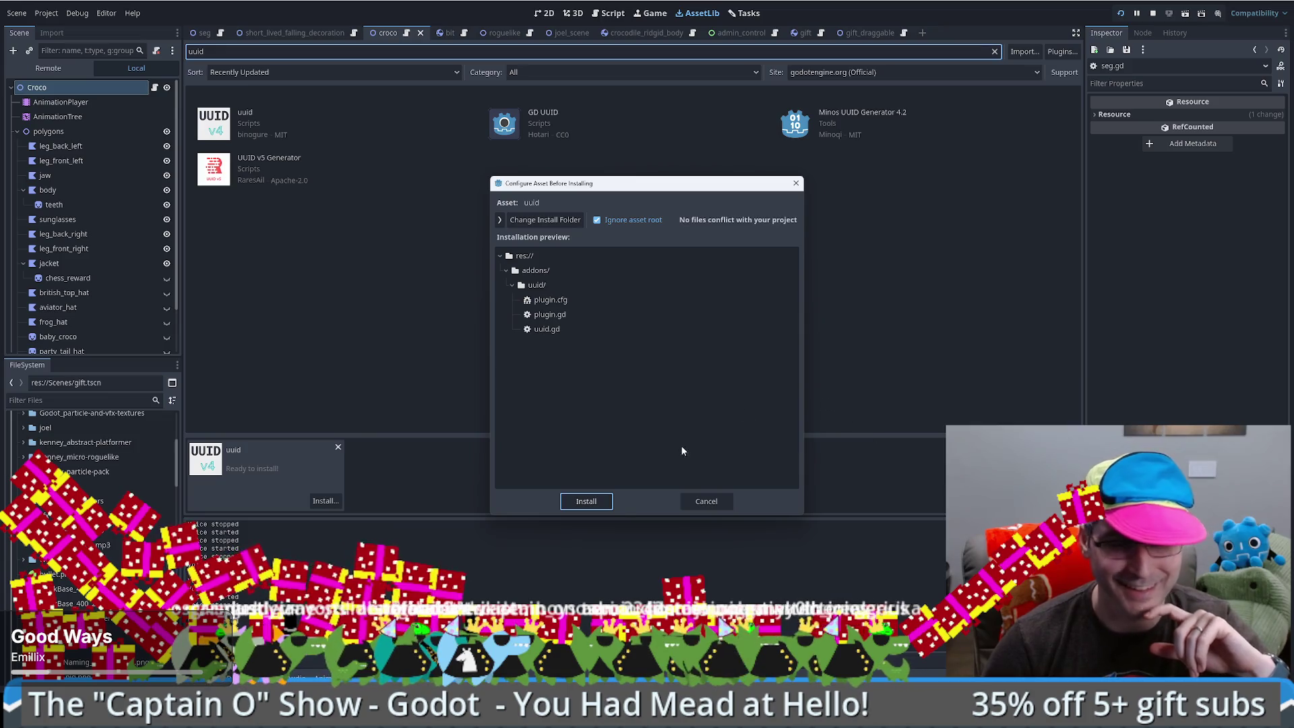
click(580, 503)
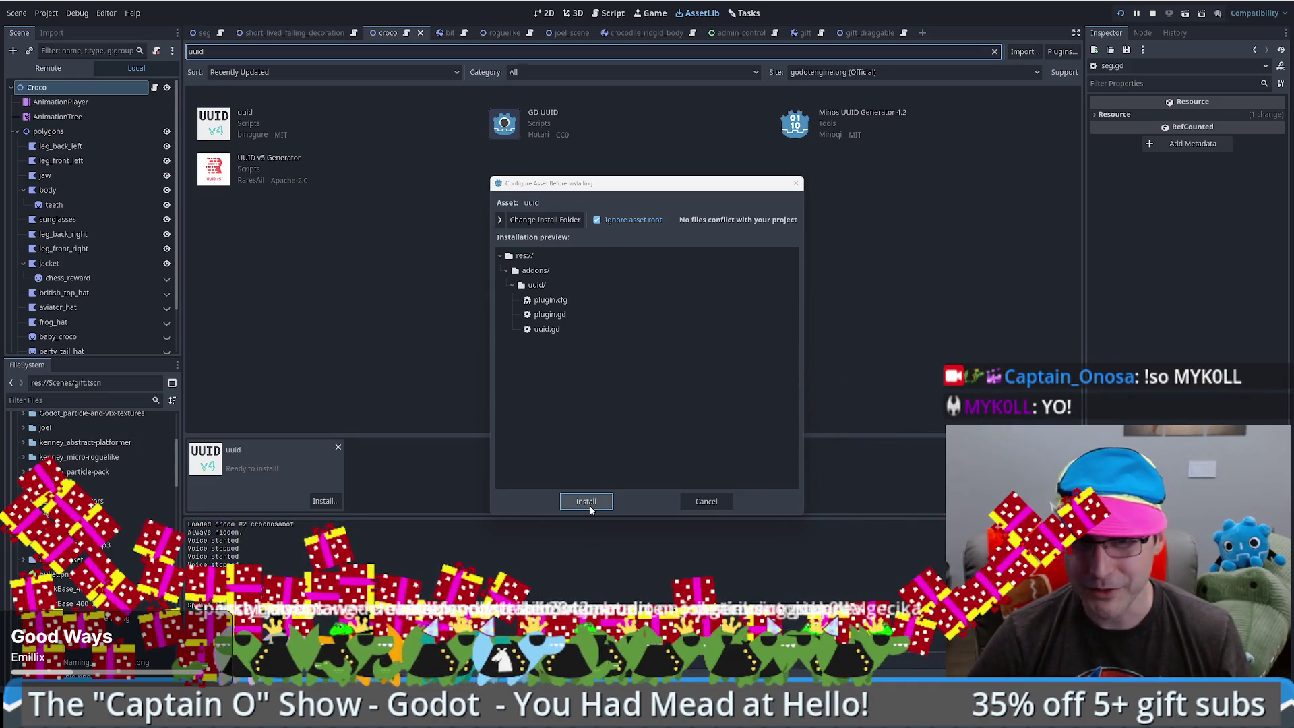
click(590, 507)
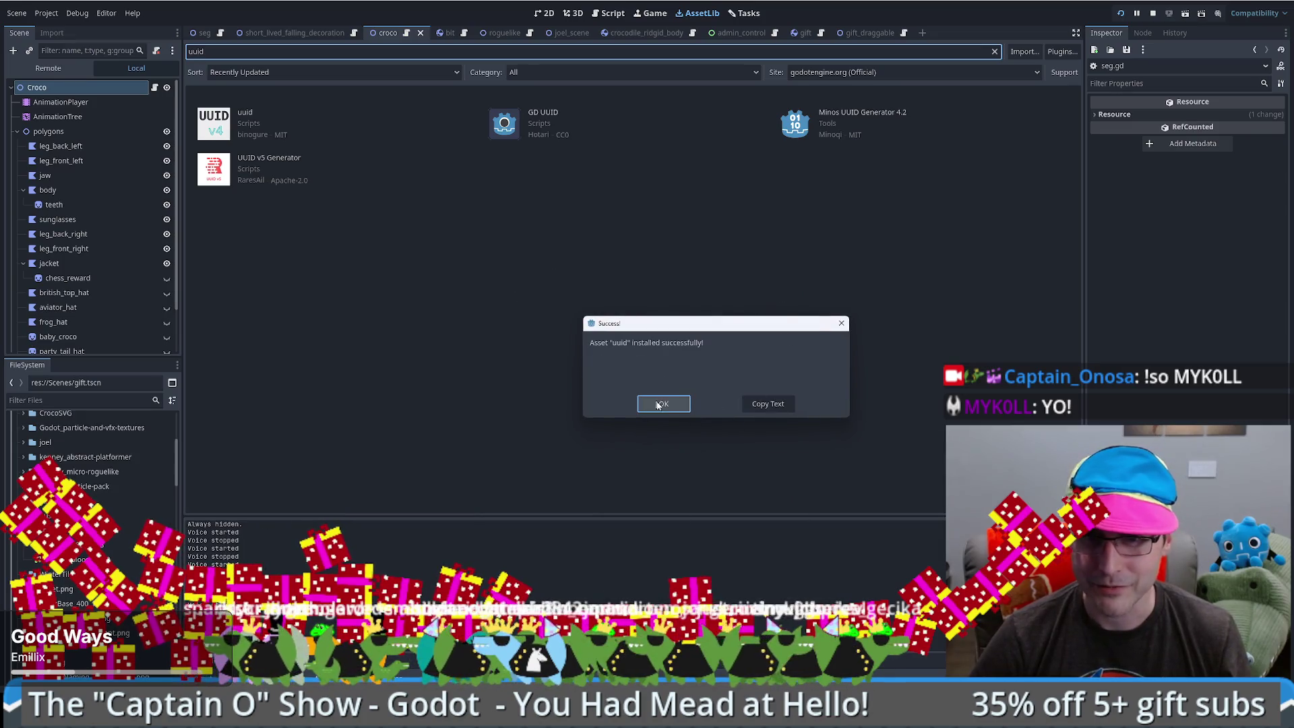
click(674, 404)
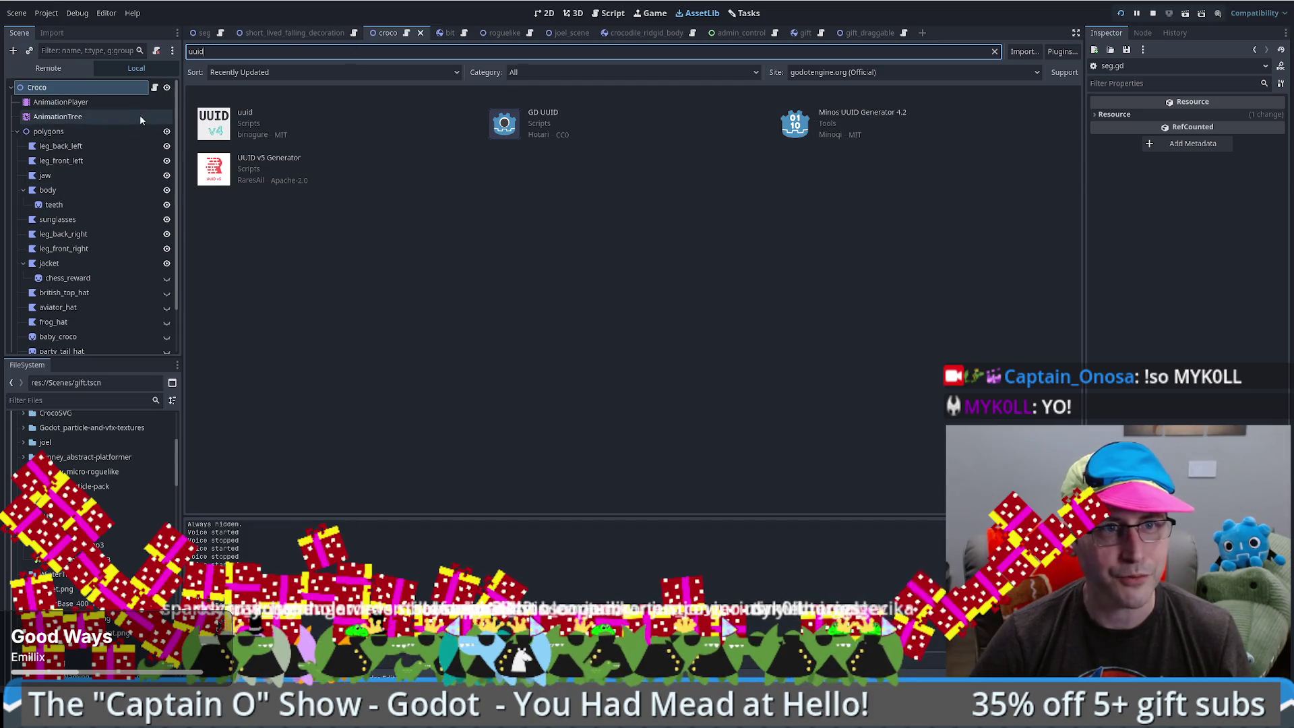
click(608, 13)
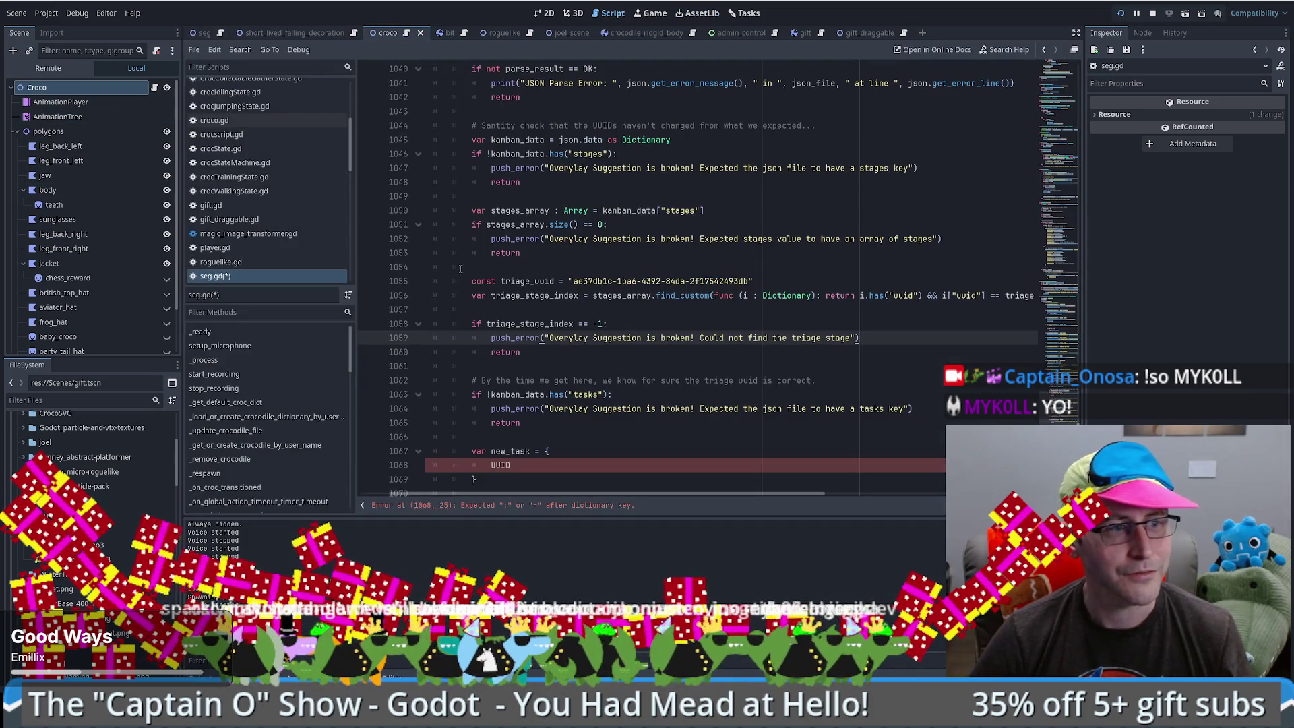
- Insert an extra blank line above var new_task in seg.gd
scroll(776, 417, down, 3)
click(620, 337)
key(Up)
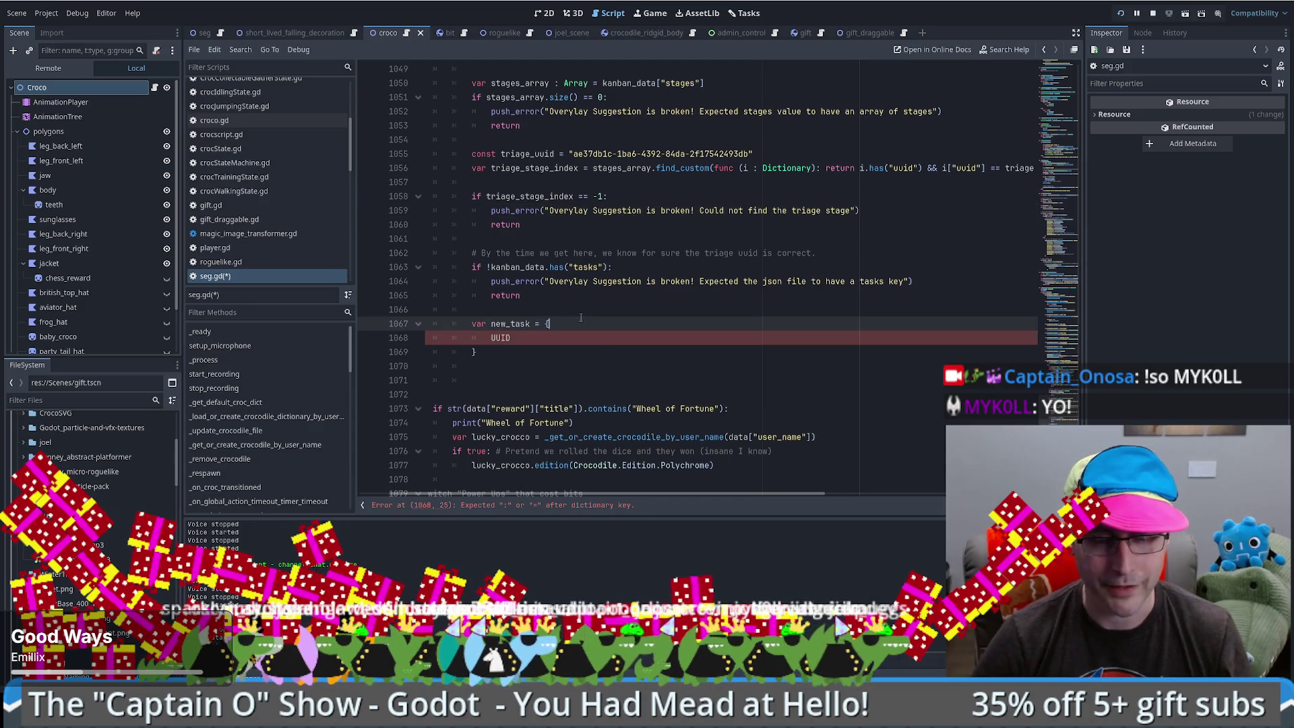
key(Up)
key(Return)
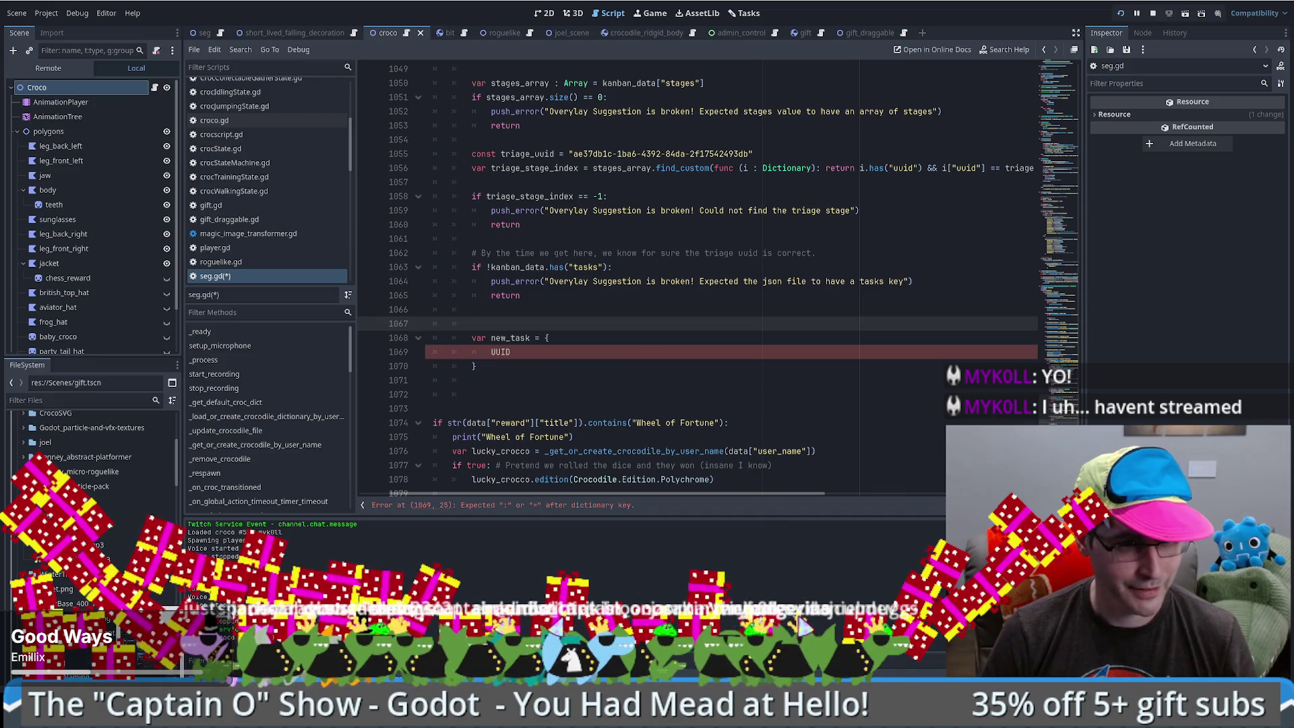
- Check the godot-uuid README's preload usage example, then open Project > Project Settings
key(alt+Tab)
key(alt+Left)
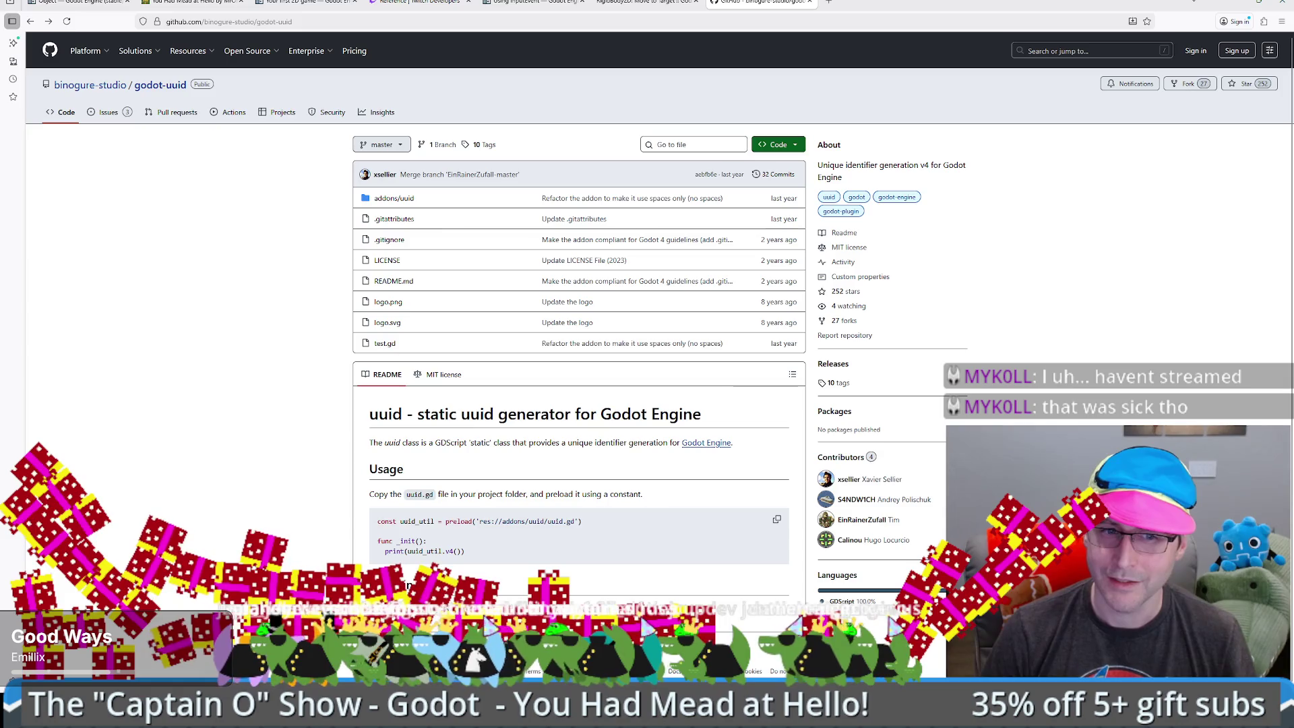
key(alt+Tab)
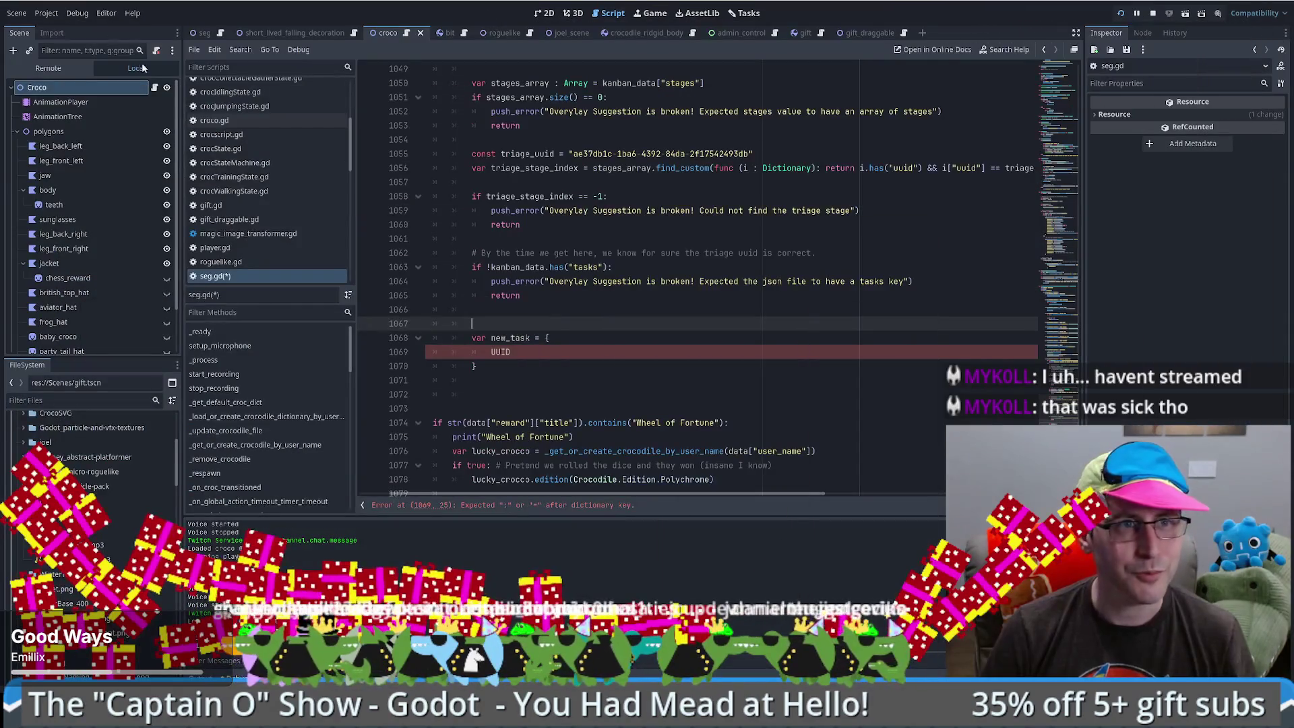
click(47, 13)
click(62, 28)
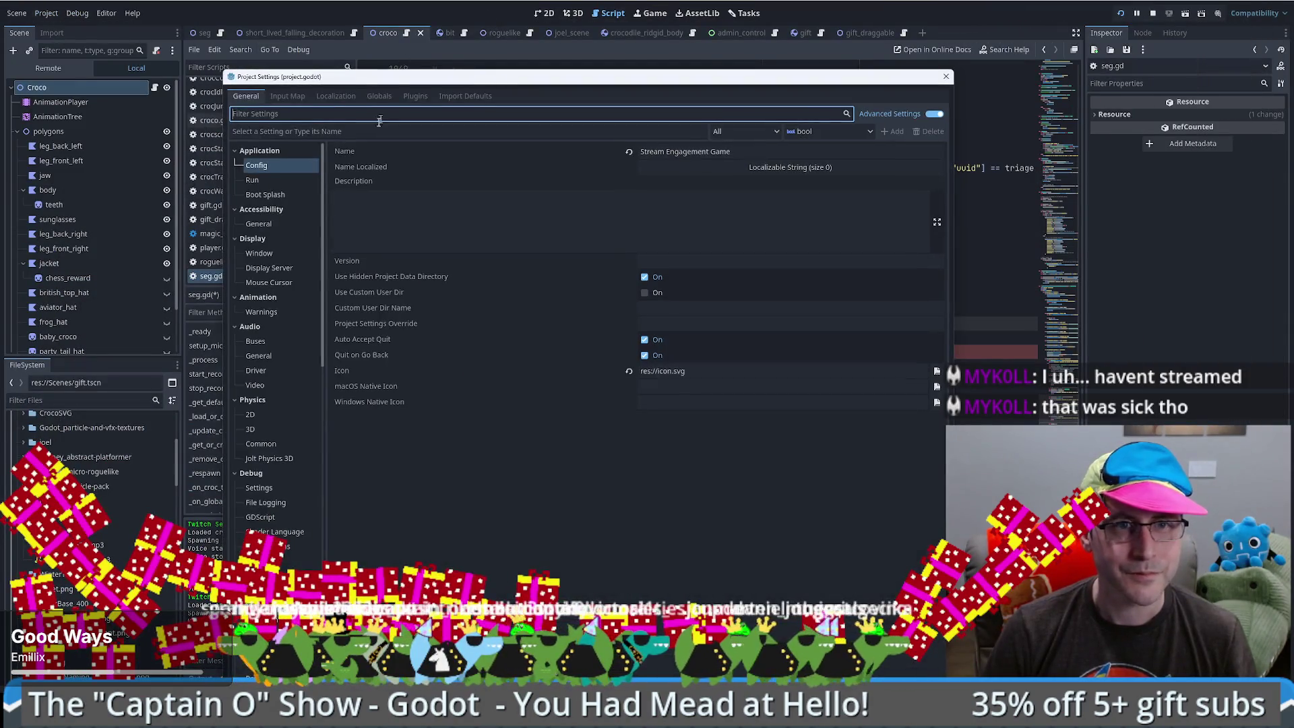
- Enable the godot-uuid plugin under Plugins and confirm its uuid autoload under Globals
click(411, 96)
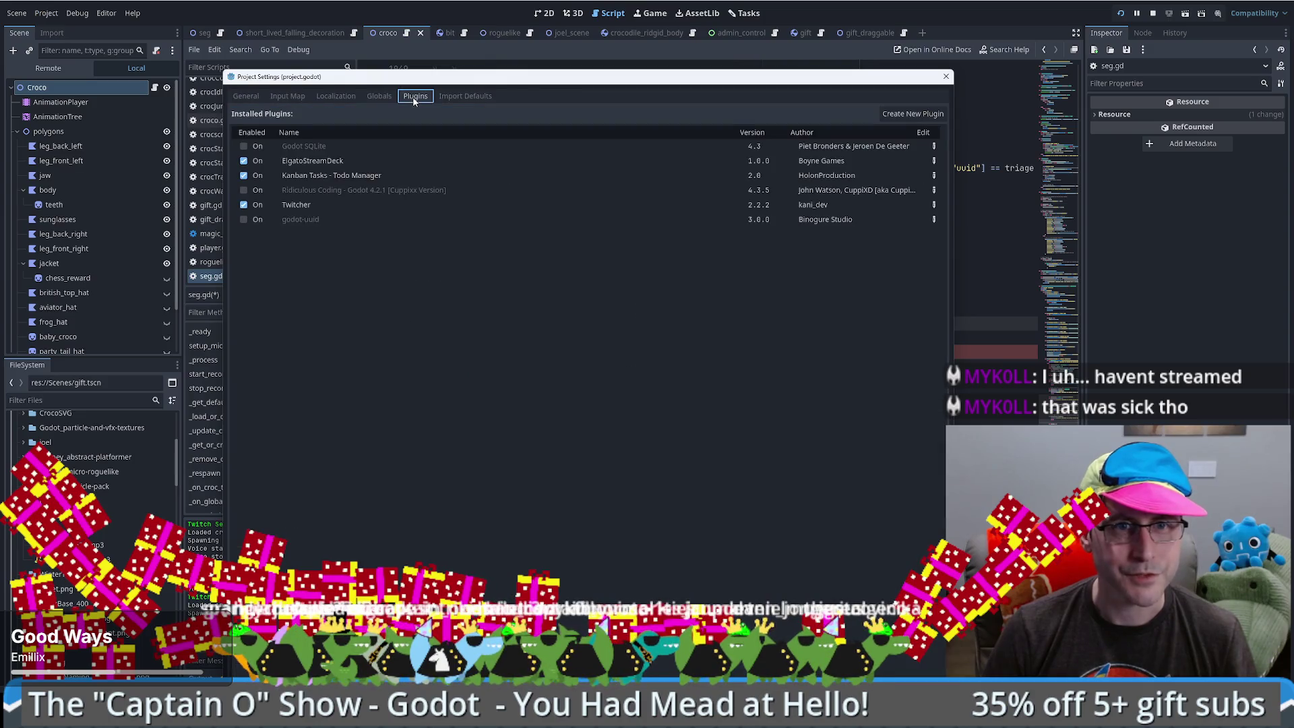
click(249, 219)
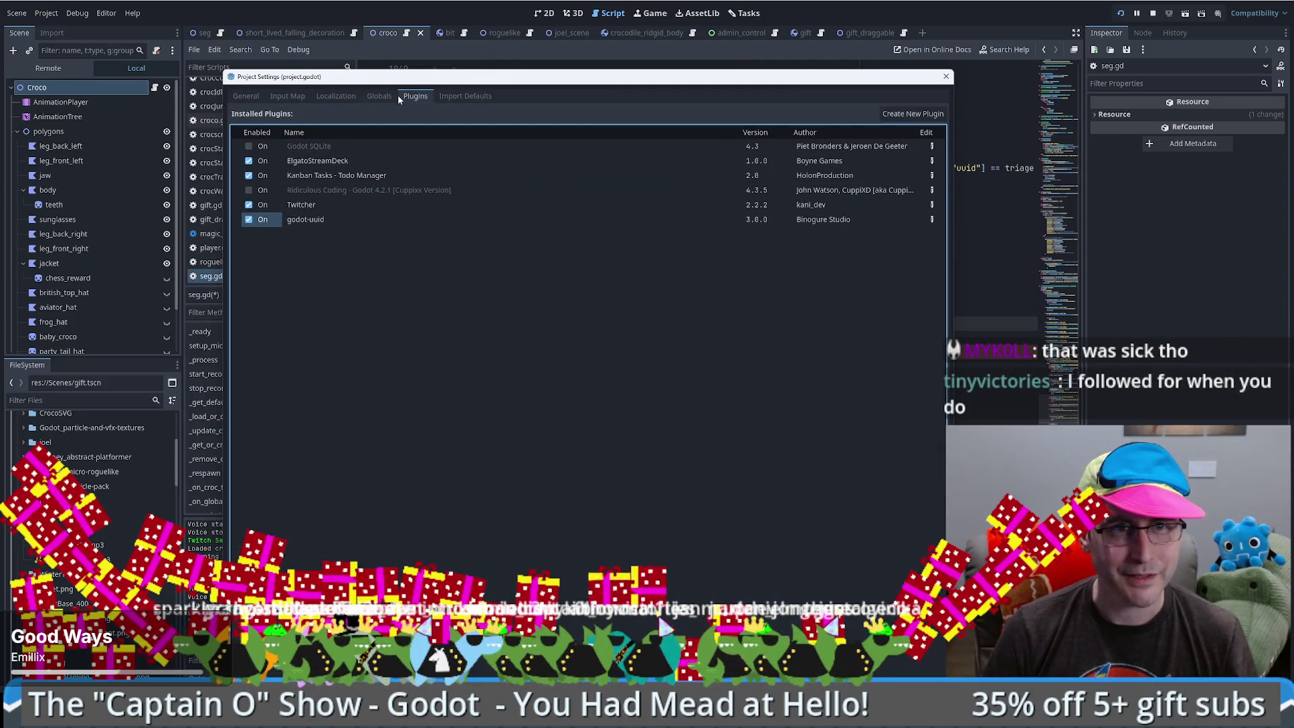
click(380, 96)
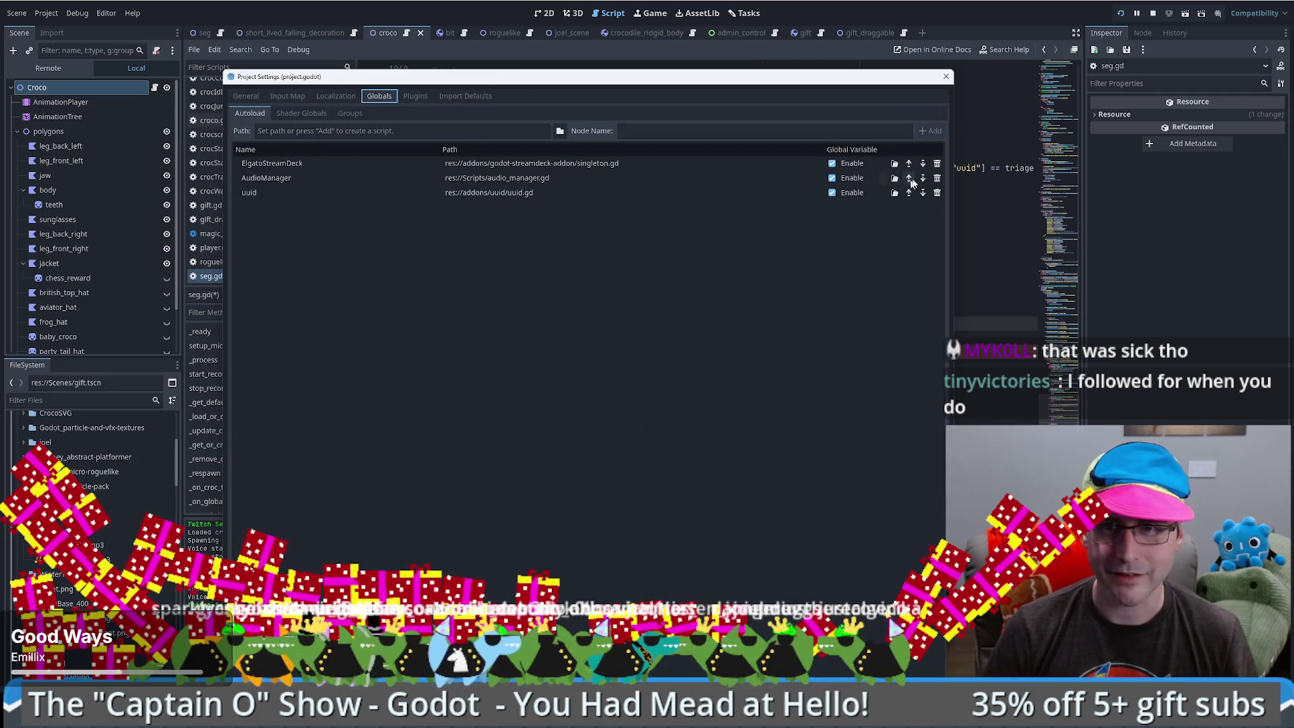
click(946, 78)
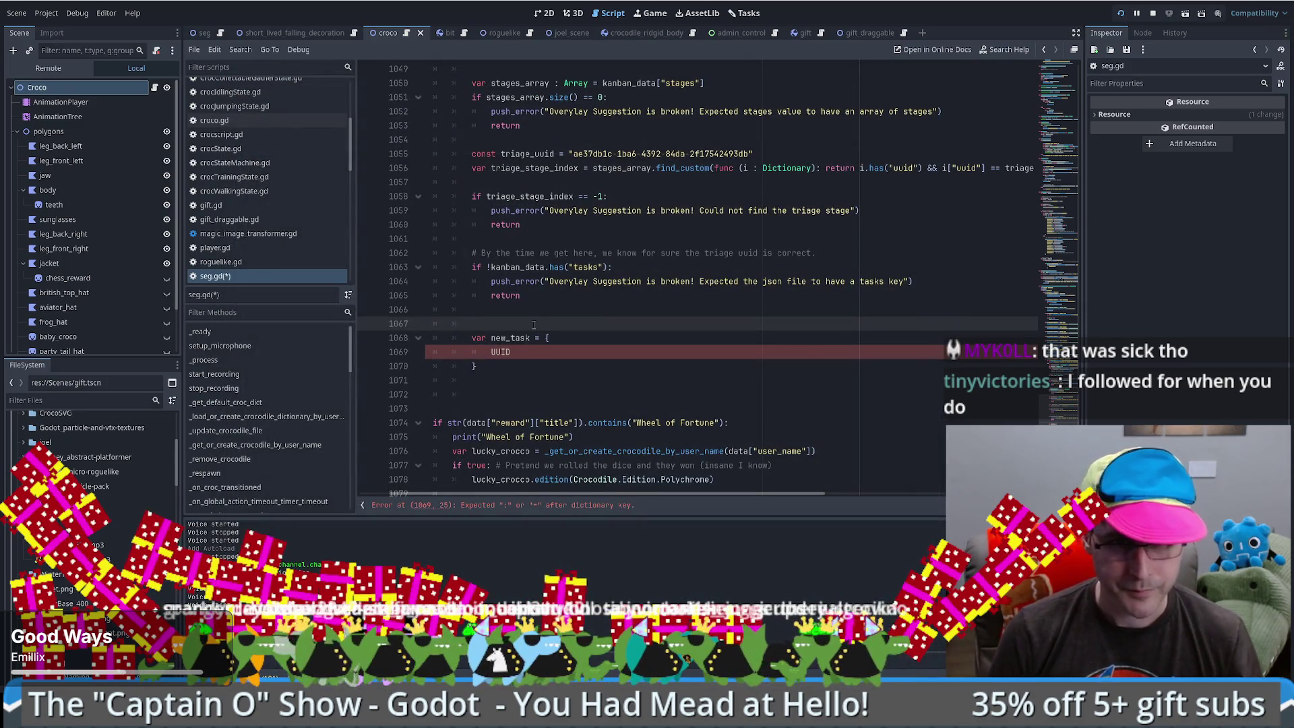
- On line 1069, give the key the value uuid.v4() using autocomplete
click(543, 349)
text(:)
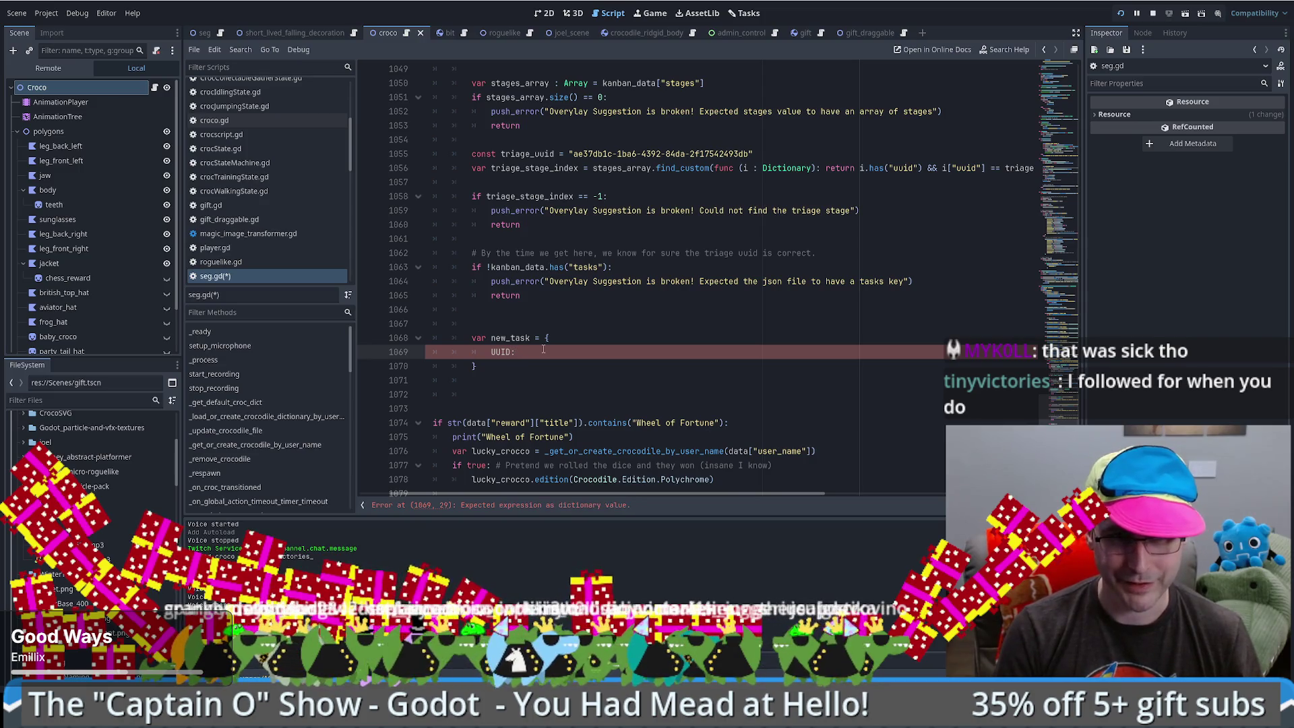
text( uuid.)
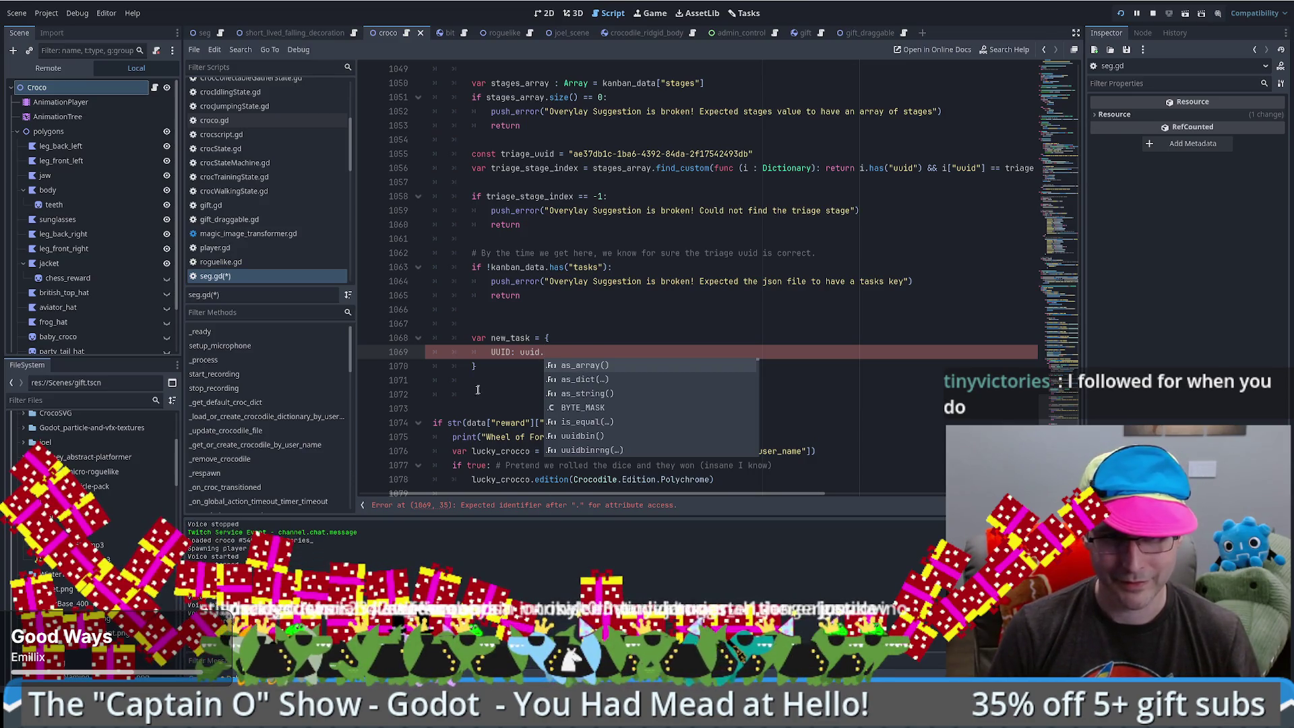
text(v)
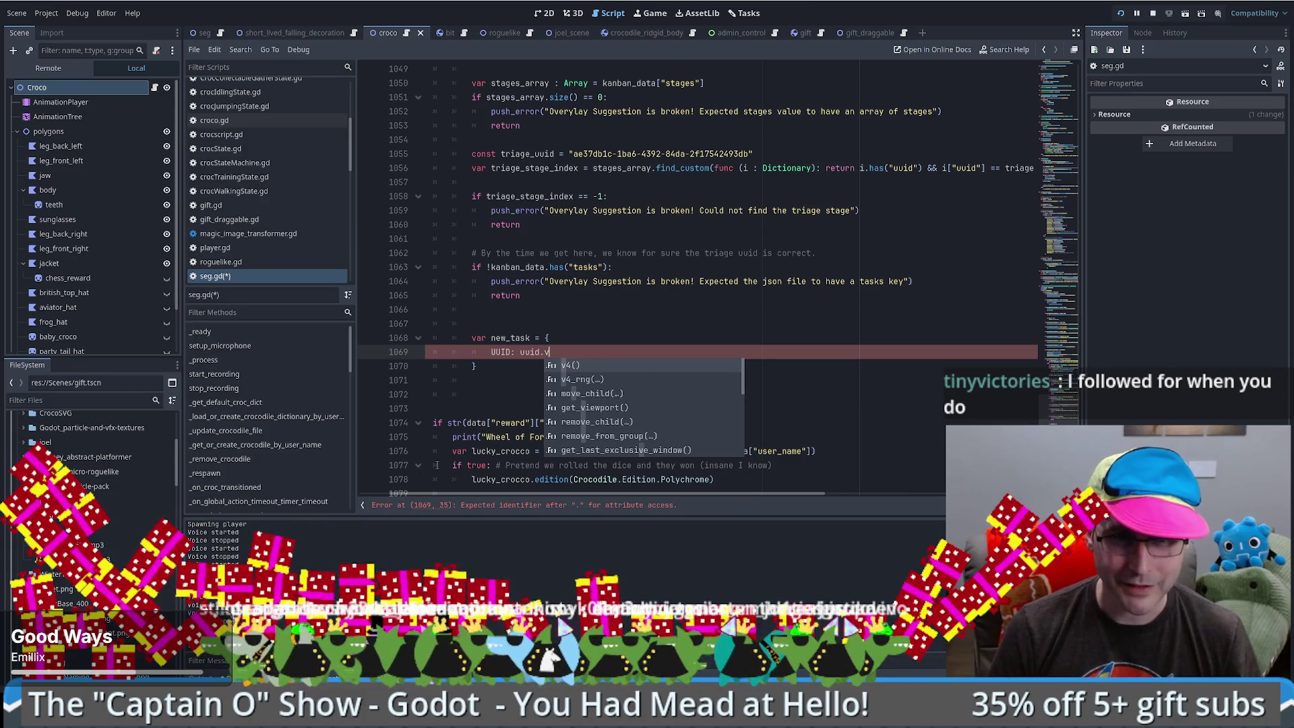
click(597, 366)
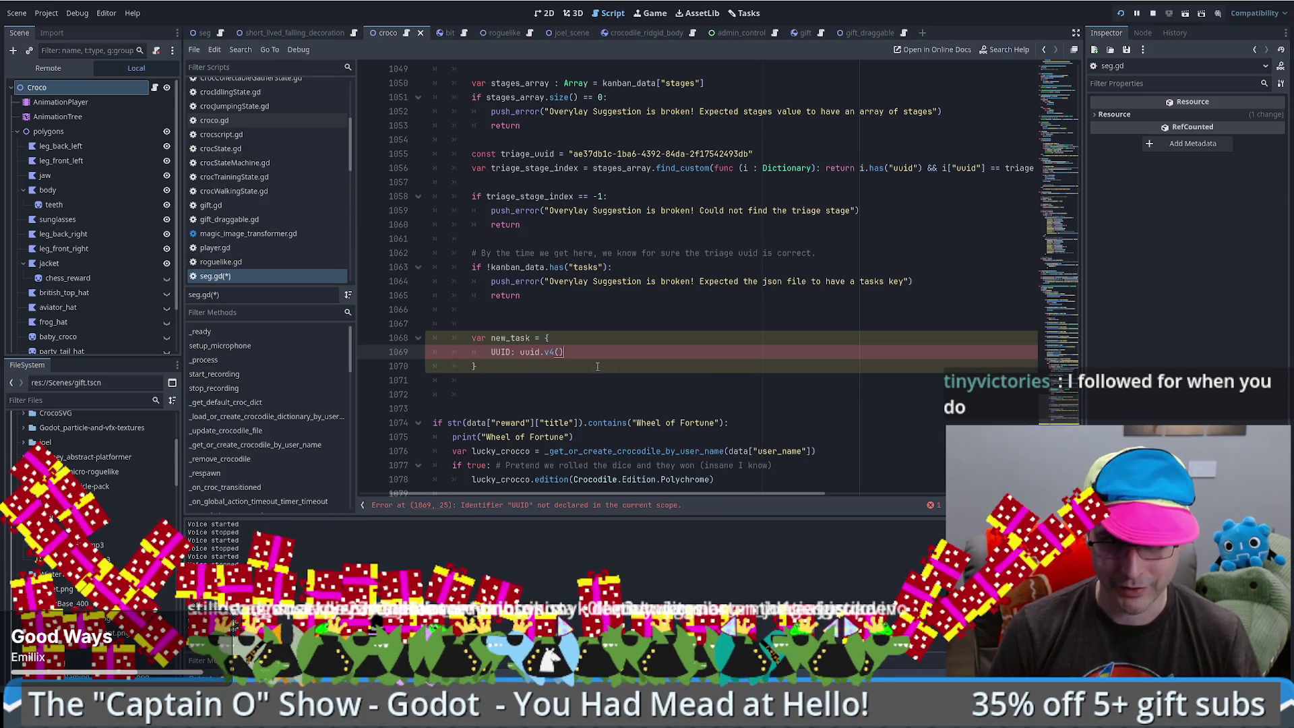
- Inspect the v4 definition in the addon's uuid.gd, then return to seg.gd
ctrl+click(550, 352)
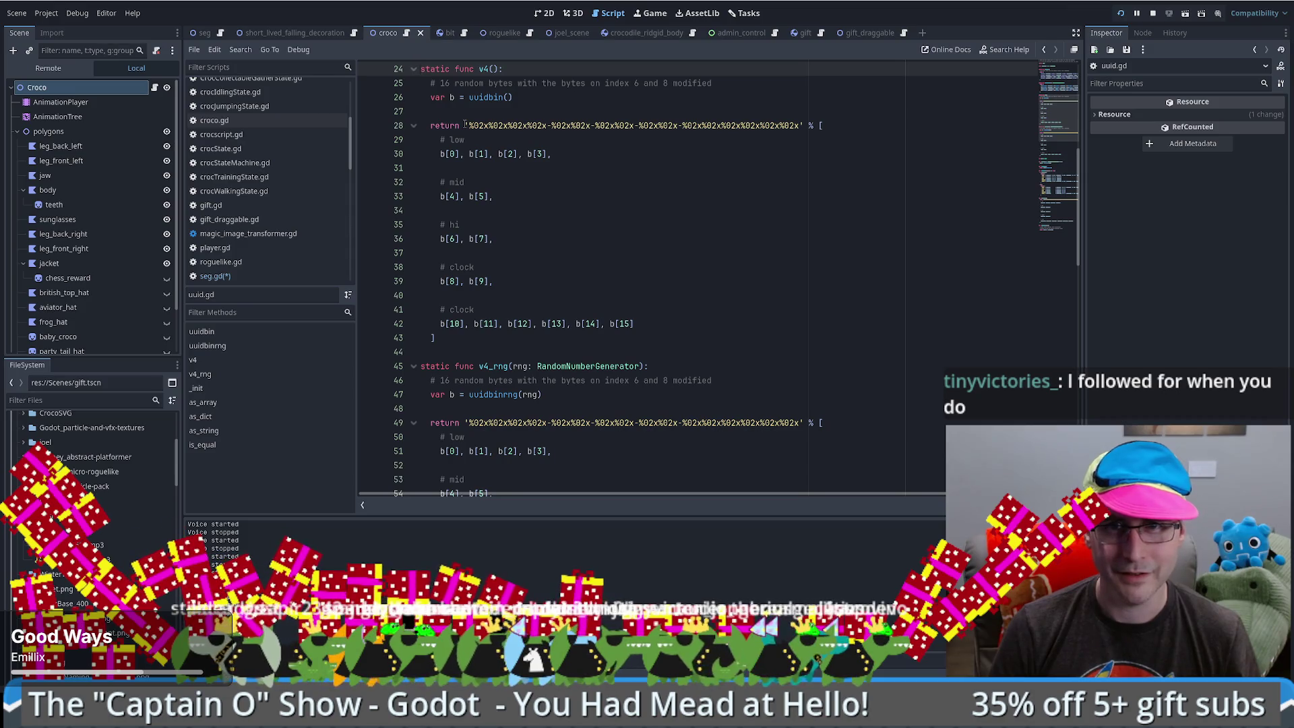
scroll(502, 101, up, 2)
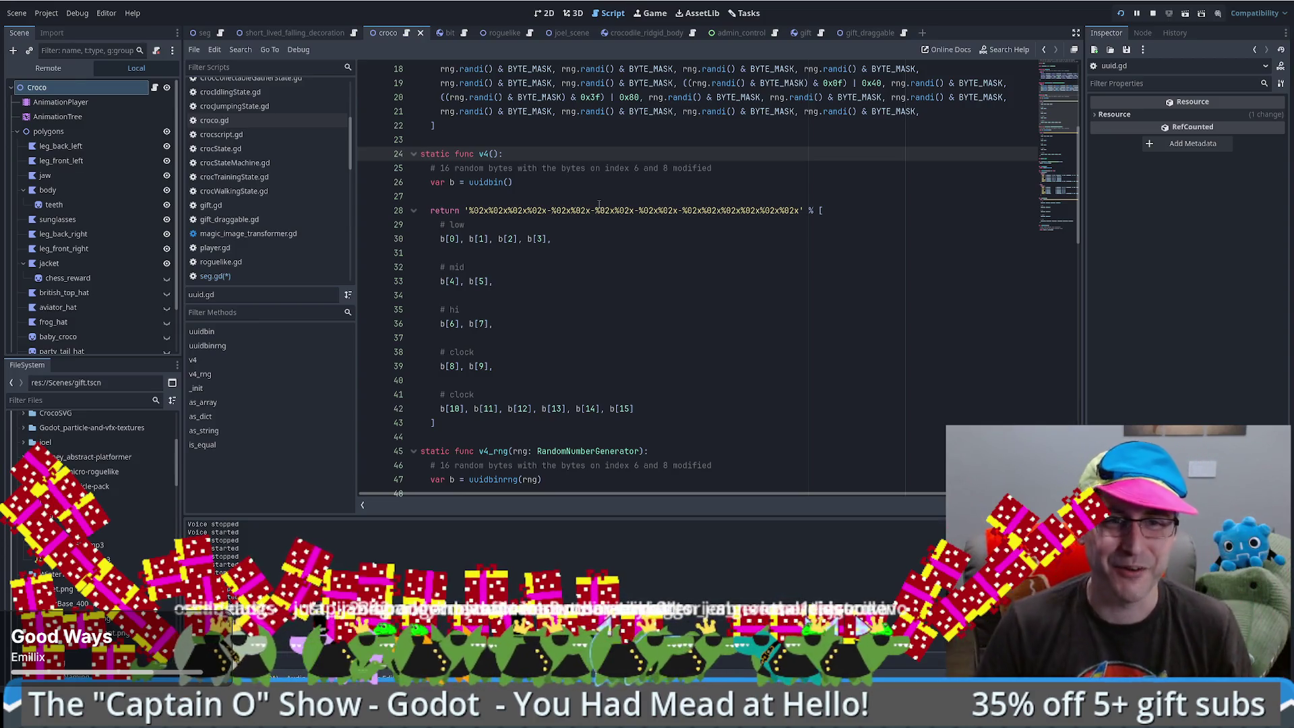
key(ctrl+Home)
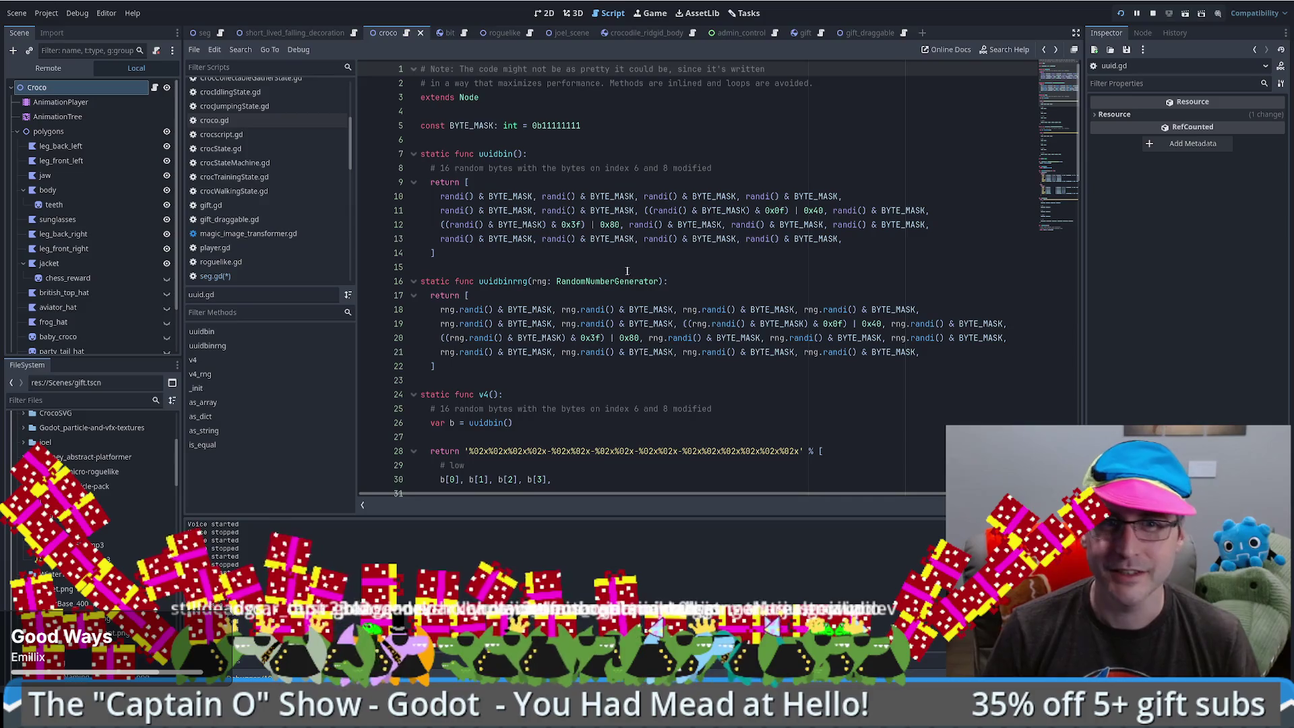
key(alt+Left)
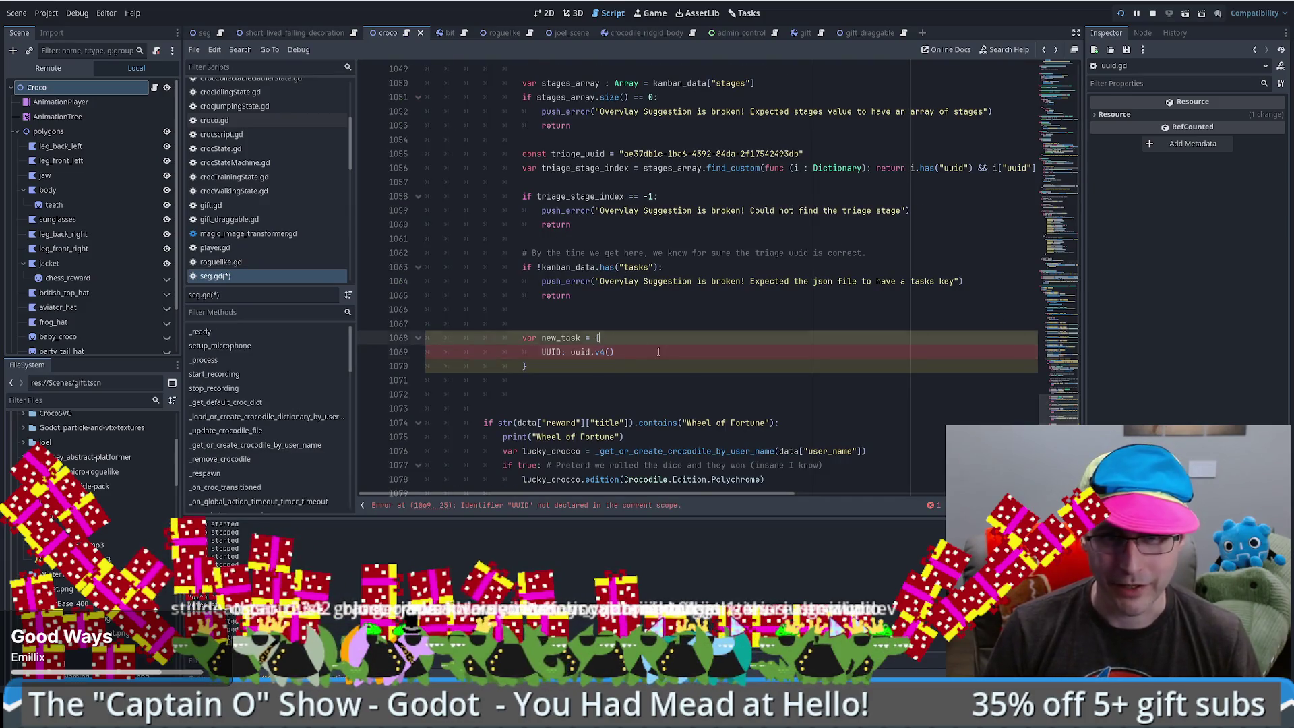
- Rename the dictionary key on line 1069 to lowercase "uuid"
click(657, 351)
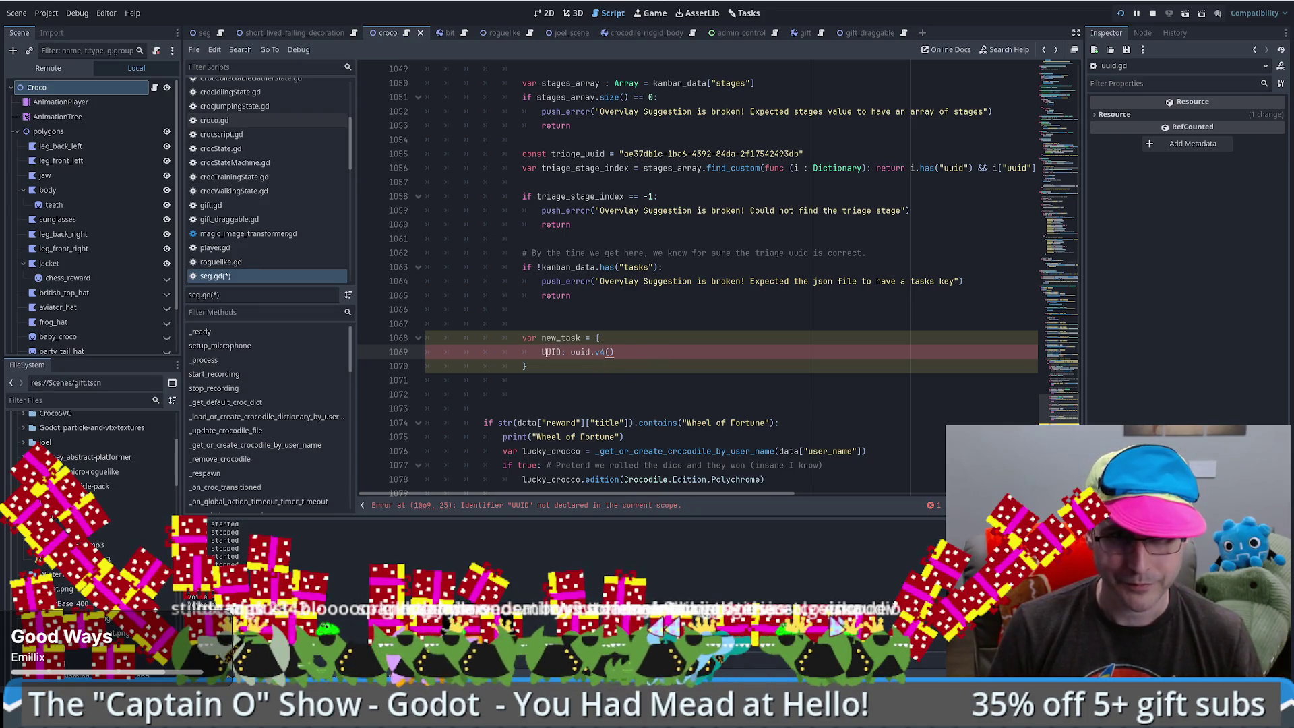
key(BackSpace)
text(")
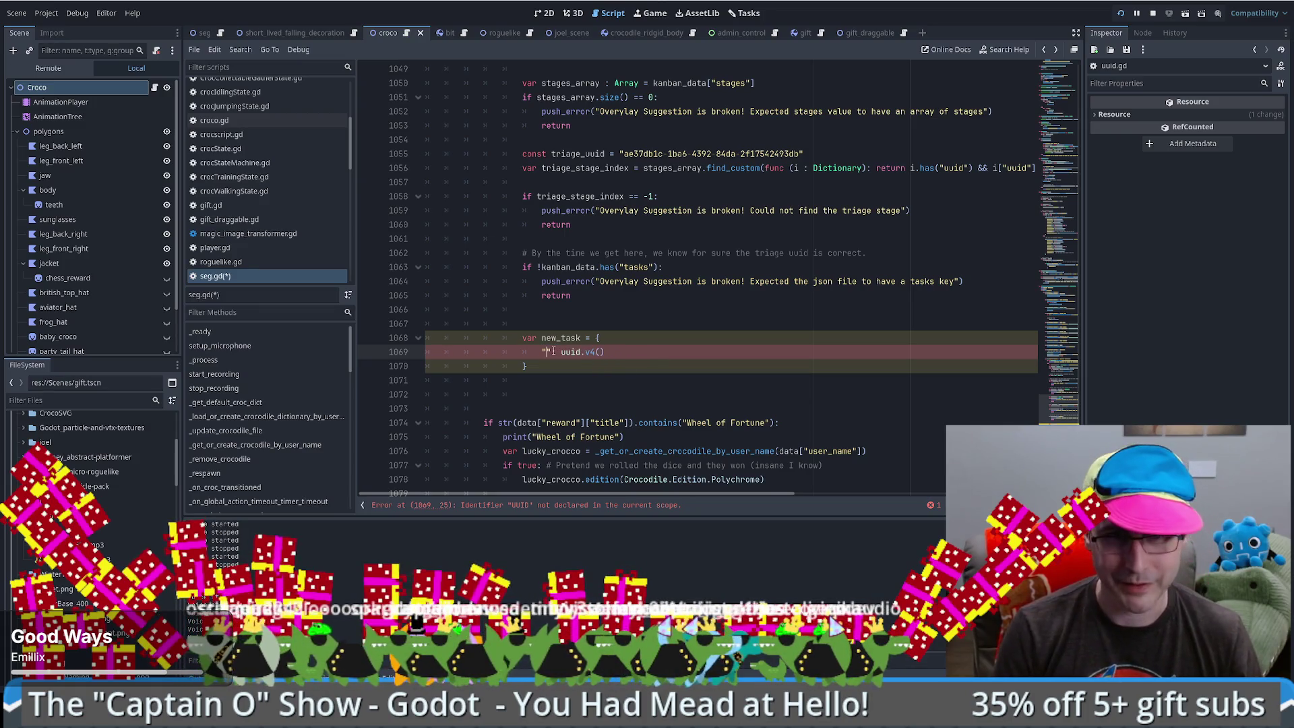
text(UUID)
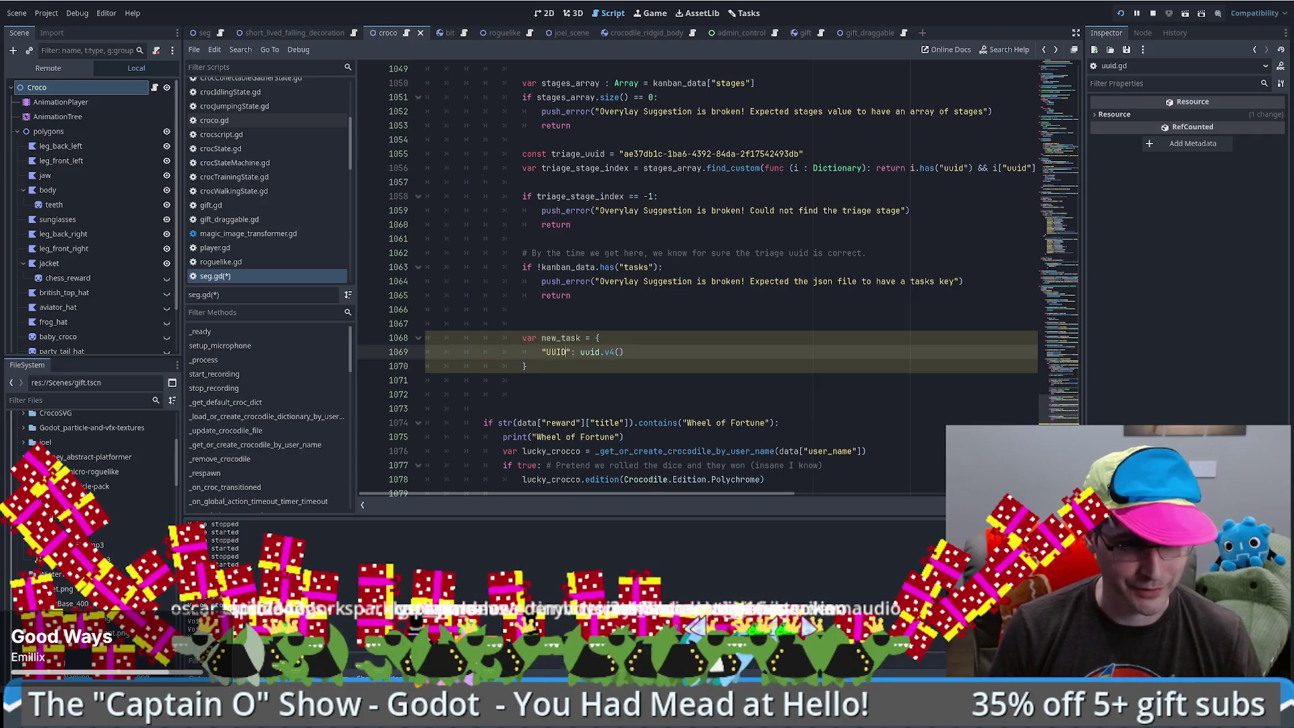
double_click(555, 351)
text(uuid)
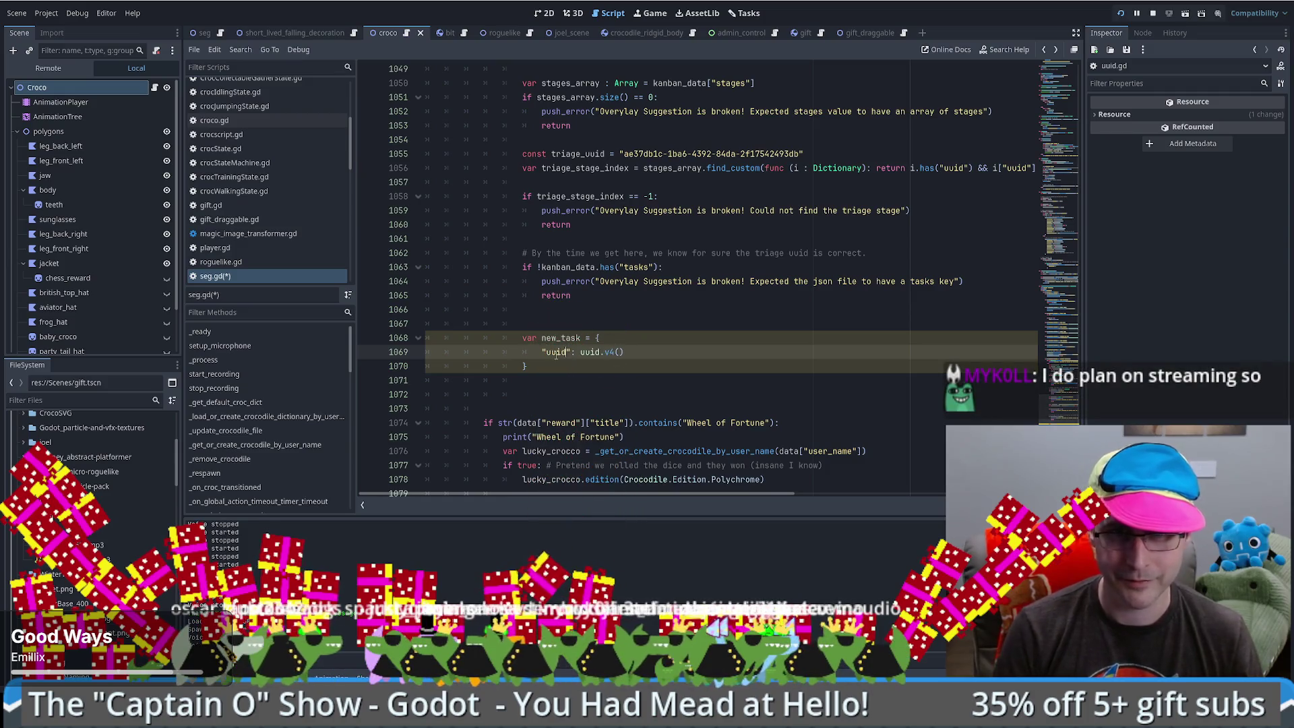
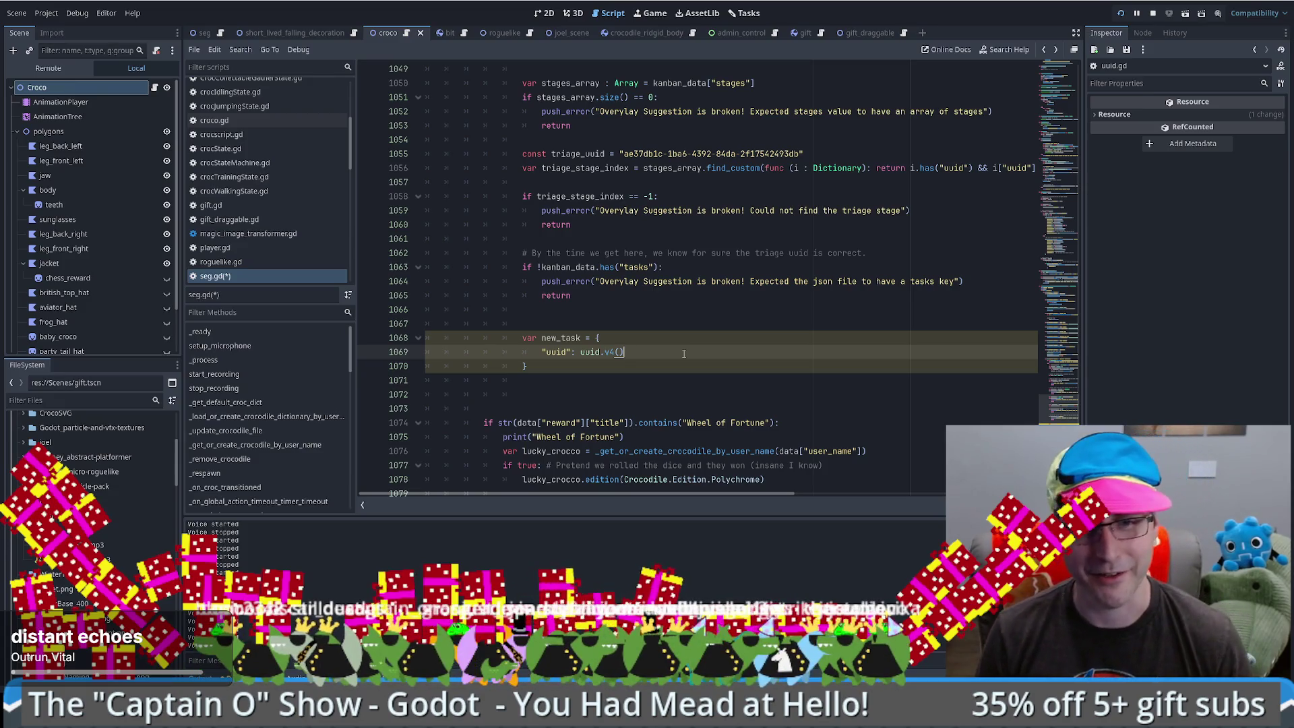
- Add a trailing comma after uuid.v4() on line 1069's uuid entry
text(,)
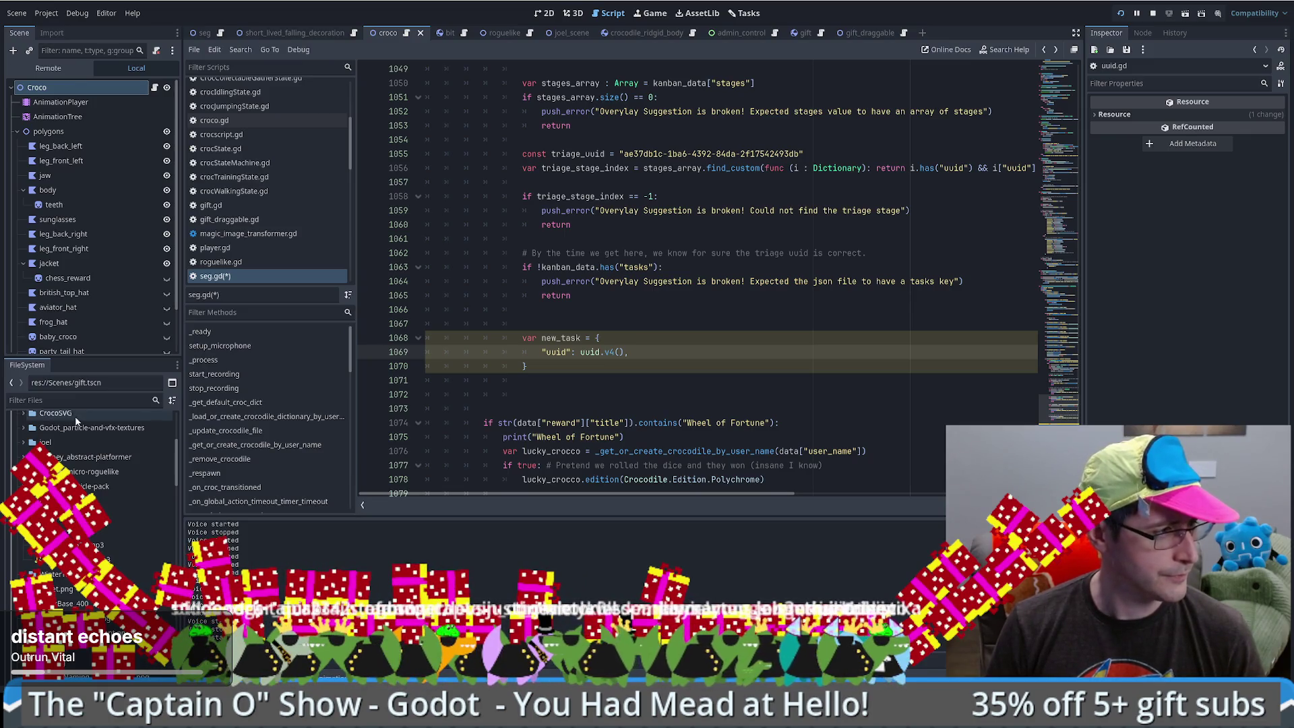
click(658, 350)
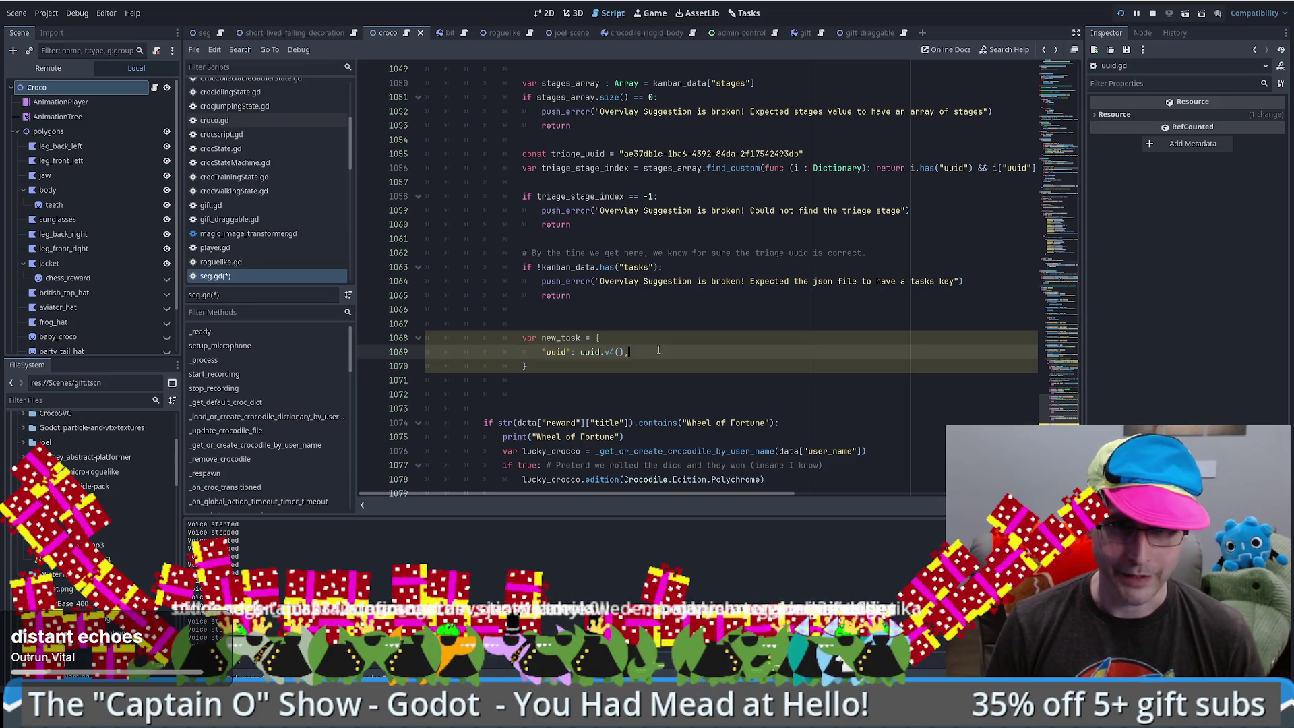
- Add "title": "Triage me" and "description": "Describe me" entries to new_task
key(Return)
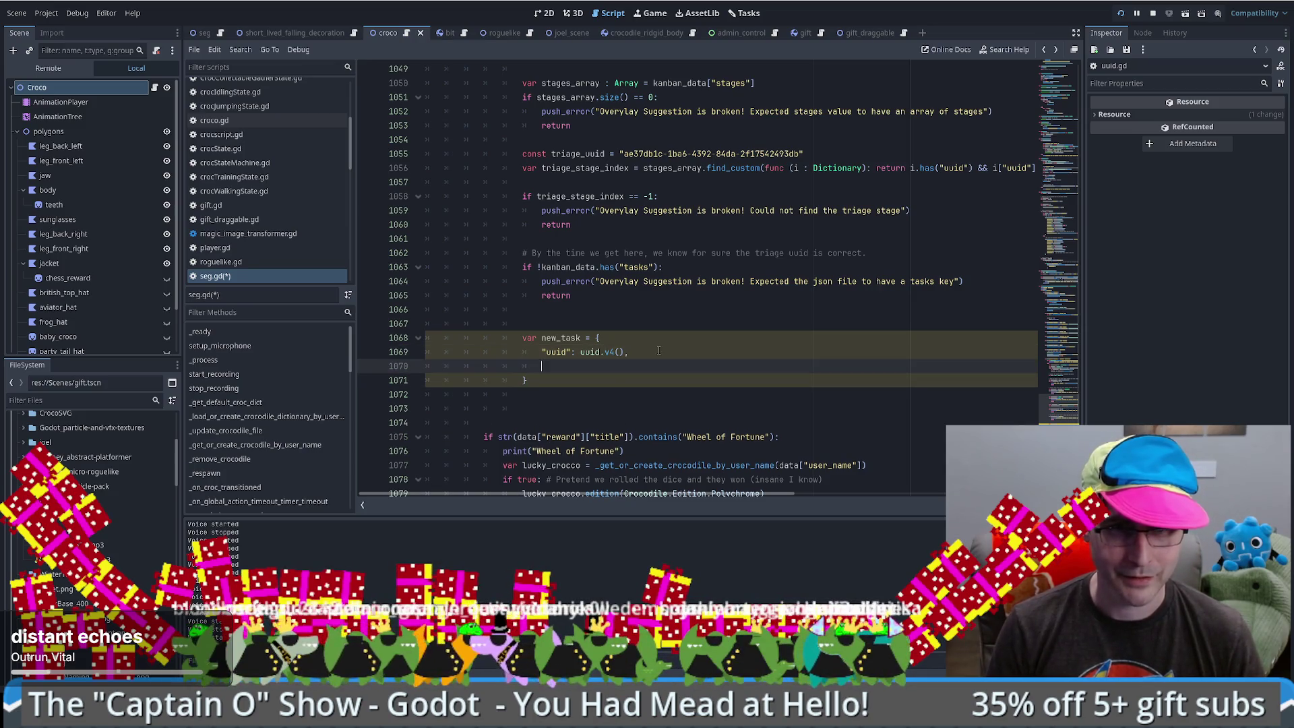
text("title")
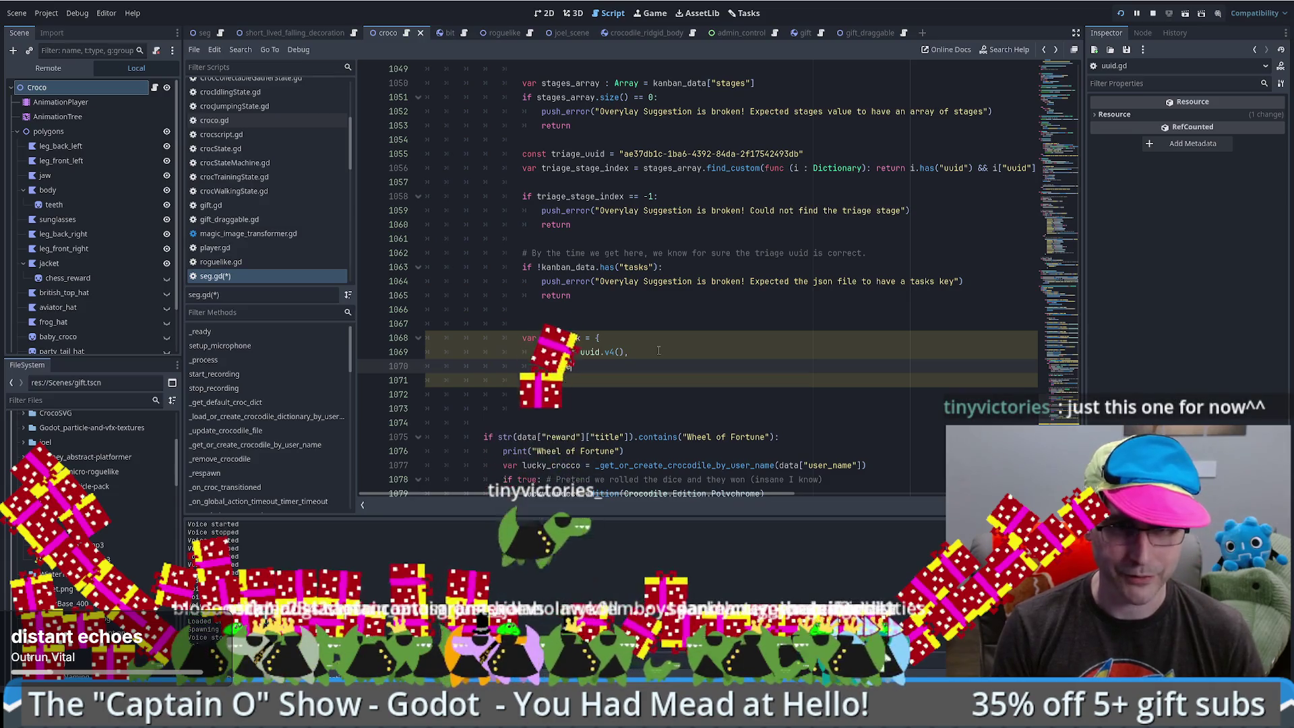
text( ")
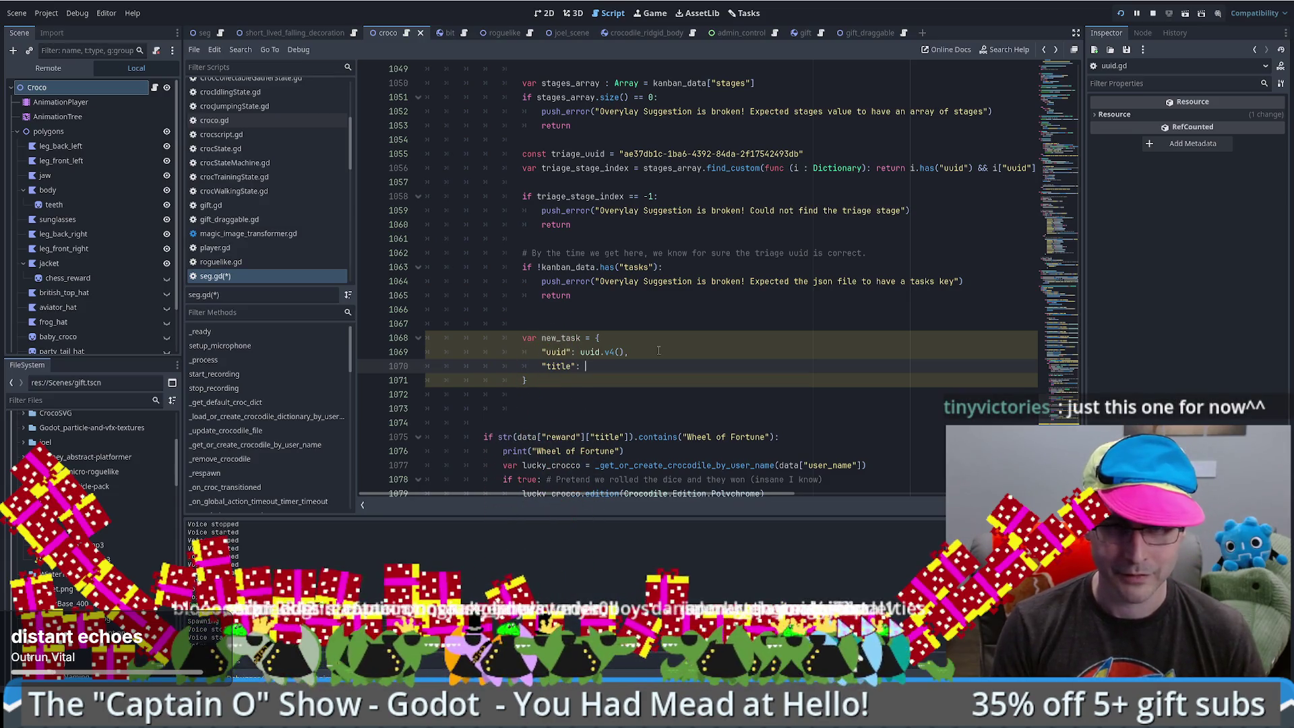
text(Triage me)
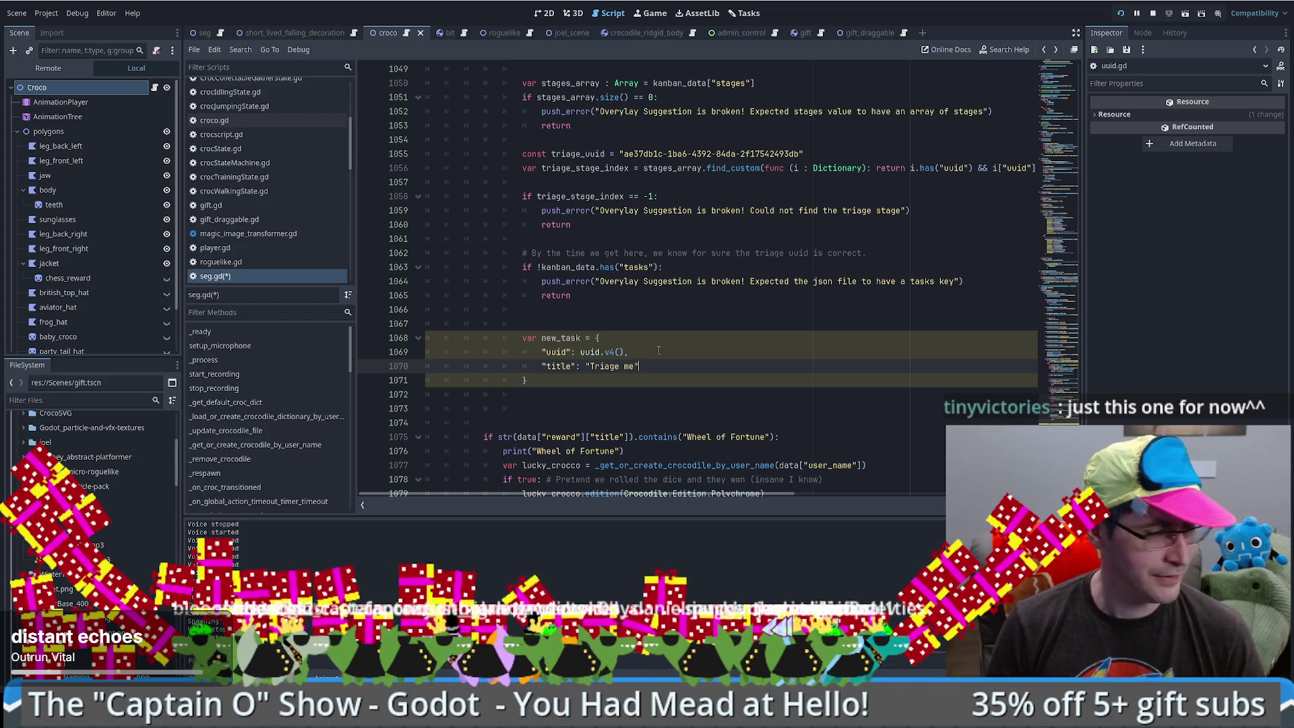
text(")
text(,)
key(Return)
text(")
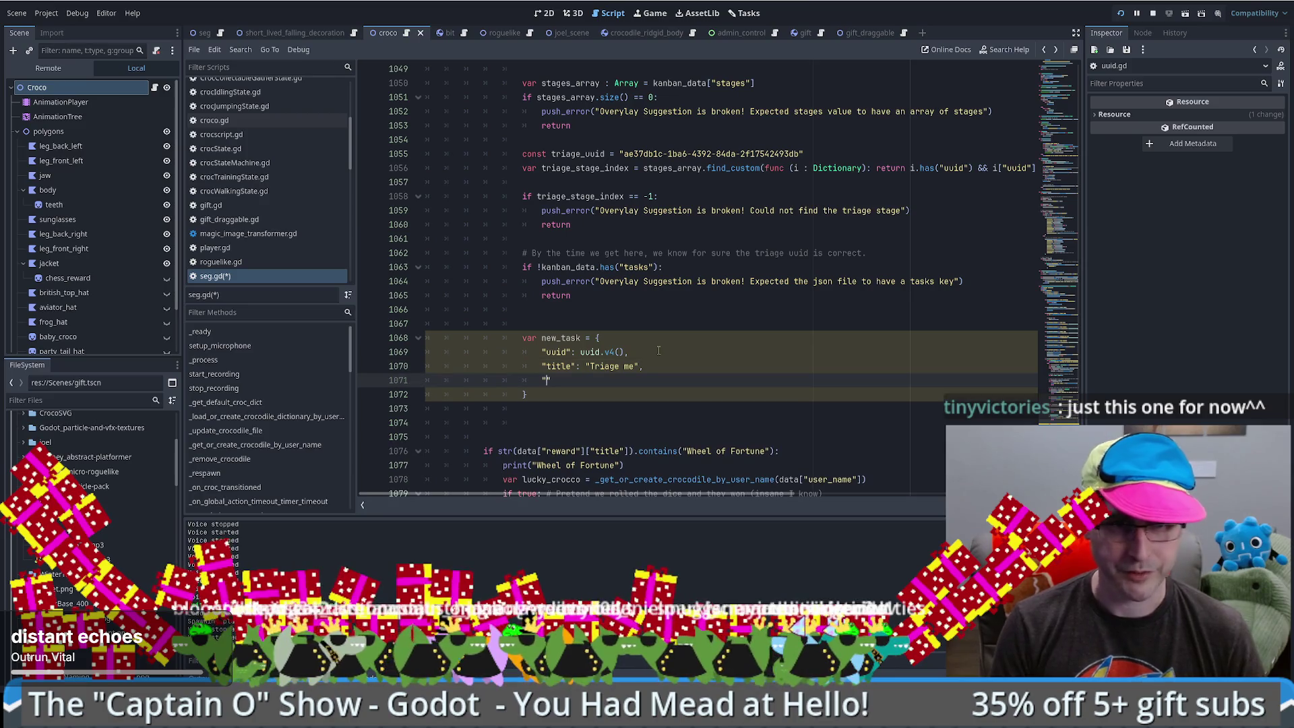
text(description:)
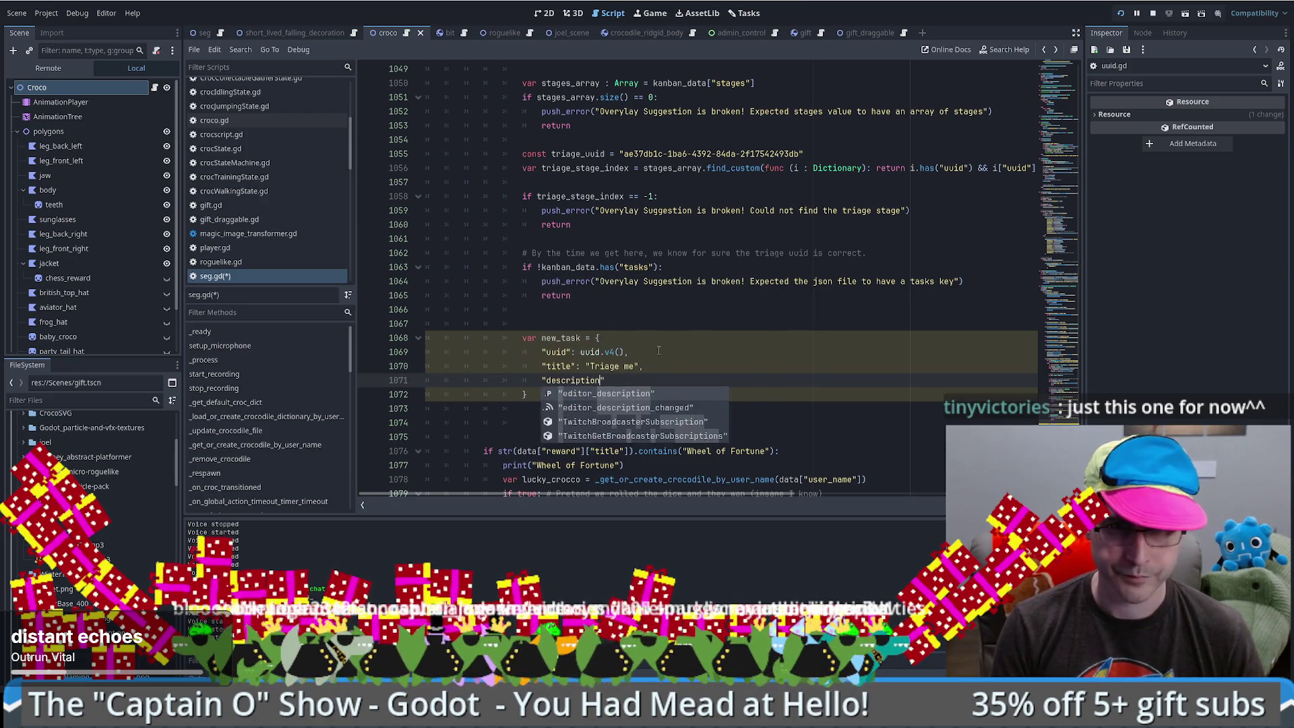
key(BackSpace)
text(":)
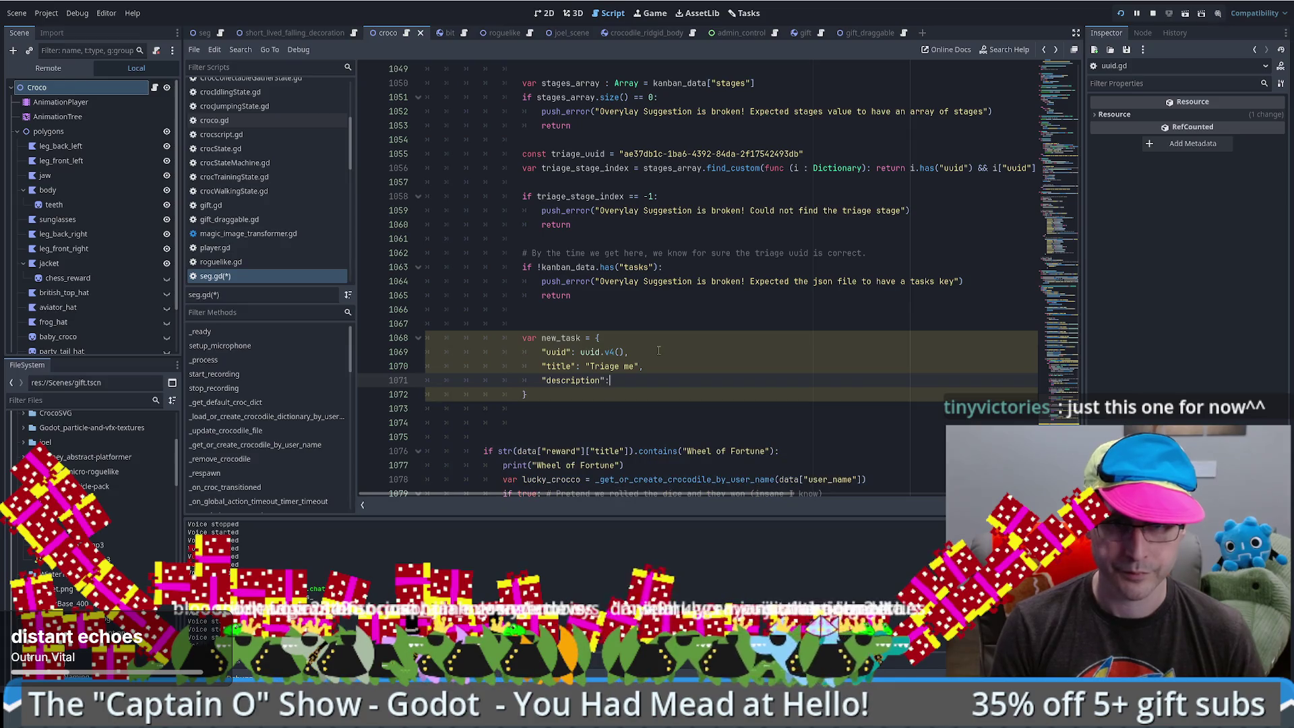
text( ")
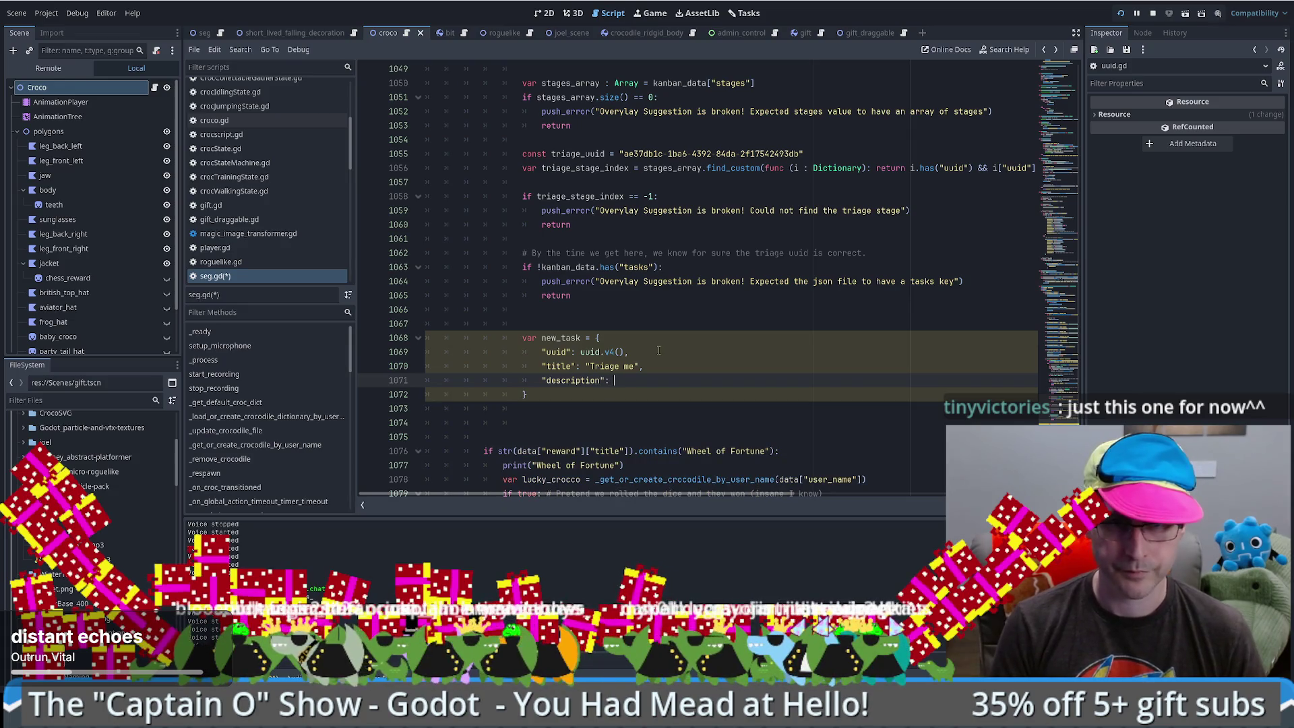
text(Describe me)
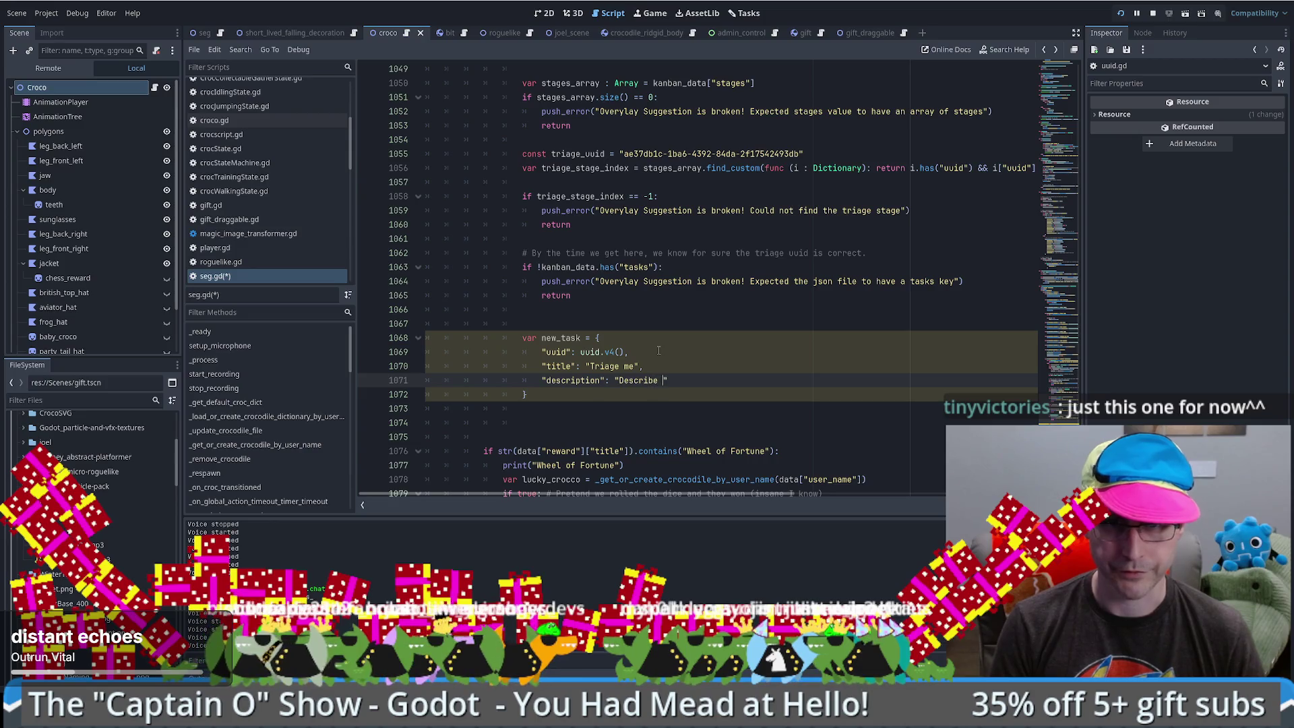
text(",)
- Add a "category" entry set to the copied triage_uuid constant
key(Return)
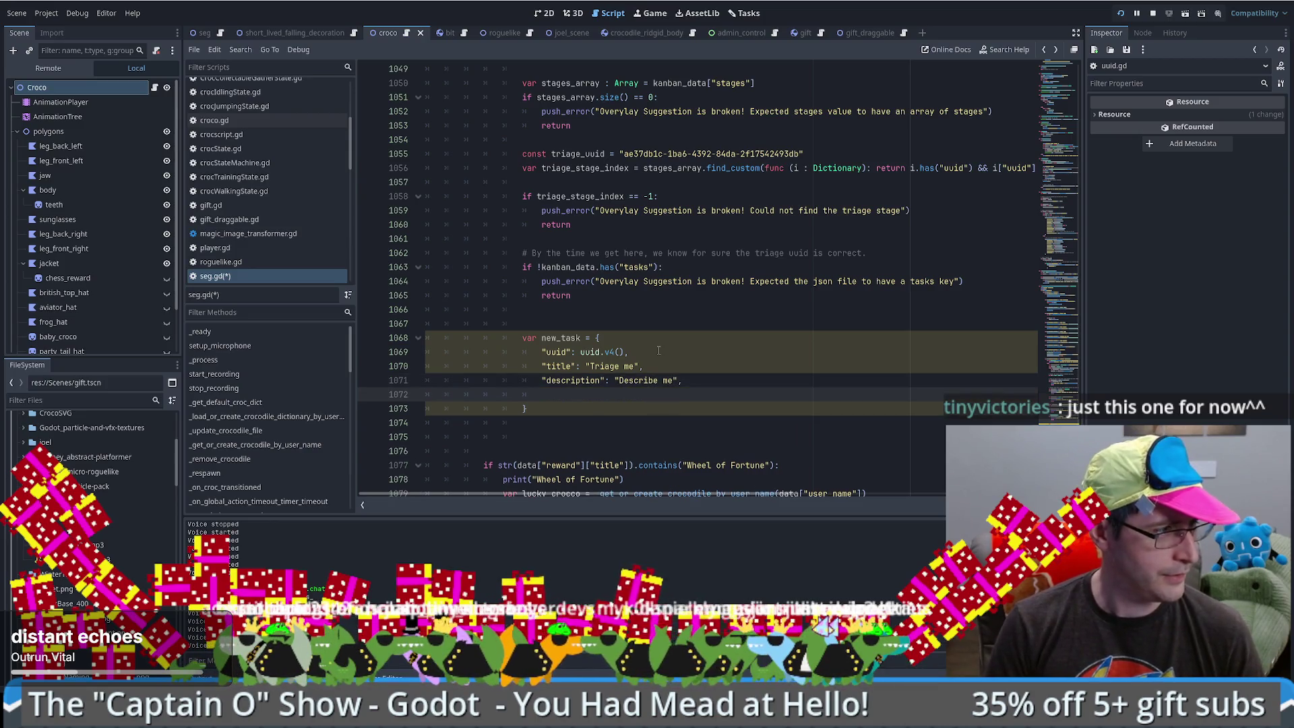
text("catge)
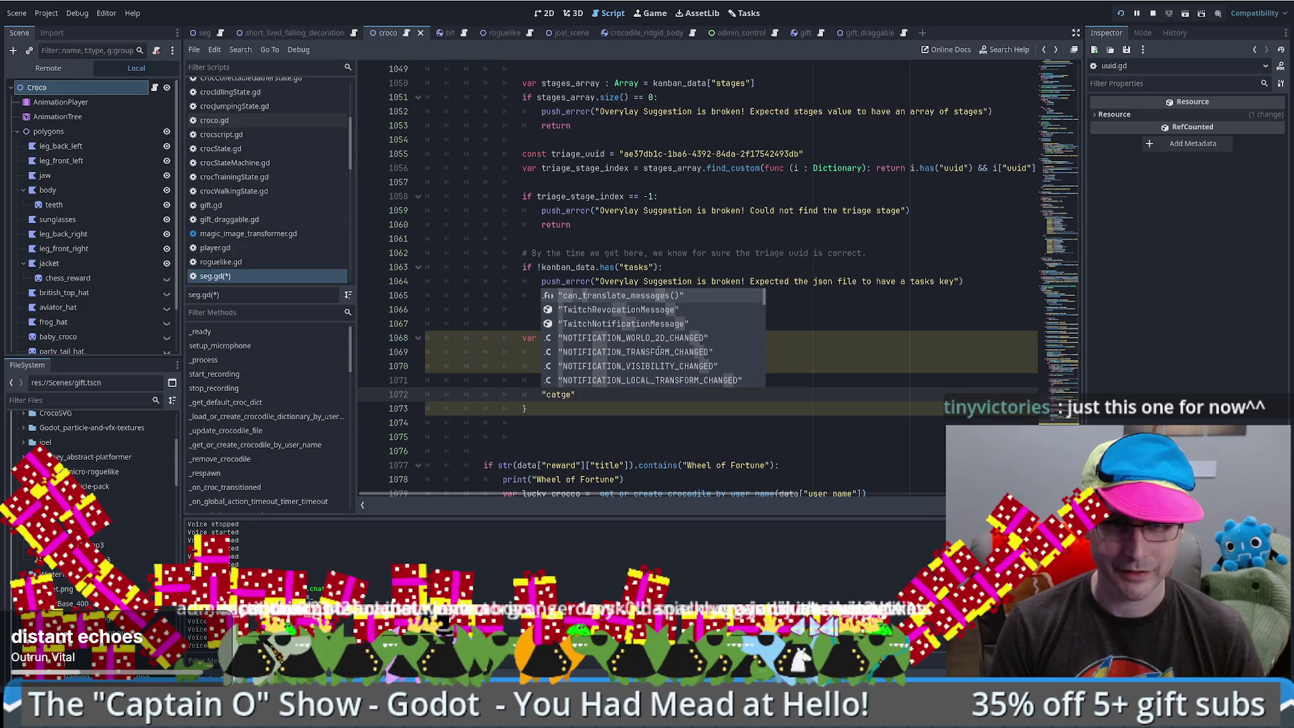
key(BackSpace)
key(BackSpace)
text(e)
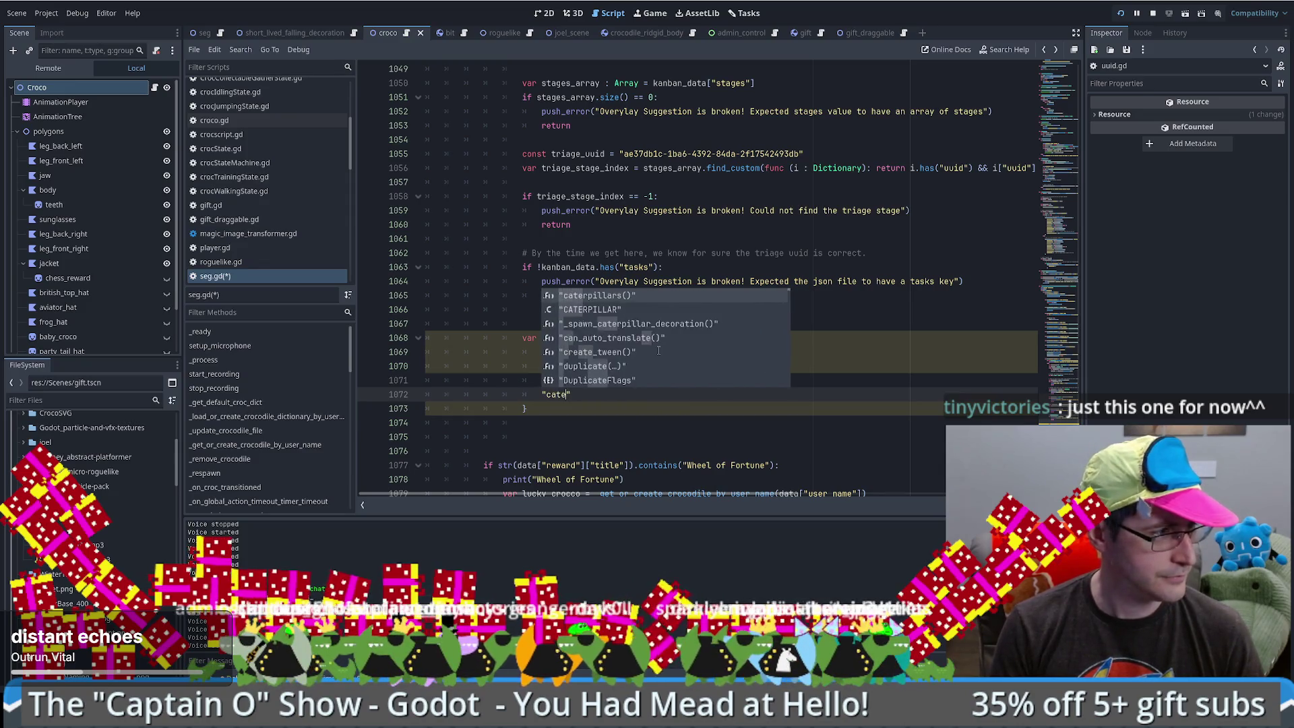
text(gory":)
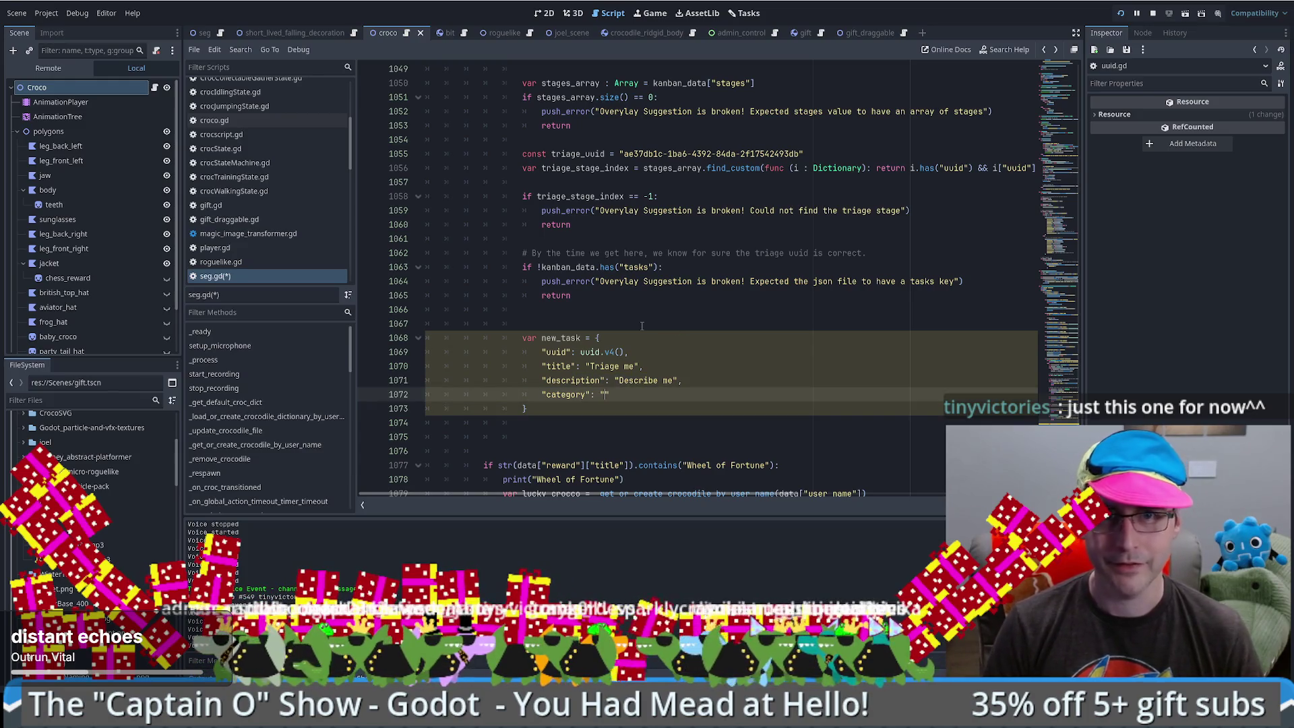
double_click(578, 154)
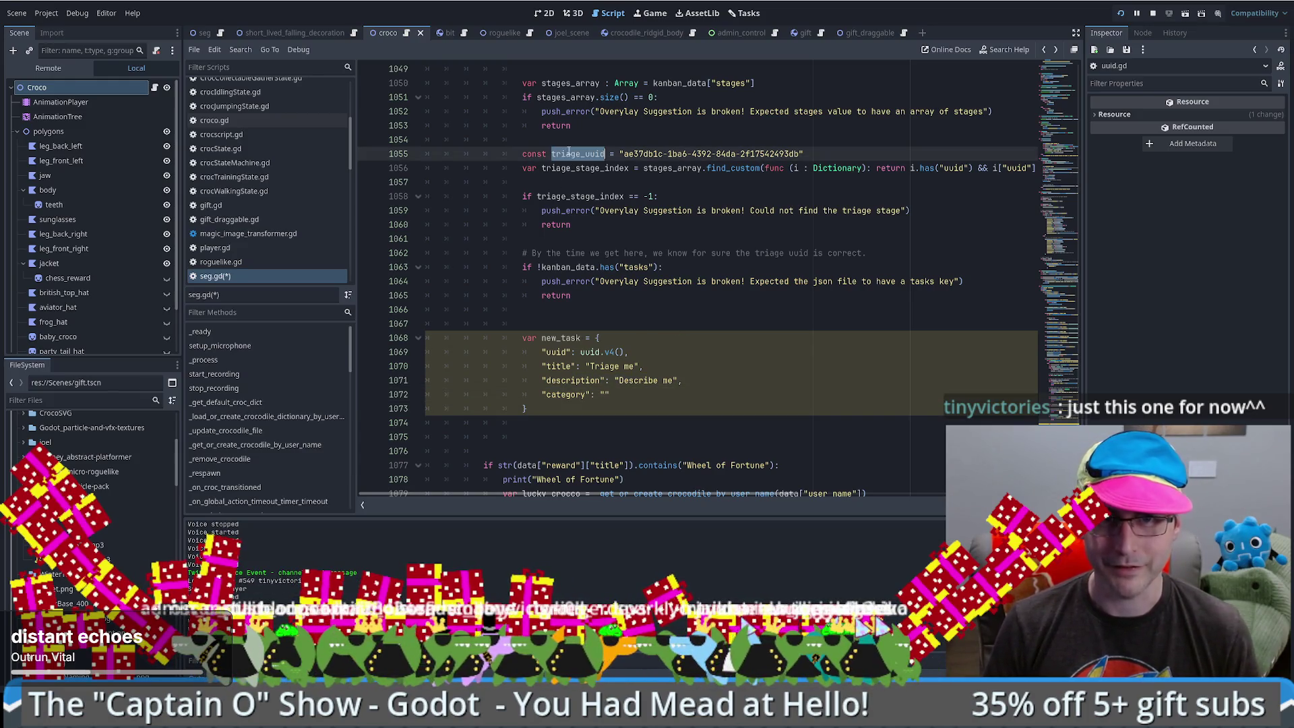
key(ctrl+c)
click(618, 394)
key(BackSpace)
key(BackSpace)
key(ctrl+v)
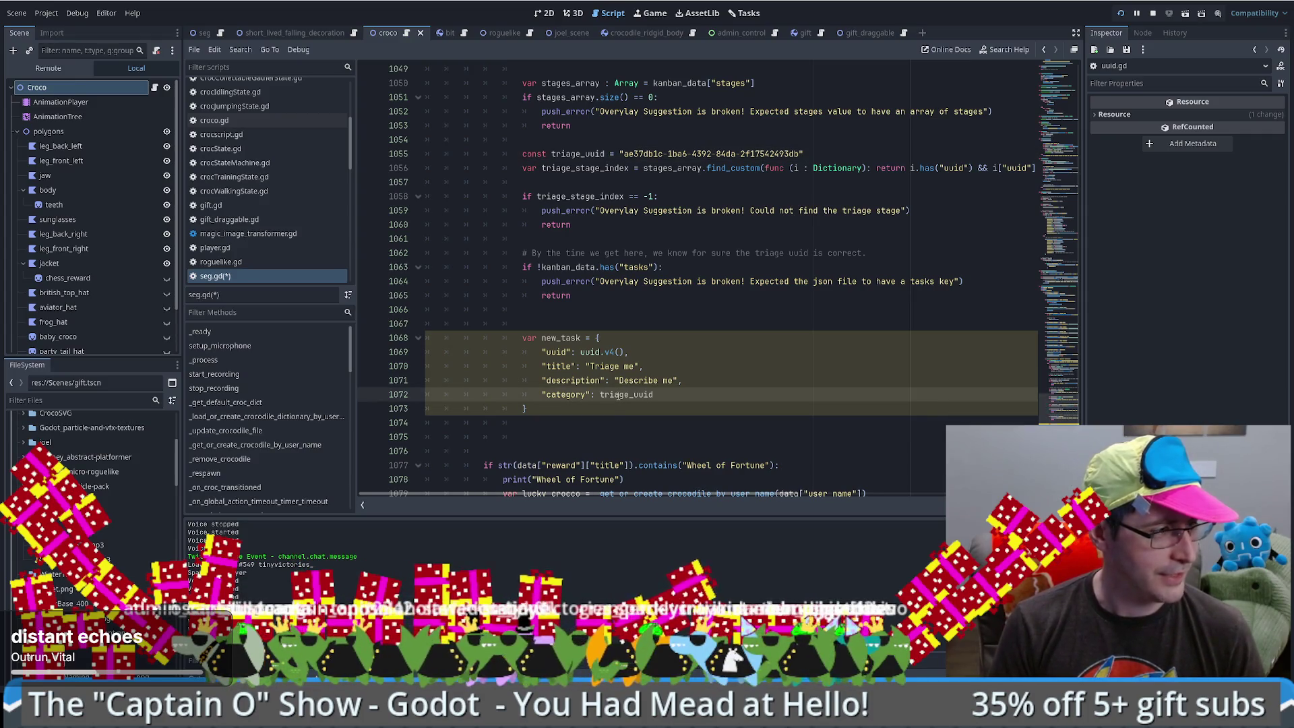
text(,)
- Start a "steps" entry, then switch to the kanban JSON file
key(Return)
text(")
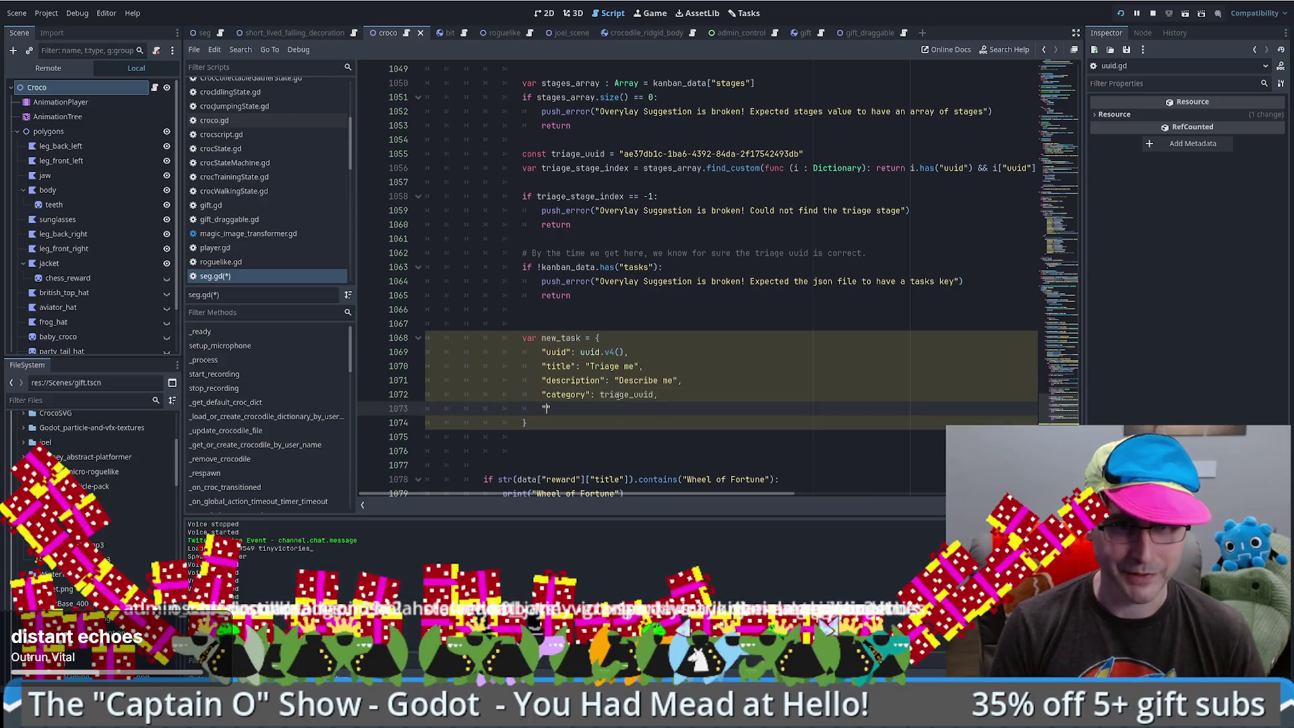
text(steps": [)
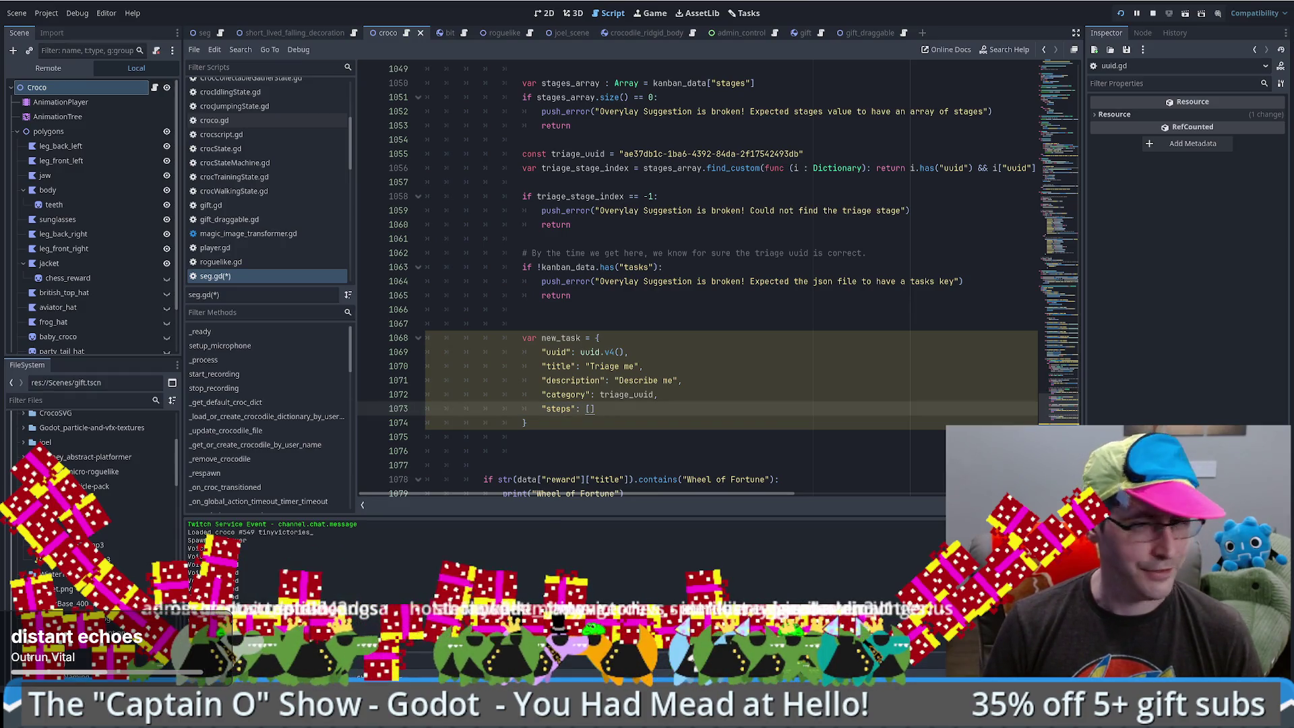
key(alt+Tab)
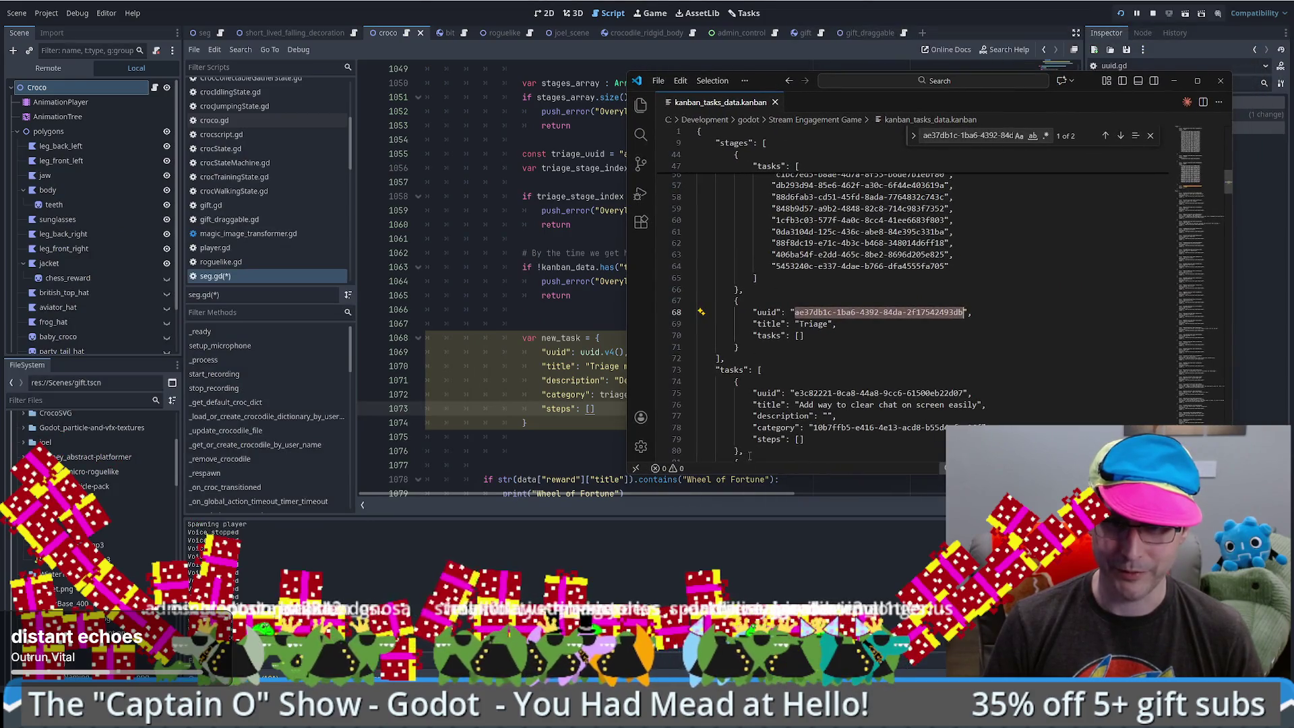
- Select the kanban file's first task object for comparison, then return to seg.gd's new_task
drag(749, 456, 680, 381)
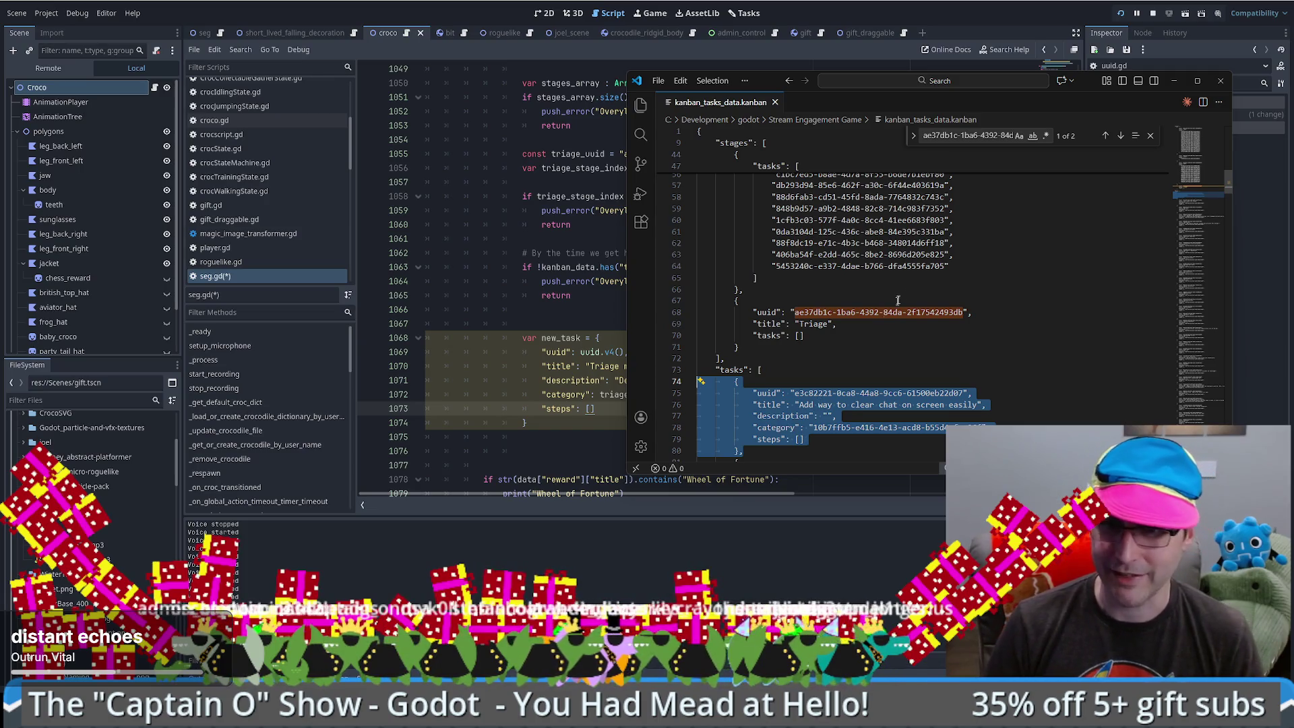
key(alt+Tab)
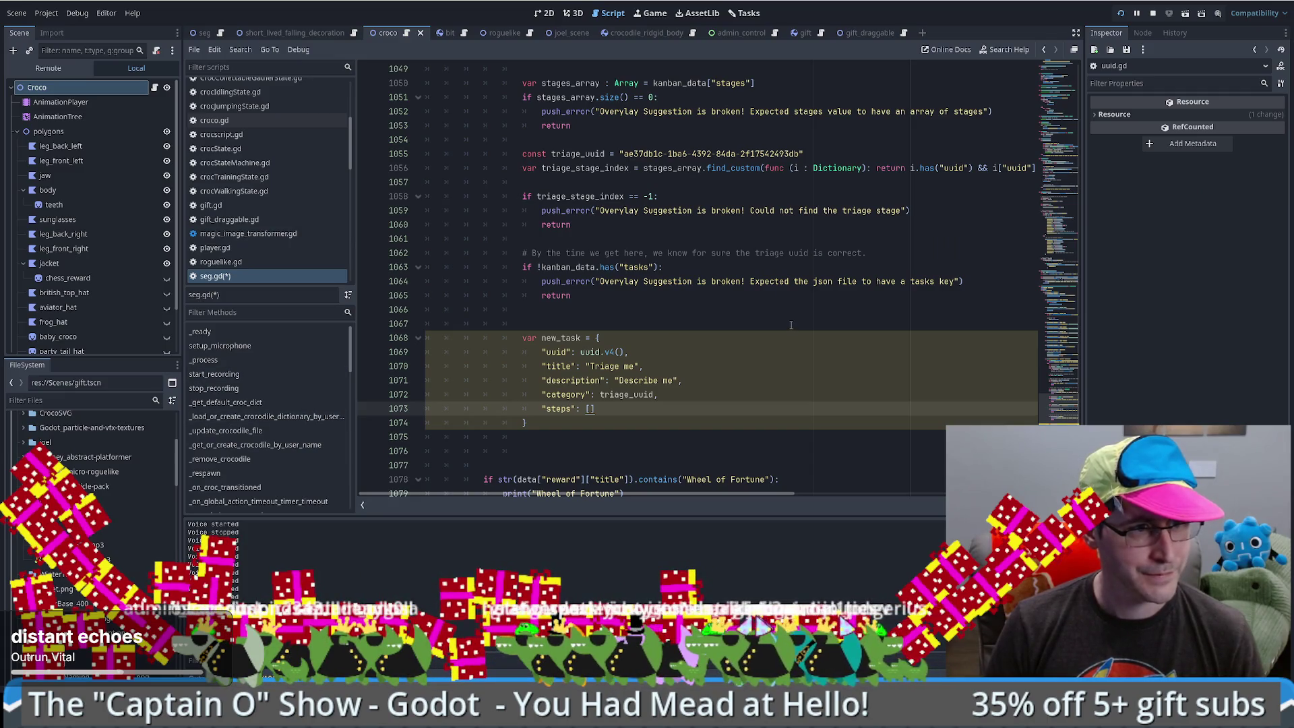
click(741, 352)
- Add kanban_data.tasks.push_back(new_task) on a new line after the dictionary
scroll(741, 352, down, 2)
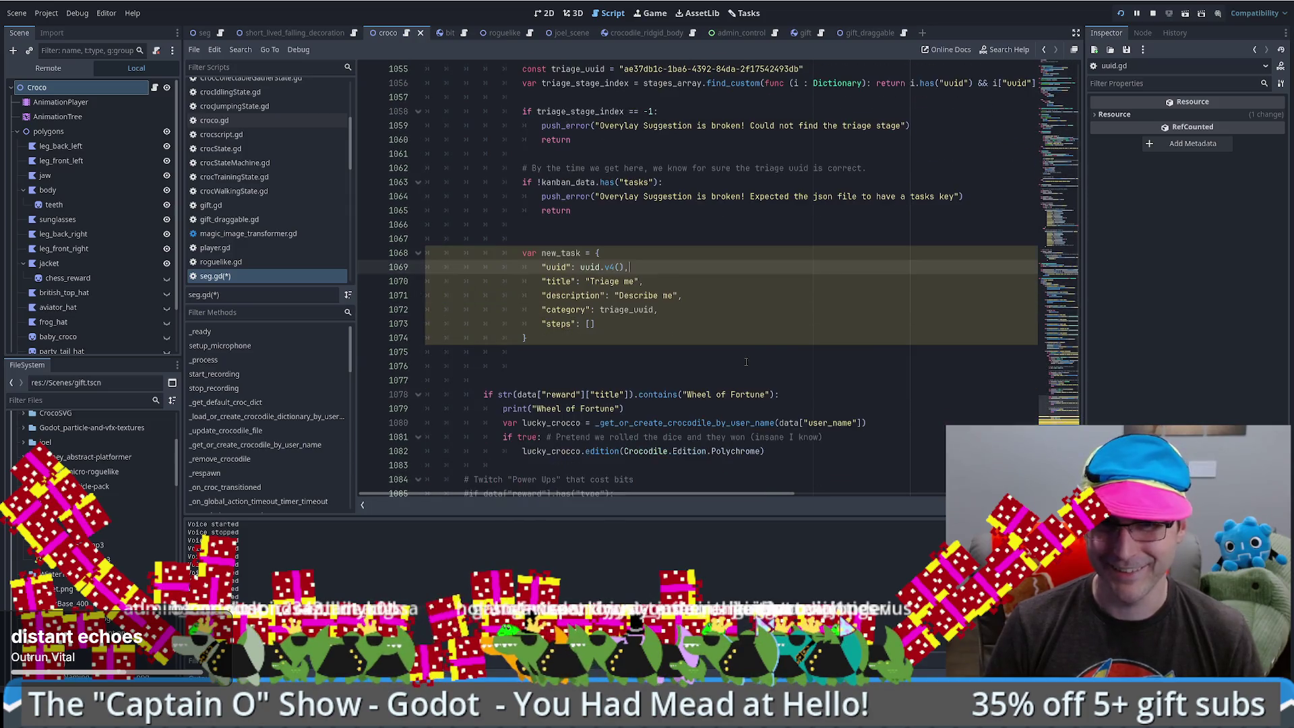
click(681, 325)
click(646, 344)
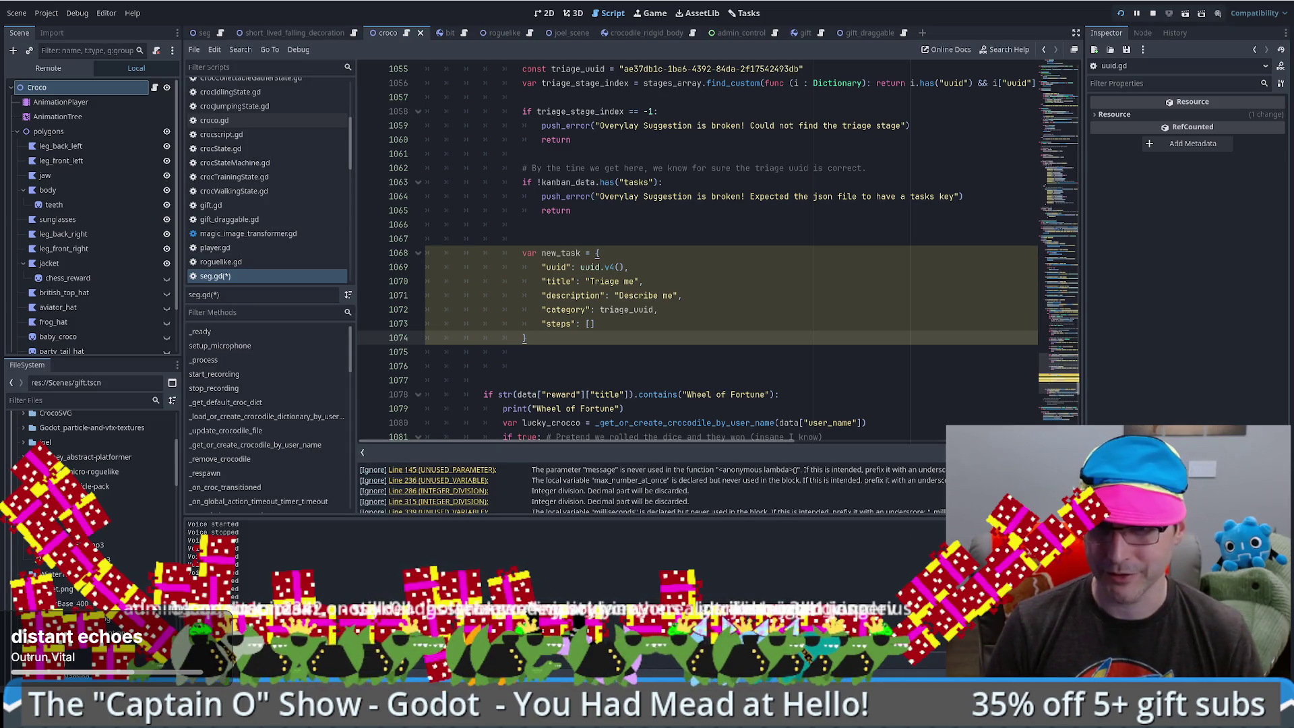
key(Up)
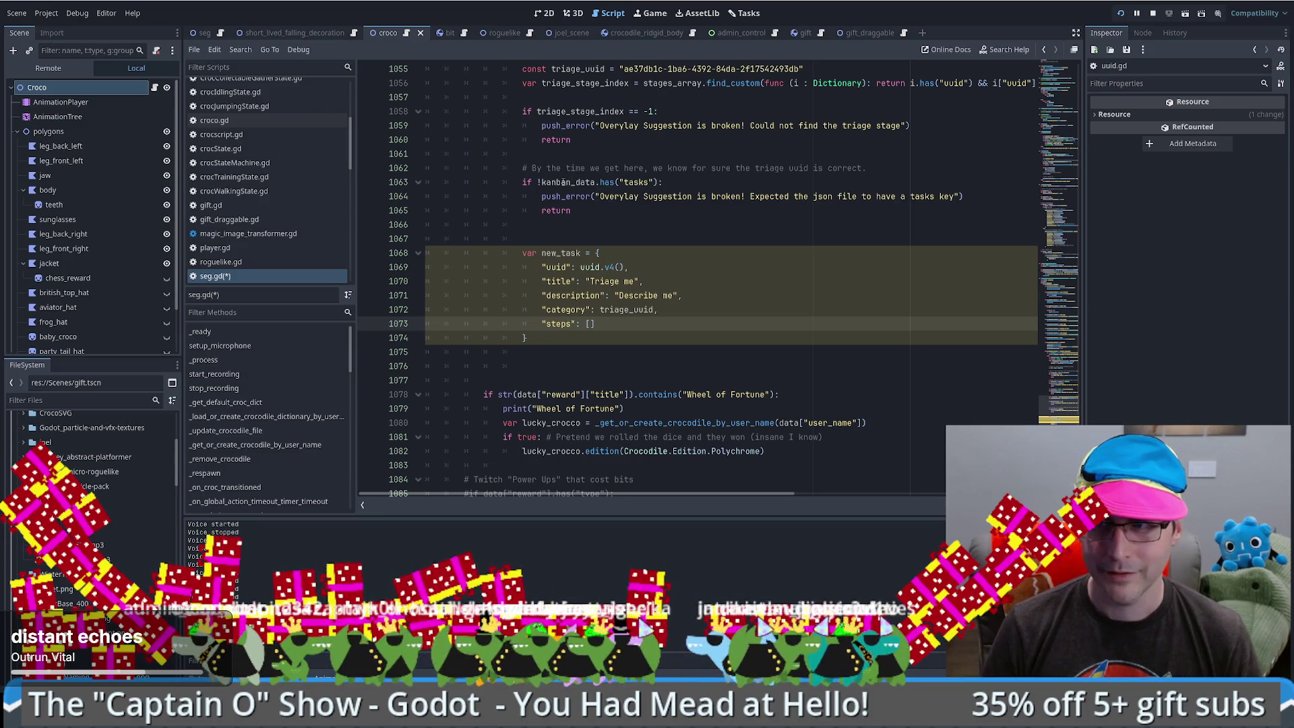
double_click(564, 183)
click(544, 339)
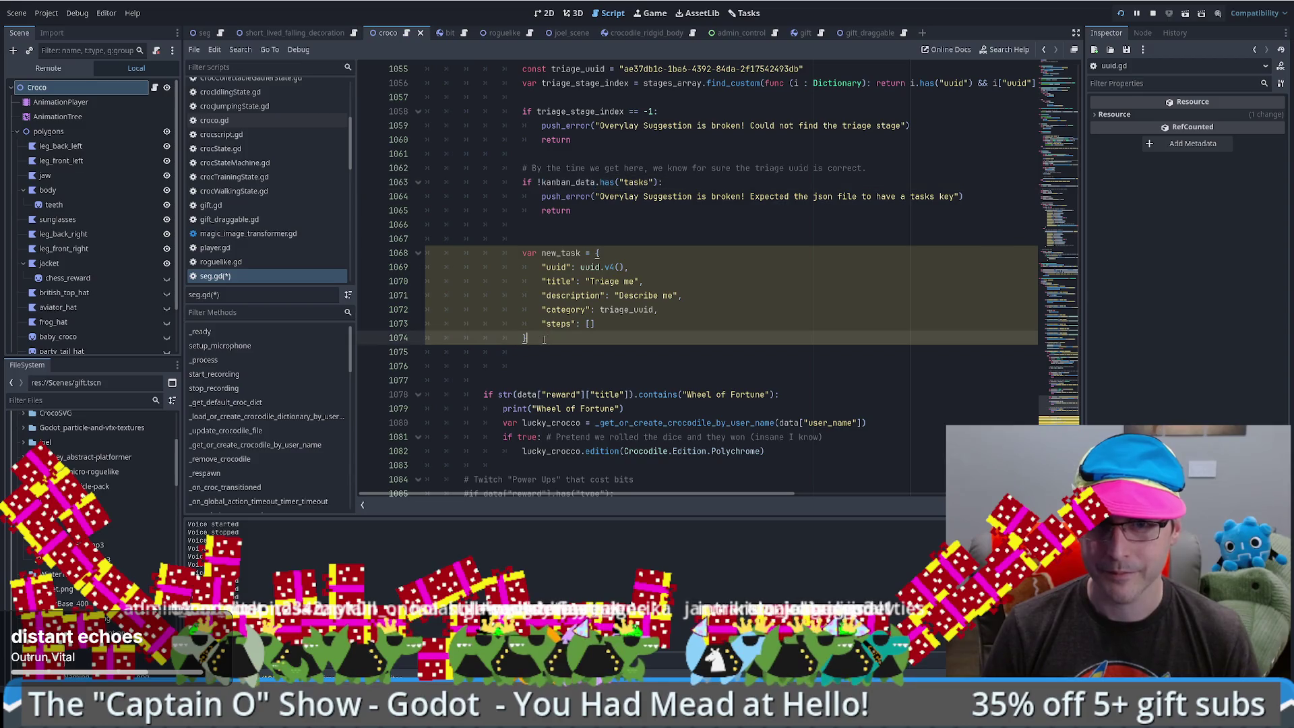
key(Return)
key(ctrl+v)
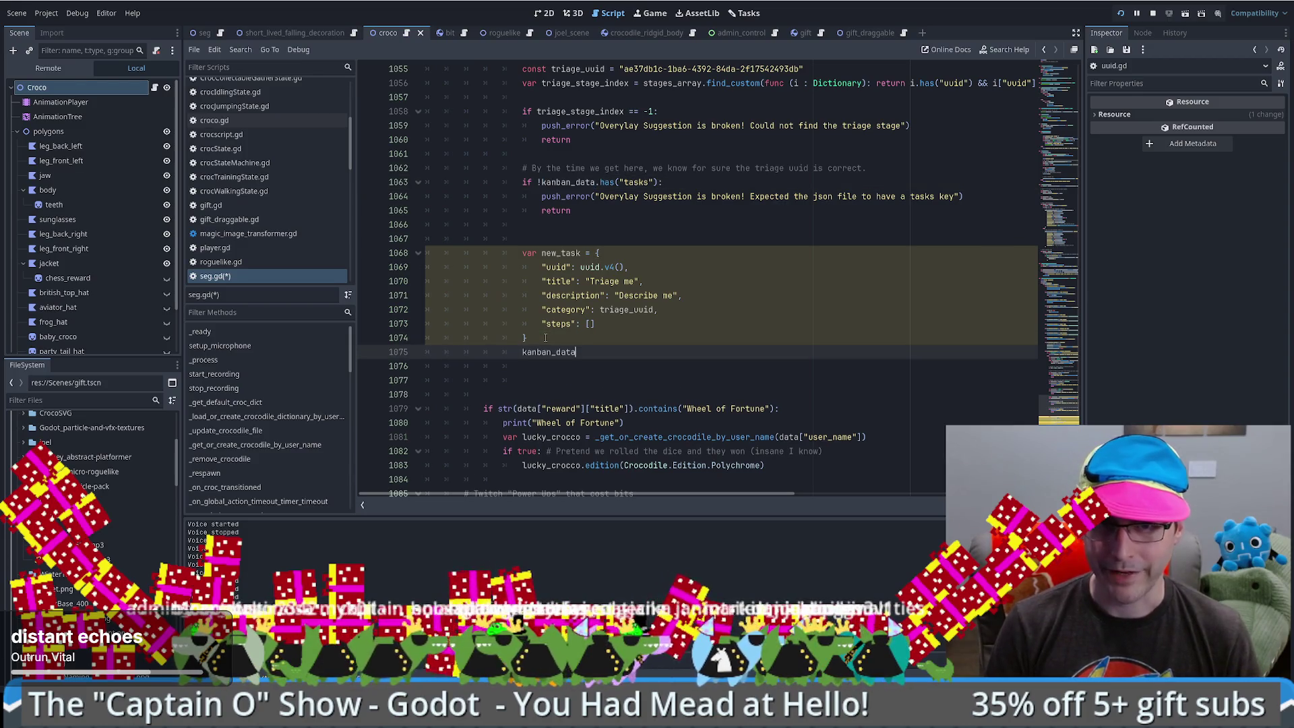
text(.tasks)
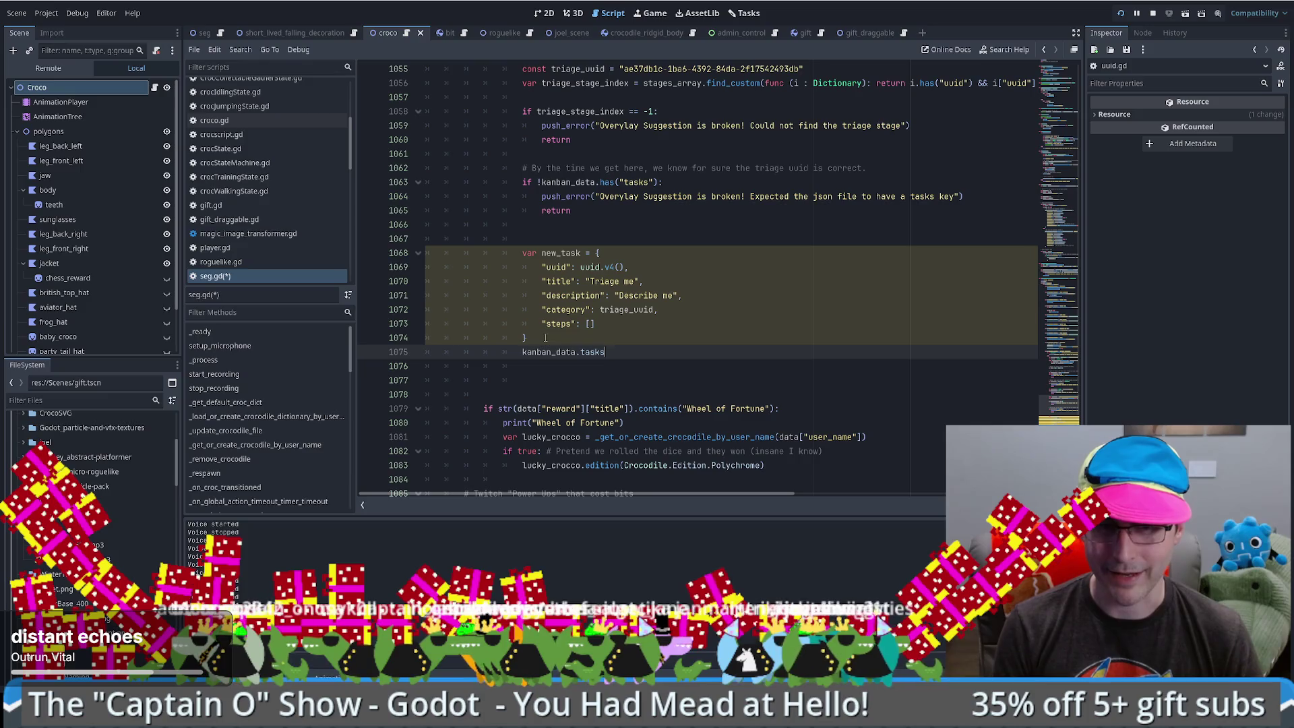
text(.push_)
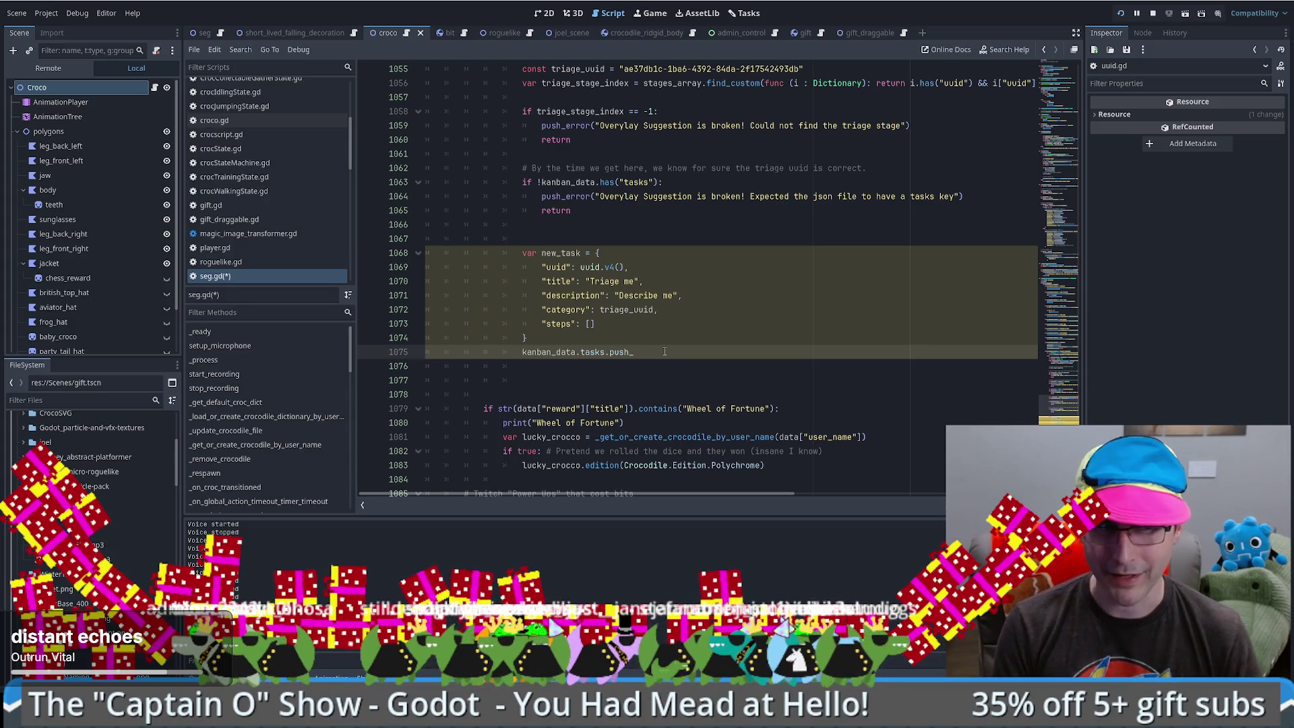
text(()
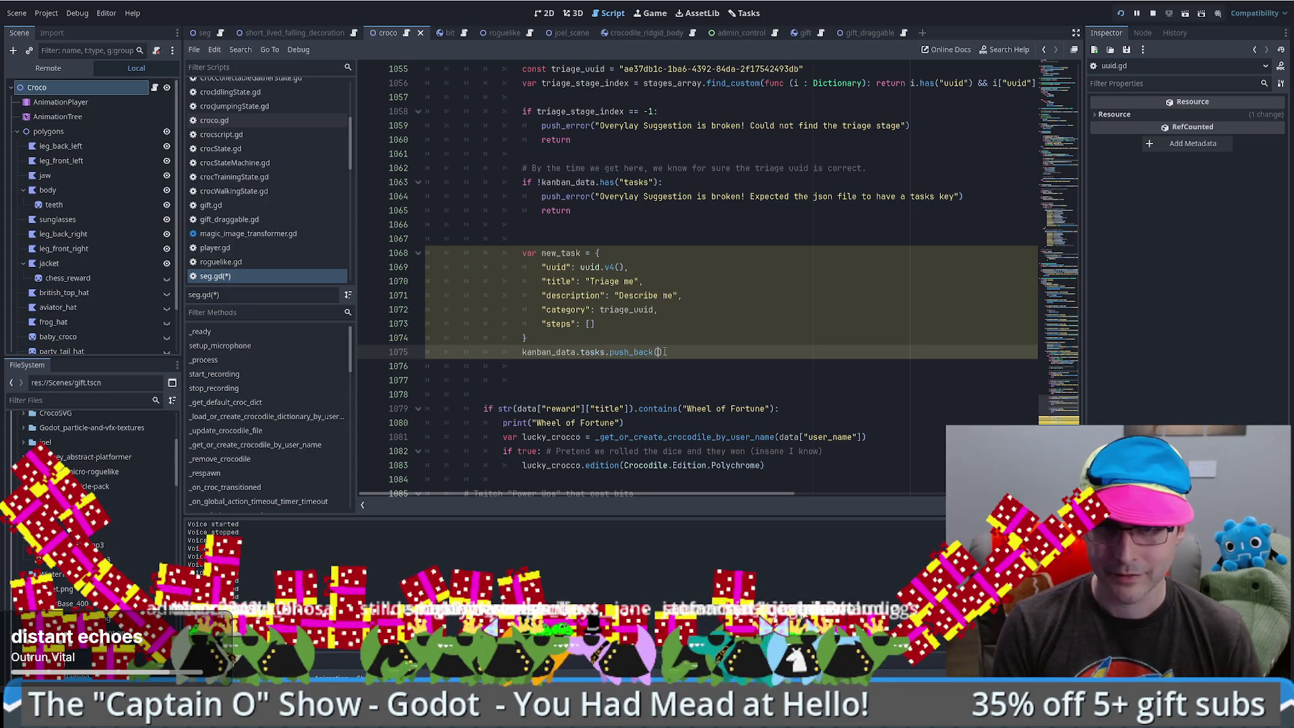
text(new_task)
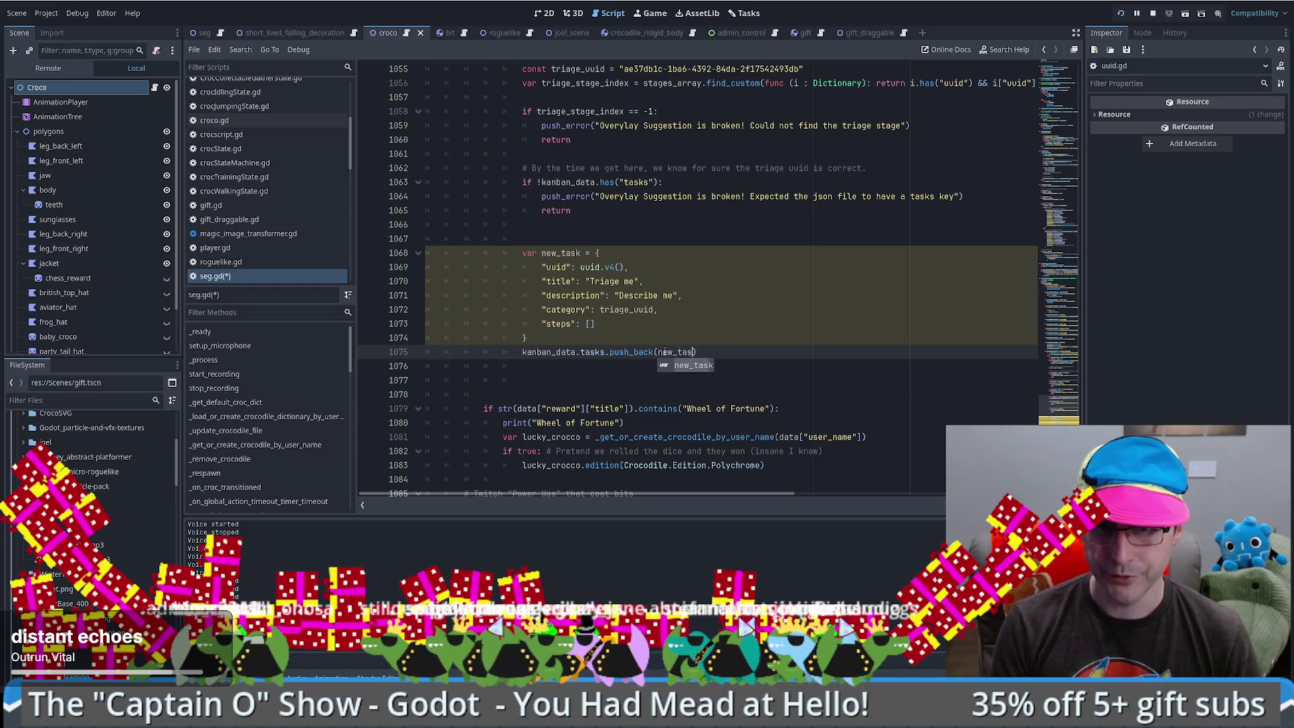
scroll(676, 364, up, 2)
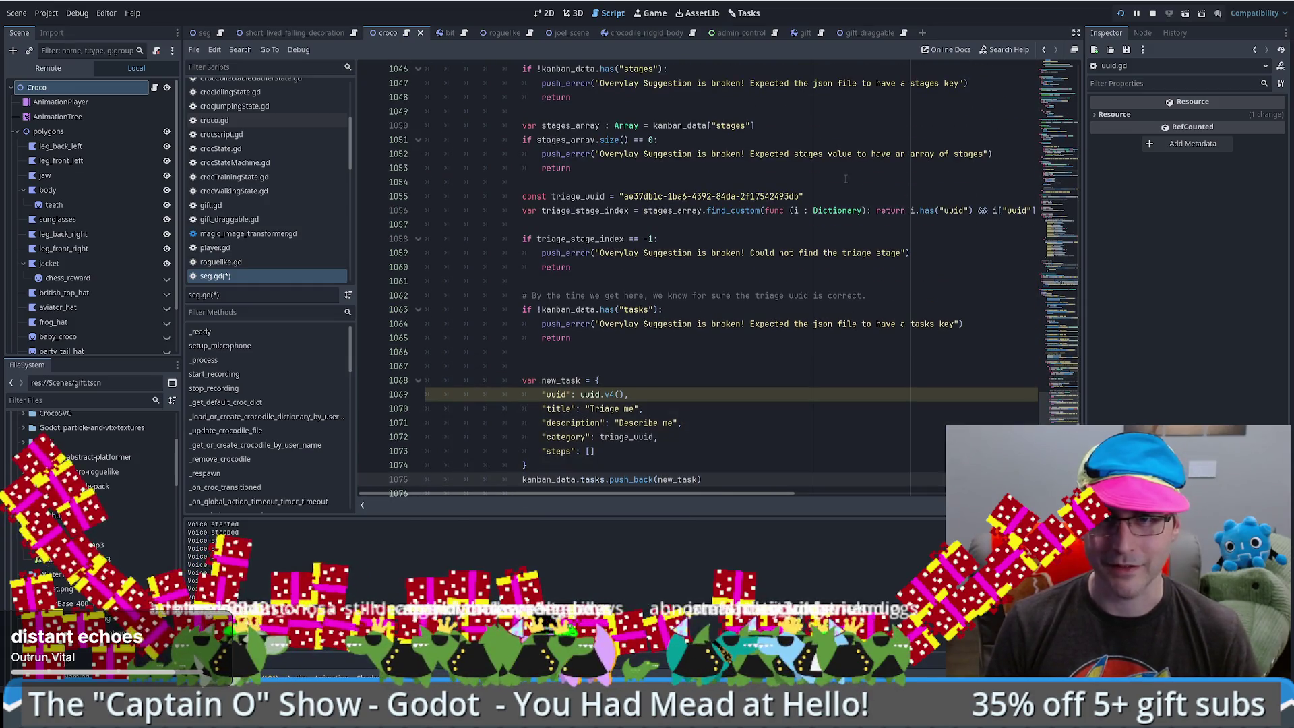
scroll(598, 340, down, 2)
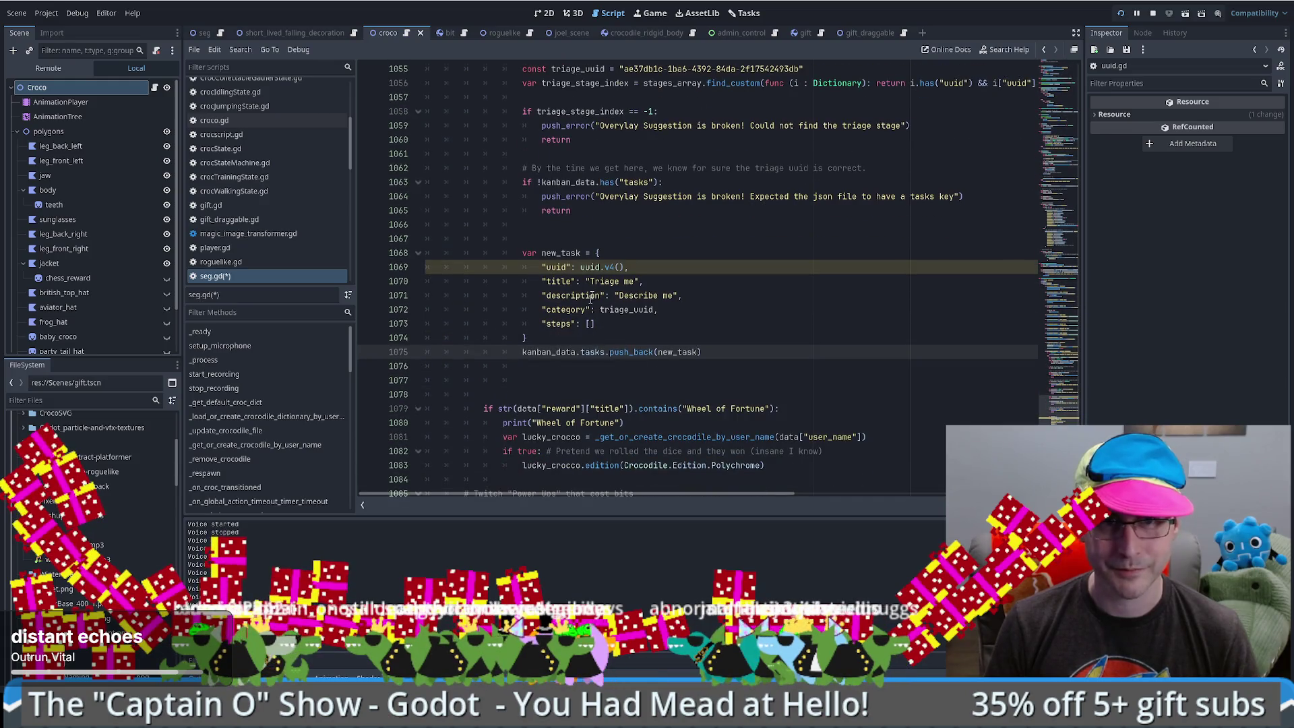
scroll(619, 207, up, 3)
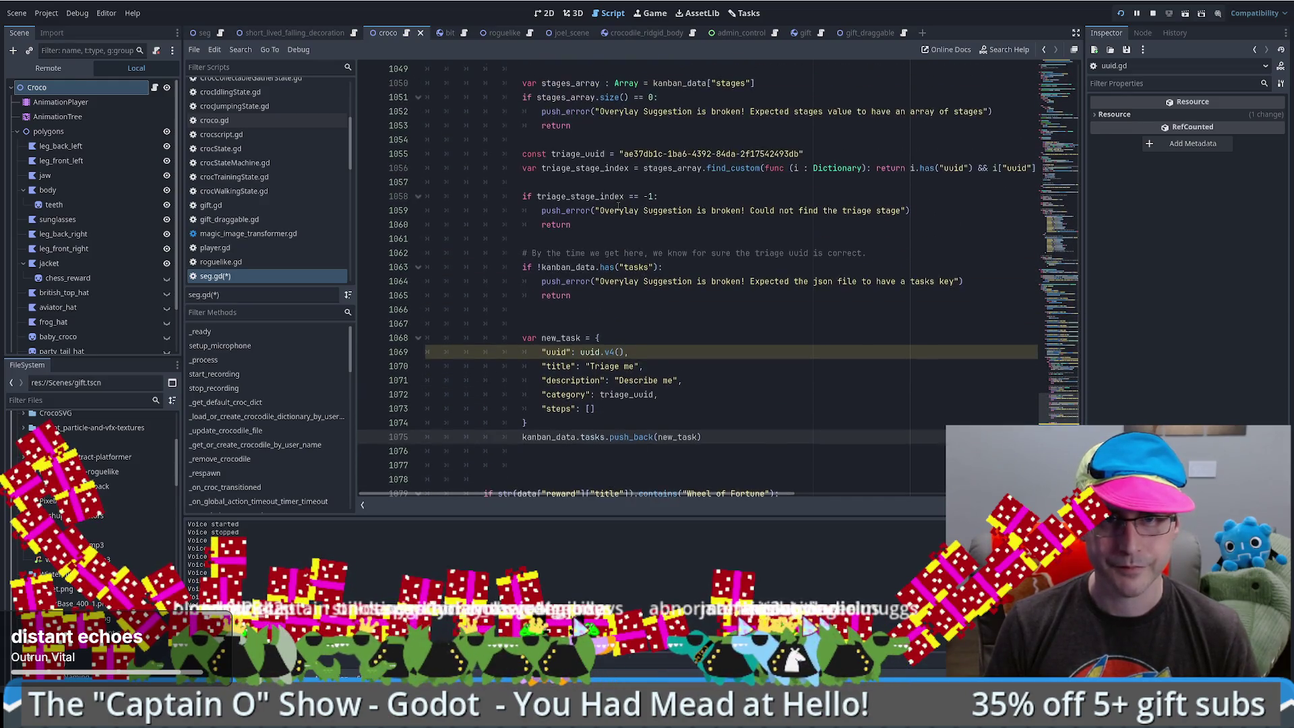
scroll(692, 214, up, 4)
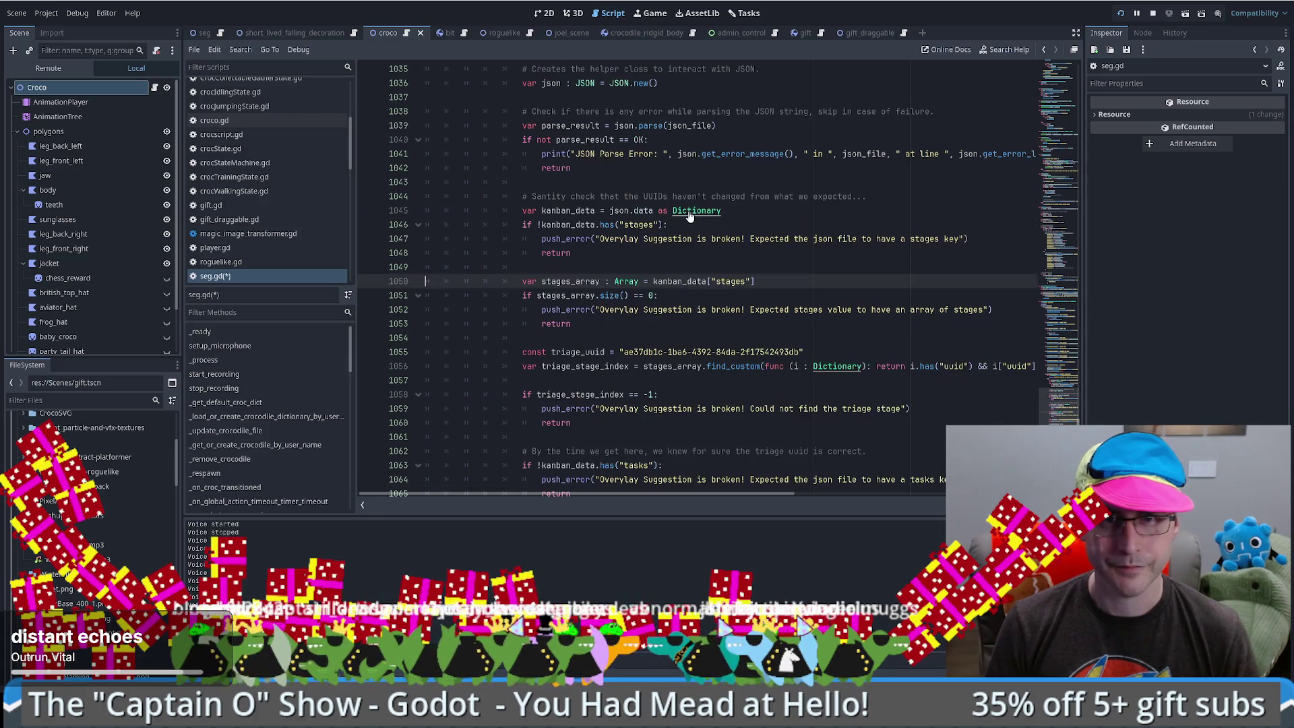
ctrl+click(621, 288)
key(ctrl+f)
text(push)
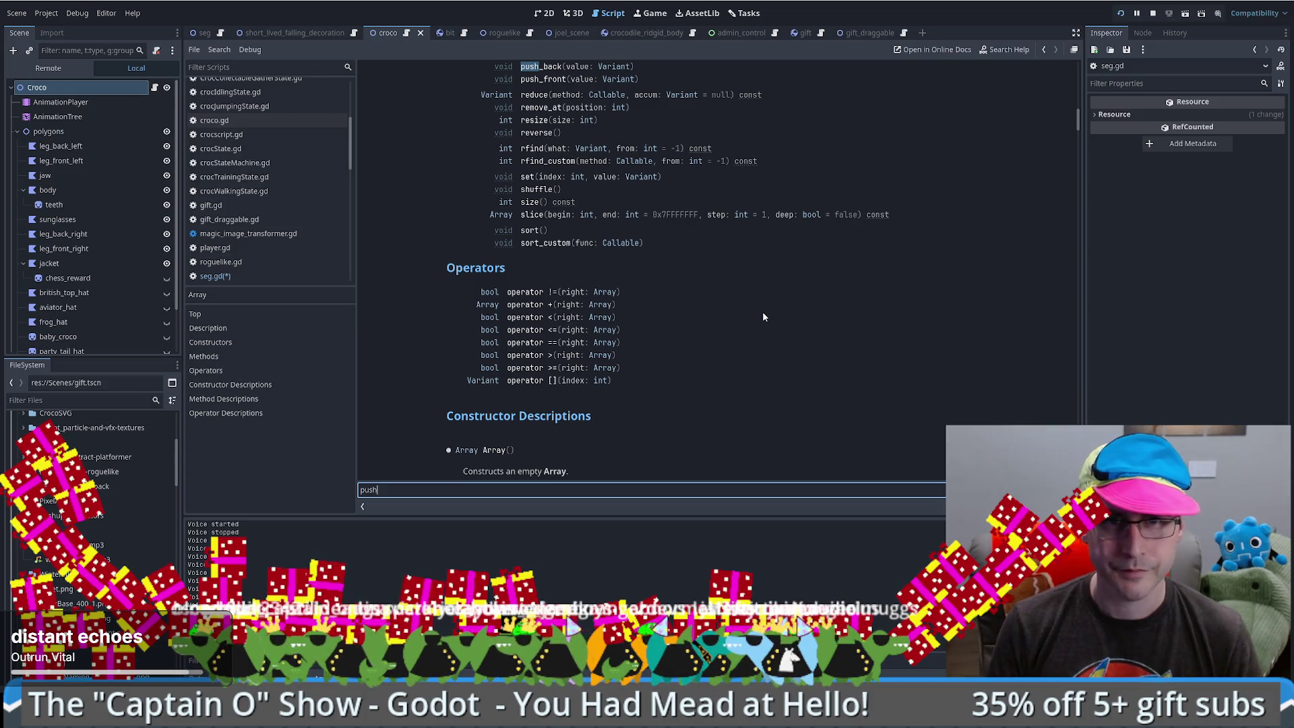
click(548, 63)
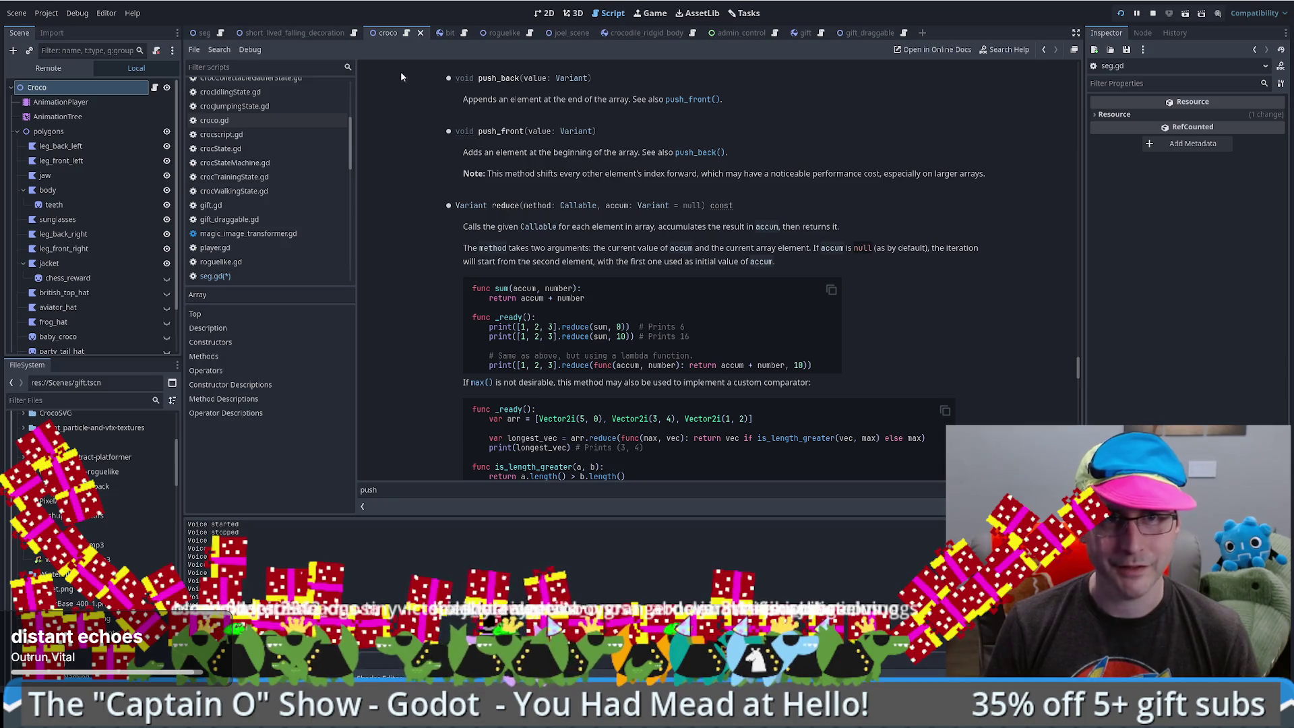
click(215, 276)
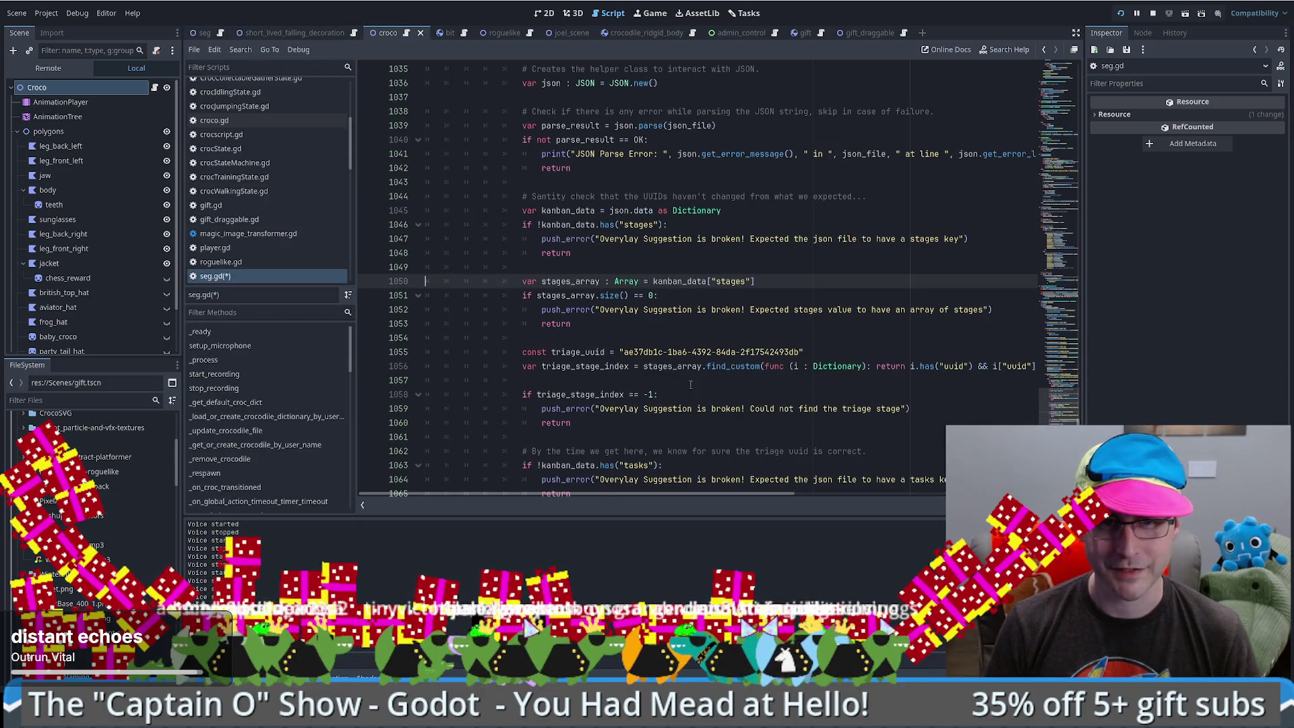
- Check the STATIC_CALLED_ON_INSTANCE warning for line 1069 and open uuid.gd's v4 definition
scroll(624, 344, down, 5)
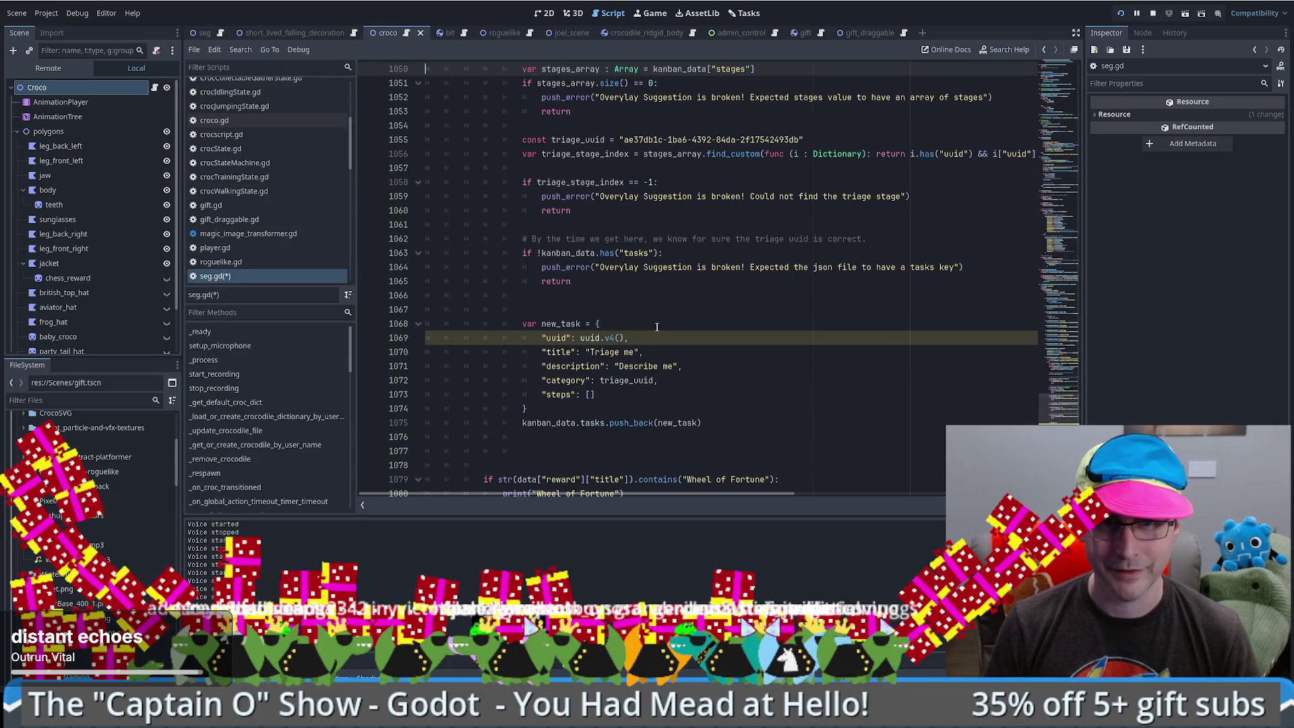
click(624, 339)
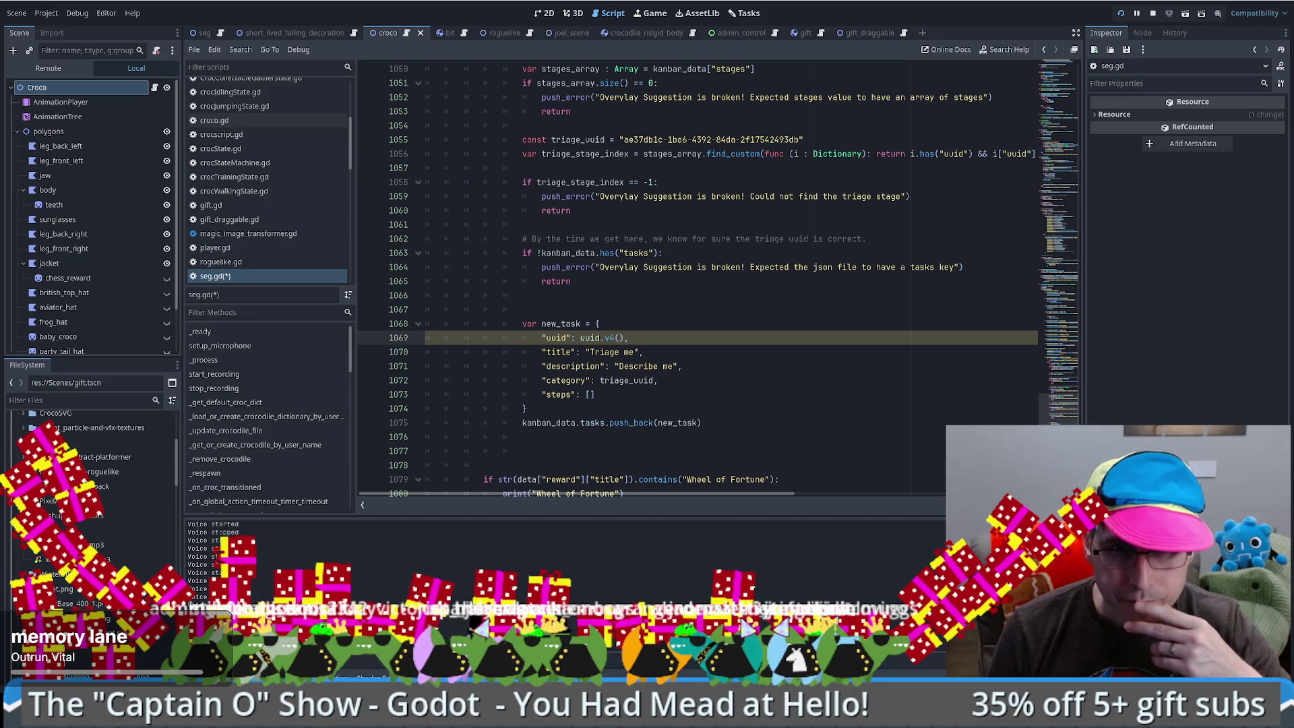
drag(677, 512, 677, 452)
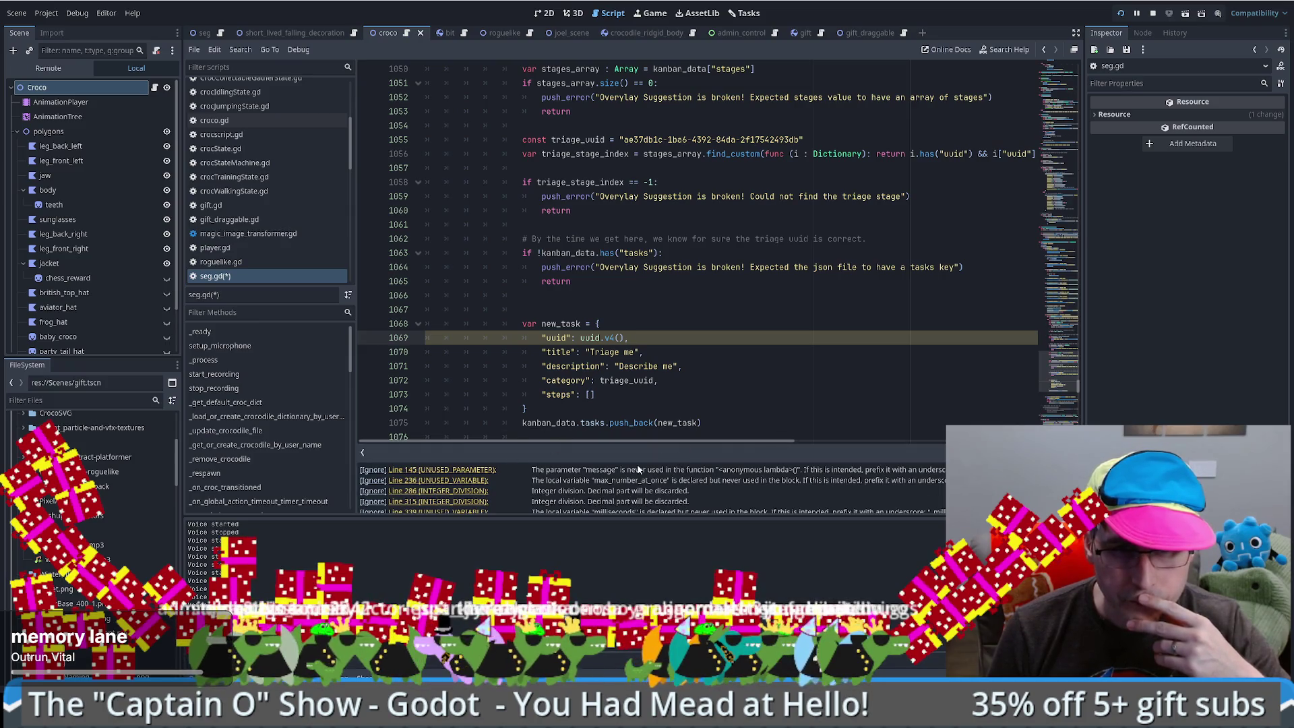
scroll(633, 475, down, 3)
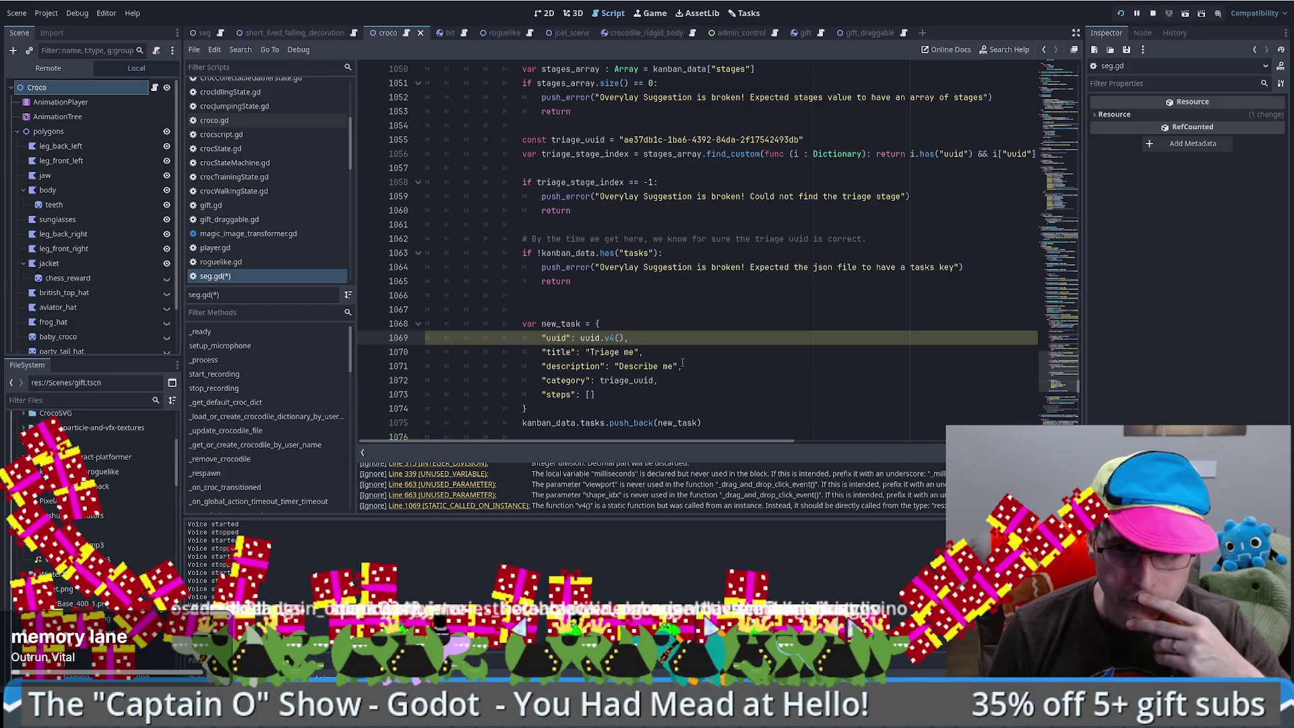
ctrl+click(611, 338)
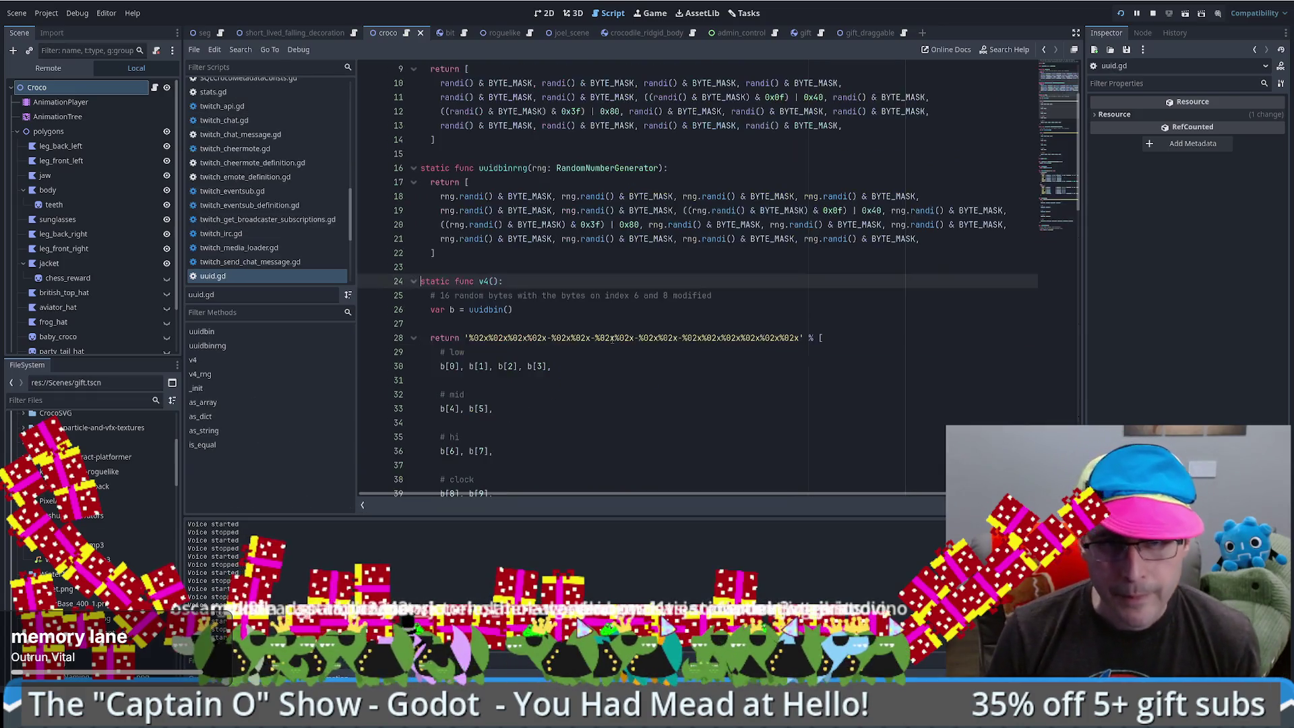
- Collapse uuid.gd's v4, v4_rng, _init and as_dict functions and select as_string
scroll(613, 336, up, 3)
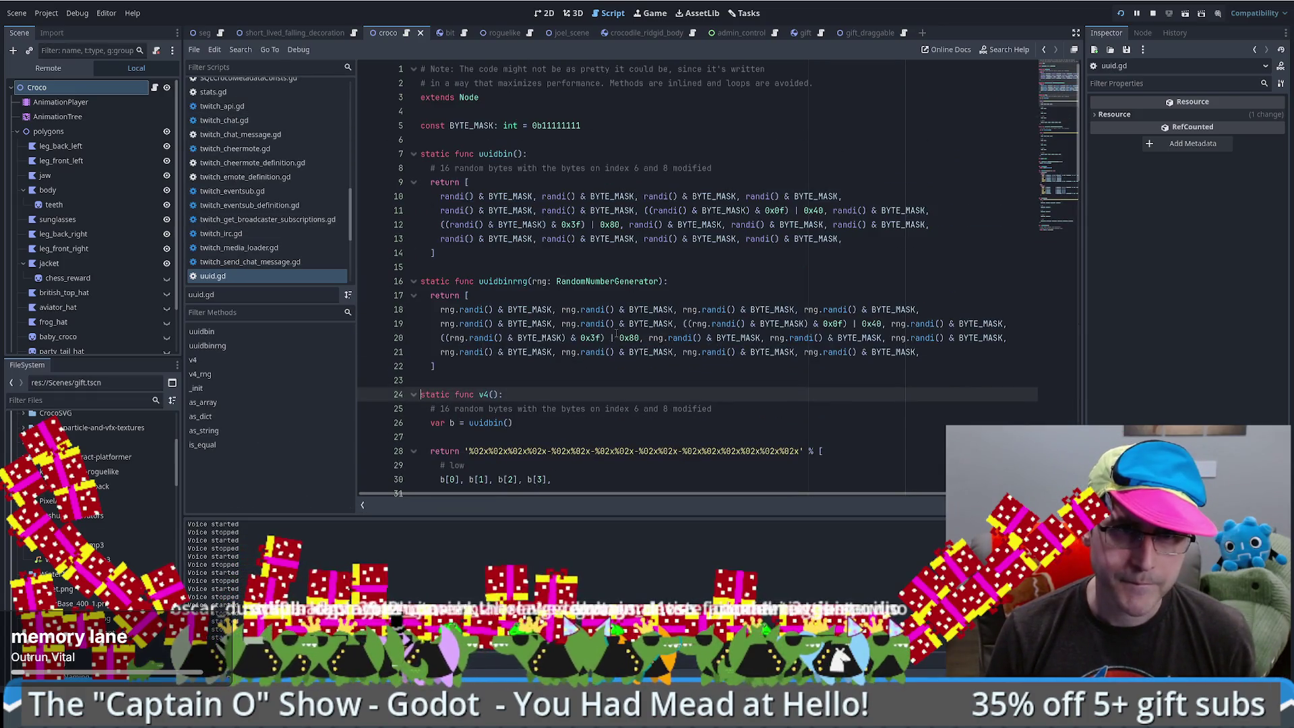
click(413, 394)
click(414, 423)
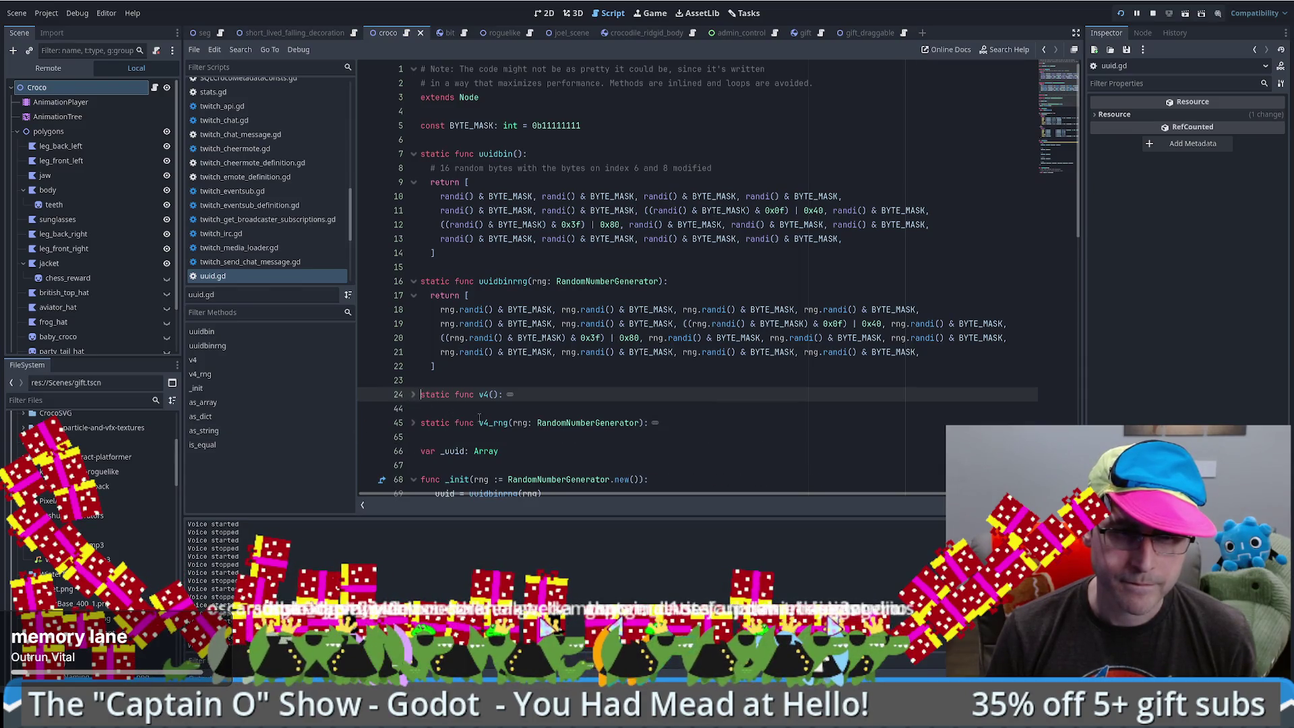
scroll(479, 416, down, 2)
click(414, 395)
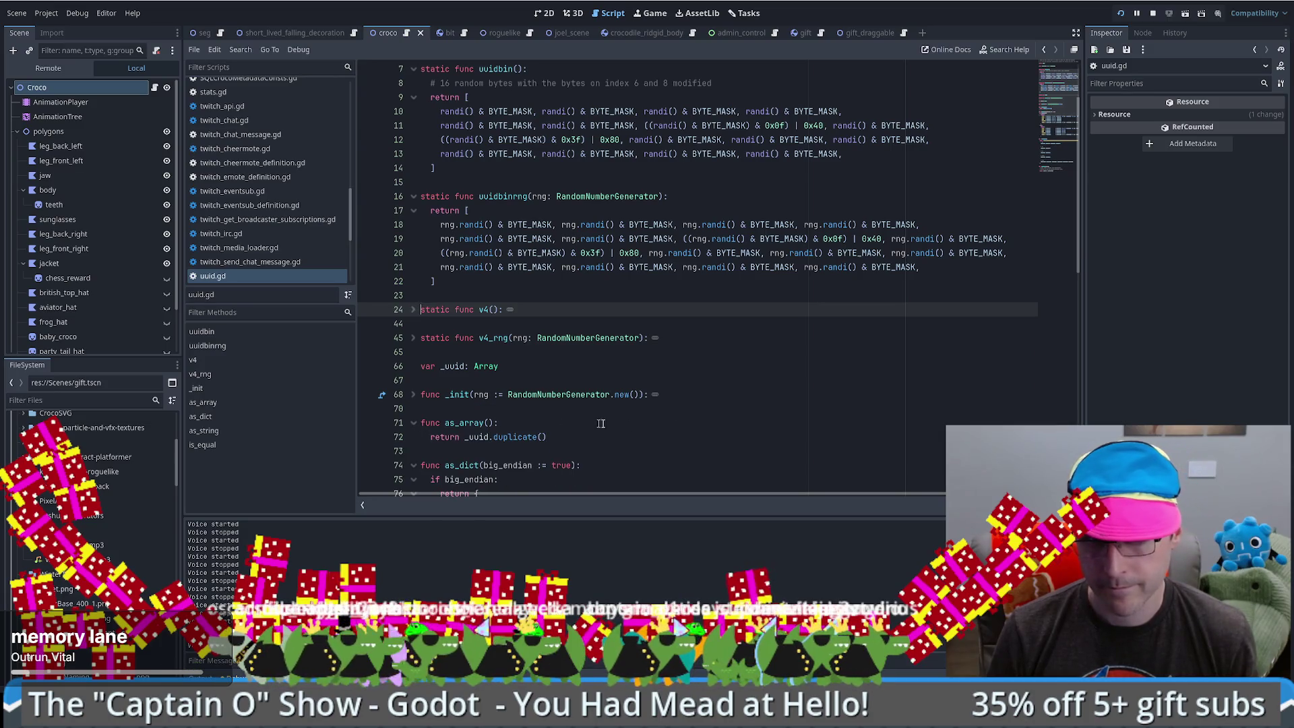
scroll(418, 405, down, 3)
click(415, 338)
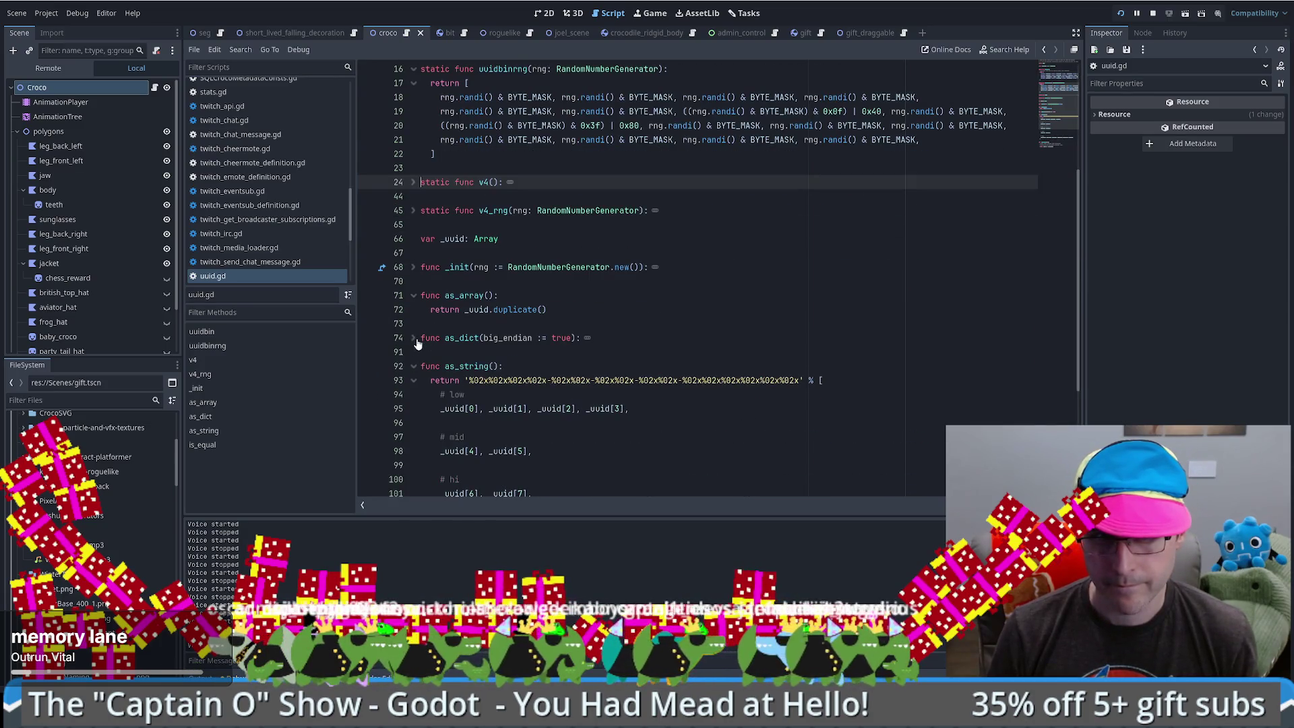
double_click(466, 365)
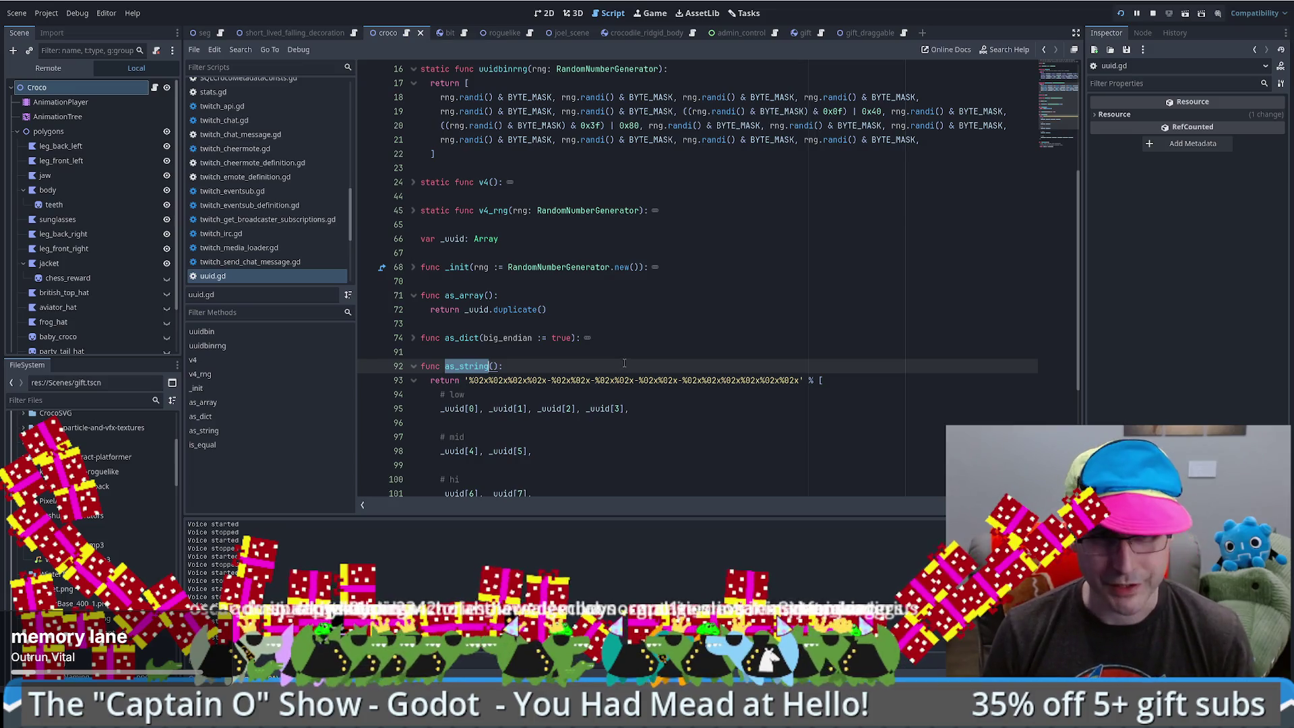
scroll(624, 364, up, 5)
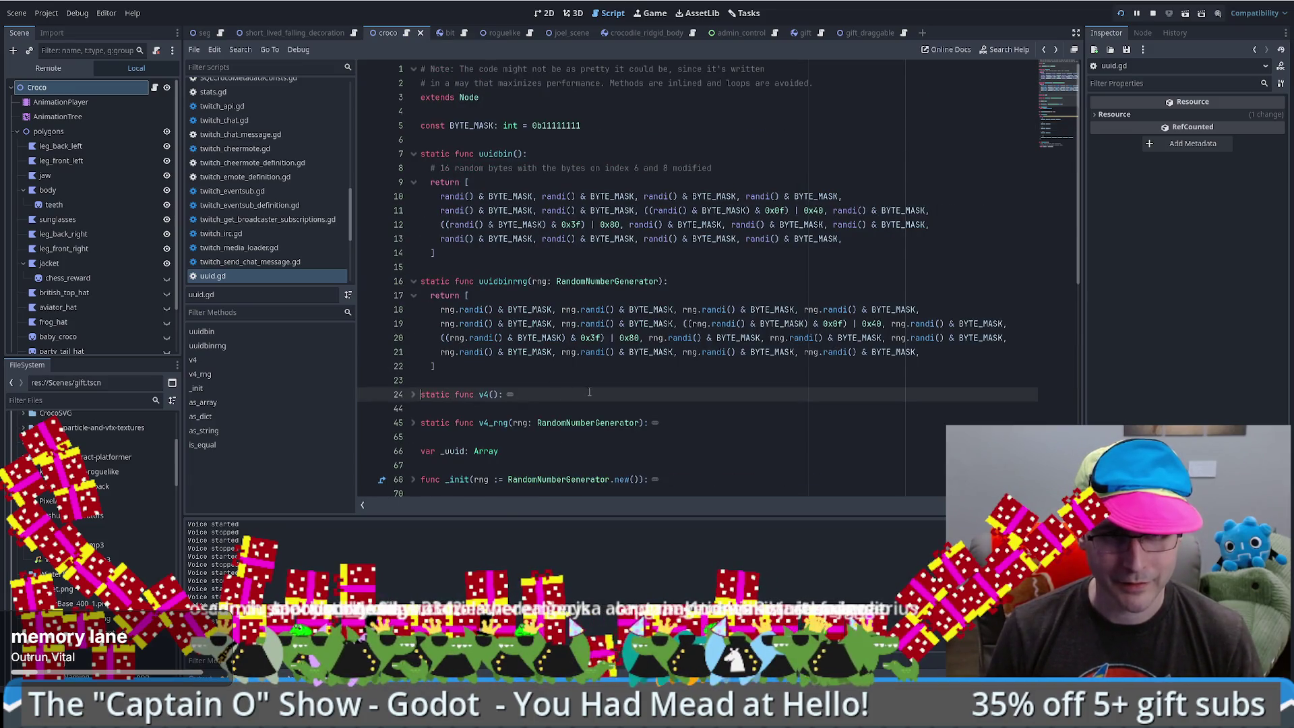
- Replace uuid.v4() with uuid.as_string() on seg.gd's line 1069
key(alt+Left)
double_click(608, 337)
text(as_string)
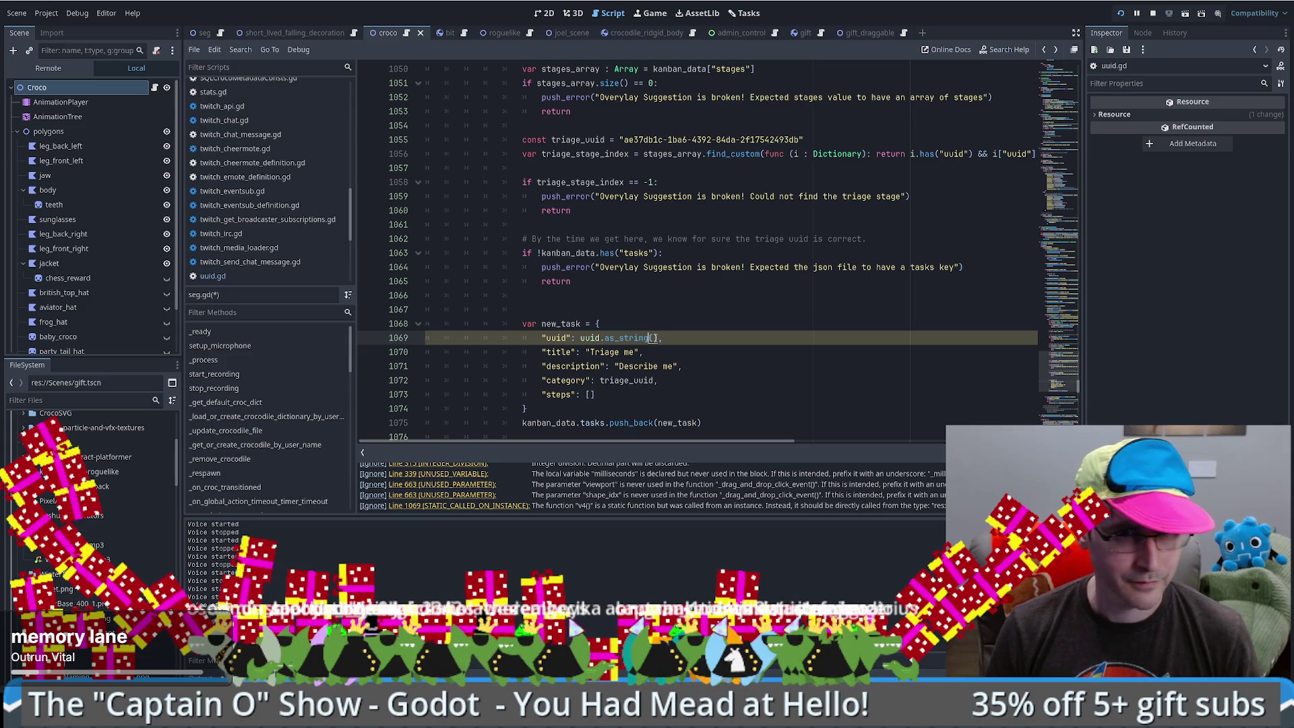
ctrl+click(627, 337)
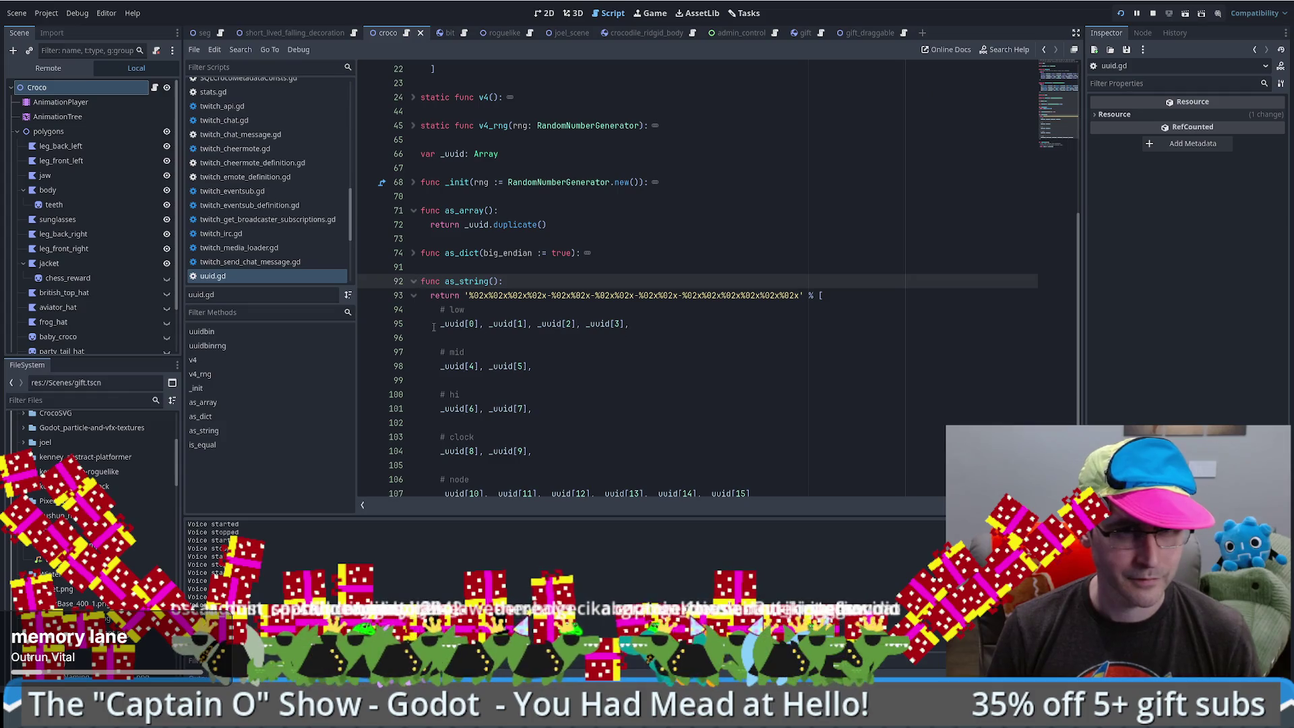
- Inspect uuid.gd's _init, uuidbinrng and v4 code, including the 16 random bytes comment
scroll(453, 326, up, 3)
click(500, 283)
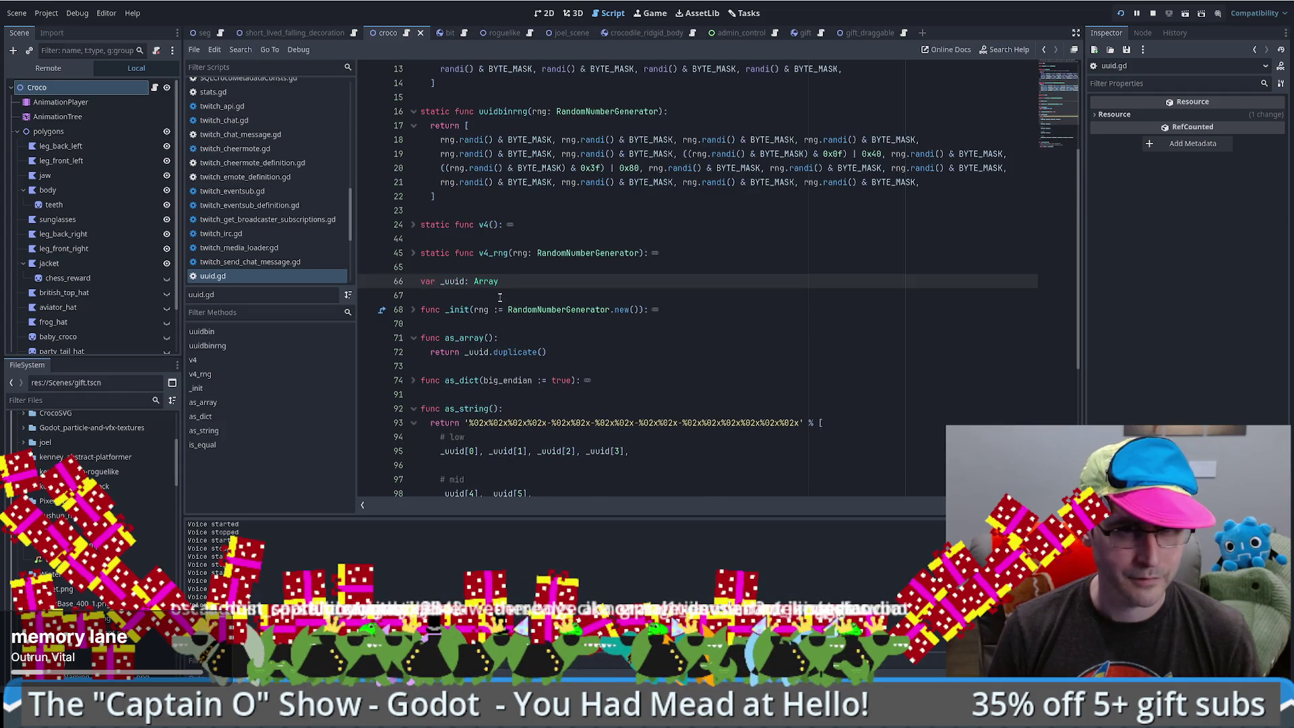
click(415, 311)
ctrl+click(498, 324)
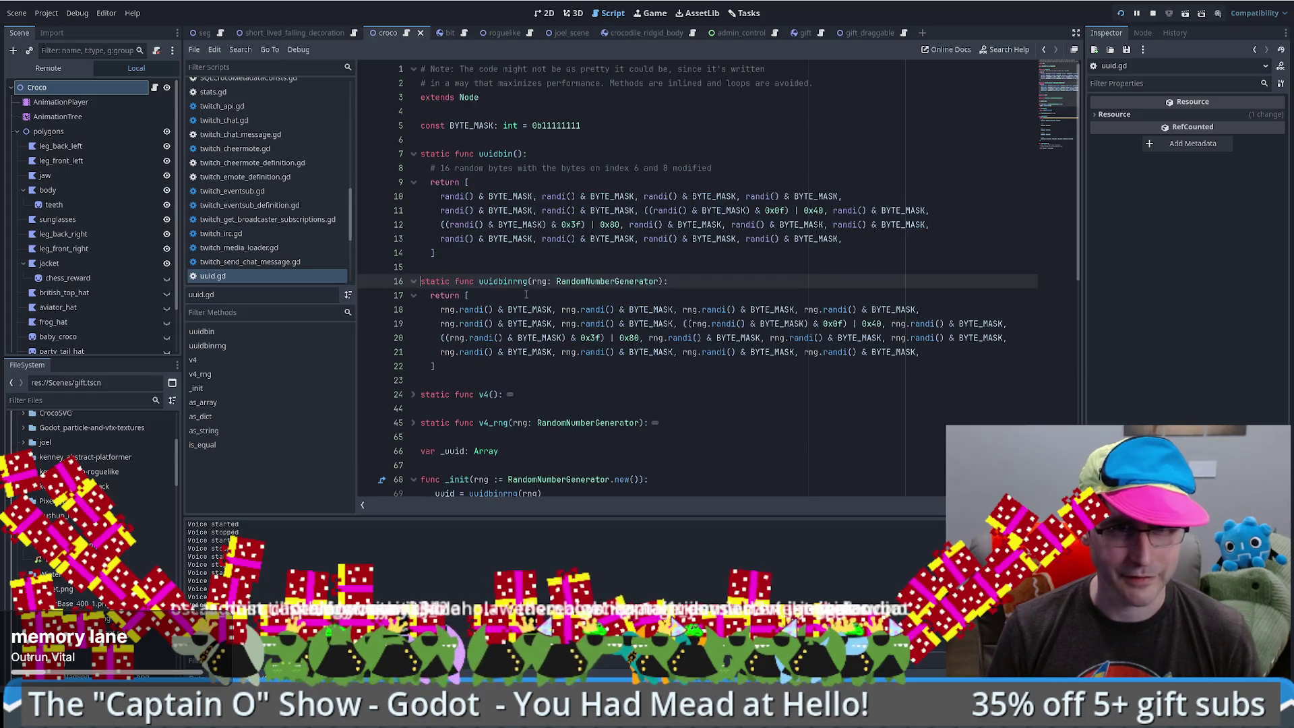
scroll(526, 288, down, 1)
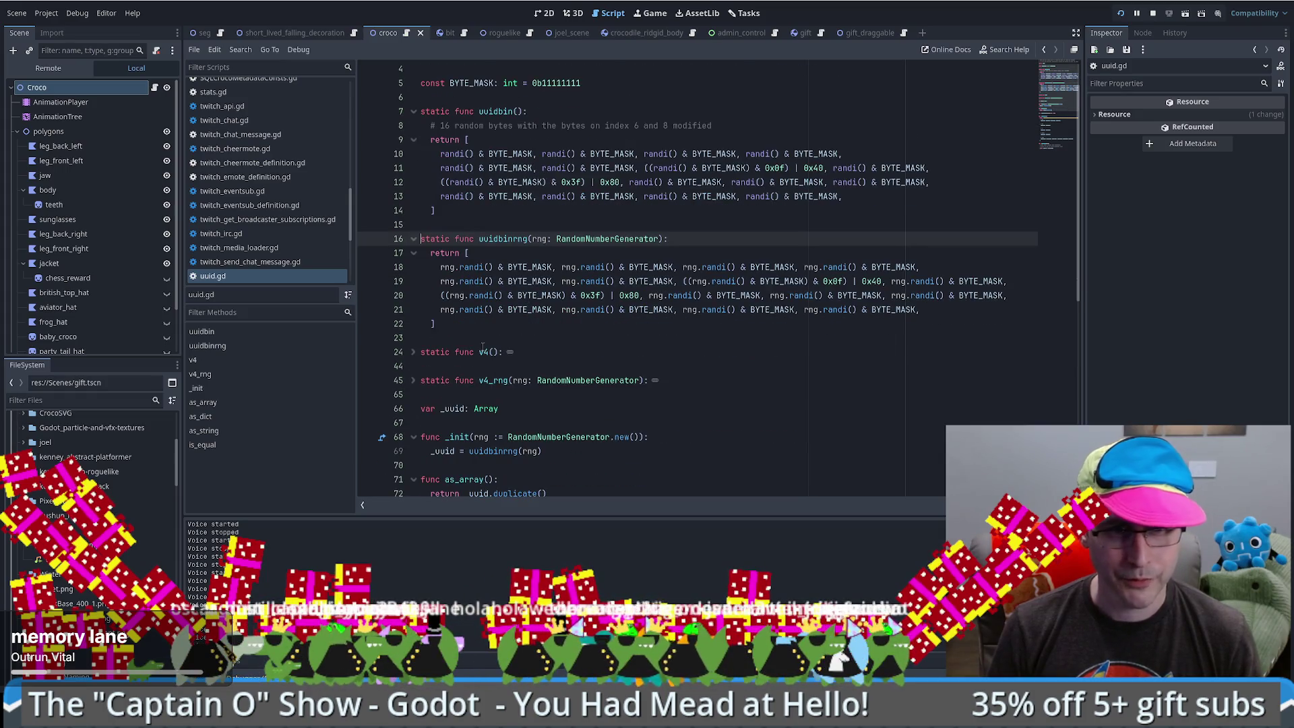
click(414, 352)
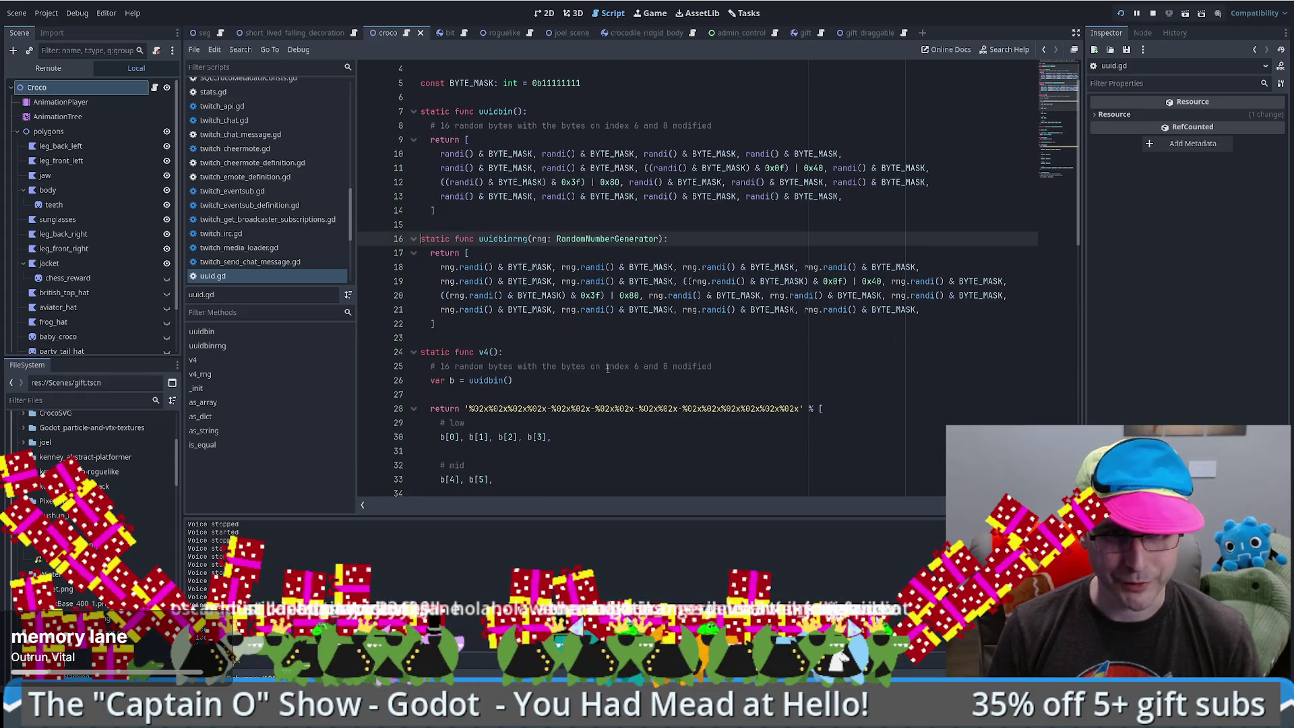
double_click(446, 366)
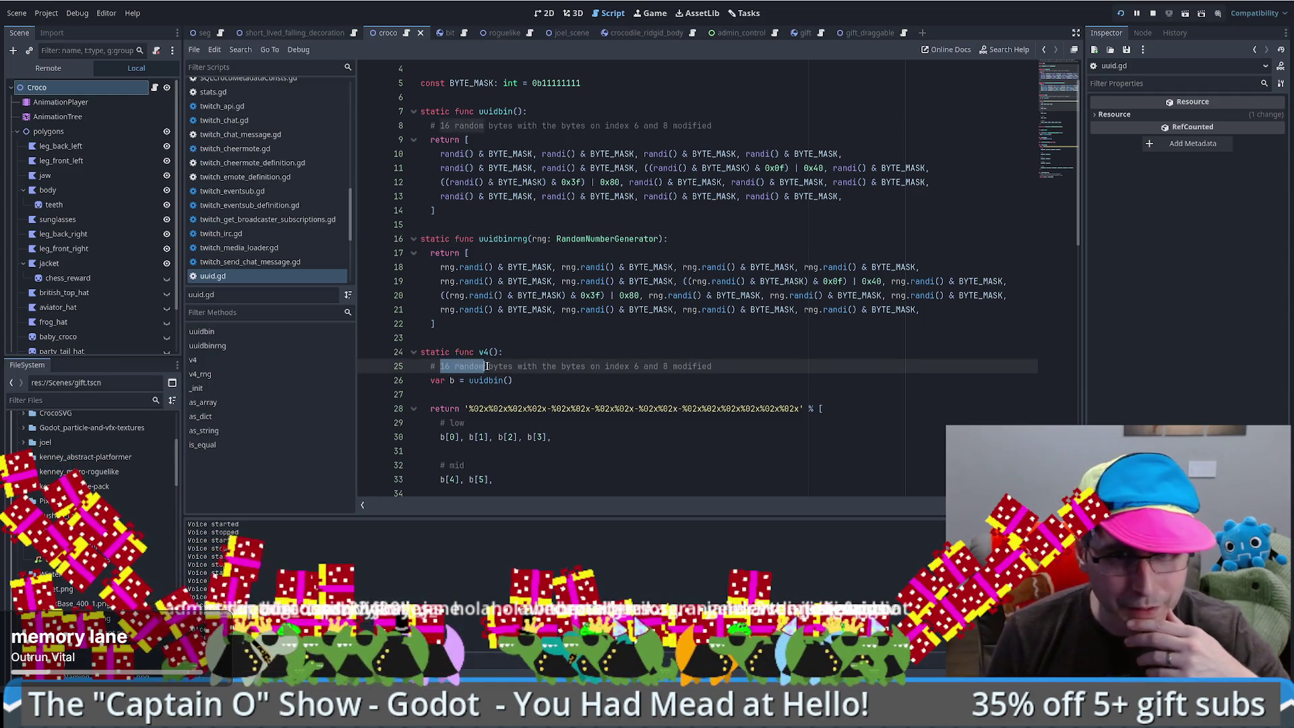
mouse_move(460, 366)
mouse_down()
mouse_move(708, 366)
mouse_move(653, 367)
mouse_up()
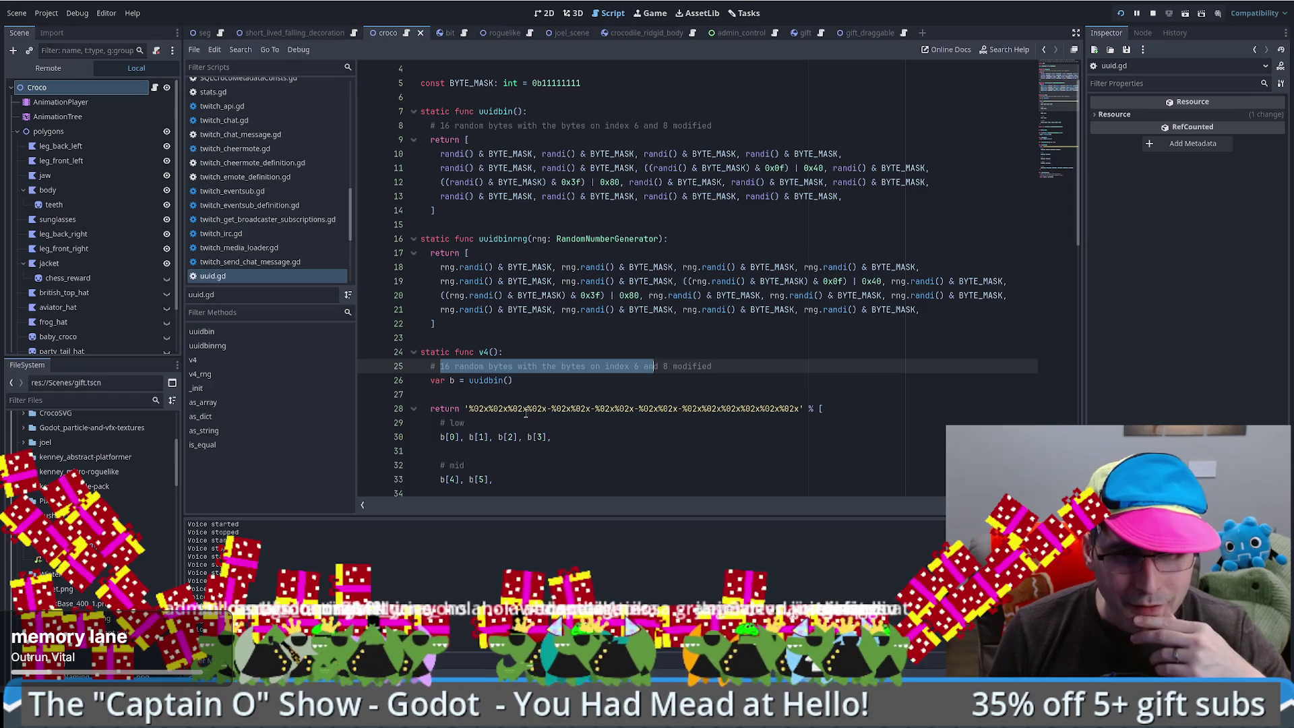
drag(461, 408, 556, 408)
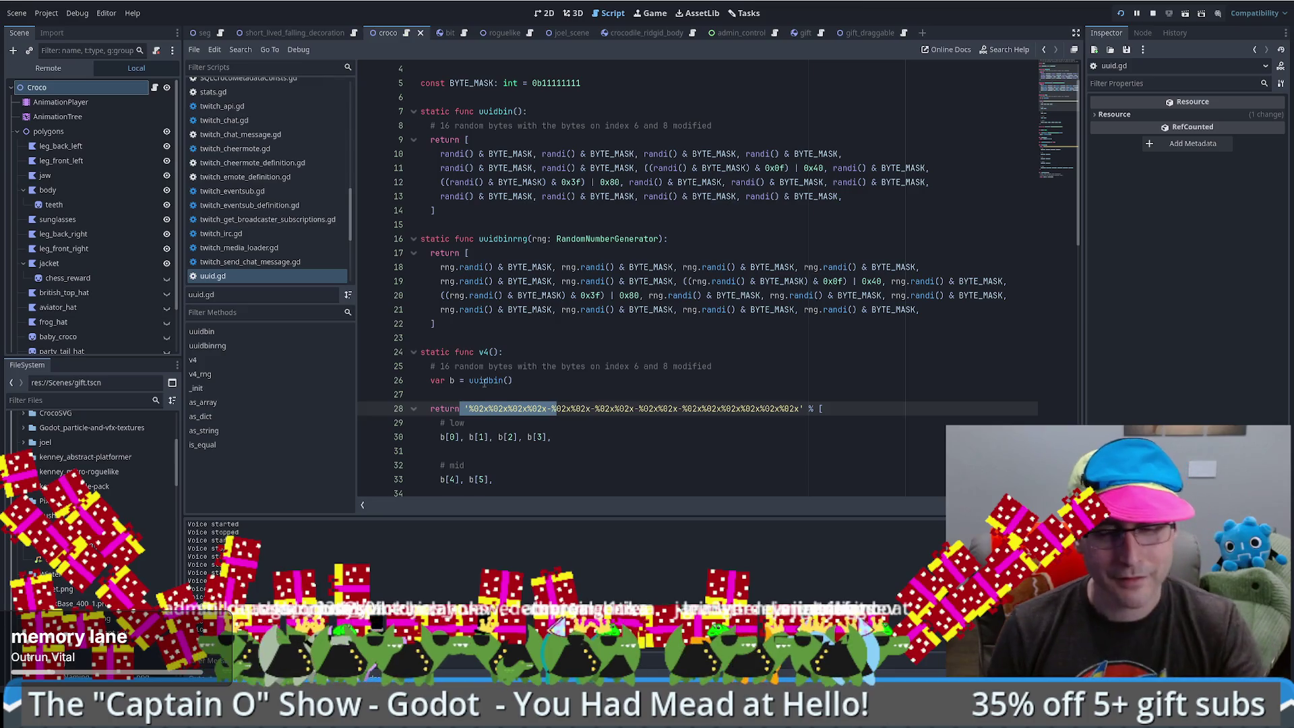
- Trace the uuidbin and uuidbinrng definitions, then go back to seg.gd
ctrl+click(492, 380)
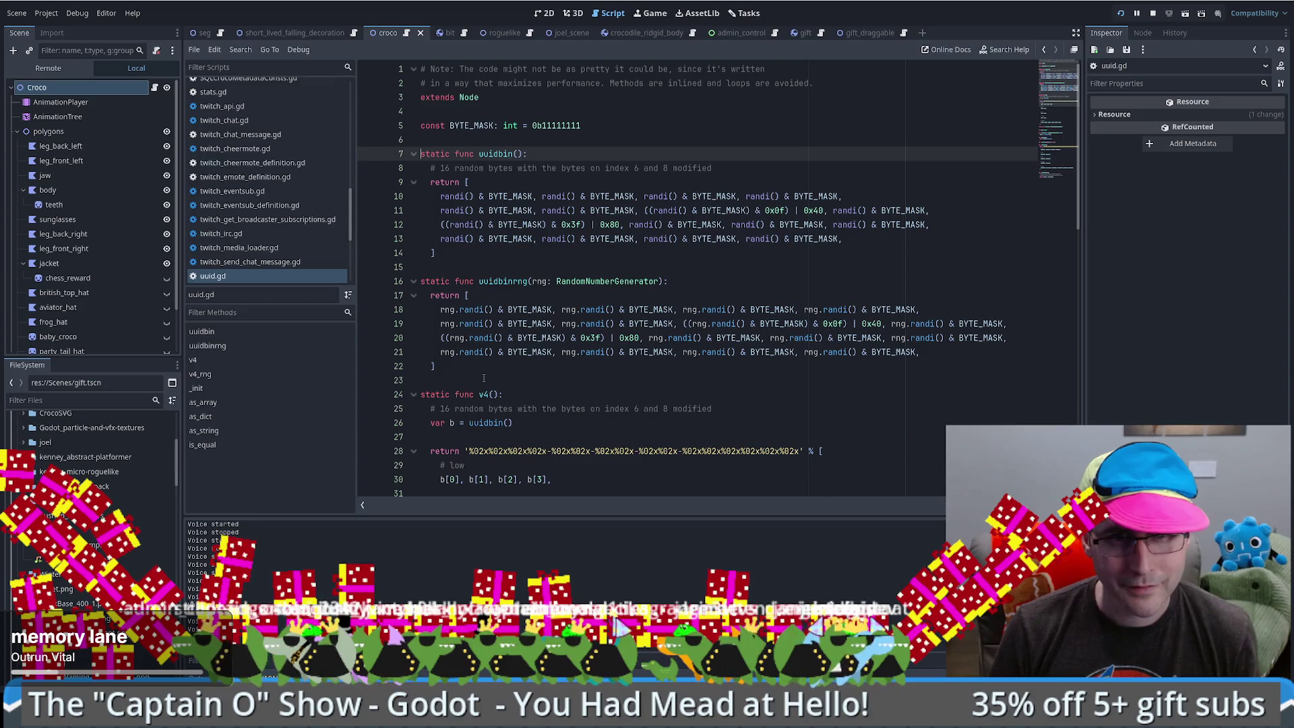
key(F3)
key(F3)
key(F3)
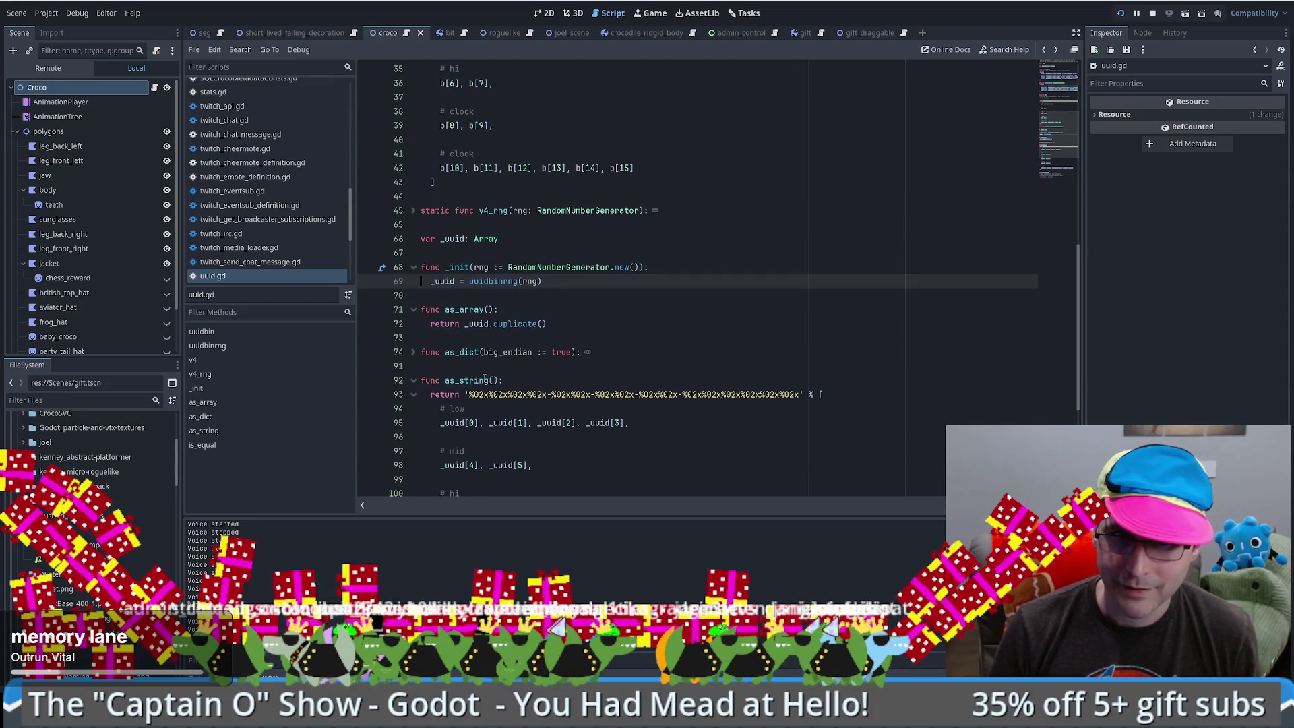
ctrl+click(493, 280)
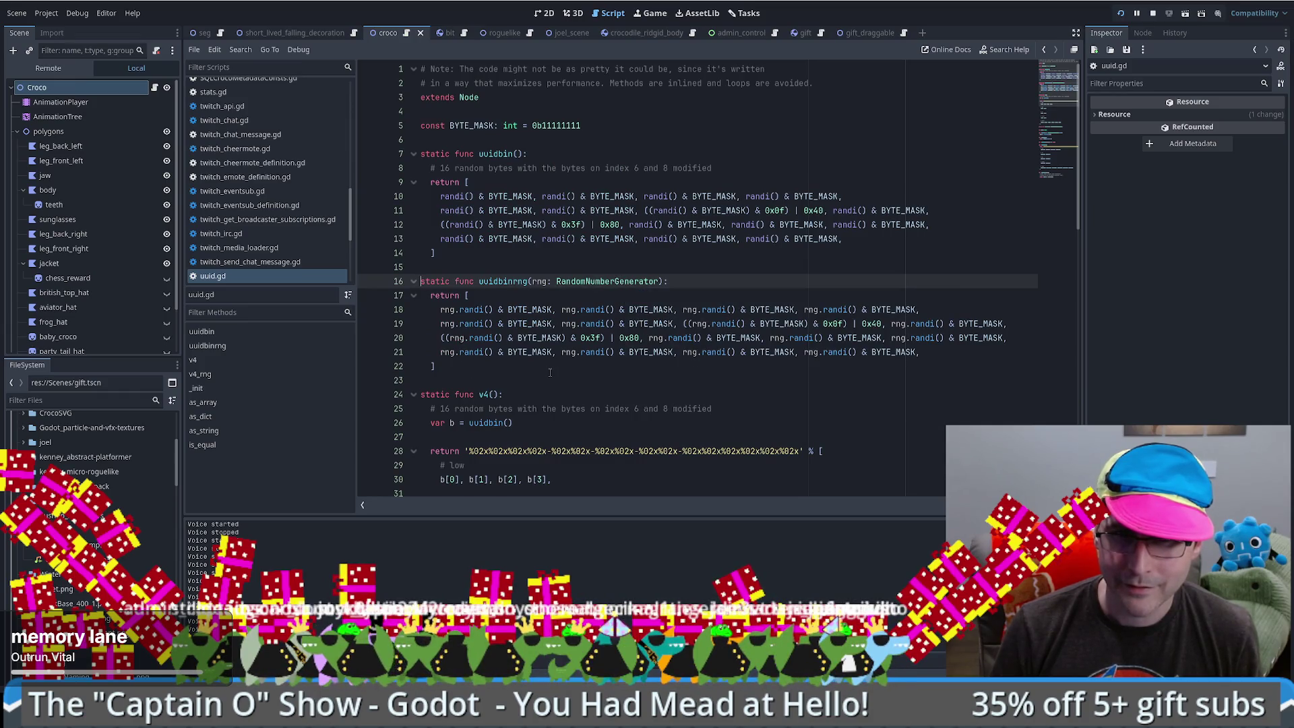
key(alt+Left)
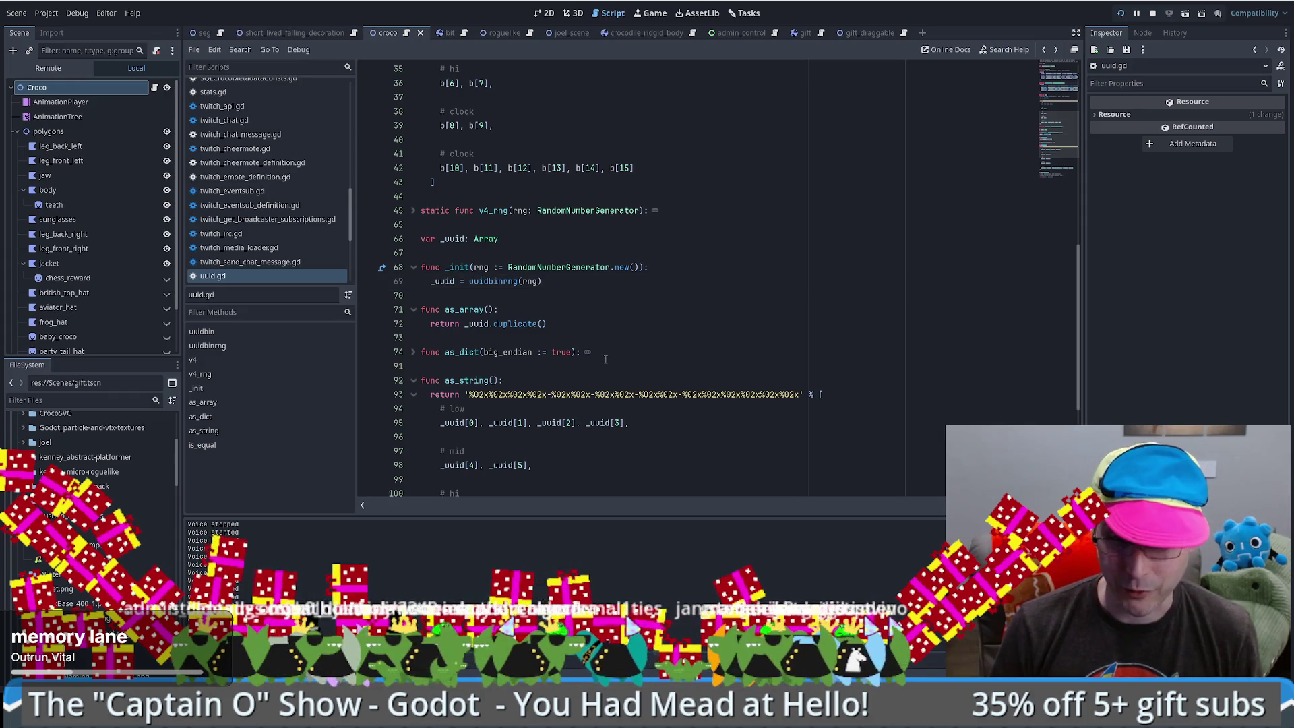
scroll(605, 359, down, 5)
key(alt+Left)
key(alt+Left)
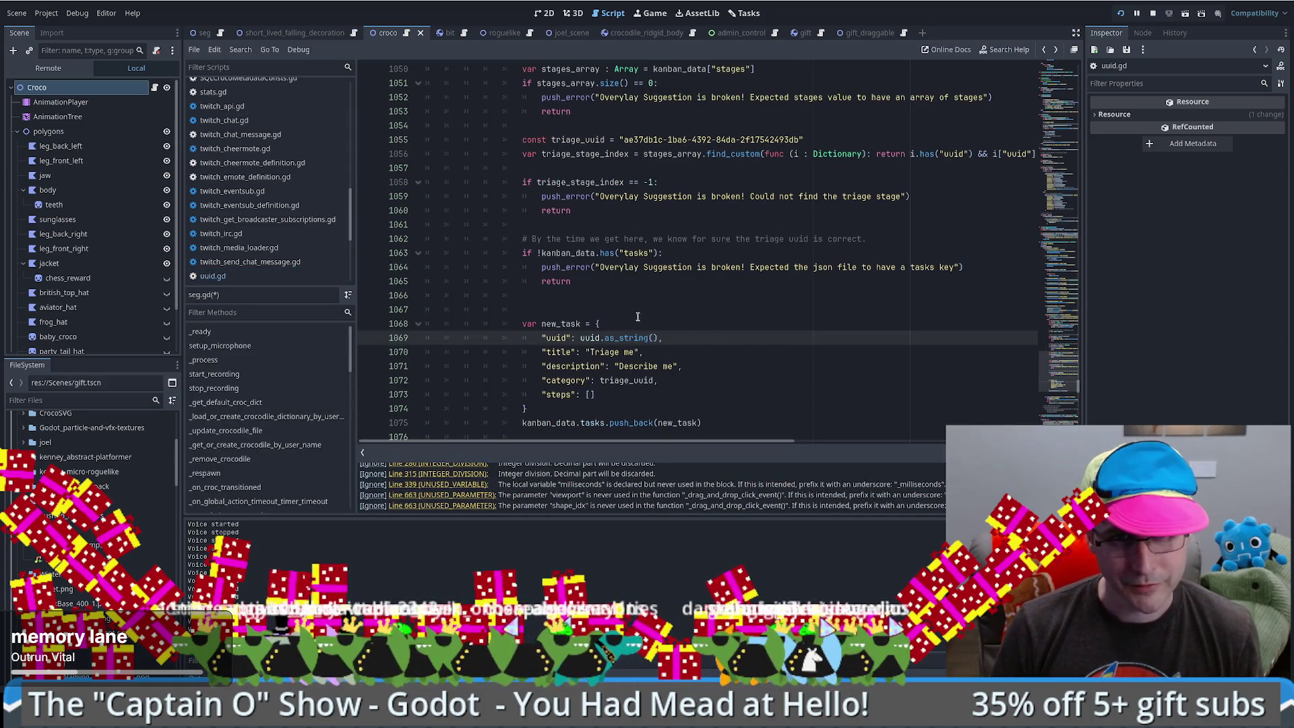
scroll(637, 316, down, 1)
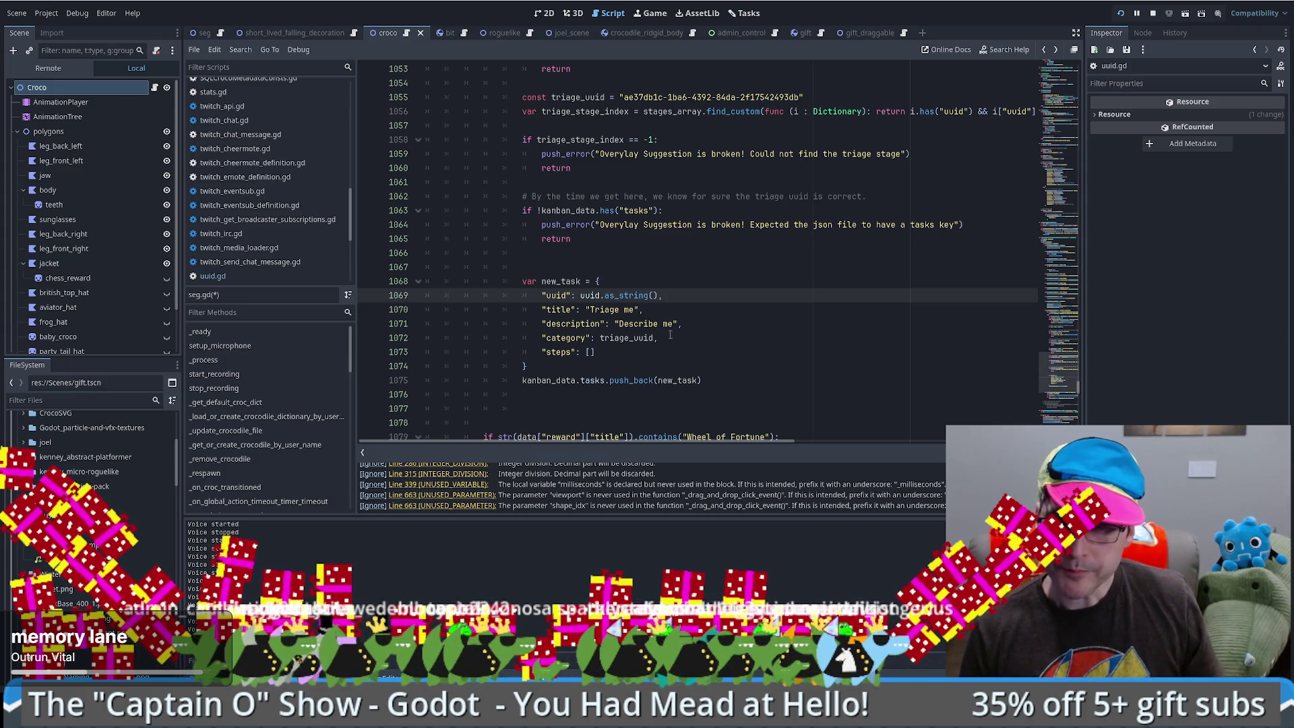
click(780, 380)
scroll(780, 347, down, 1)
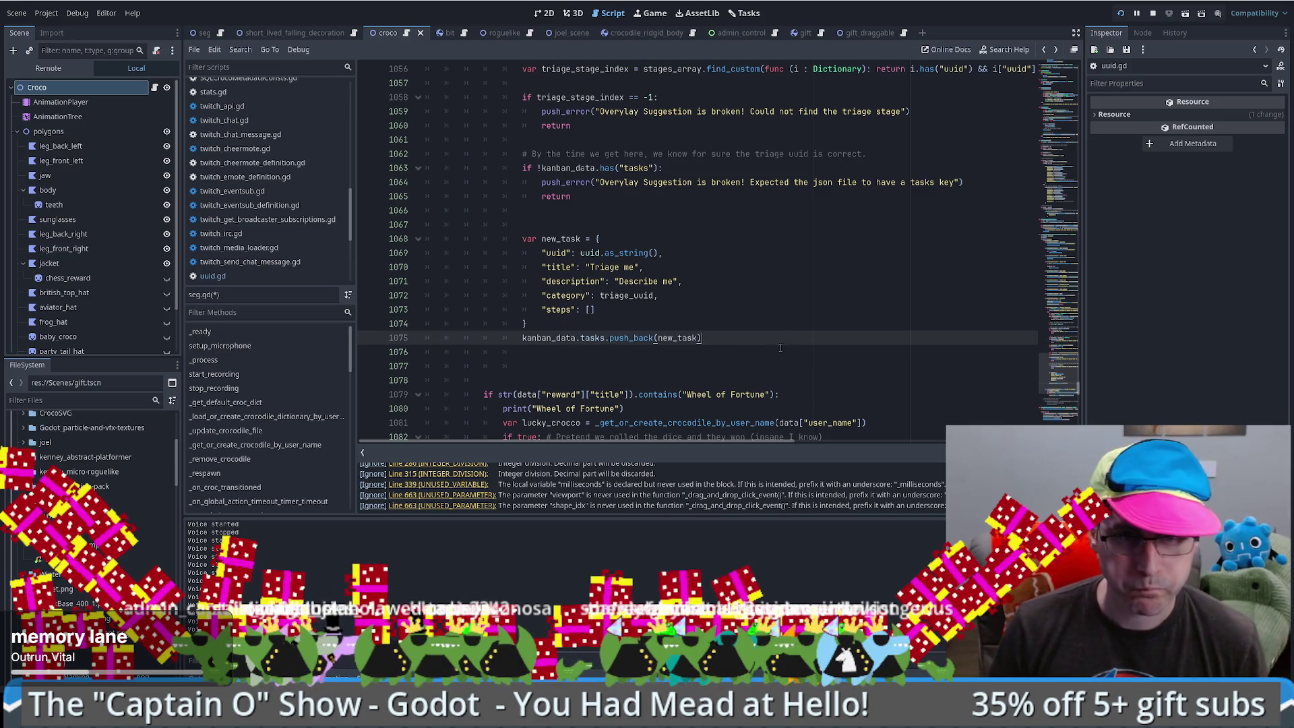
key(Delete)
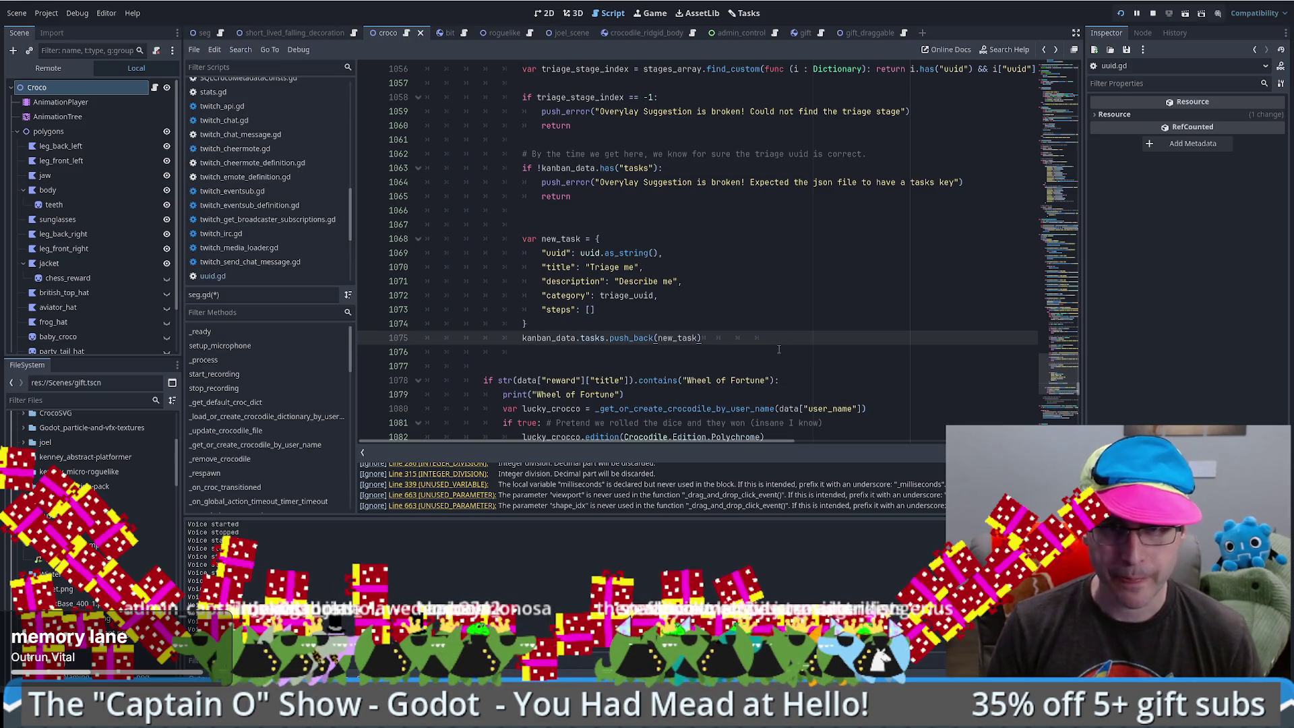
key(Return)
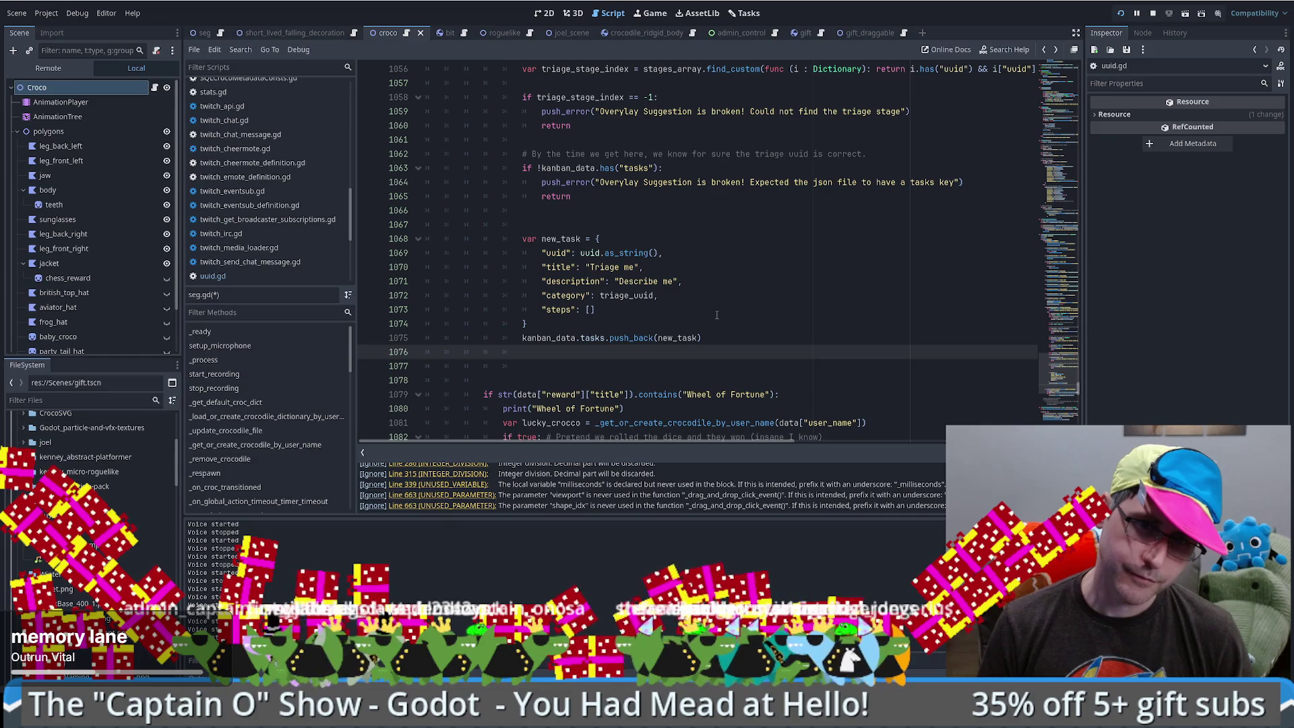
key(super+d)
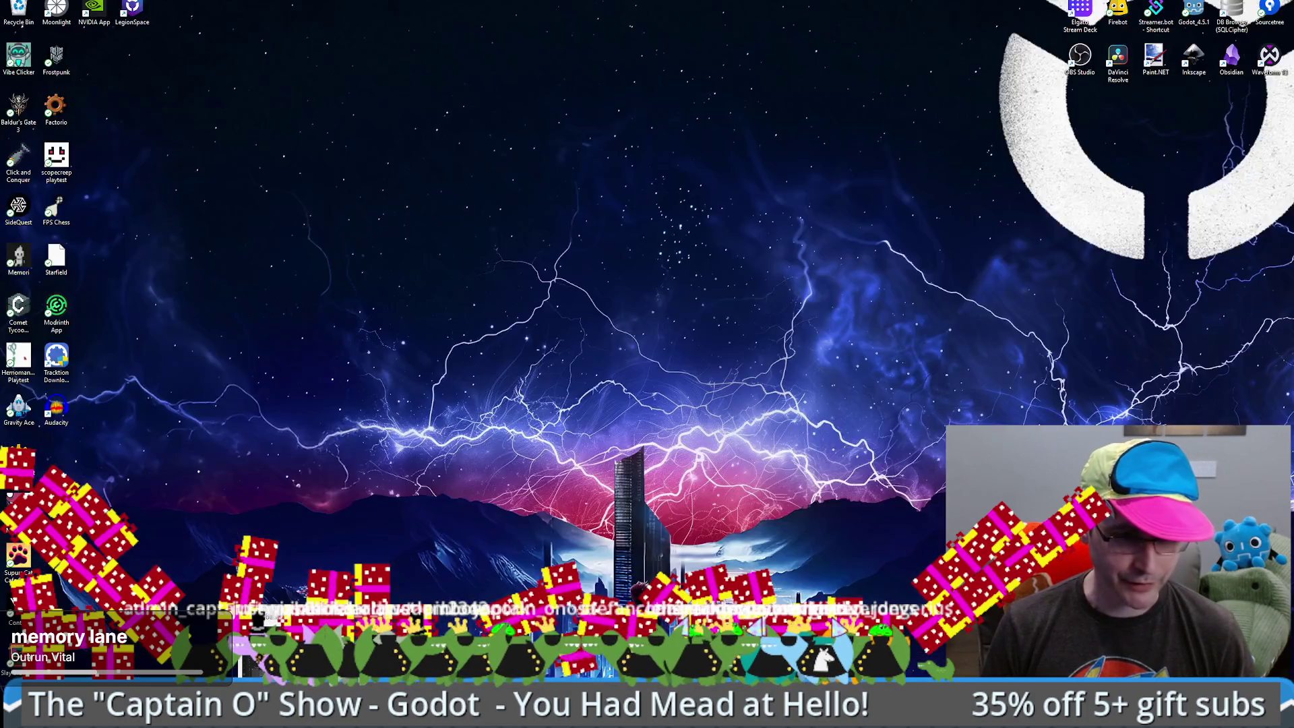
key(super+d)
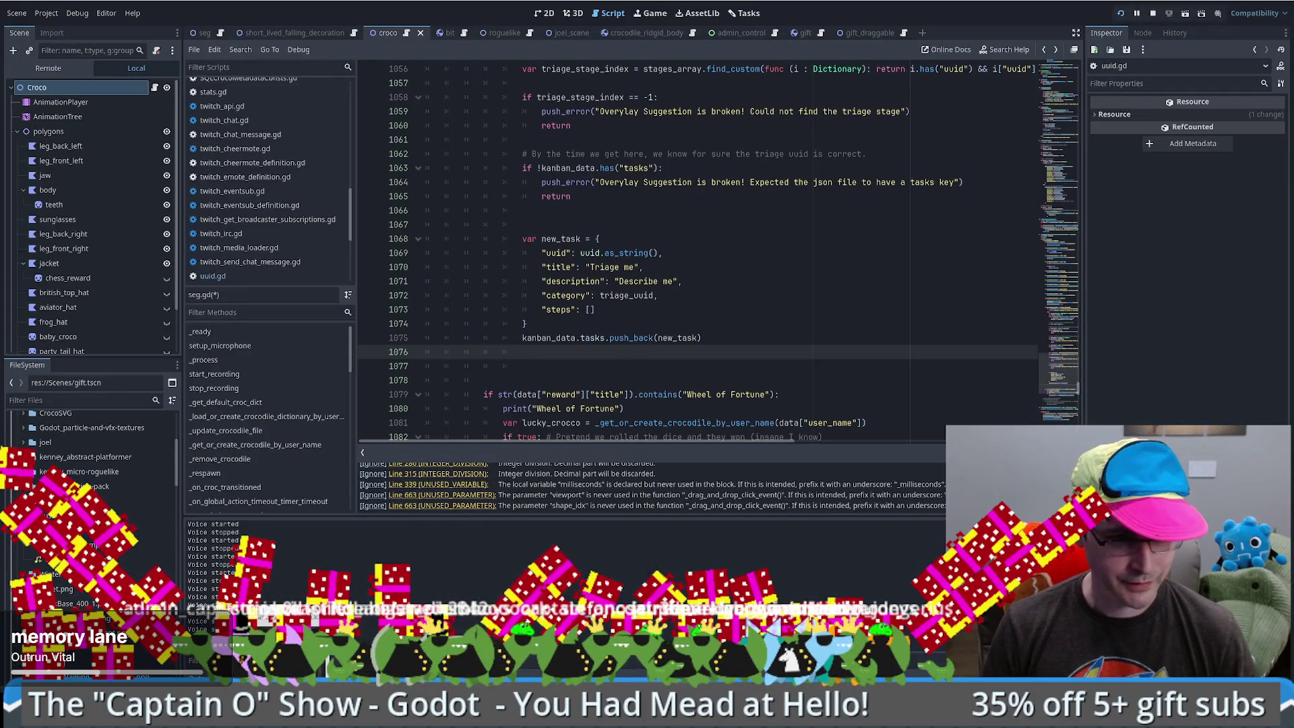
key(super+d)
key(super+d)
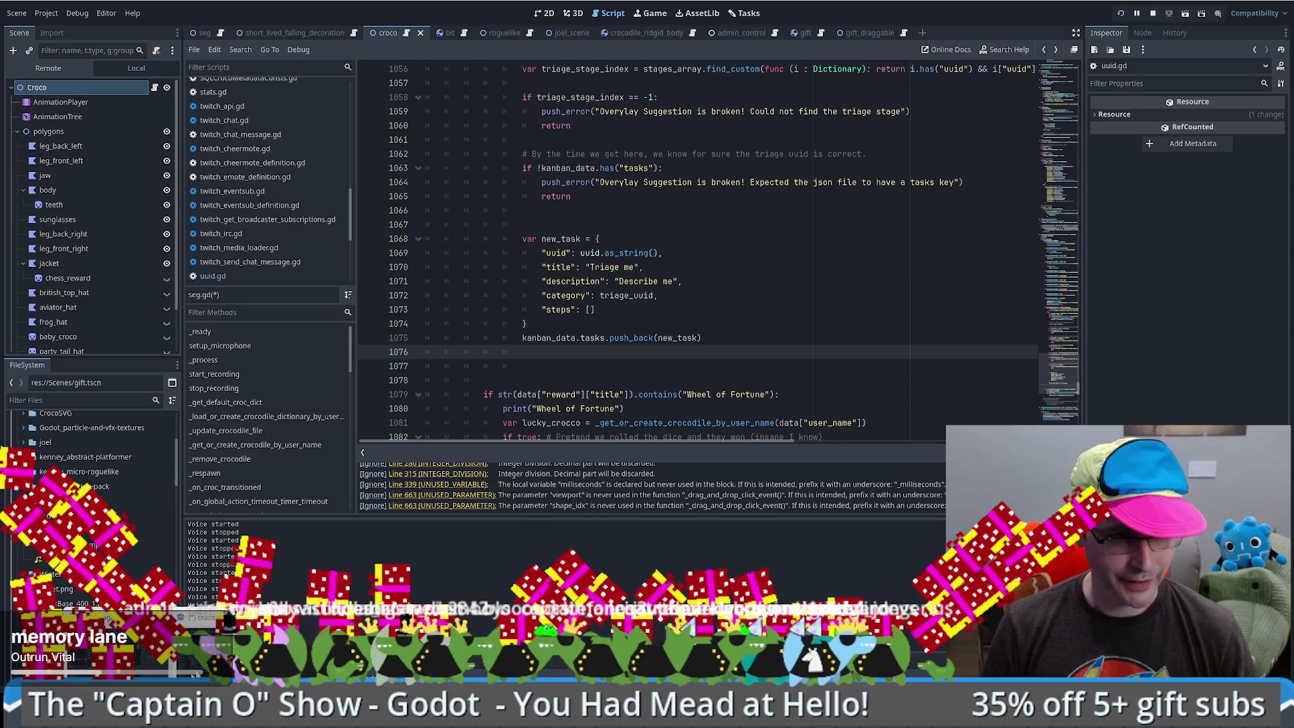
key(super+d)
key(super+d)
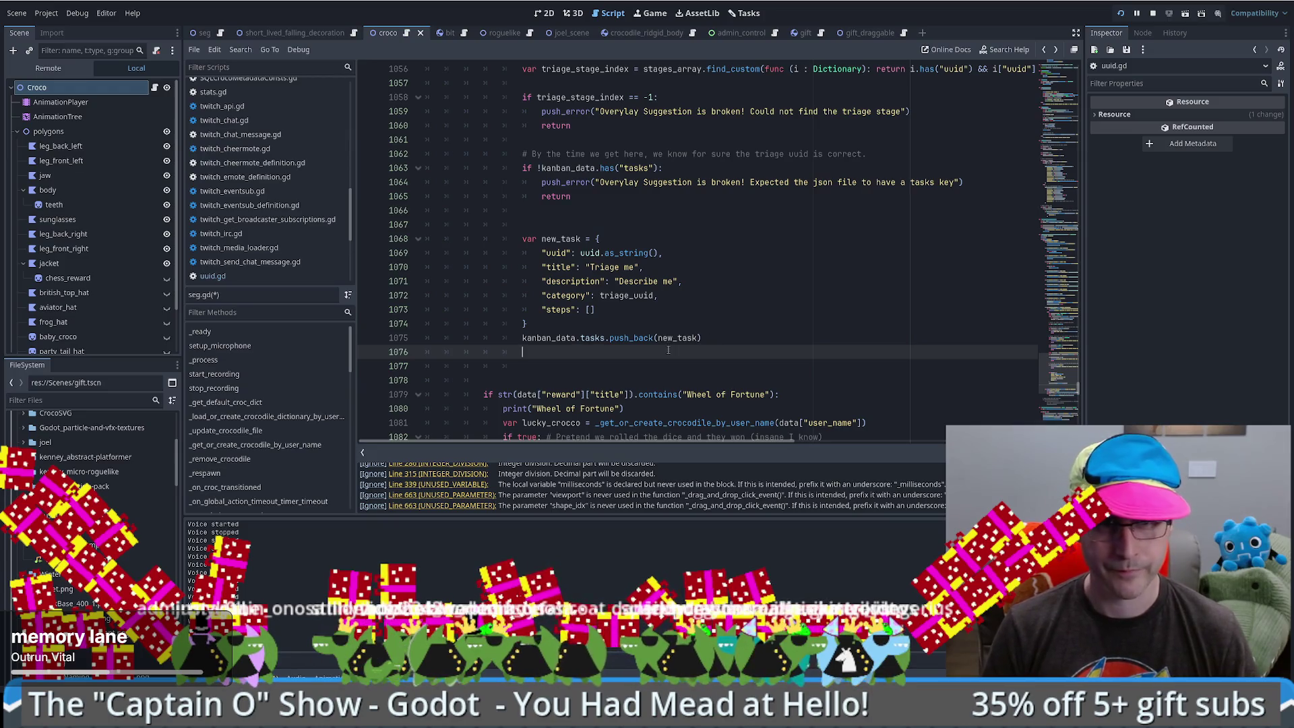
key(Return)
text(v)
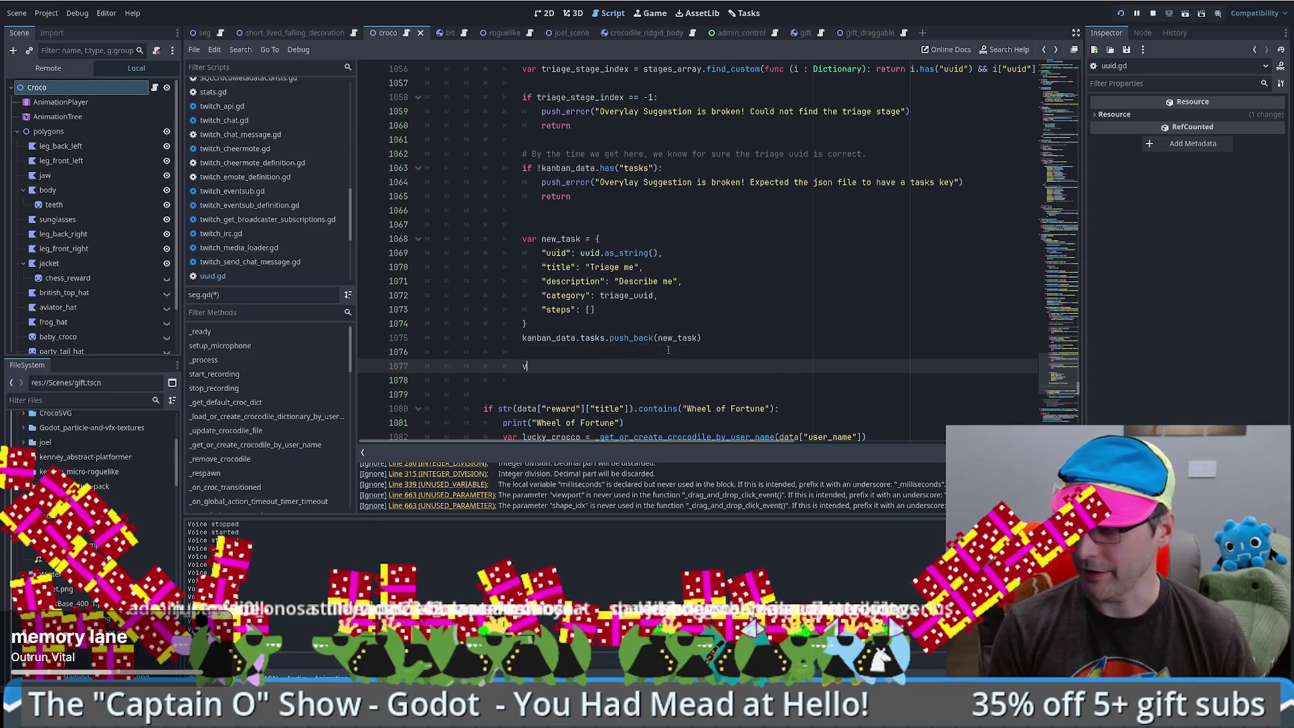
- Add json_string = JSON.stringify(kanban_data, "\t"), replacing node_data with kanban_data
text(ar)
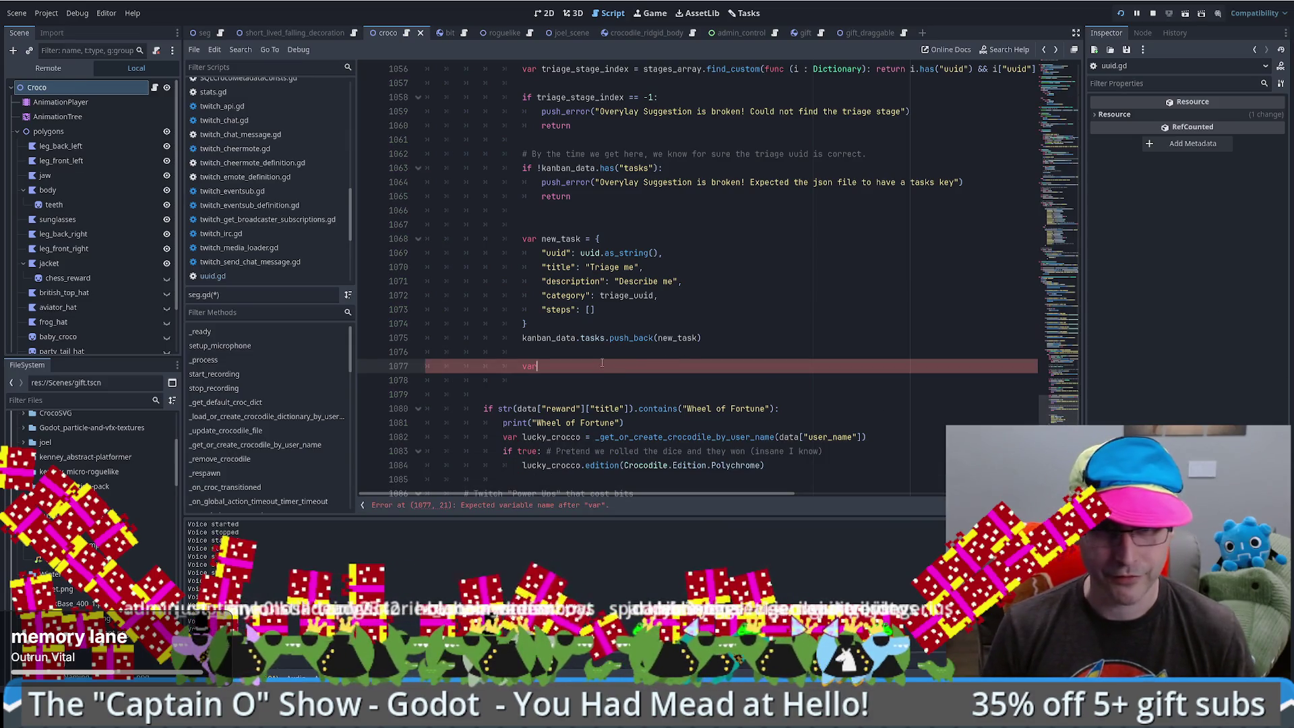
text(var json_string = JSON.stringify(node_data, "\t"))
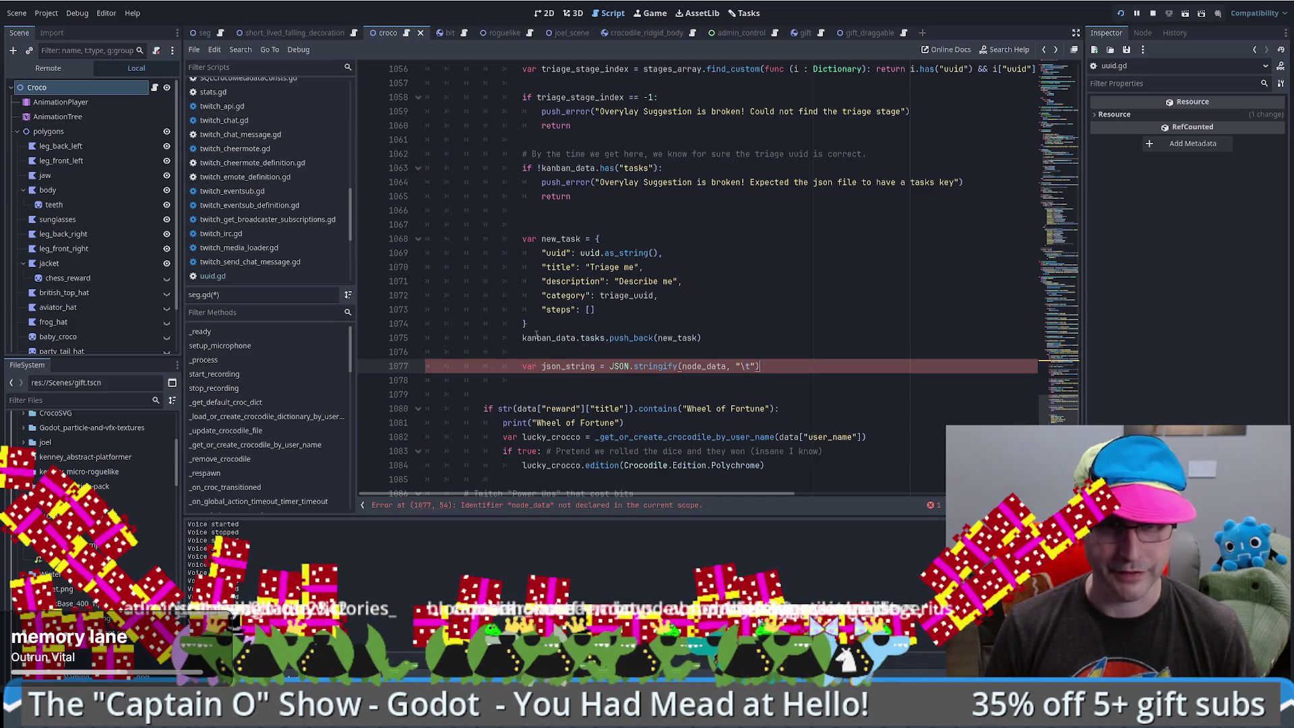
double_click(536, 337)
key(ctrl+c)
scroll(818, 327, up, 8)
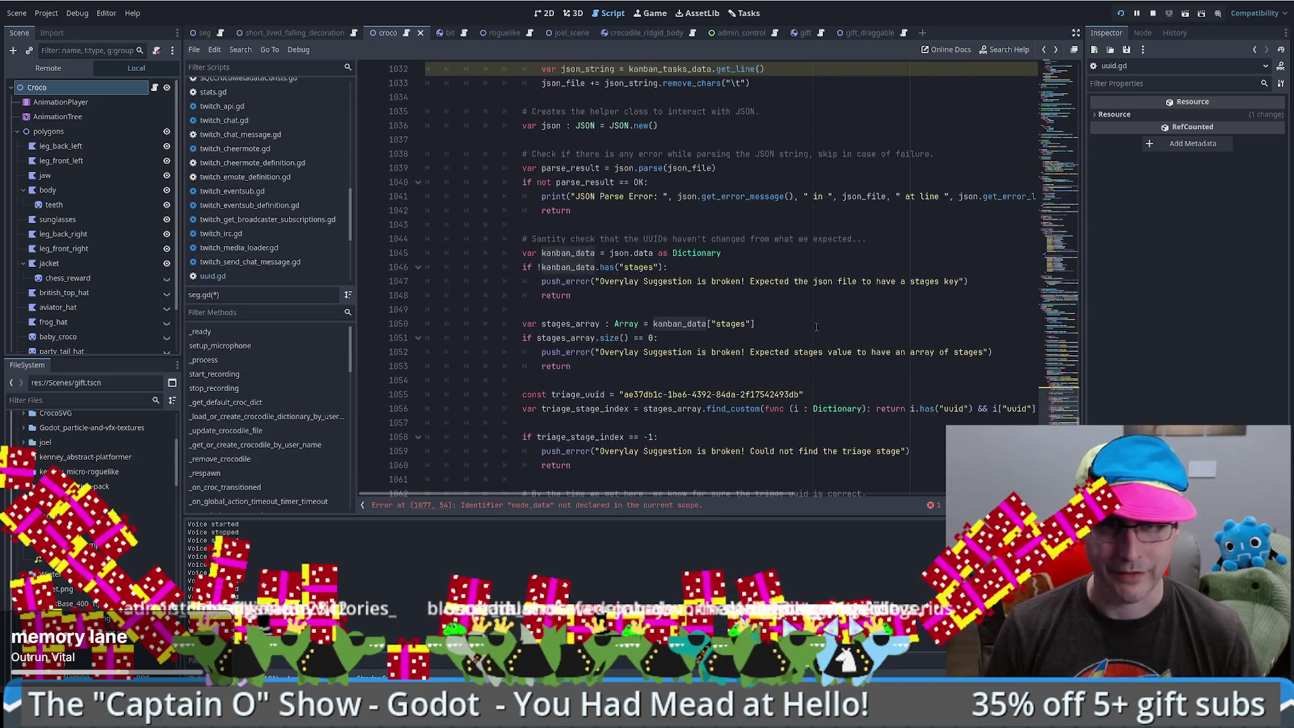
scroll(815, 327, up, 2)
scroll(831, 349, down, 9)
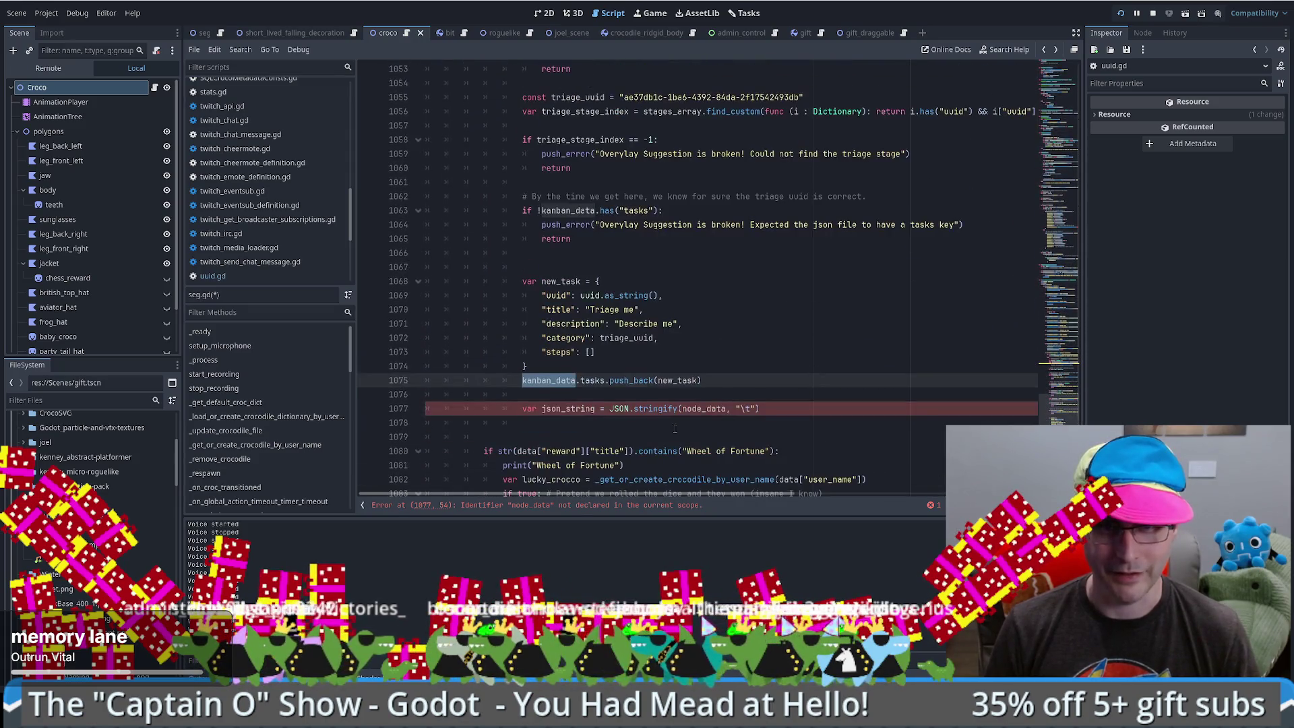
double_click(704, 408)
key(ctrl+v)
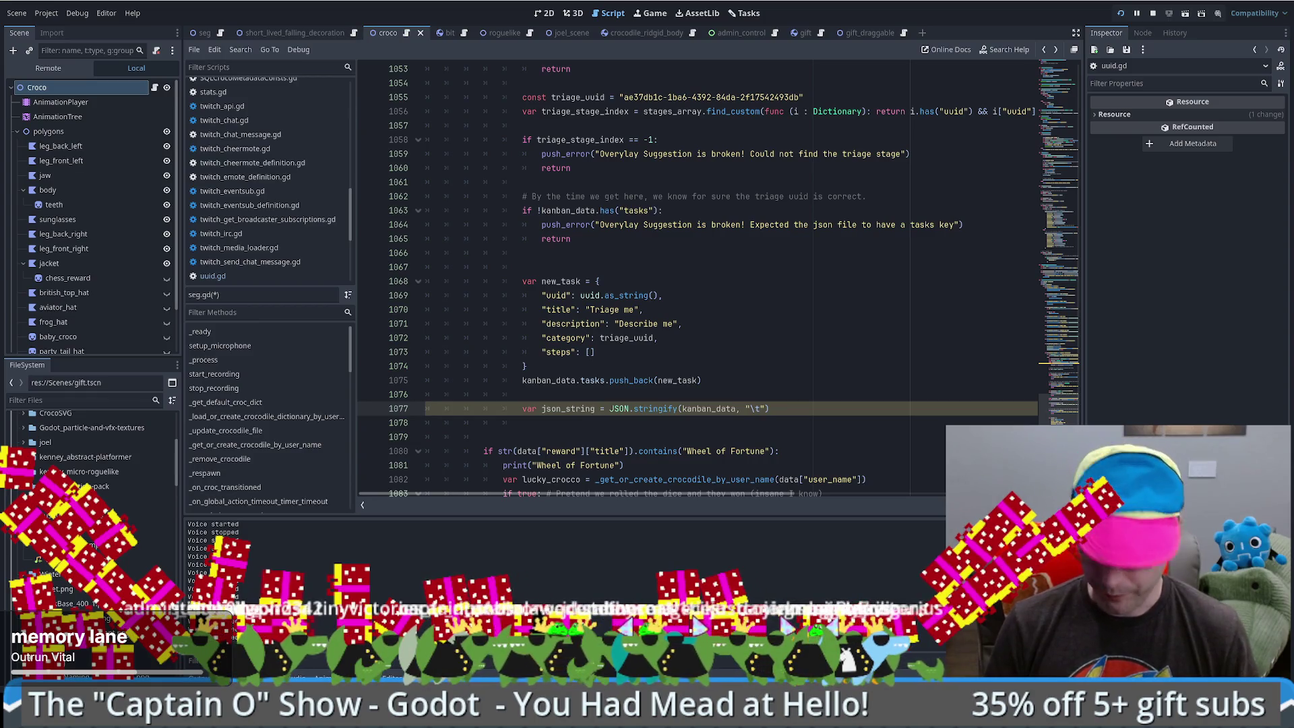
- Change the kanban tasks file's open mode from FileAccess.READ to READ_WRITE
click(804, 406)
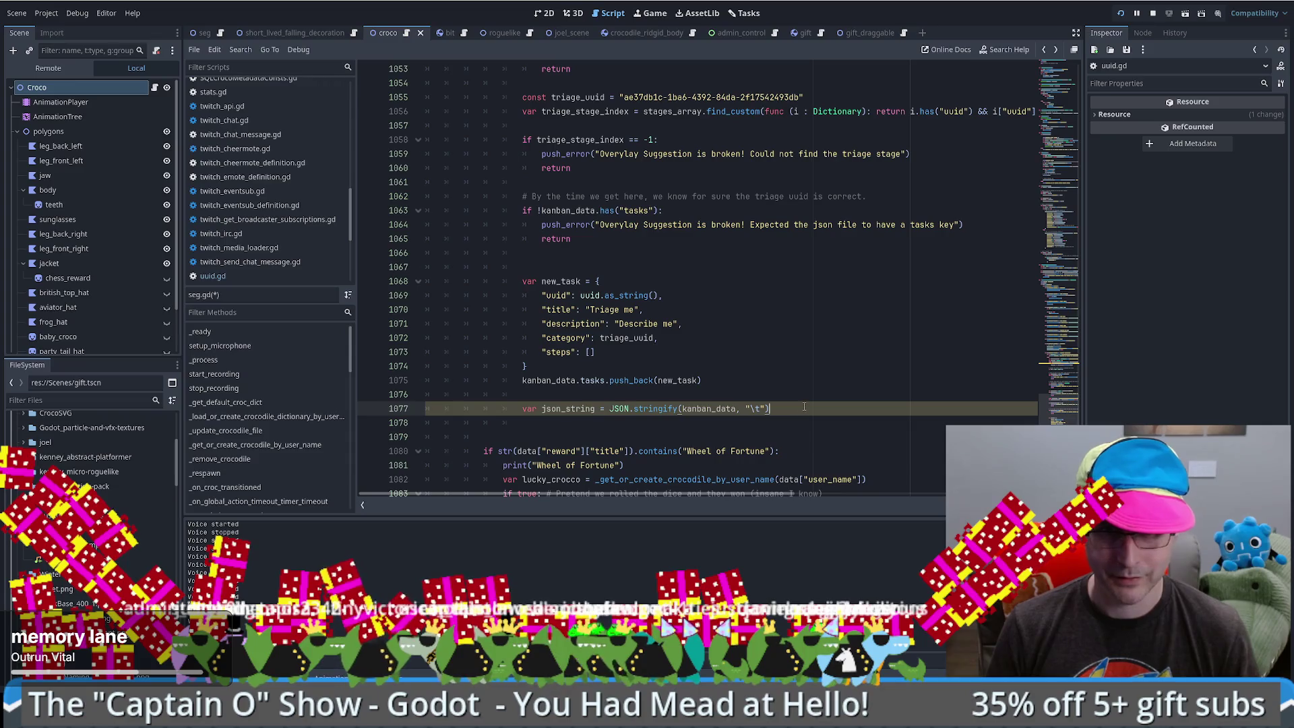
key(Return)
text(var save_file = FileAccess.open("user://savegame.json", FileAccess.WRITE))
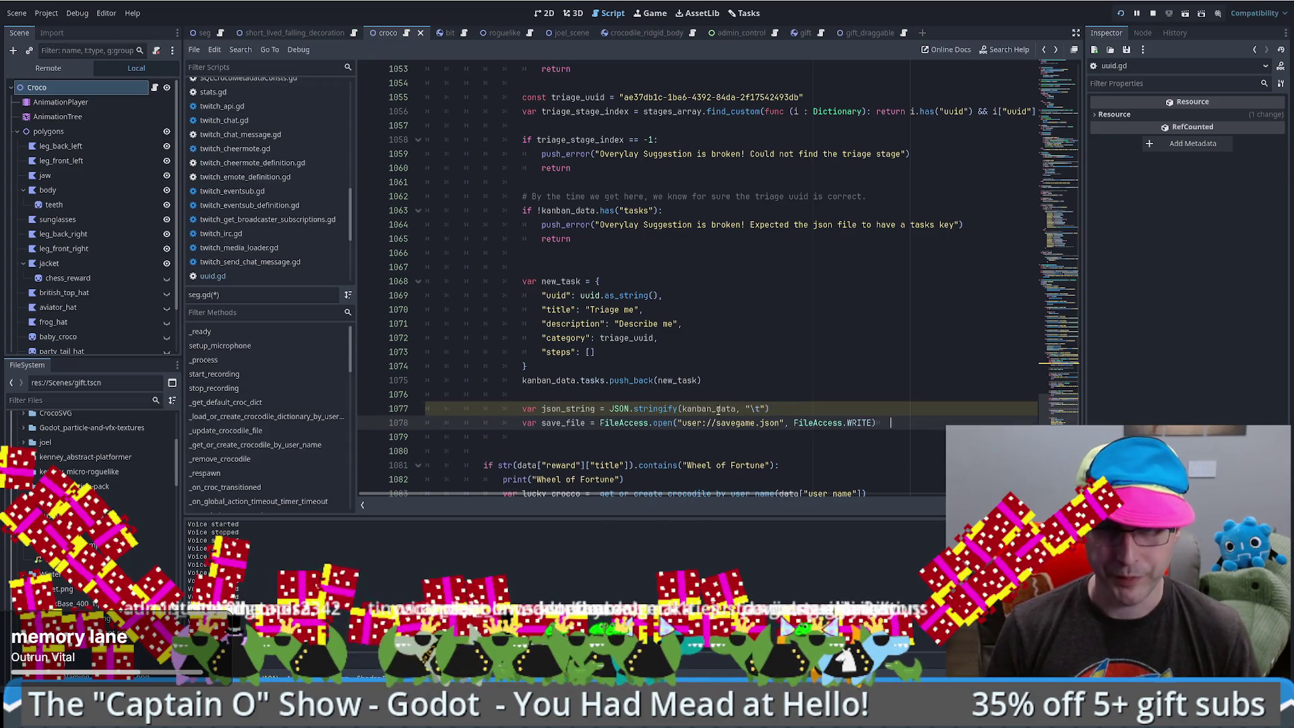
scroll(743, 130, up, 9)
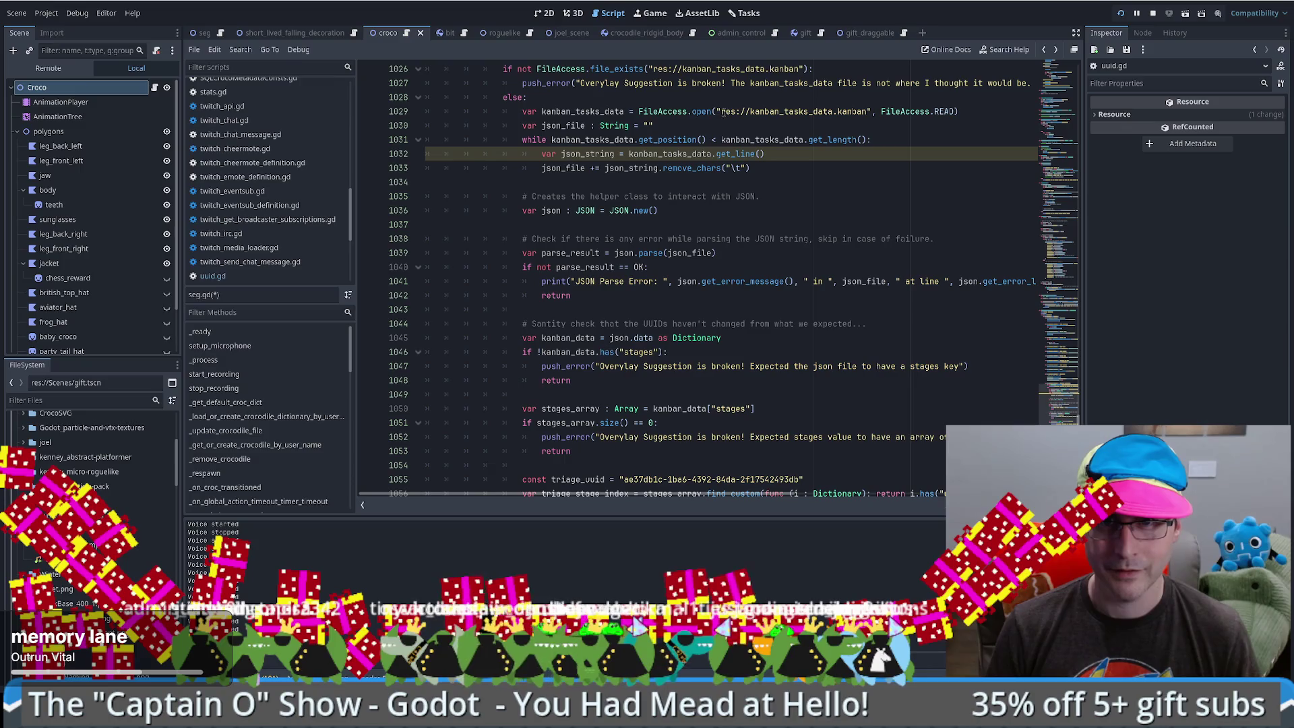
double_click(955, 111)
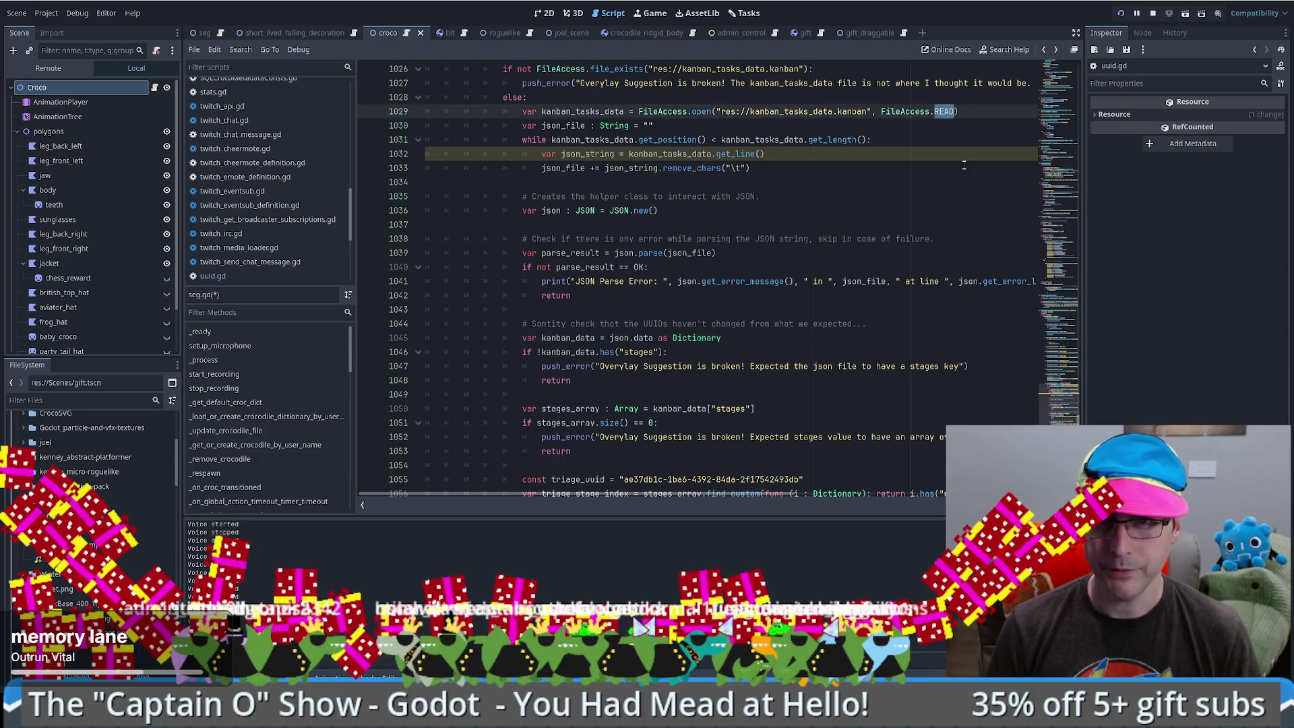
text(READ_W)
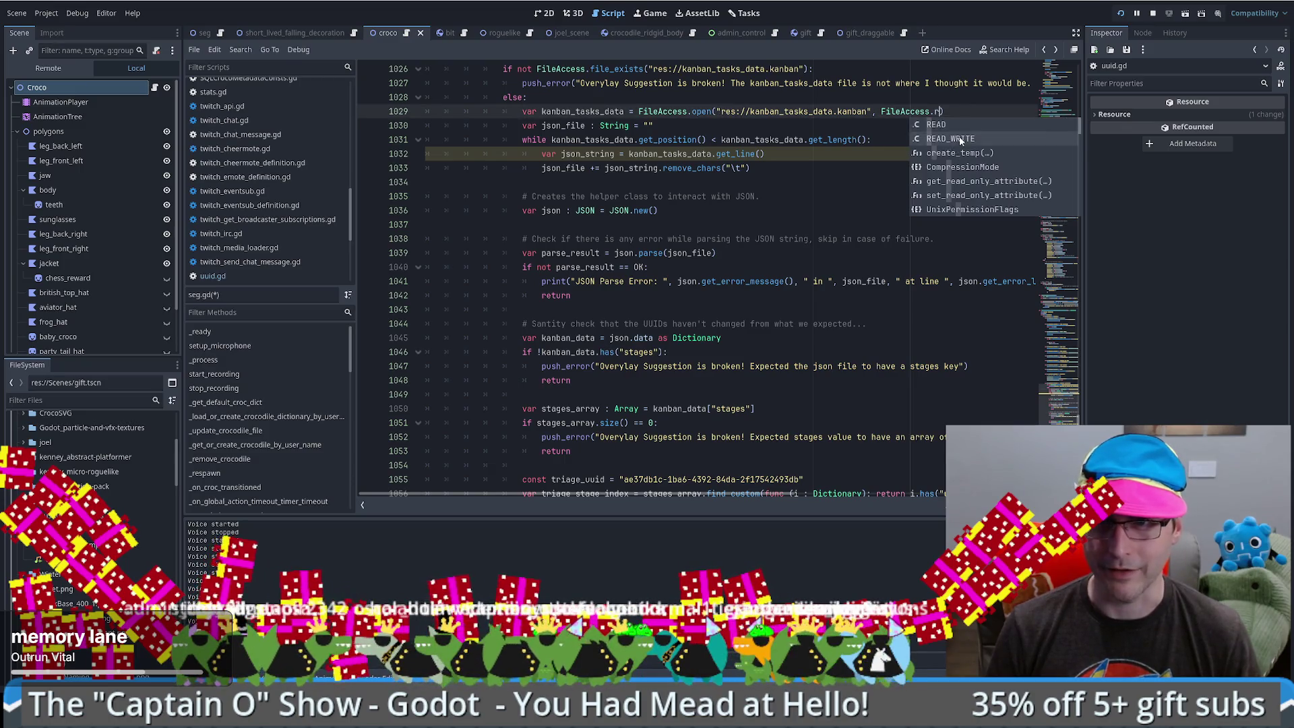
key(Return)
drag(872, 140, 533, 124)
- Replace the save_file line with kanban_tasks_data.store_line(json_string) and run with F5
scroll(673, 270, down, 11)
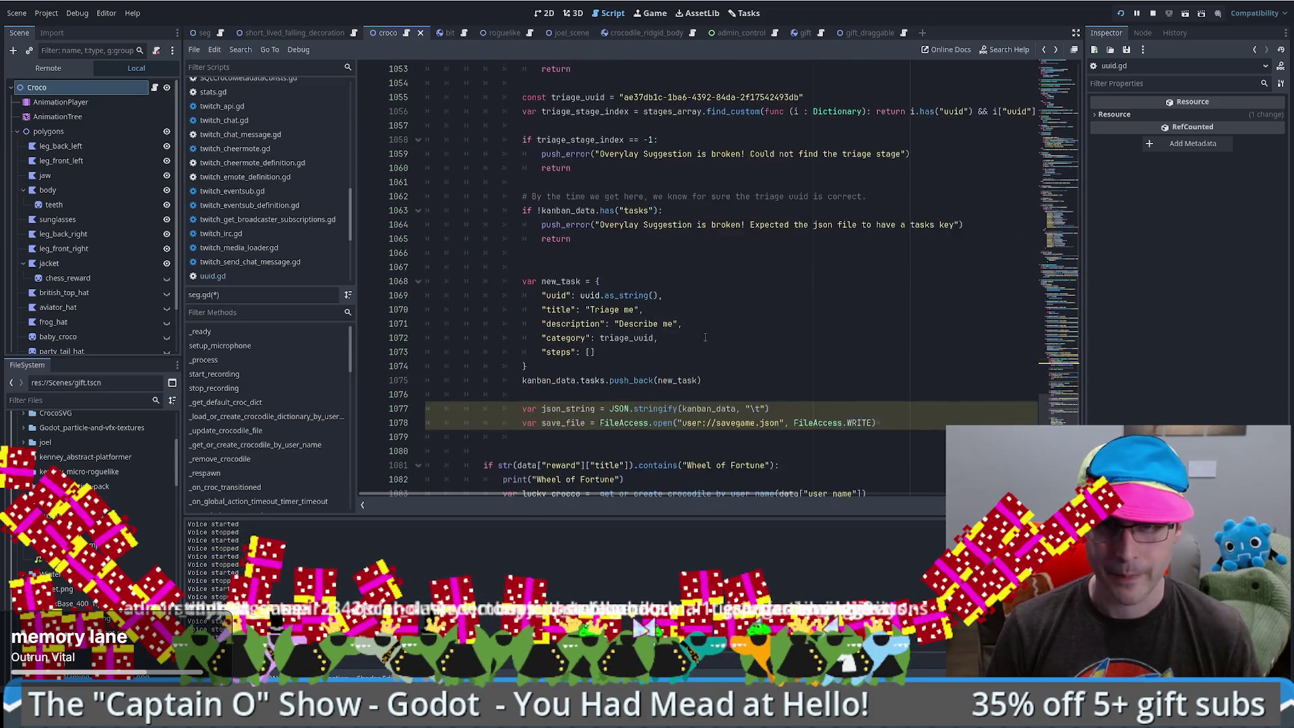
click(855, 323)
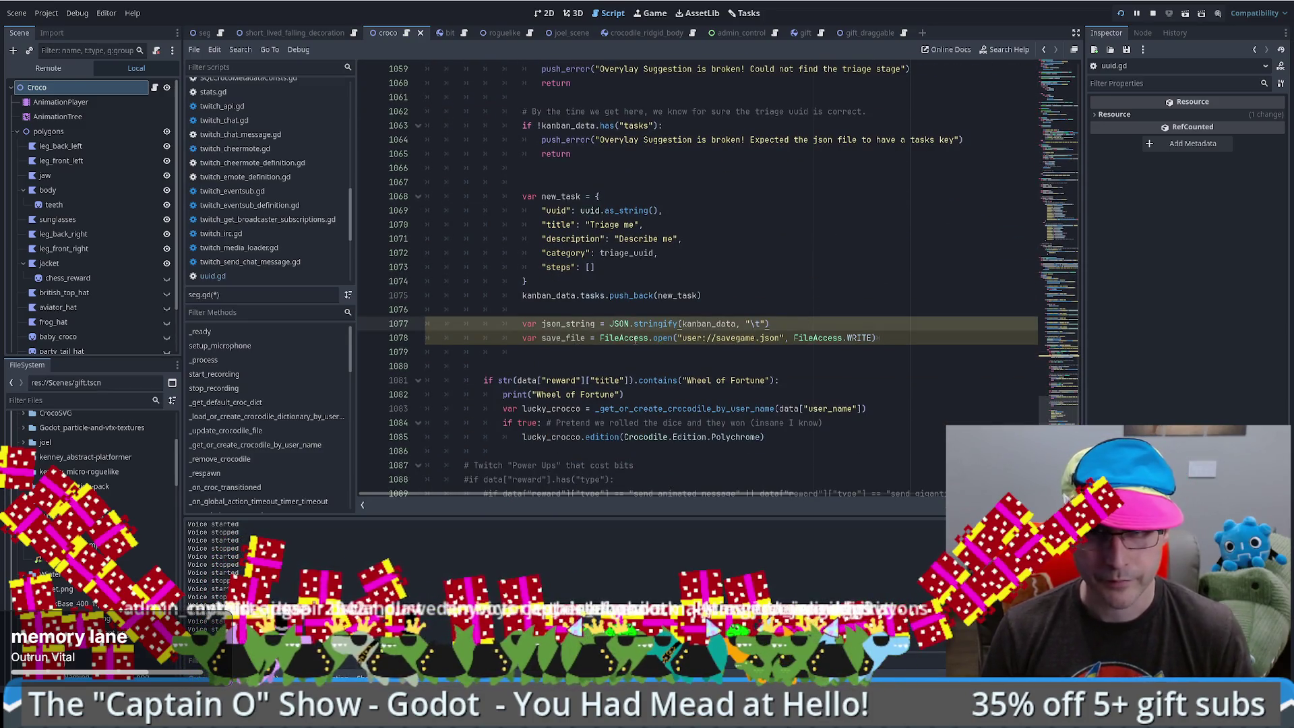
key(BackSpace)
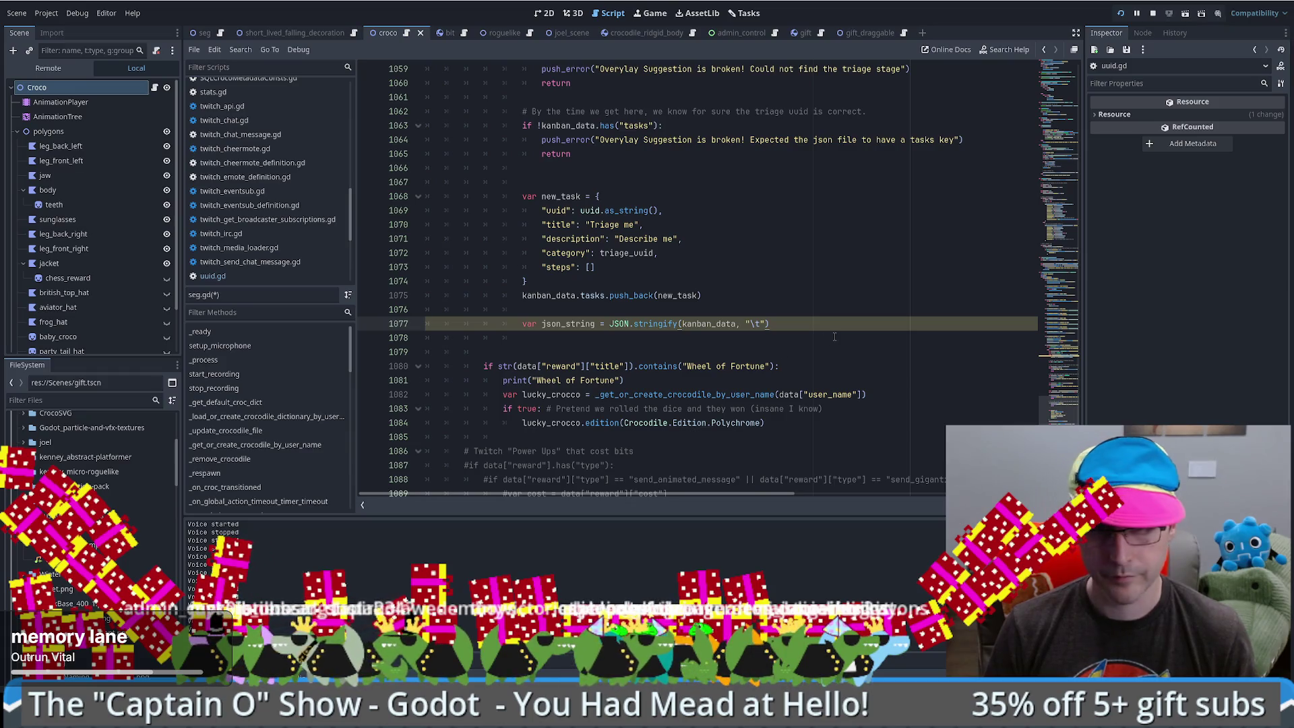
key(Return)
text(kanban_tasks_data.store_line())
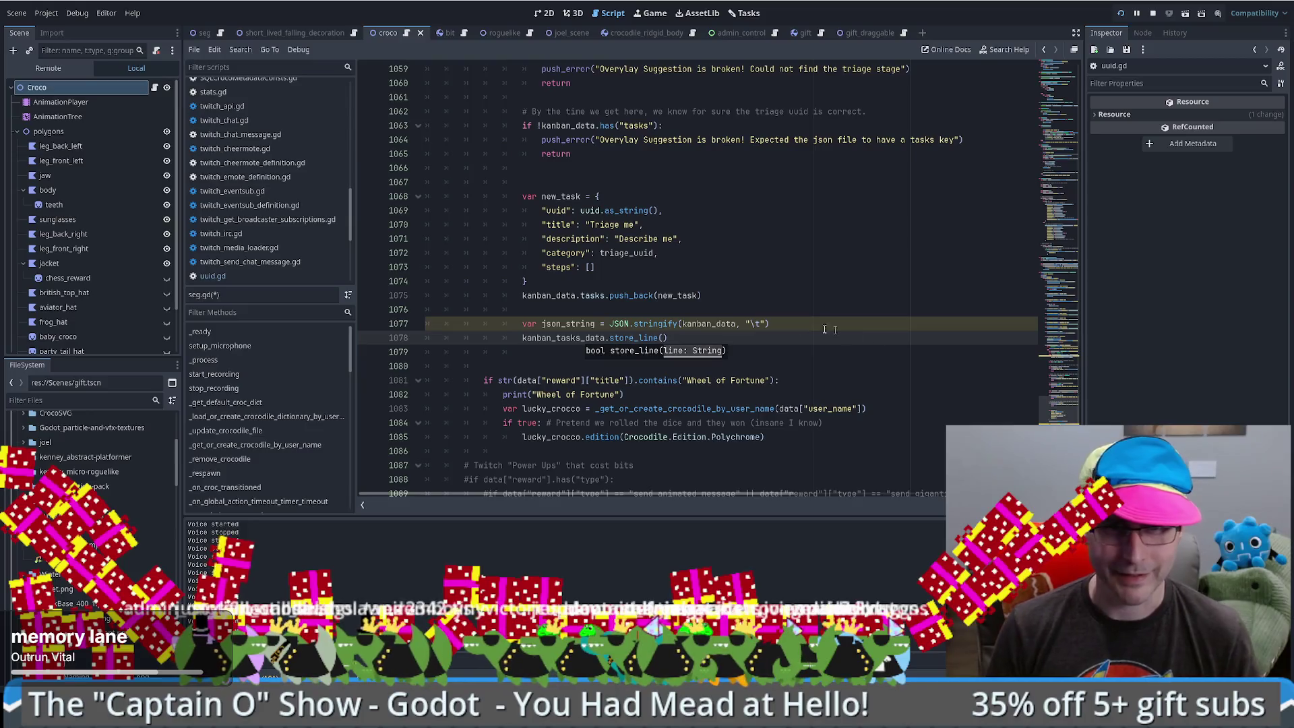
double_click(568, 323)
key(ctrl+c)
click(660, 338)
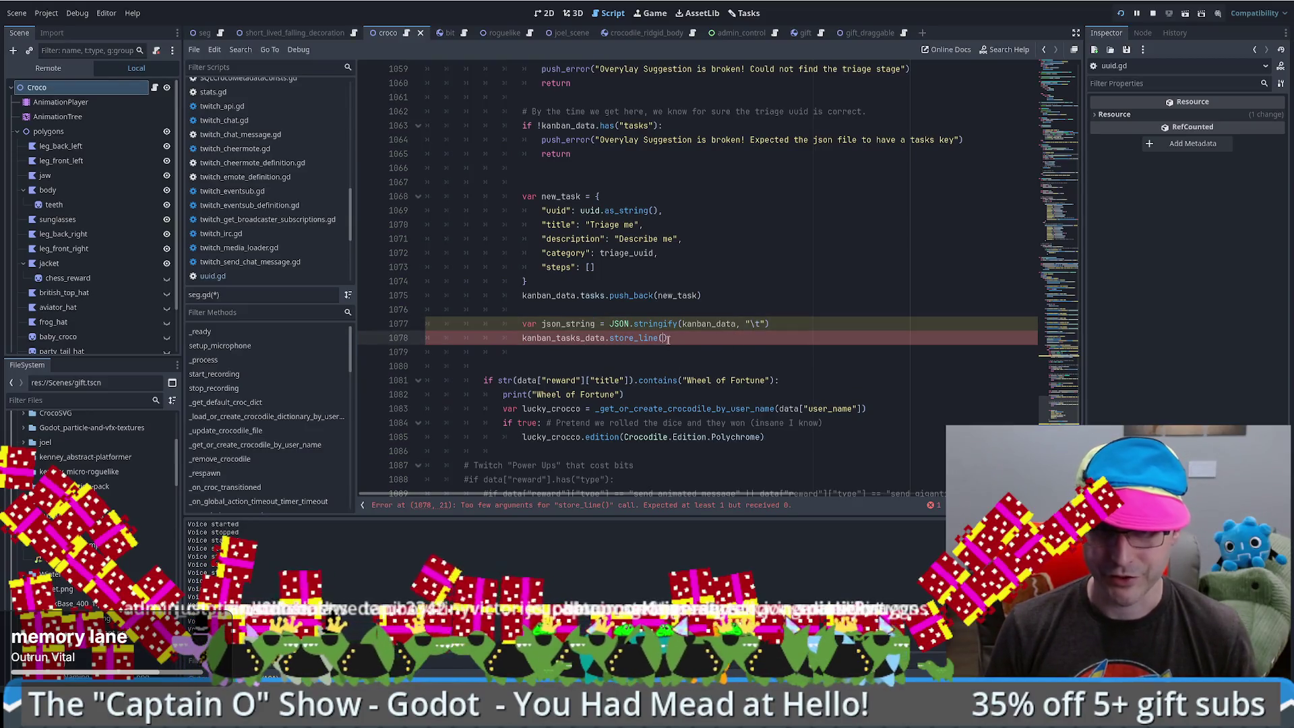
key(ctrl+v)
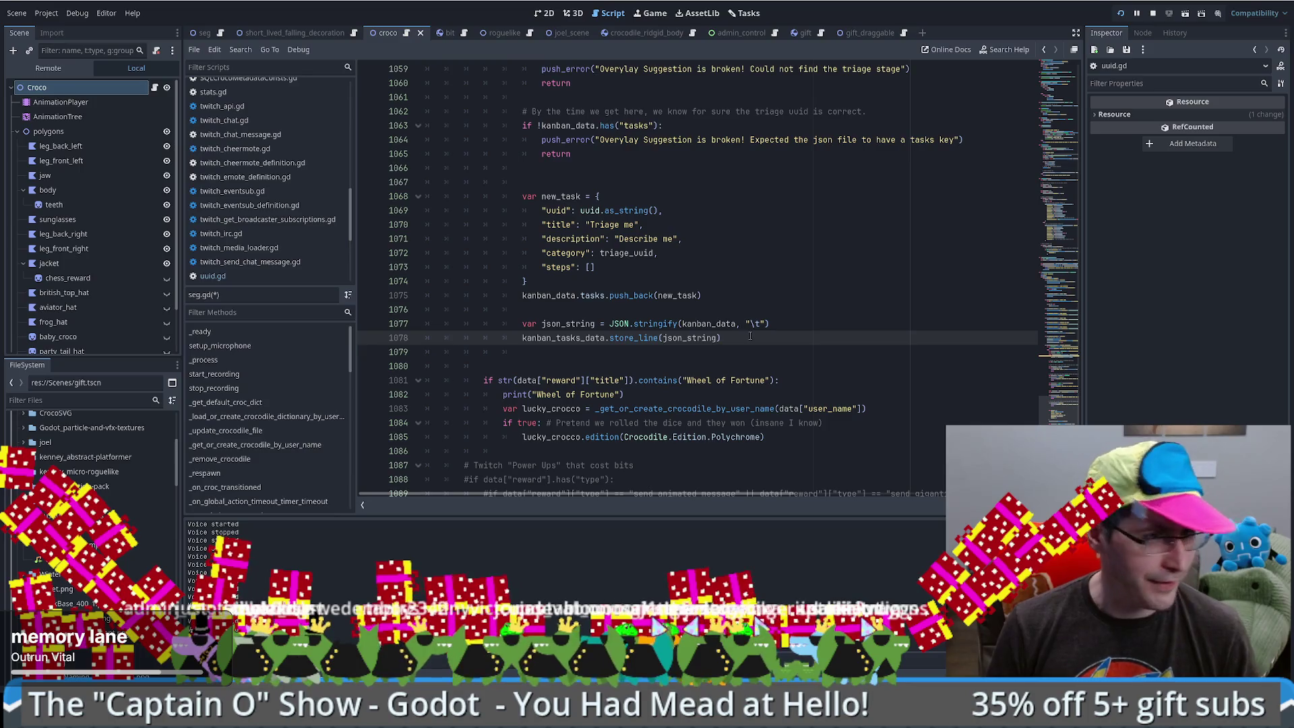
key(F5)
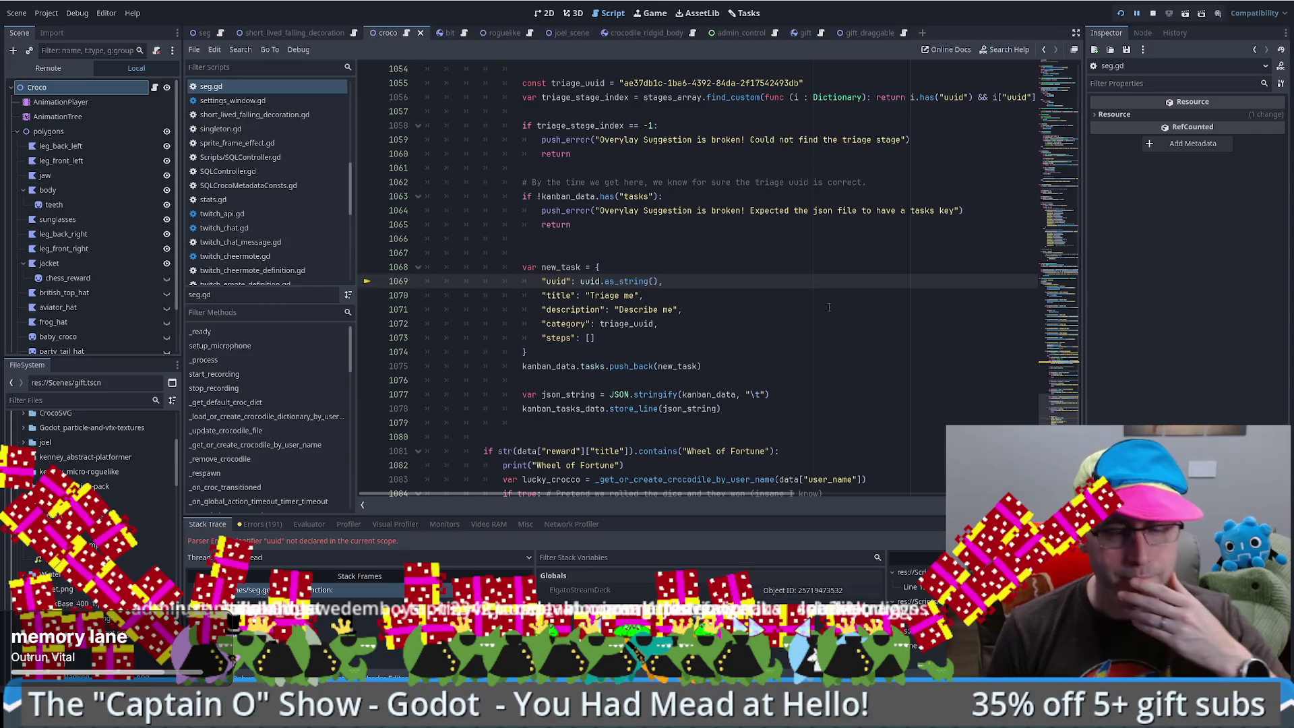
- Stop the running project with F8 and go to uuid.gd's as_dict function
click(1122, 14)
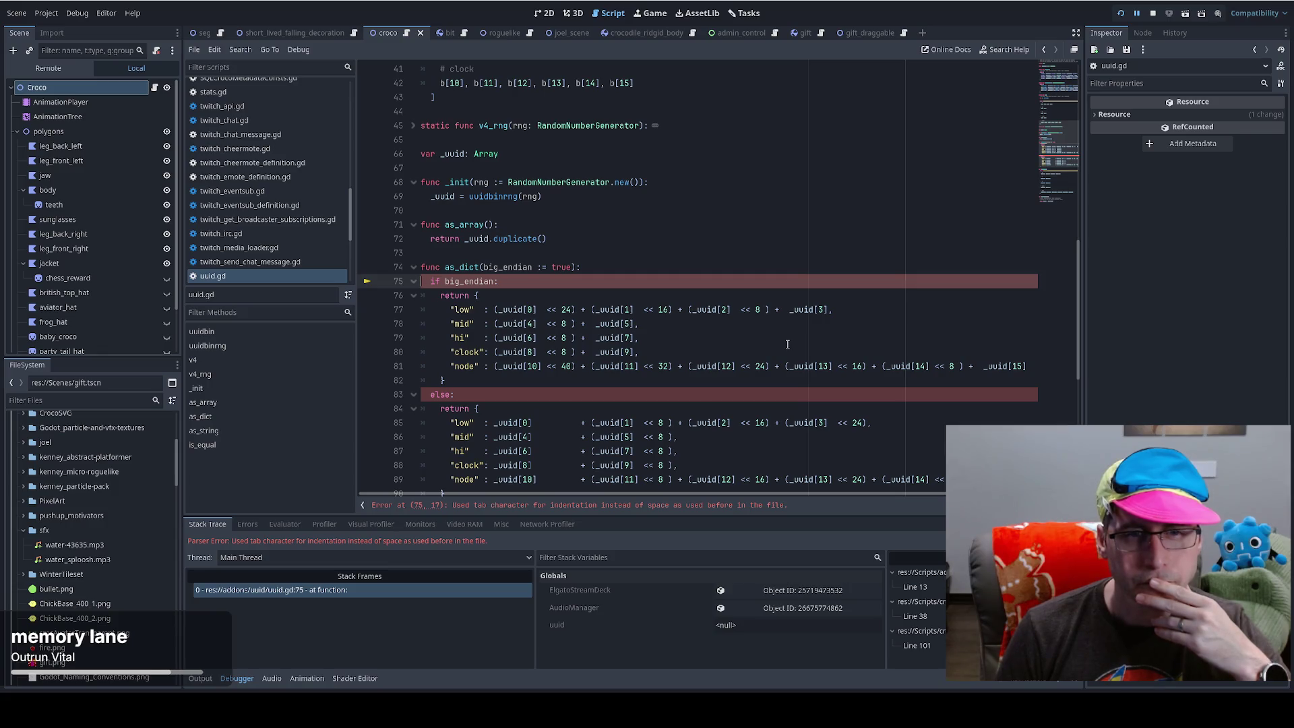
key(F8)
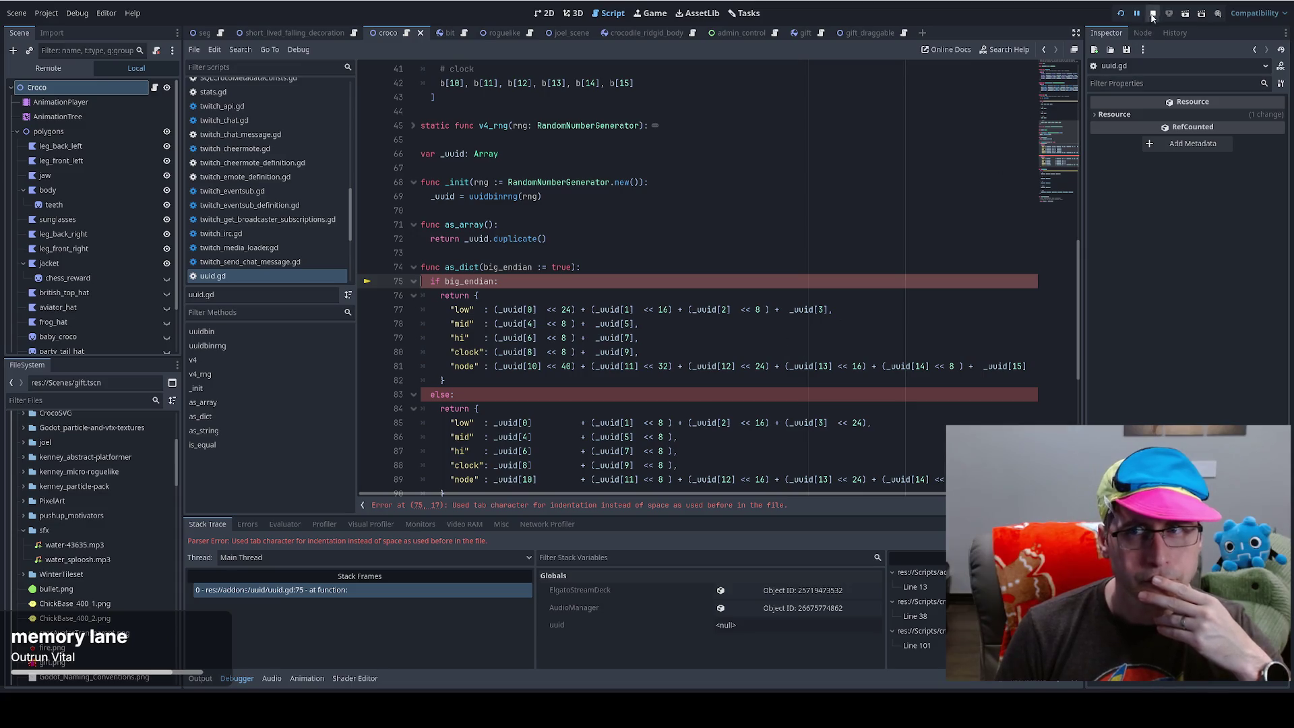
click(690, 290)
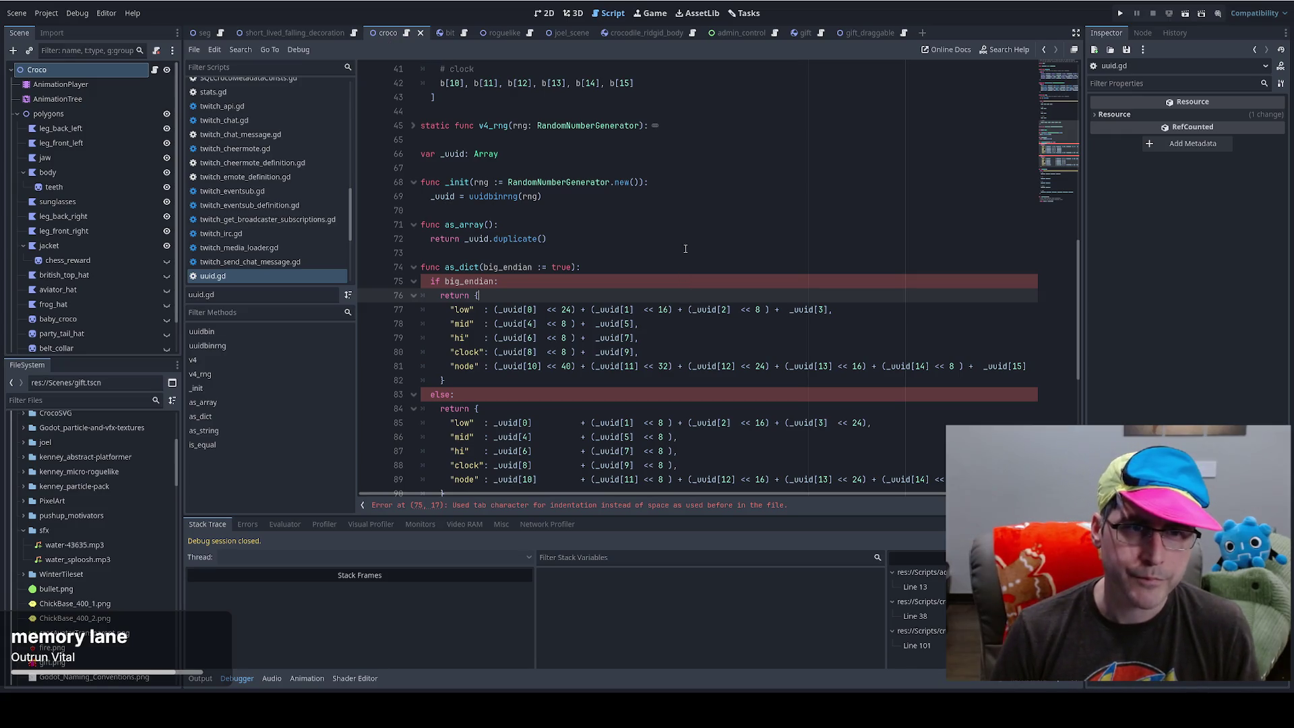
- Undo the indentation change around as_dict and save uuid.gd
click(662, 253)
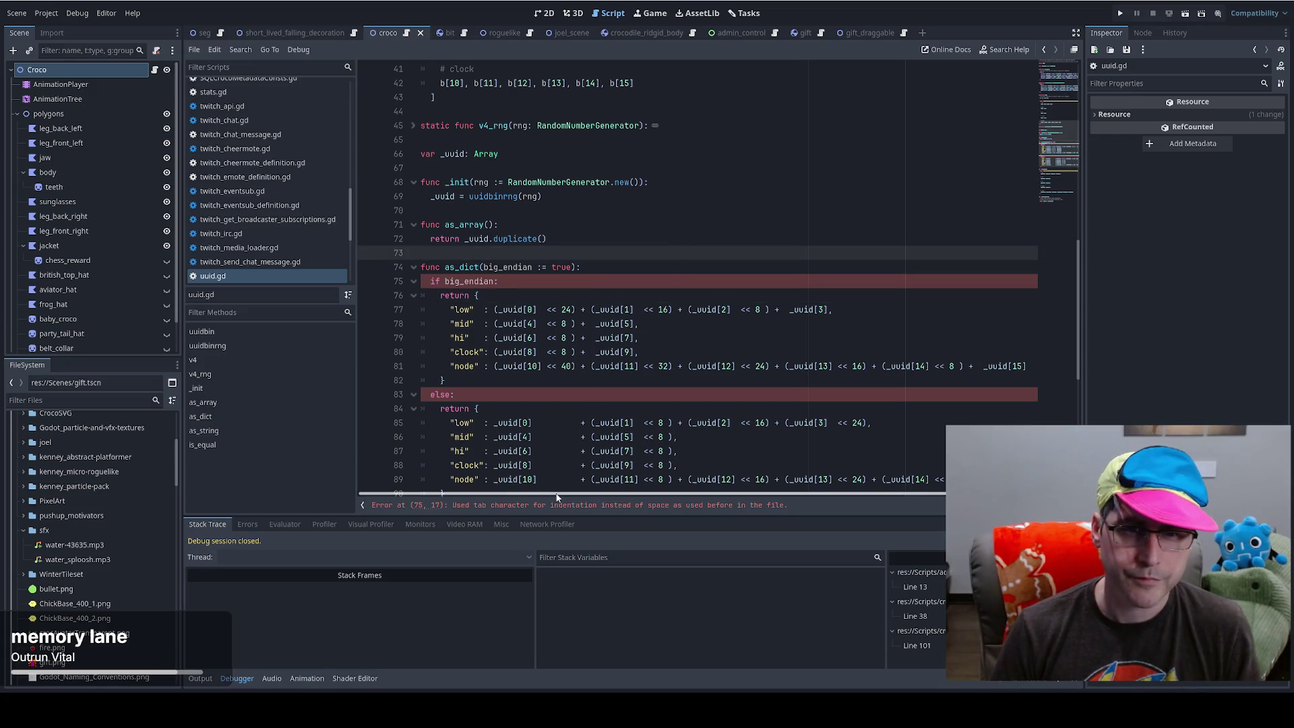
click(719, 270)
key(ctrl+shift+y)
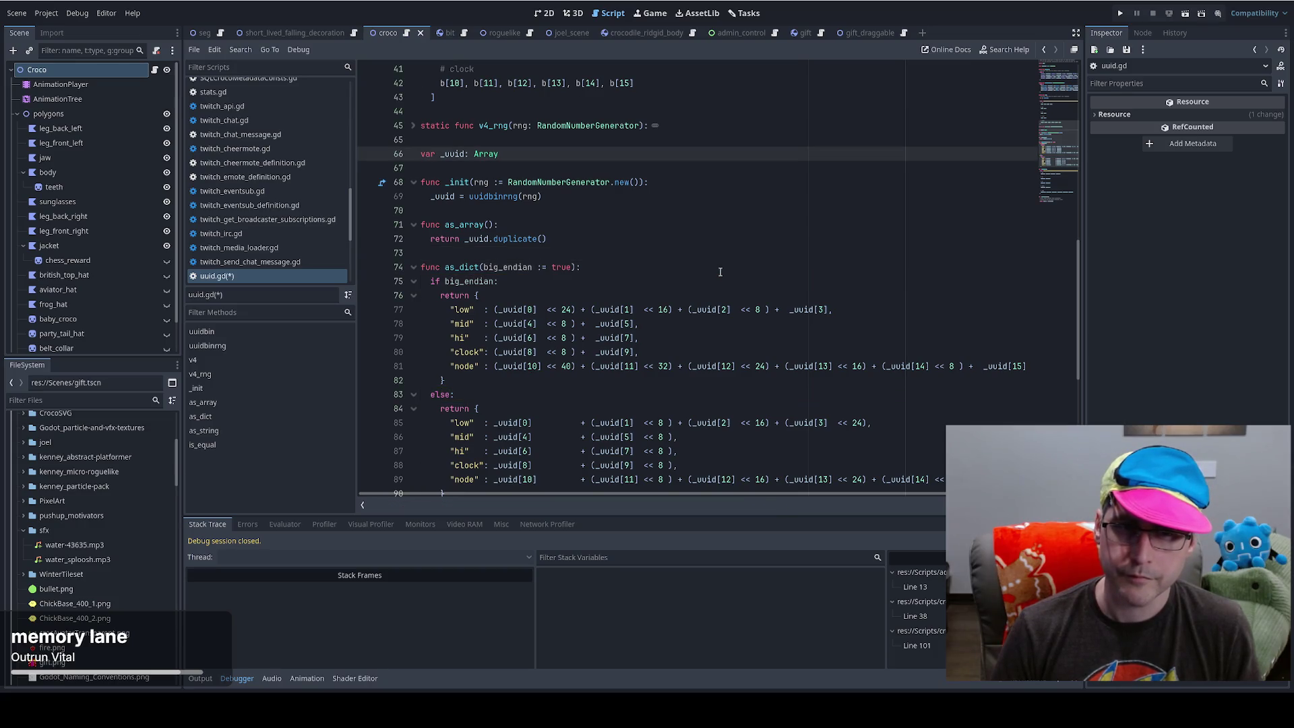
click(703, 259)
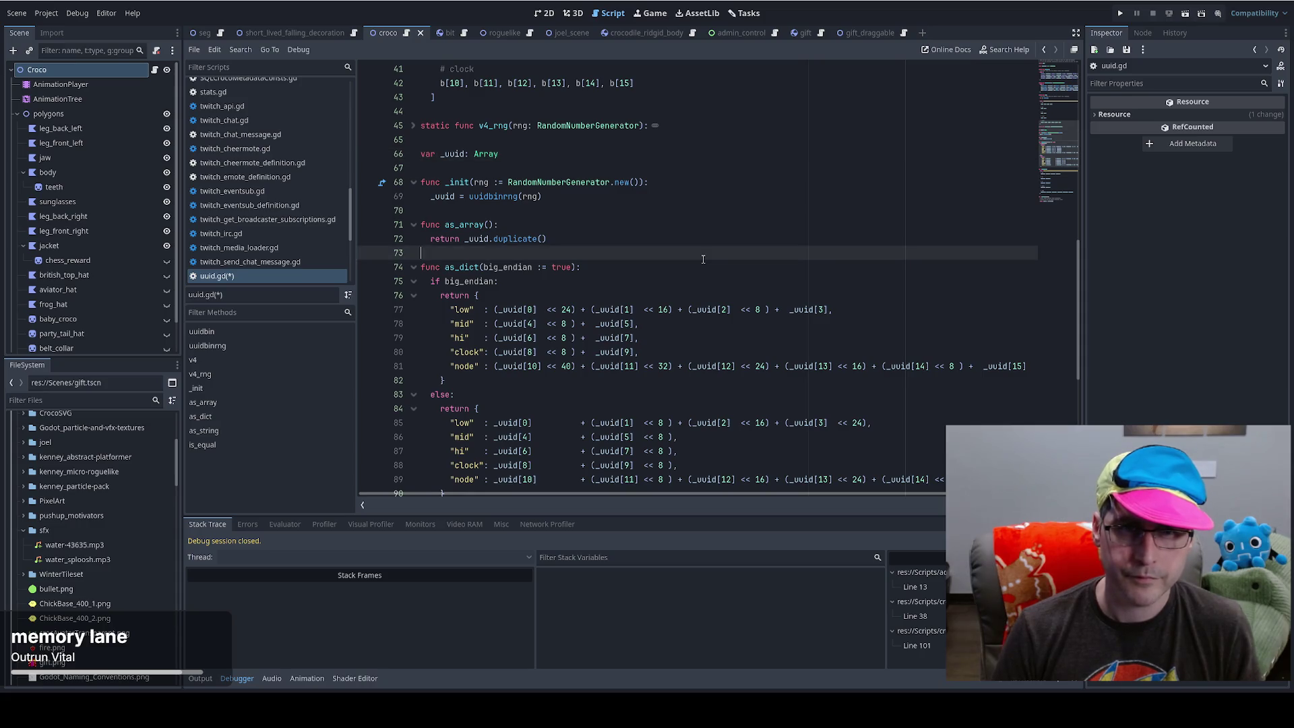
scroll(742, 260, down, 2)
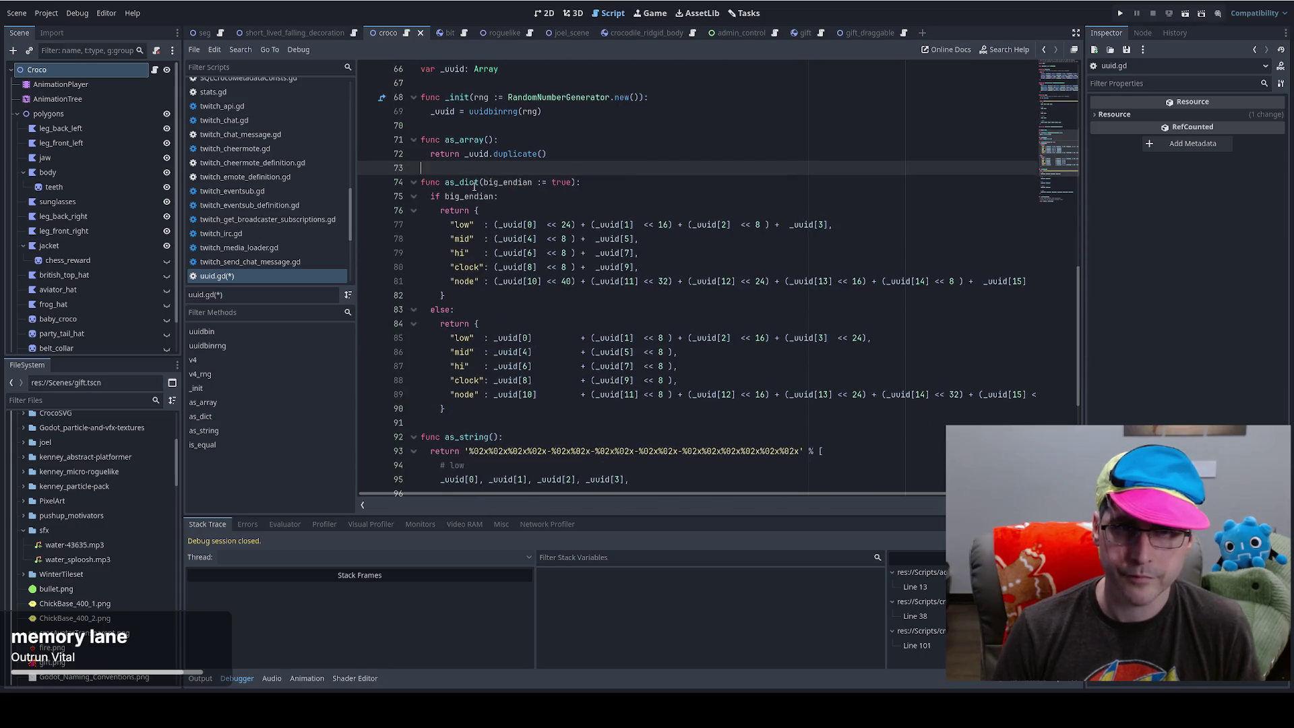
click(426, 199)
key(ctrl+s)
- Try indenting line 93's return one more level, then undo it
scroll(539, 303, down, 6)
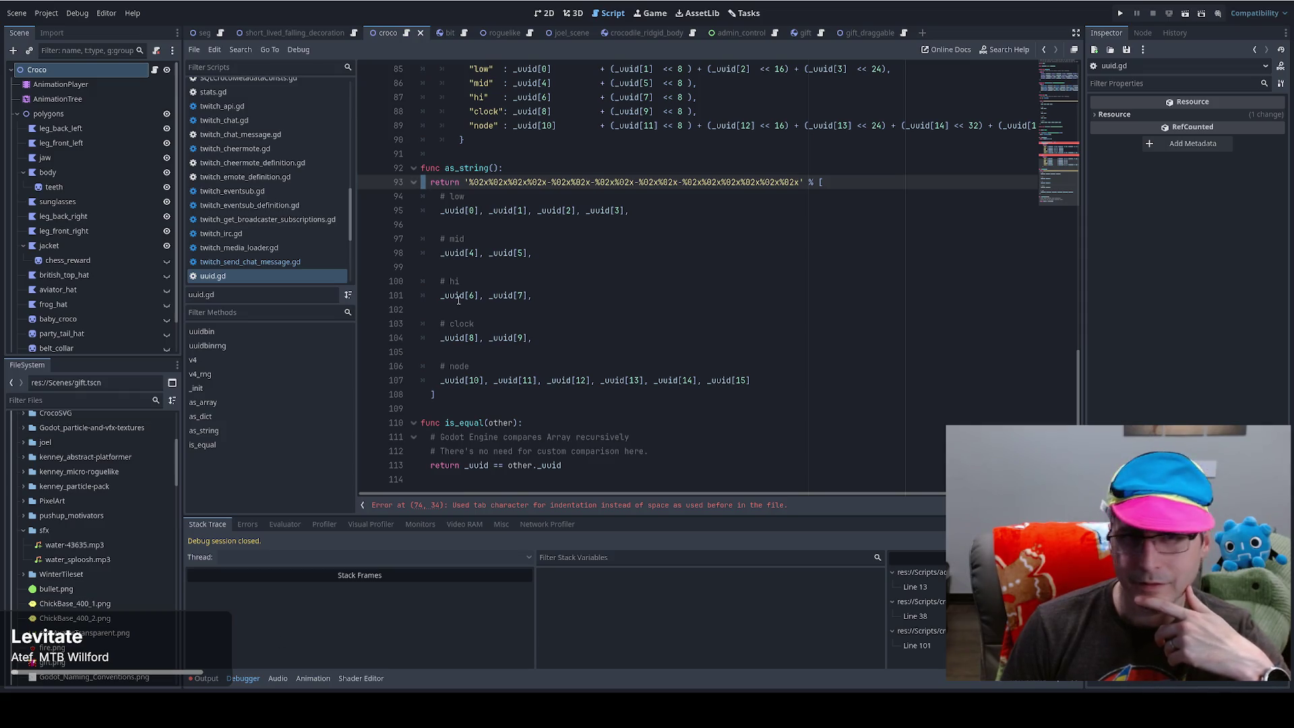
click(591, 227)
key(ctrl+z)
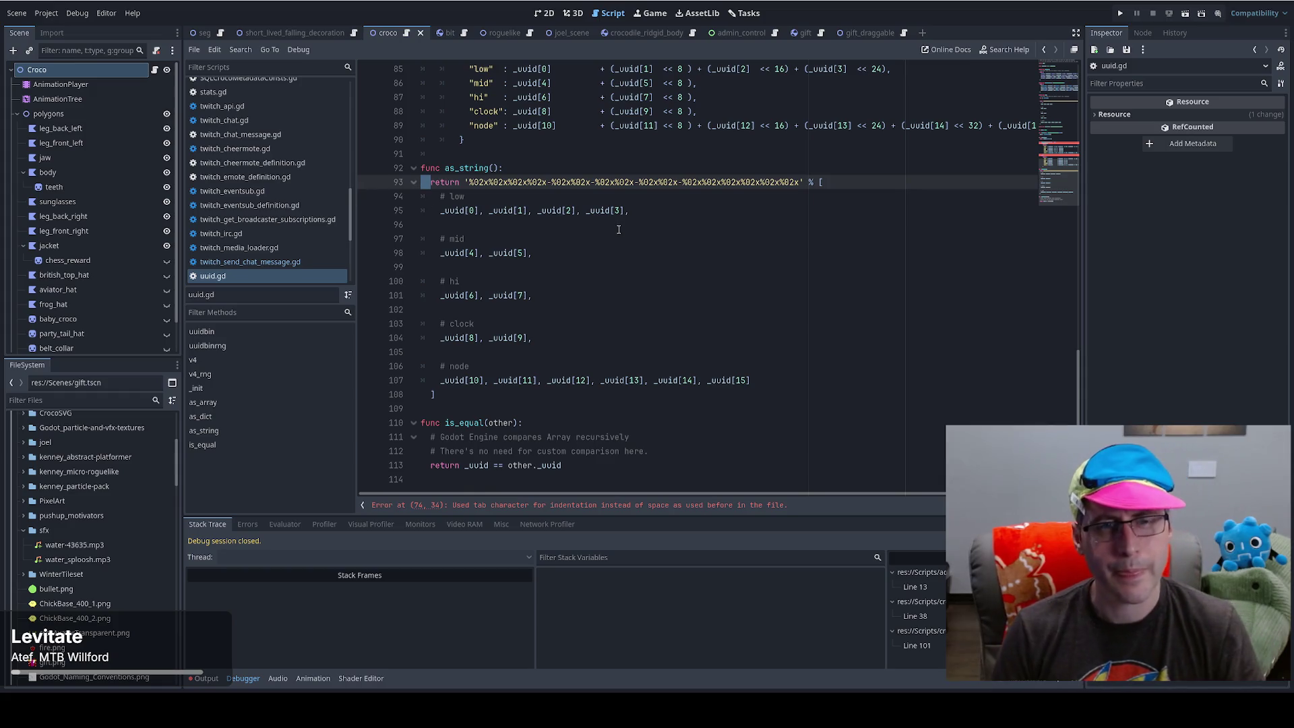
key(Tab)
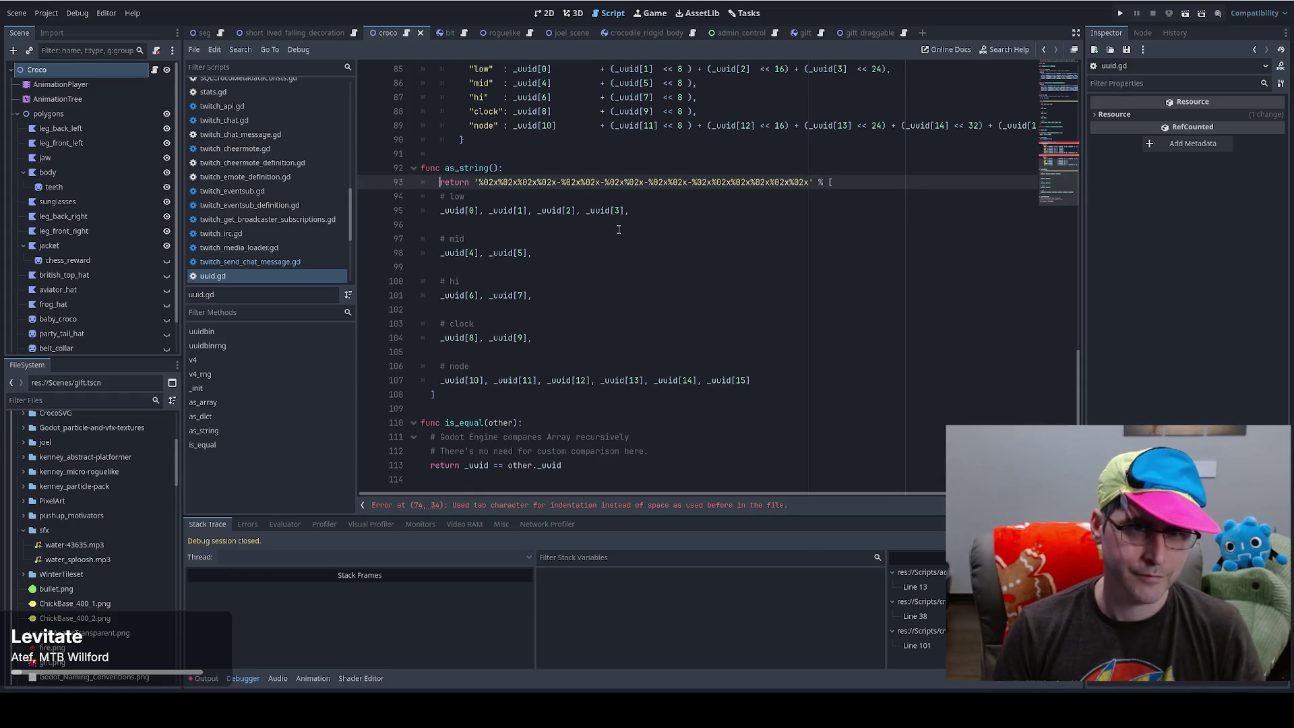
click(510, 151)
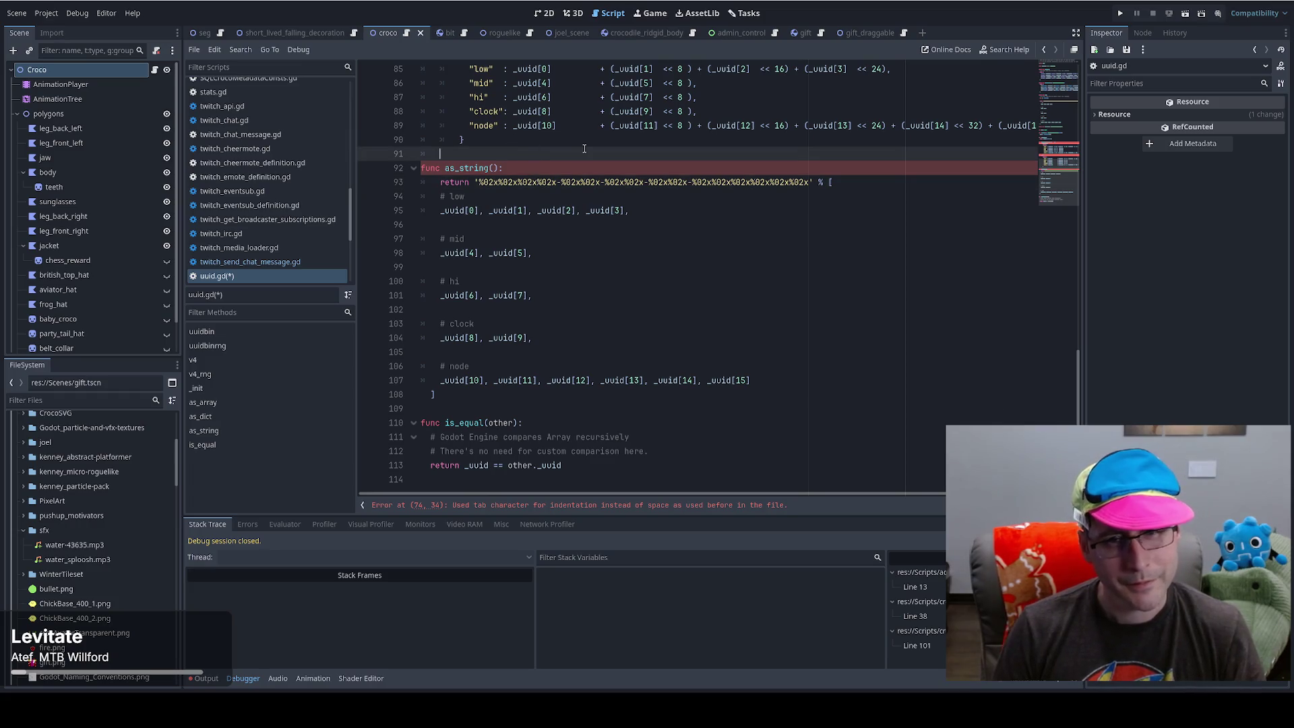
key(ctrl+z)
key(ctrl+z)
key(ctrl+z)
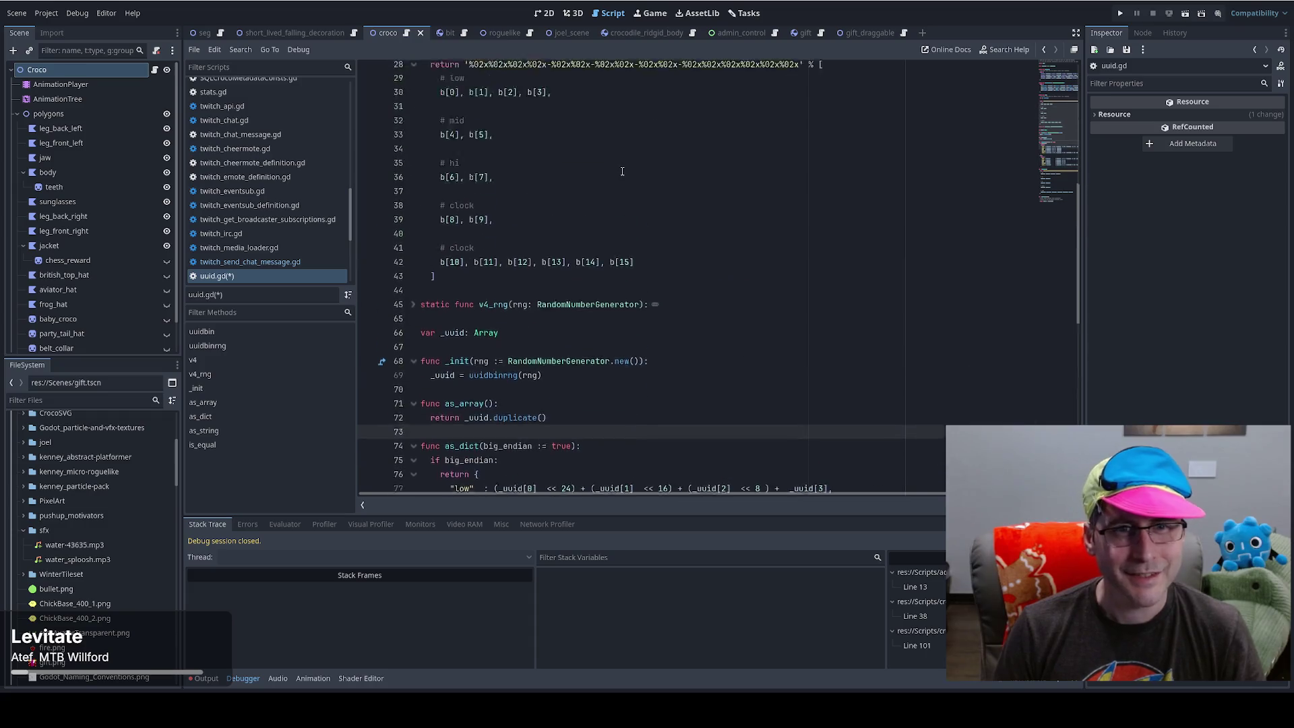
- Review the byte list around line 30, then select the entire uuid.gd script
scroll(621, 171, up, 4)
drag(430, 211, 429, 244)
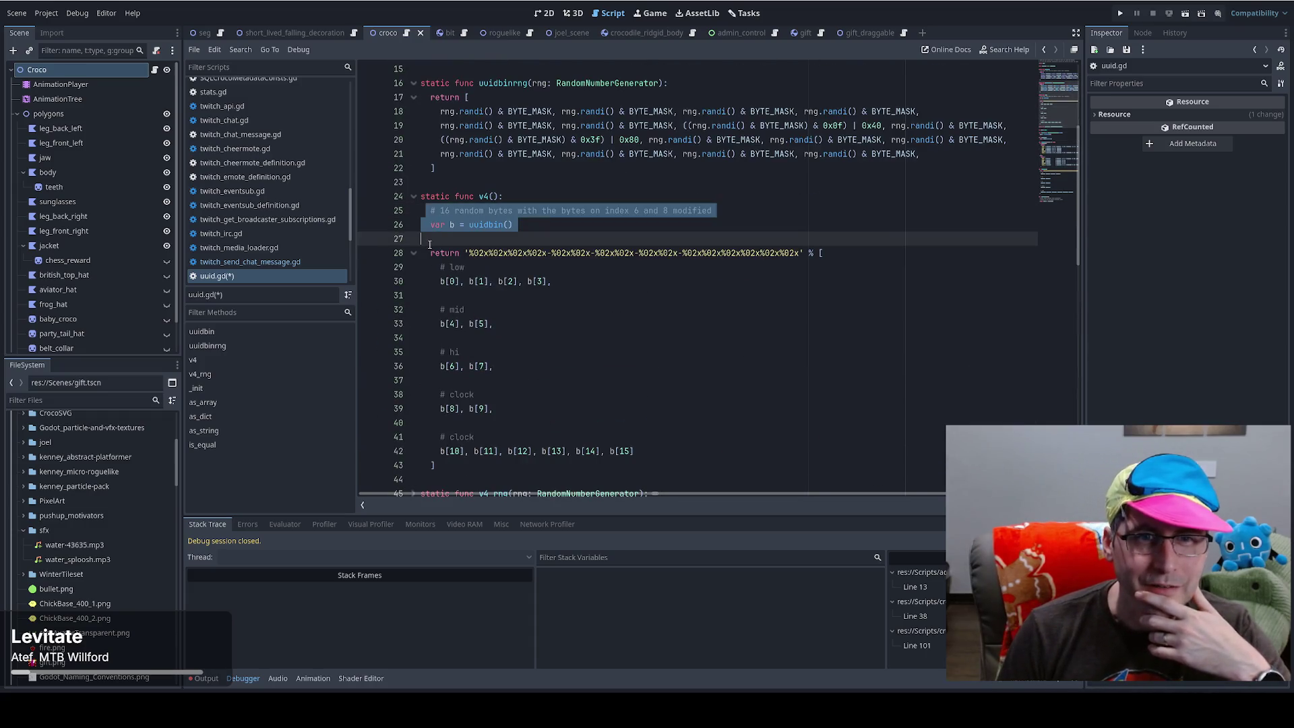
click(423, 224)
click(422, 281)
click(425, 295)
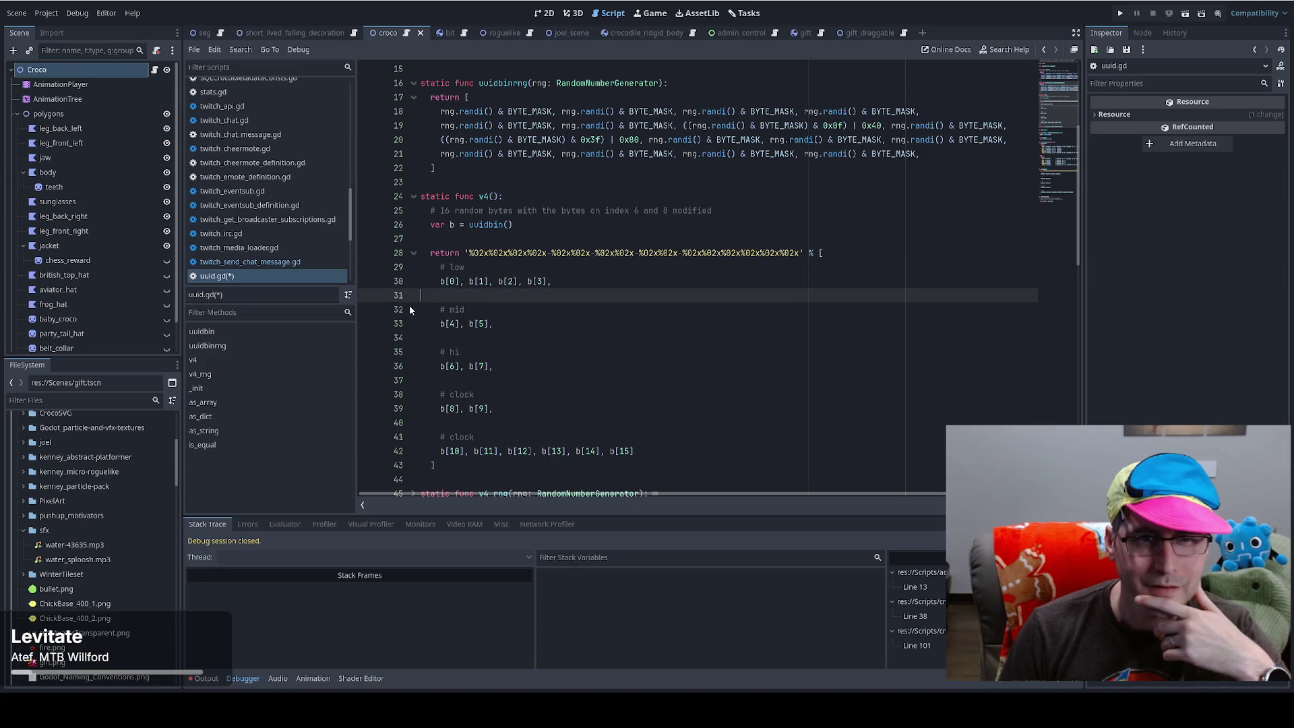
click(415, 283)
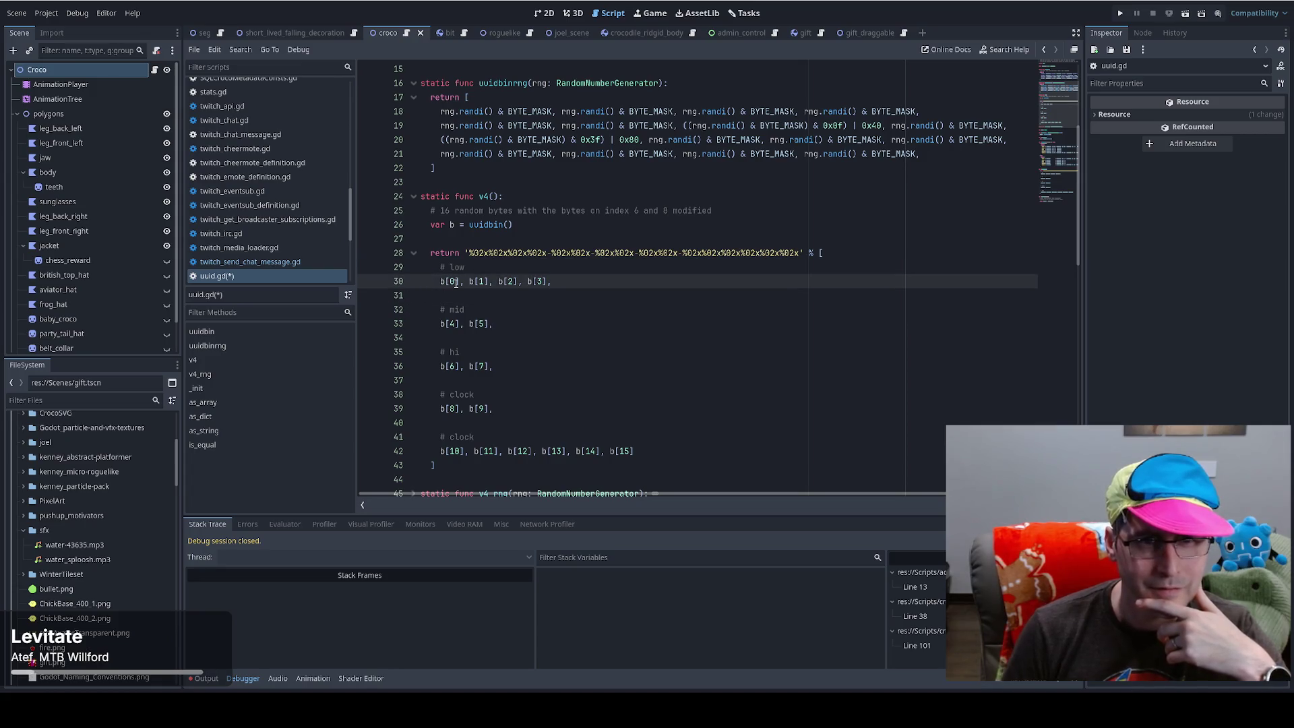
key(Left)
key(Up)
key(Down)
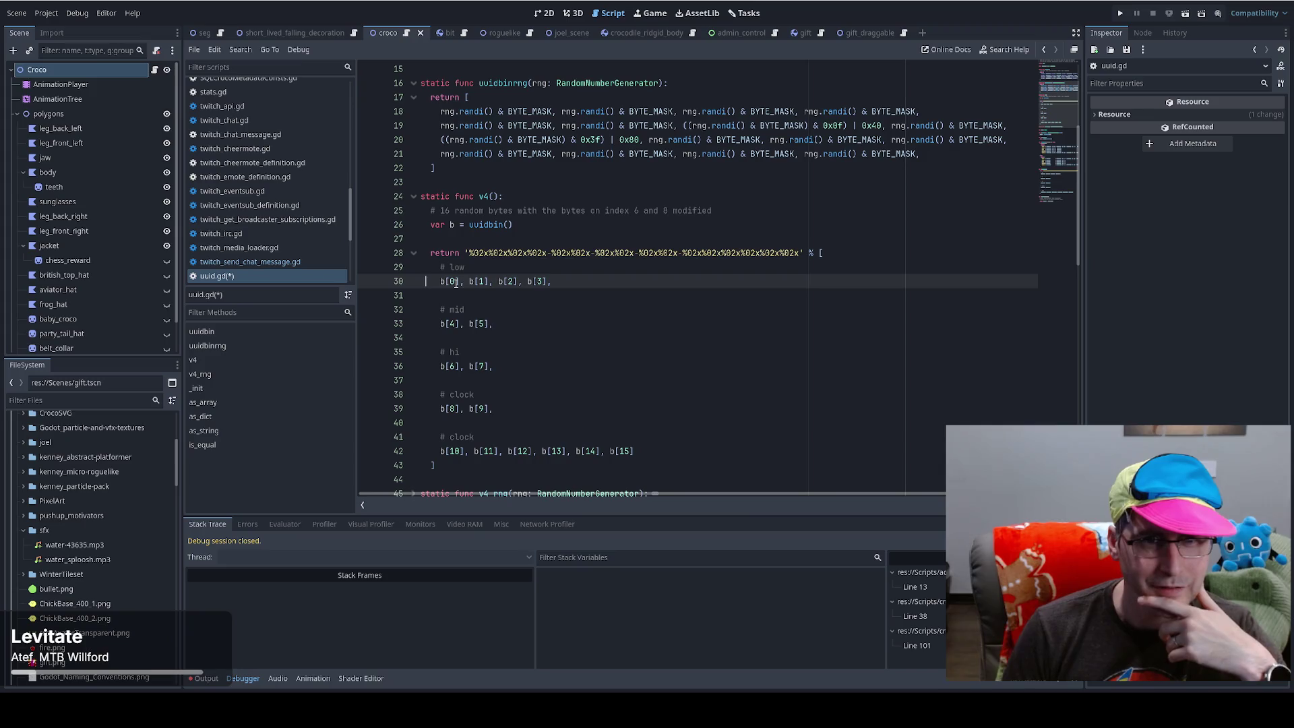
scroll(616, 299, up, 5)
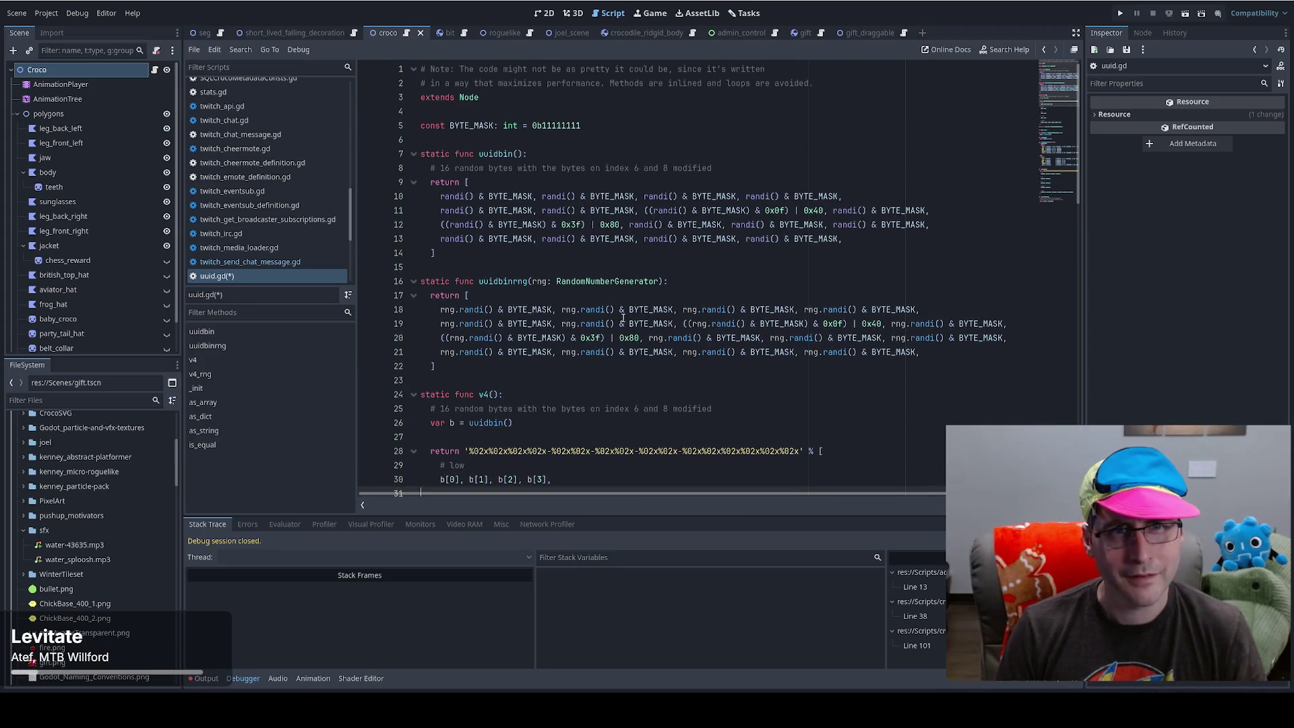
key(ctrl+a)
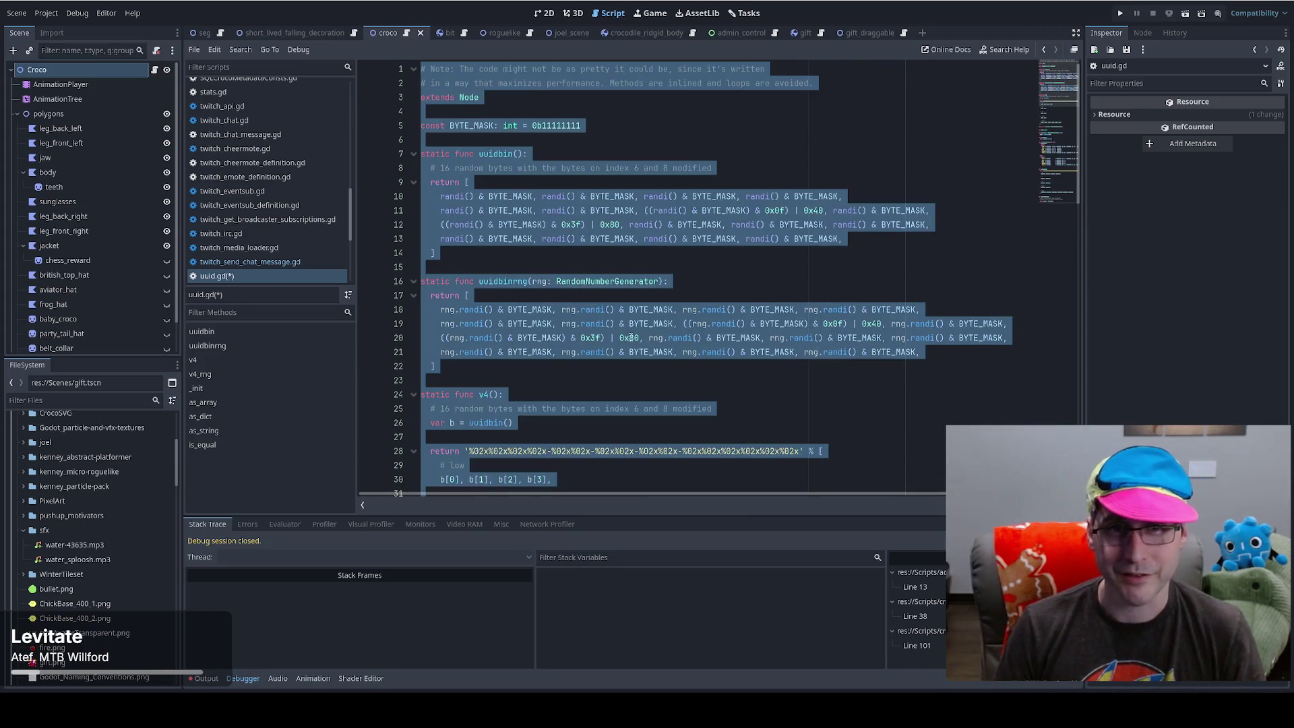
- Convert the whole uuid.gd script's indentation to tabs and jump to the reported indentation error
click(214, 49)
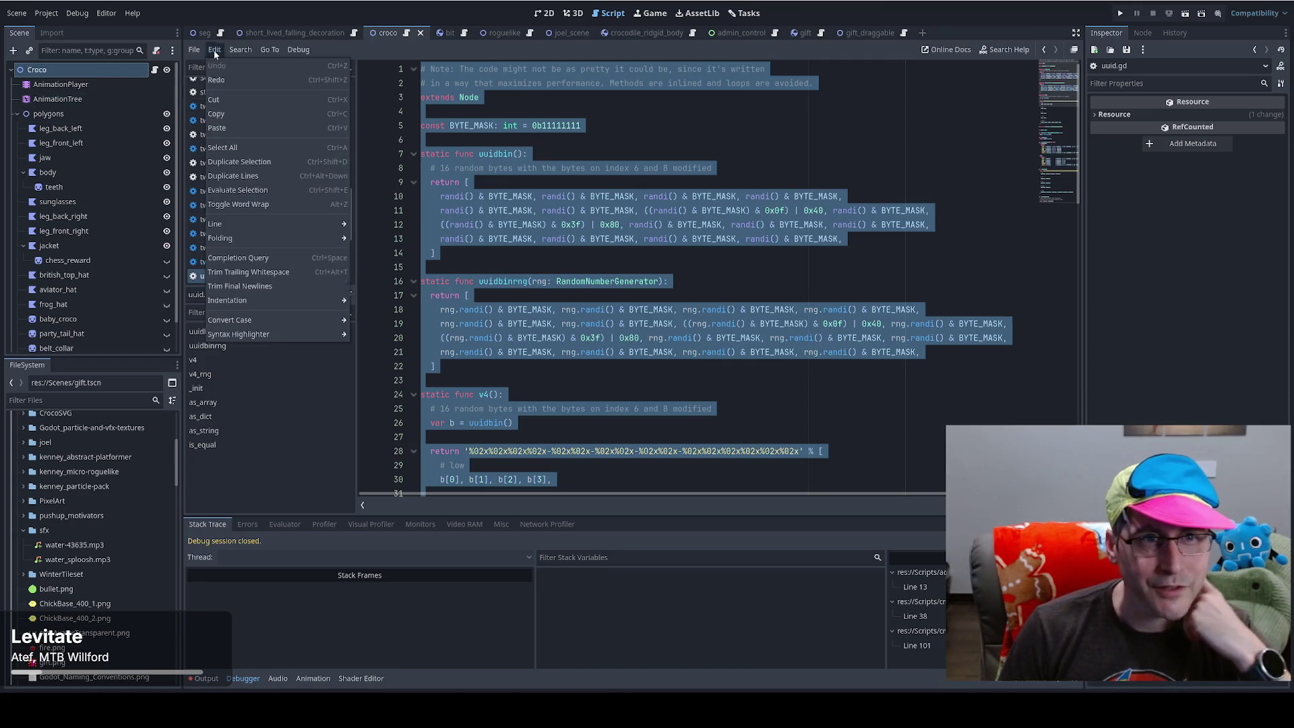
mouse_move(309, 302)
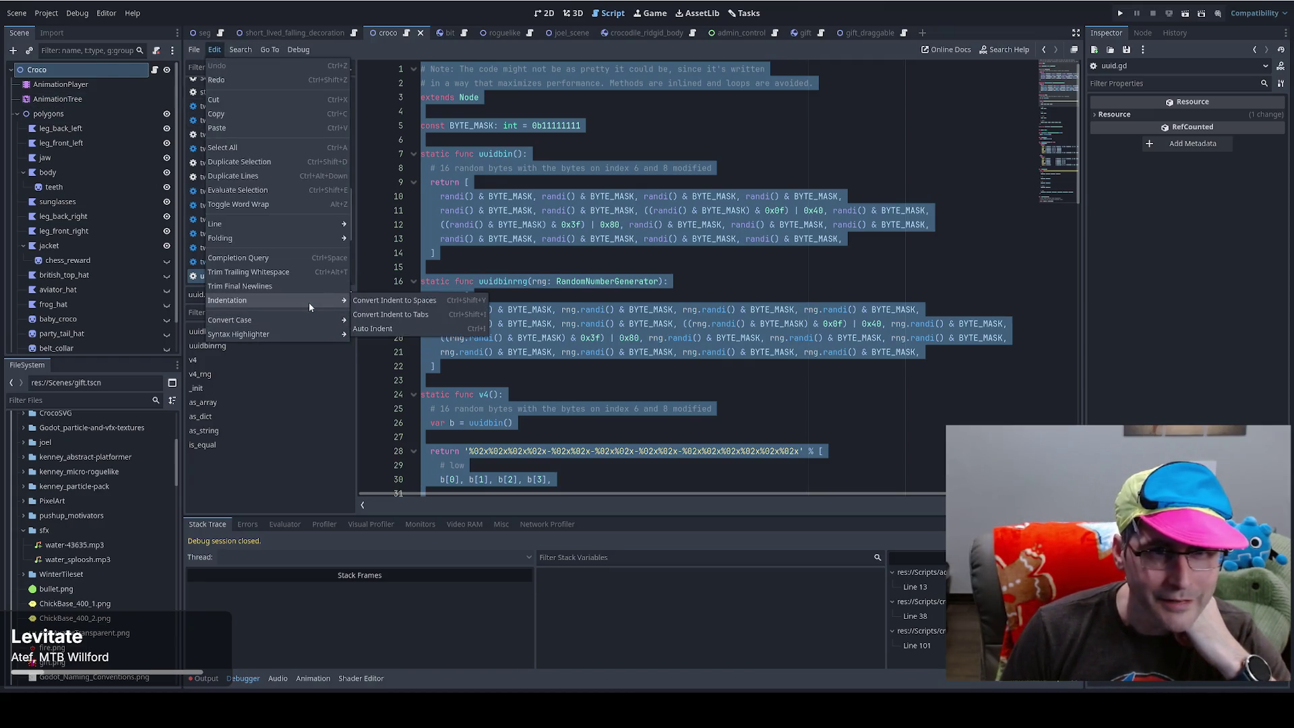
click(429, 319)
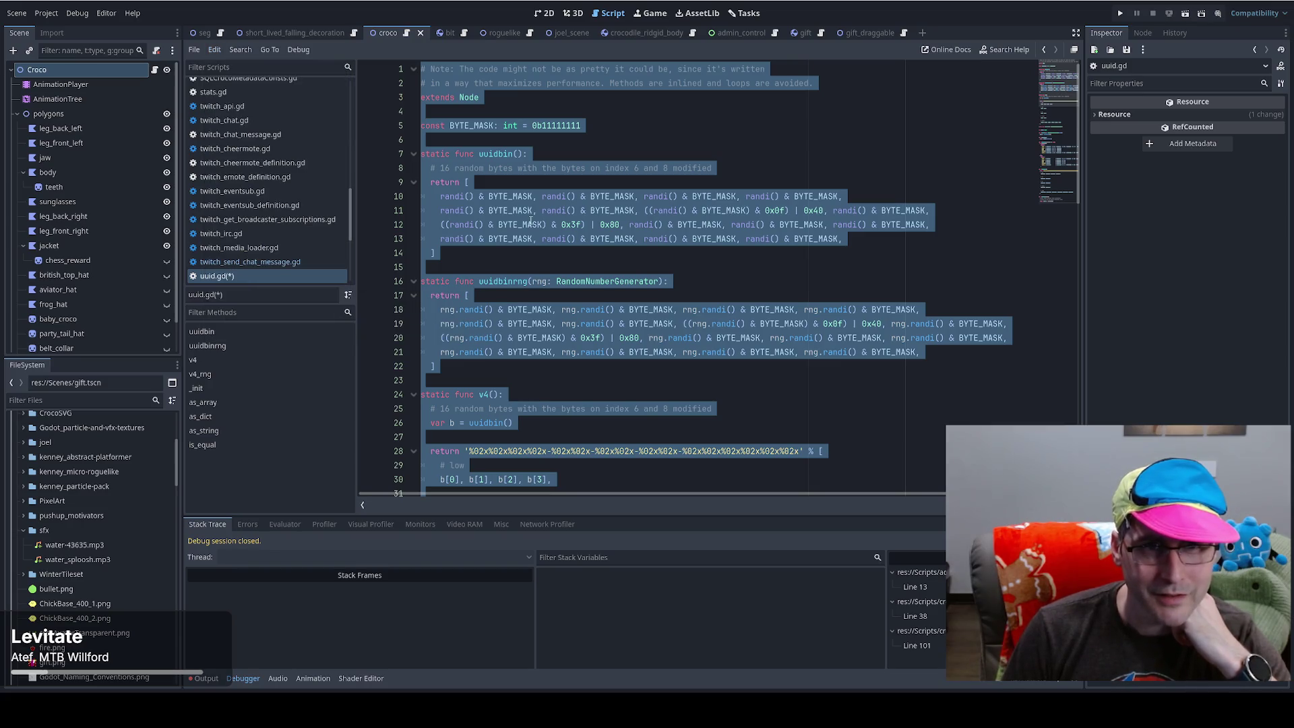
click(566, 126)
click(520, 505)
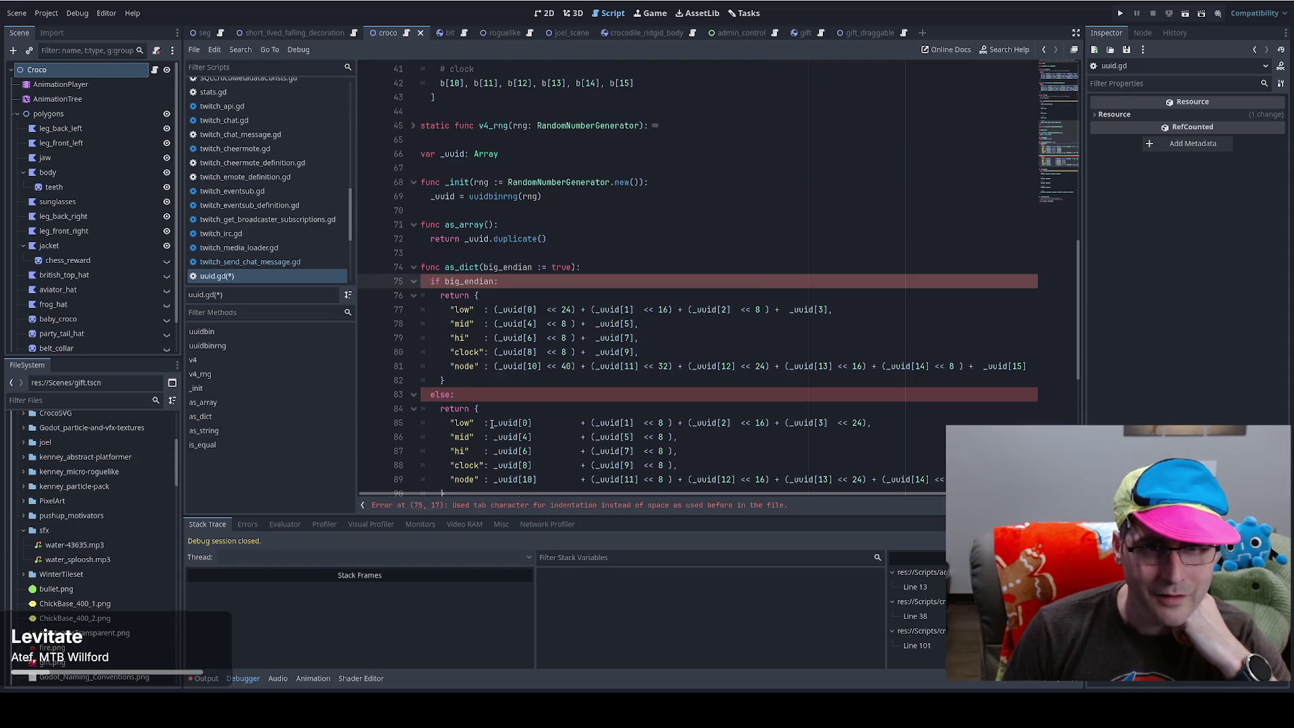
- Re-indent the as_dict body and its big-endian return block by one tab
mouse_move(430, 280)
mouse_down()
mouse_move(476, 297)
mouse_move(498, 411)
mouse_up()
key(Tab)
key(shift+Tab)
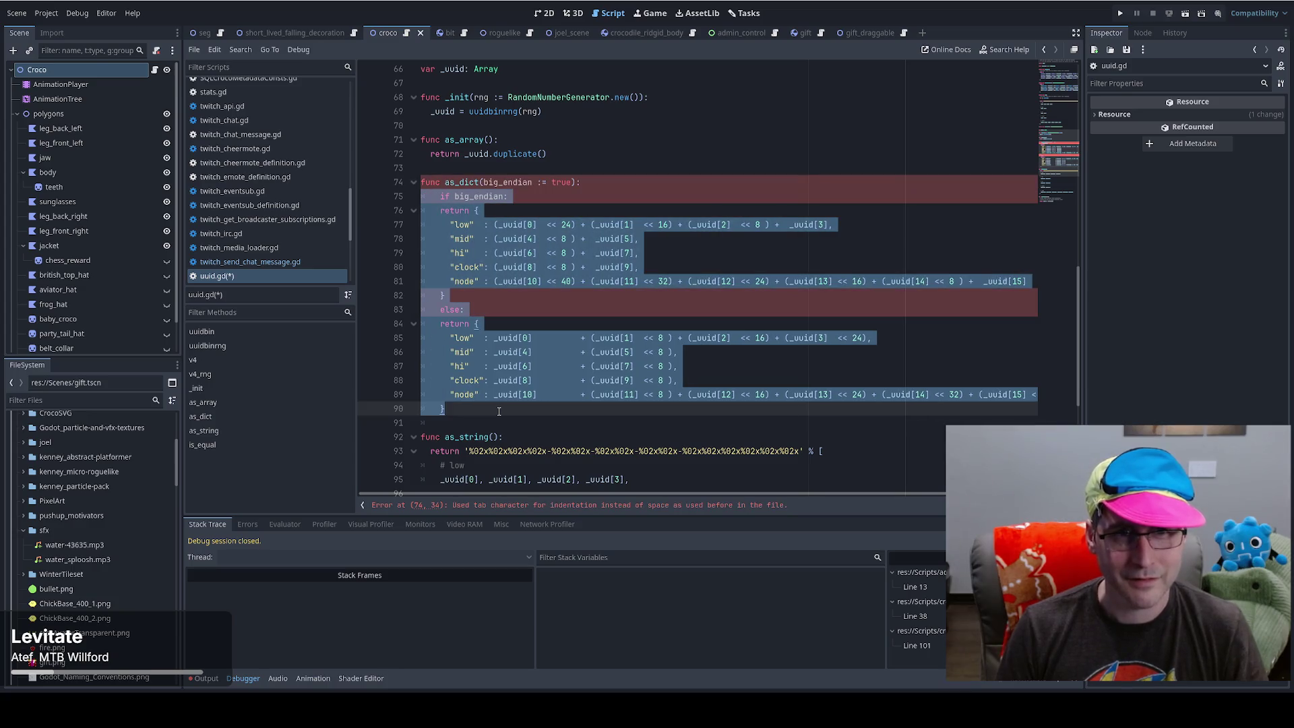
click(499, 411)
mouse_move(451, 211)
mouse_down()
mouse_move(472, 243)
mouse_move(475, 413)
mouse_up()
key(Tab)
key(Tab)
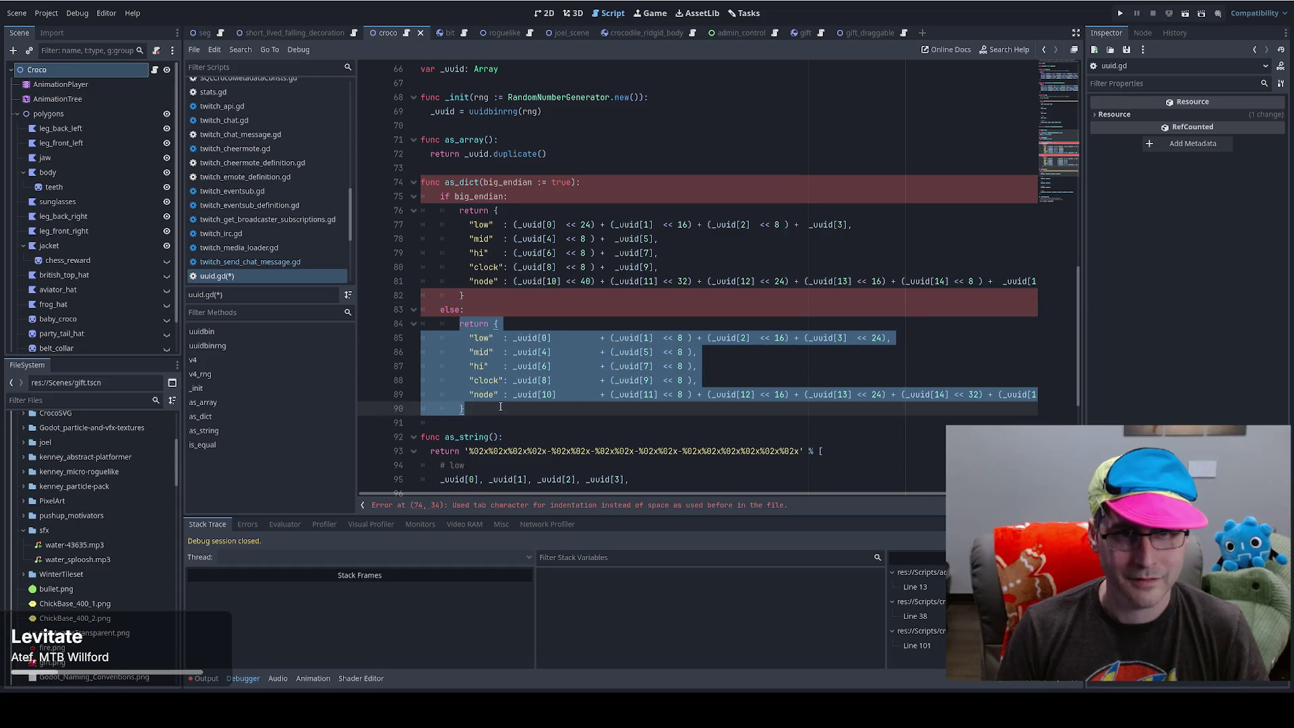
click(494, 406)
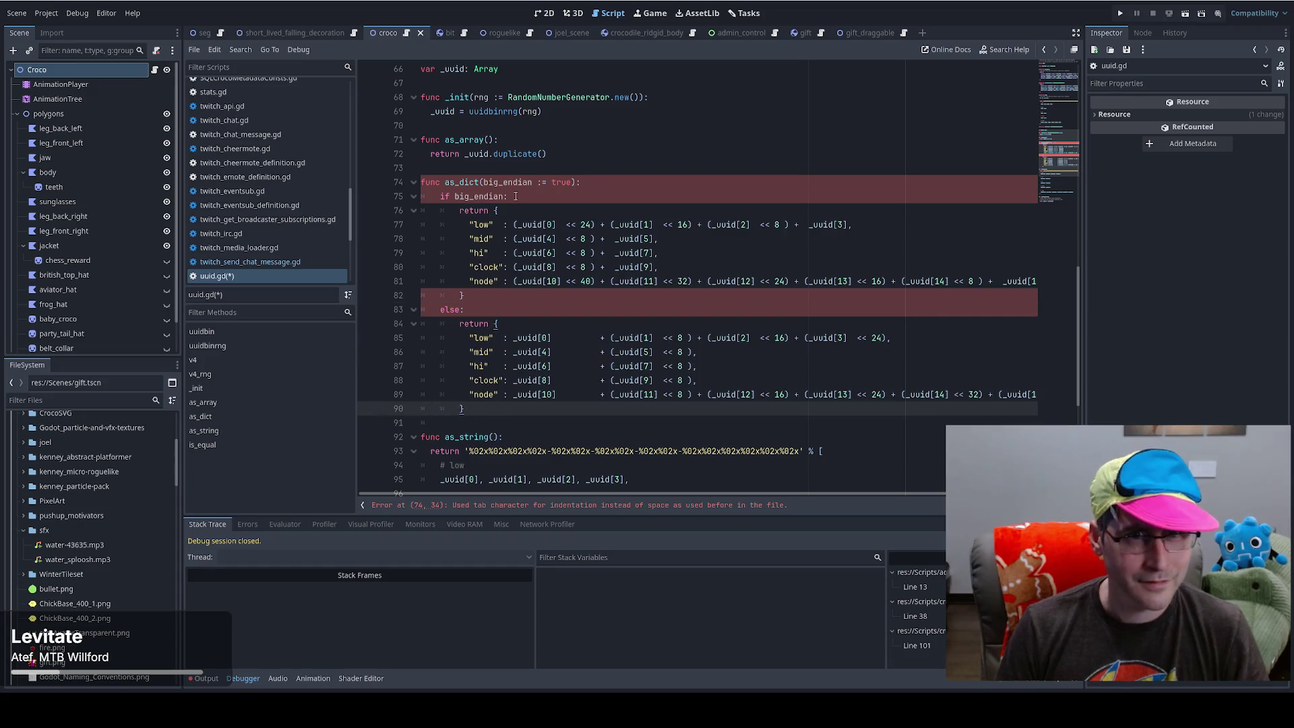
- Replace the space indentation of the as_array return line and line 69 with tabs
click(559, 507)
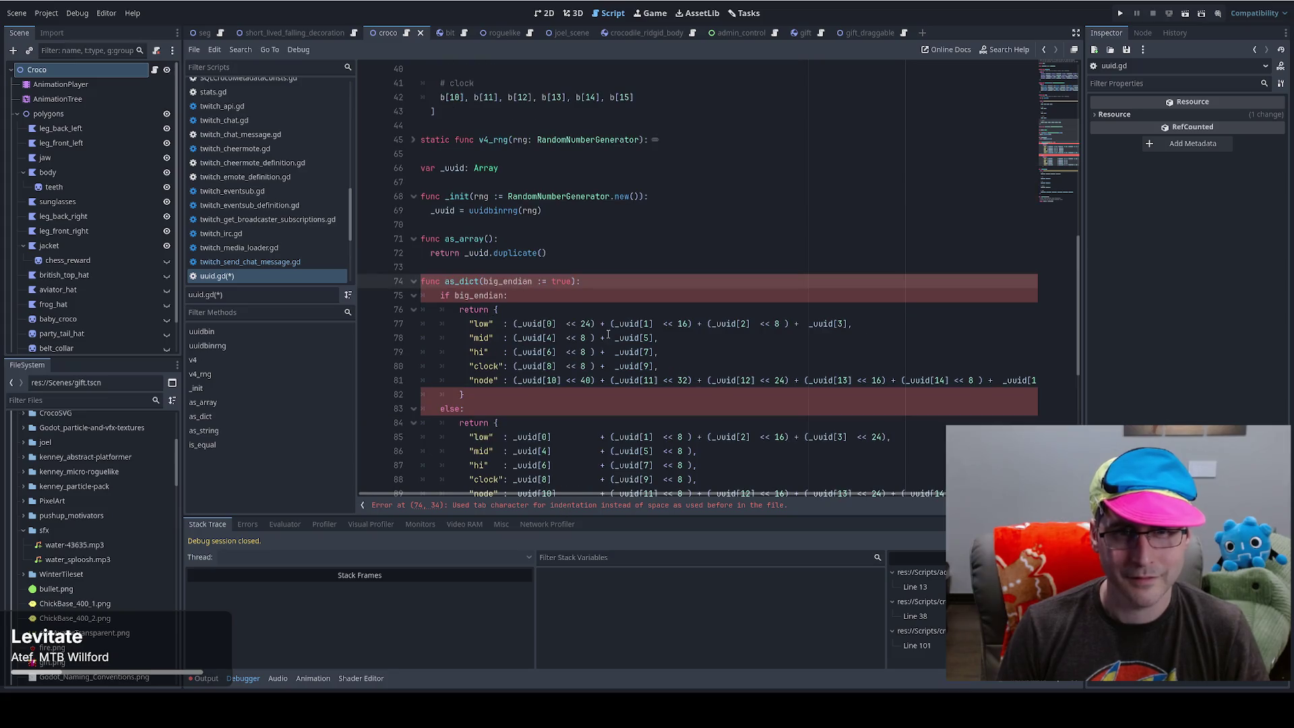
click(570, 269)
key(Up)
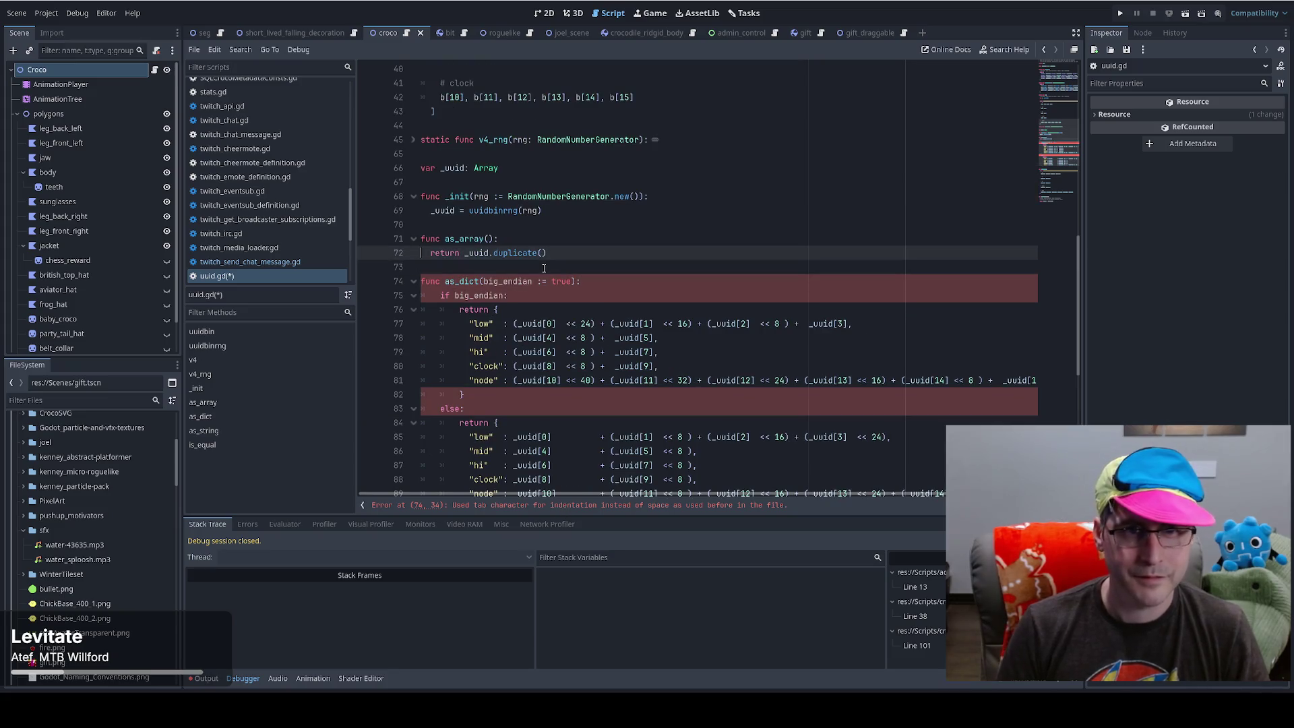
key(Delete)
key(Delete)
key(Tab)
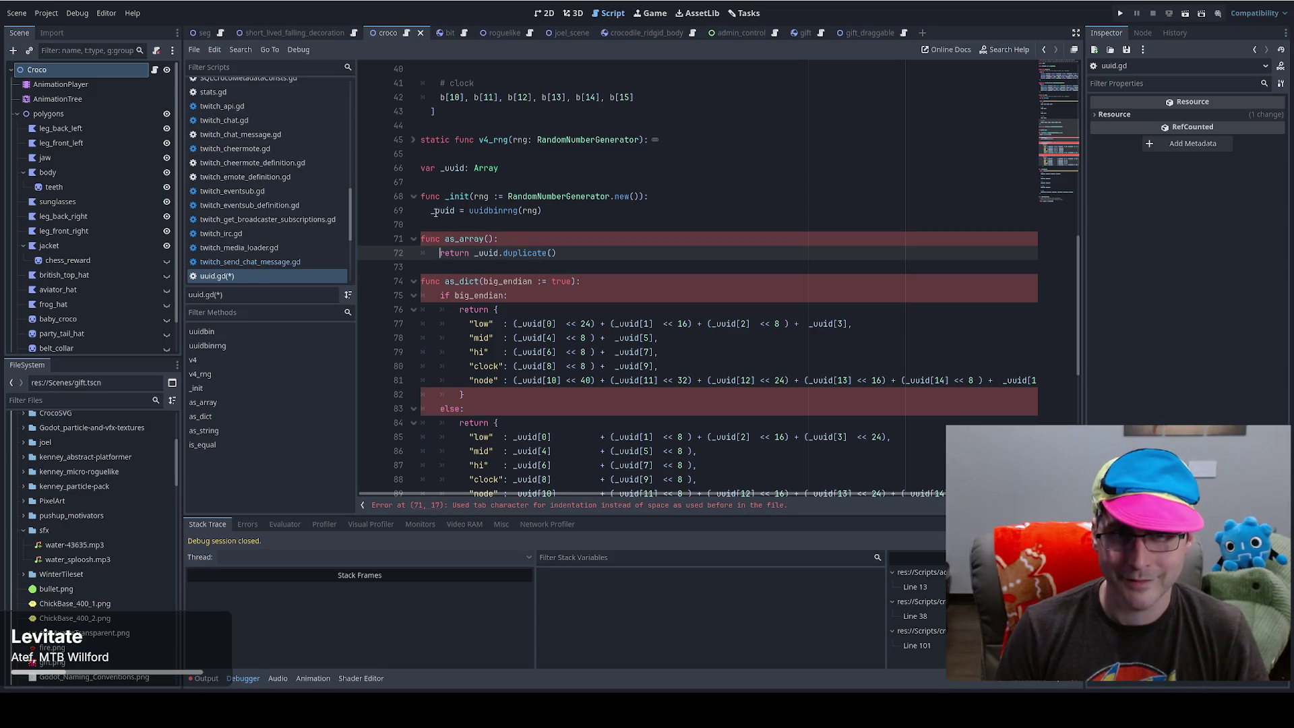
click(401, 211)
key(Delete)
key(Tab)
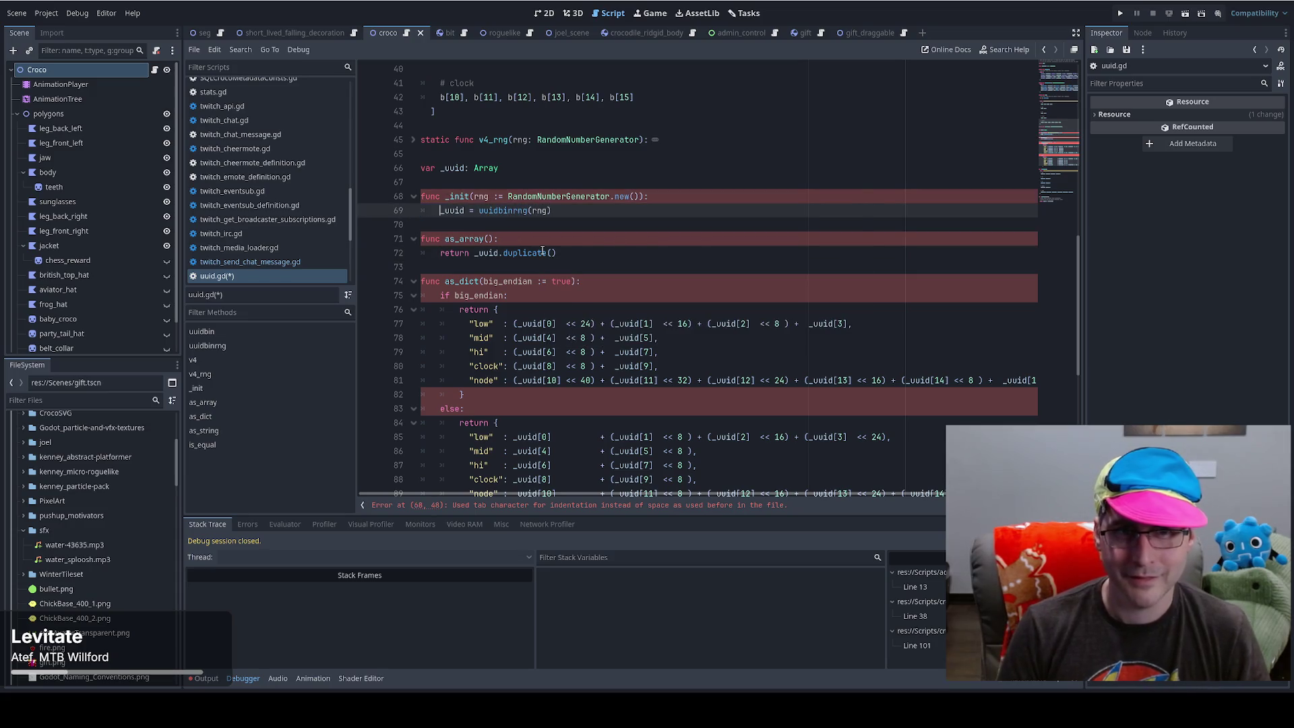
key(Up)
key(Up)
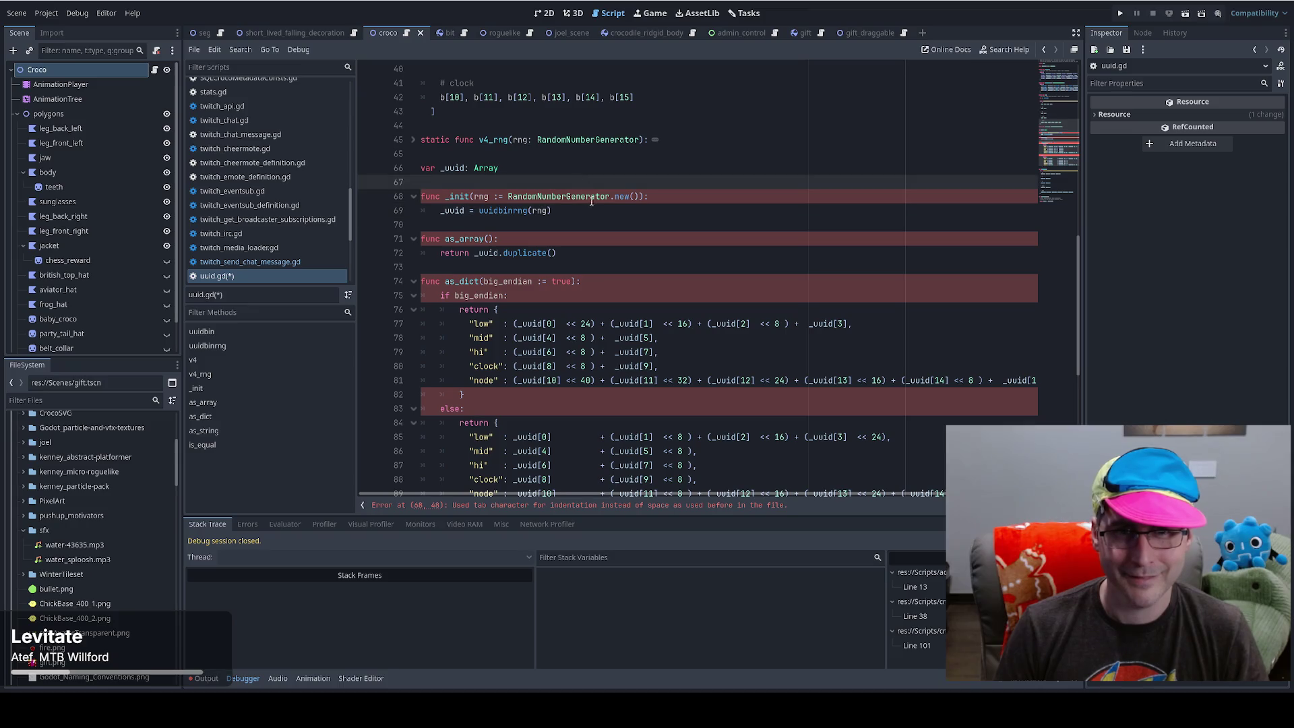
- Unfold v4_rng and convert its whole body's indentation to tabs
scroll(551, 191, up, 1)
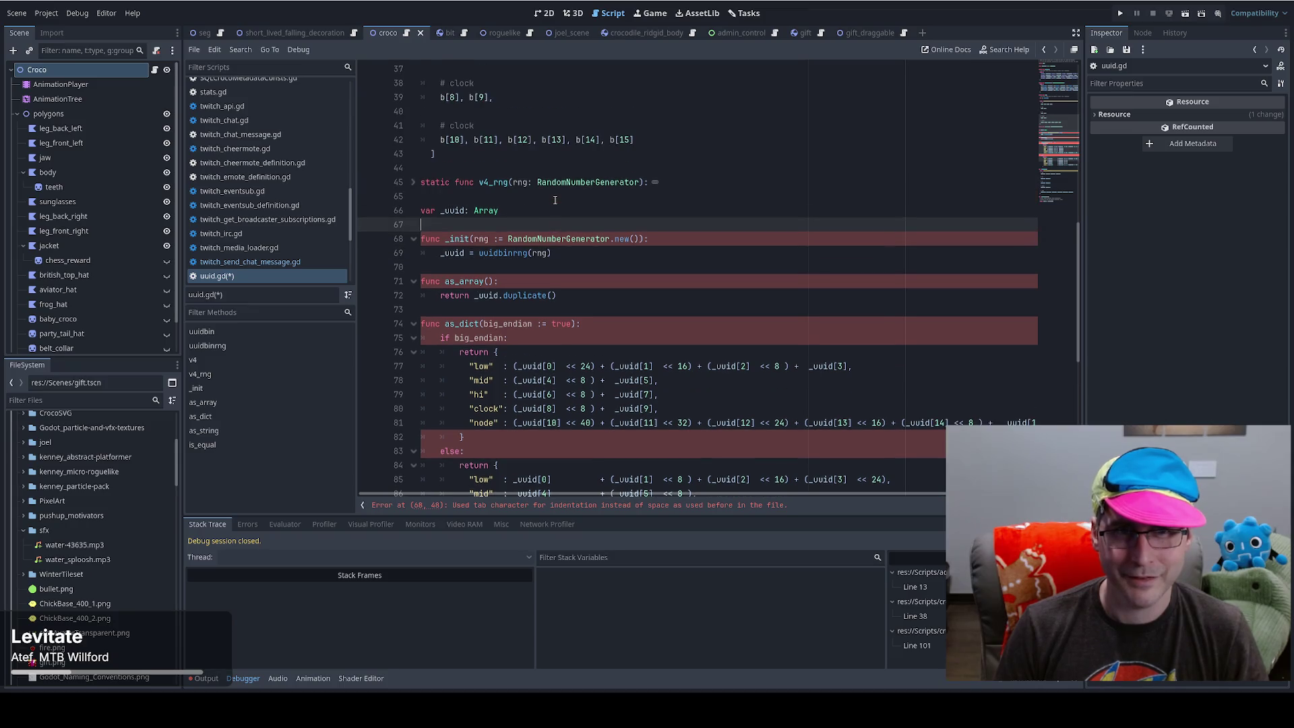
click(409, 182)
click(431, 224)
scroll(448, 366, down, 3)
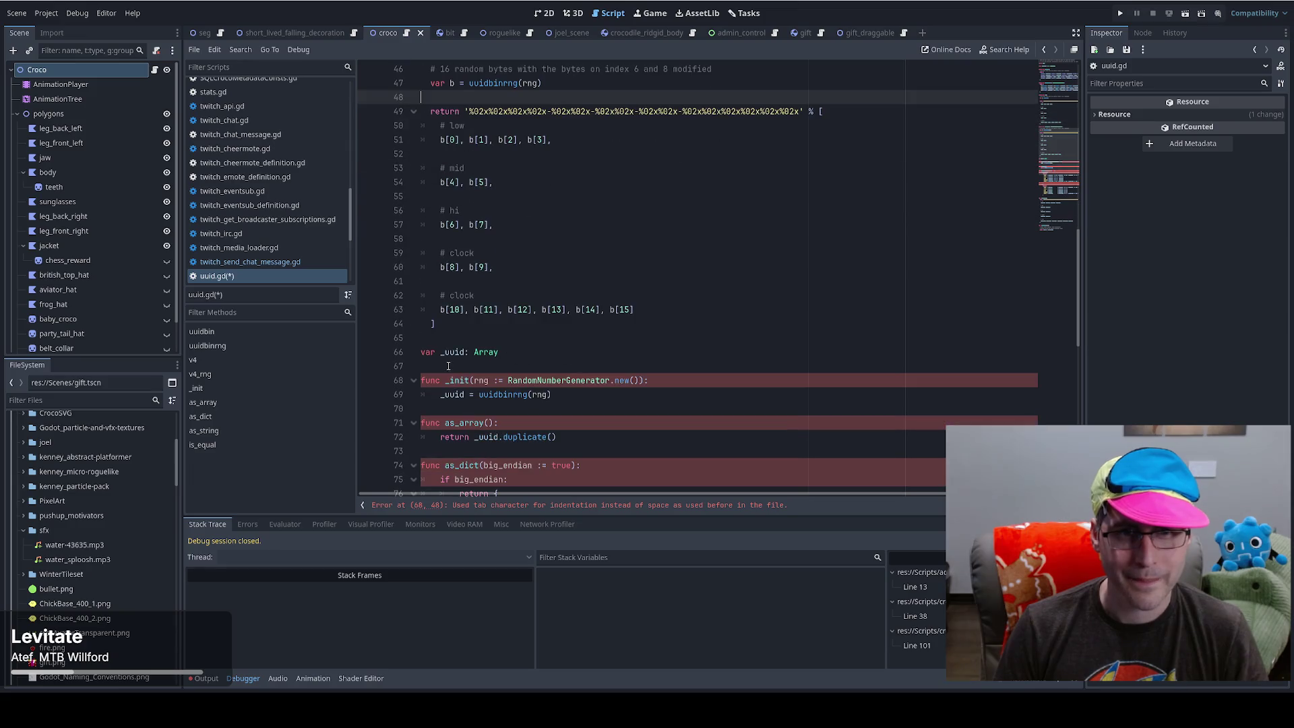
mouse_move(436, 324)
mouse_down()
mouse_move(472, 113)
mouse_move(334, 125)
mouse_up()
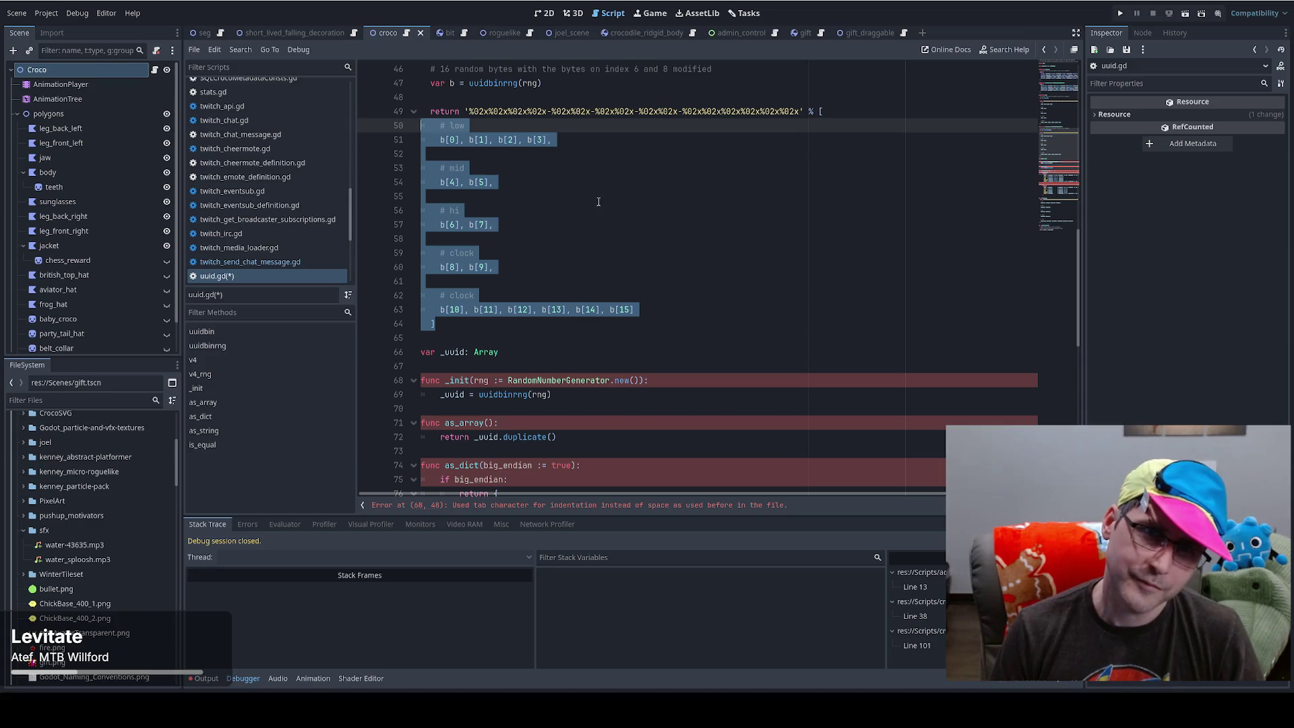
scroll(492, 206, up, 1)
click(430, 153)
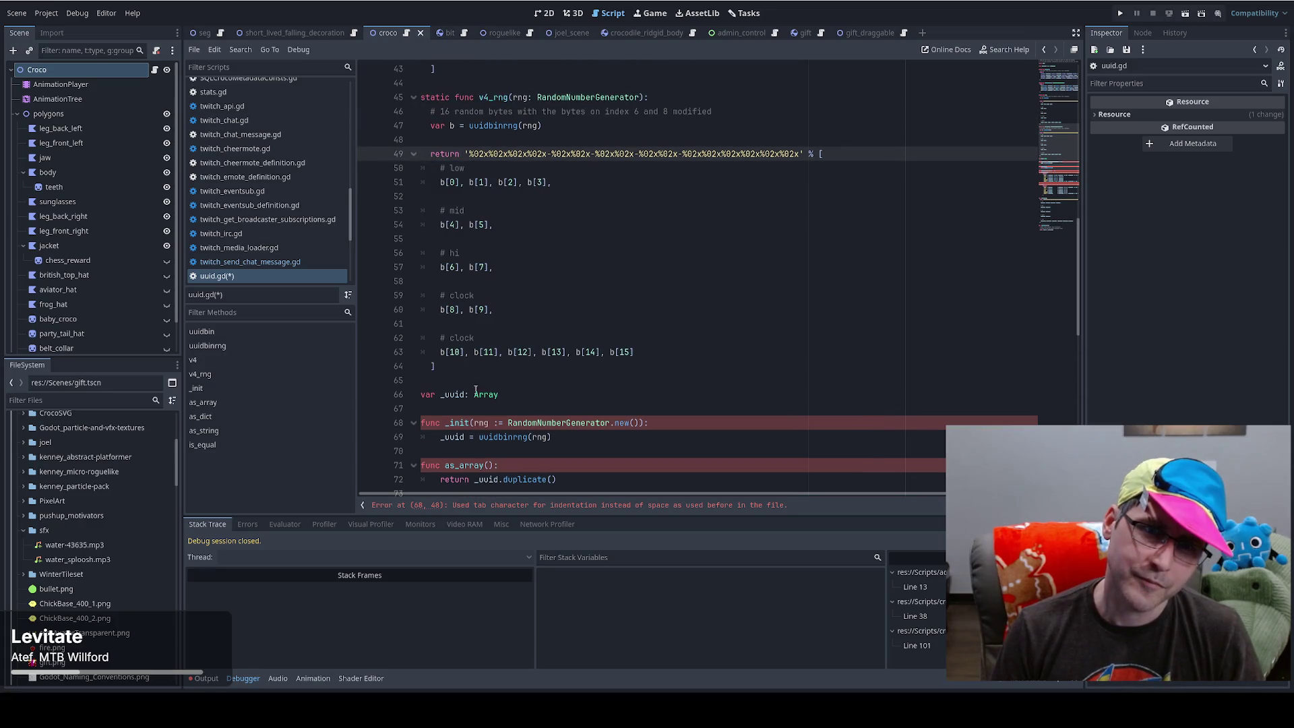
mouse_move(472, 367)
mouse_down()
mouse_move(431, 154)
mouse_move(411, 113)
mouse_move(402, 119)
mouse_up()
key(ctrl+shift+i)
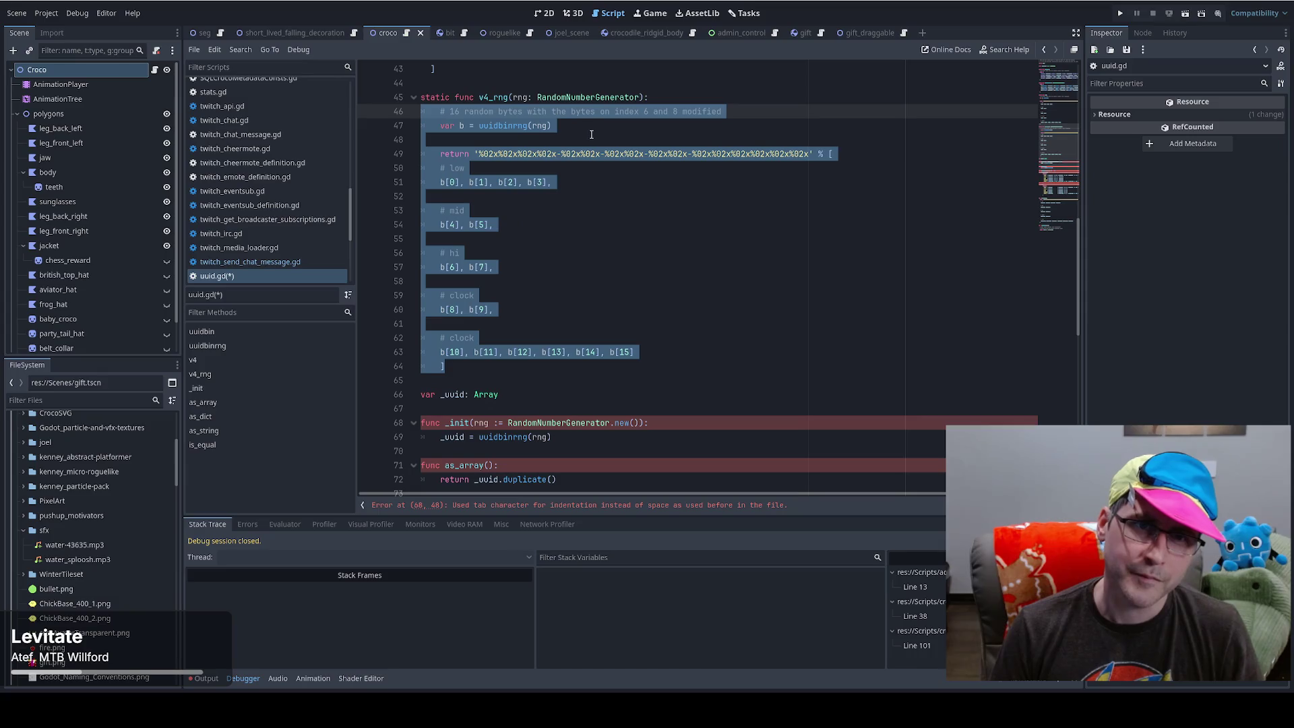
click(499, 224)
- Indent the return lines of uuidbin and uuidbinrng one level
scroll(464, 269, up, 5)
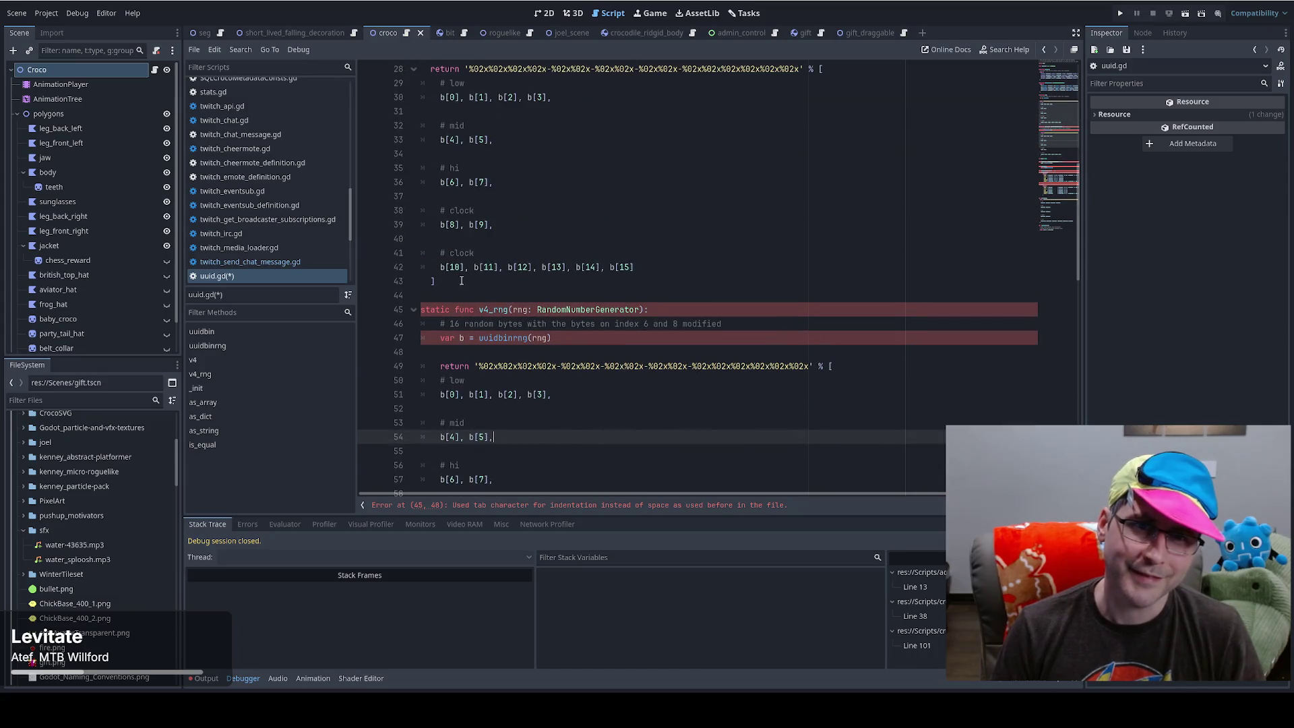
drag(462, 280, 432, 138)
click(566, 201)
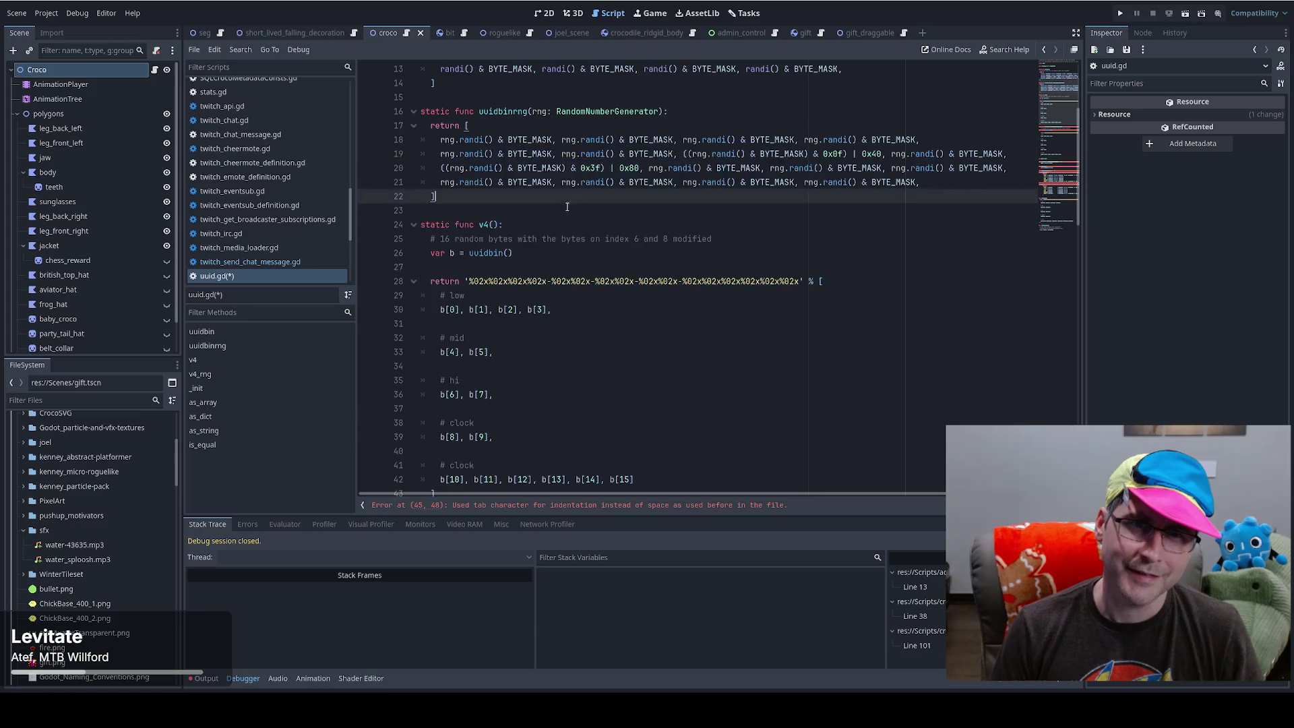
scroll(570, 212, up, 4)
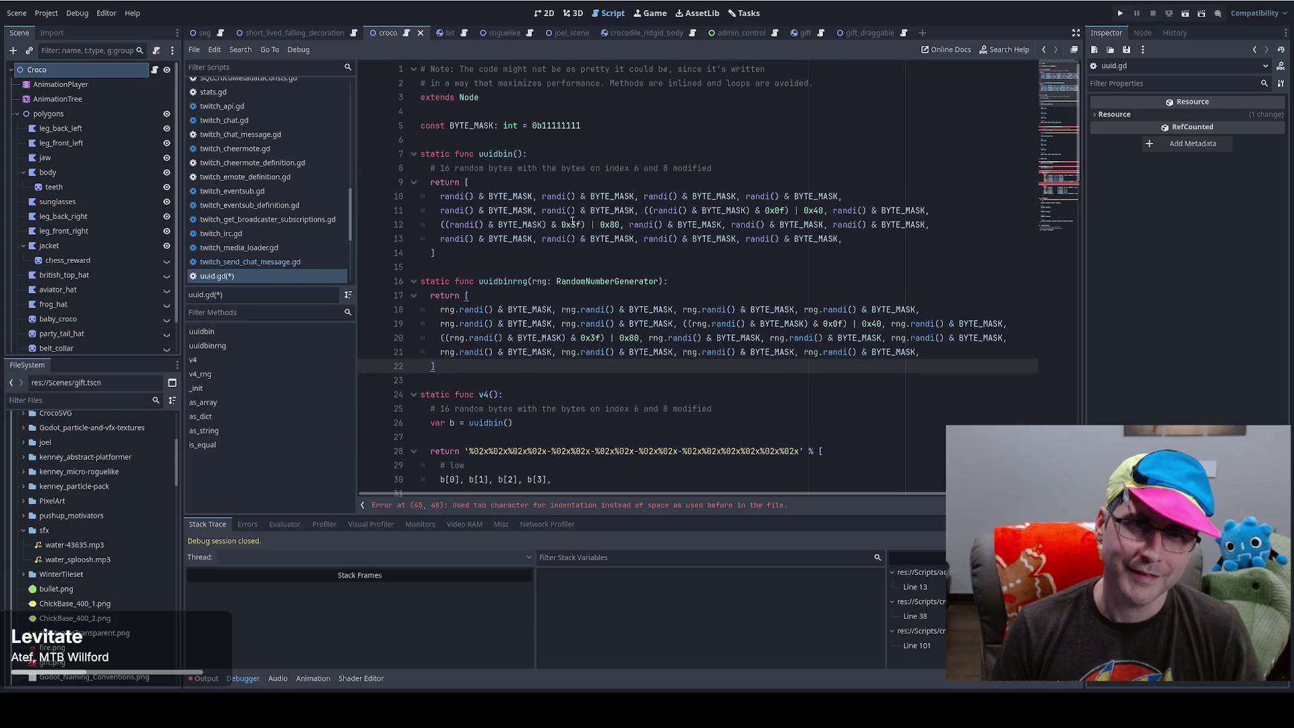
click(456, 255)
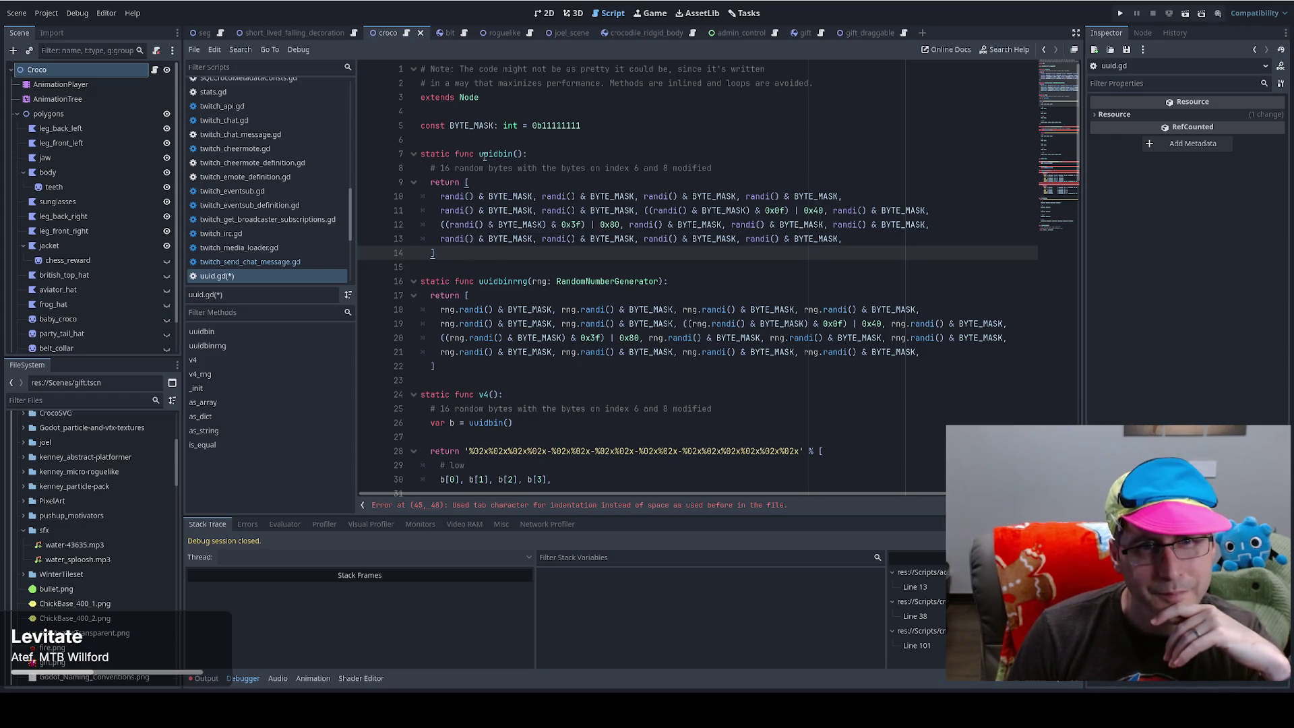
key(Up)
key(Up)
key(Up)
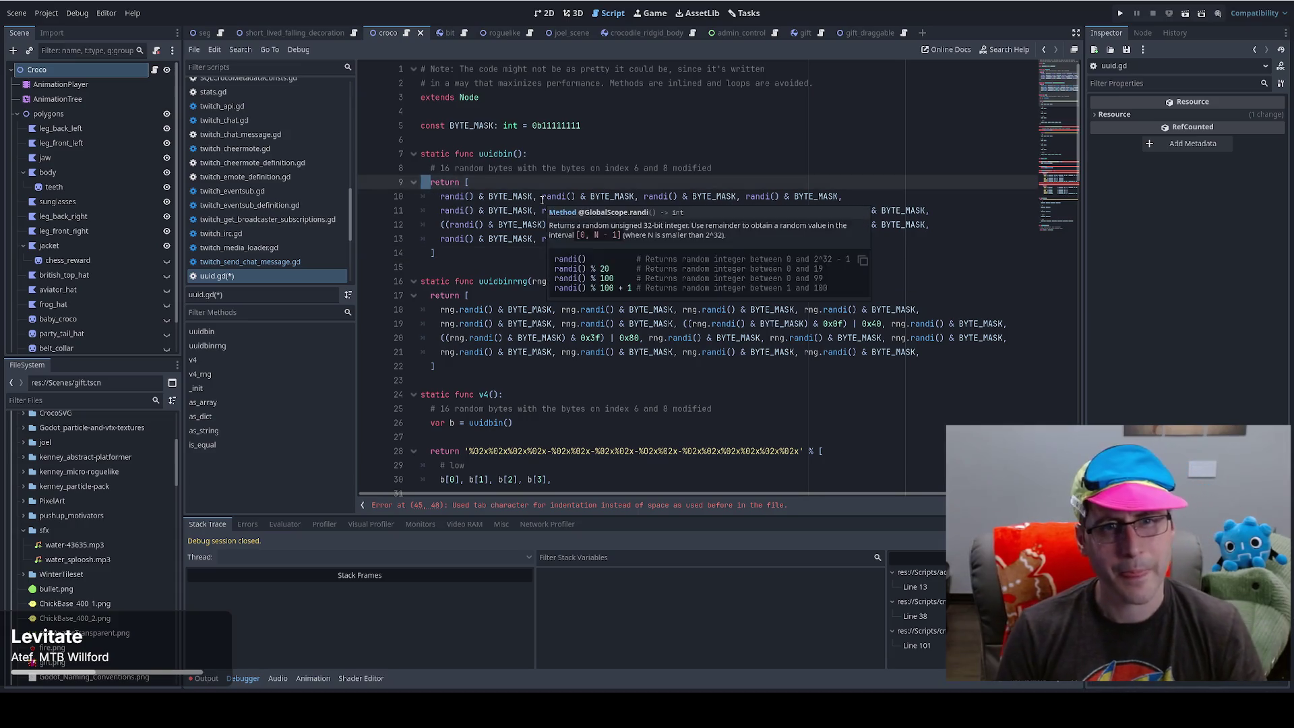
key(Tab)
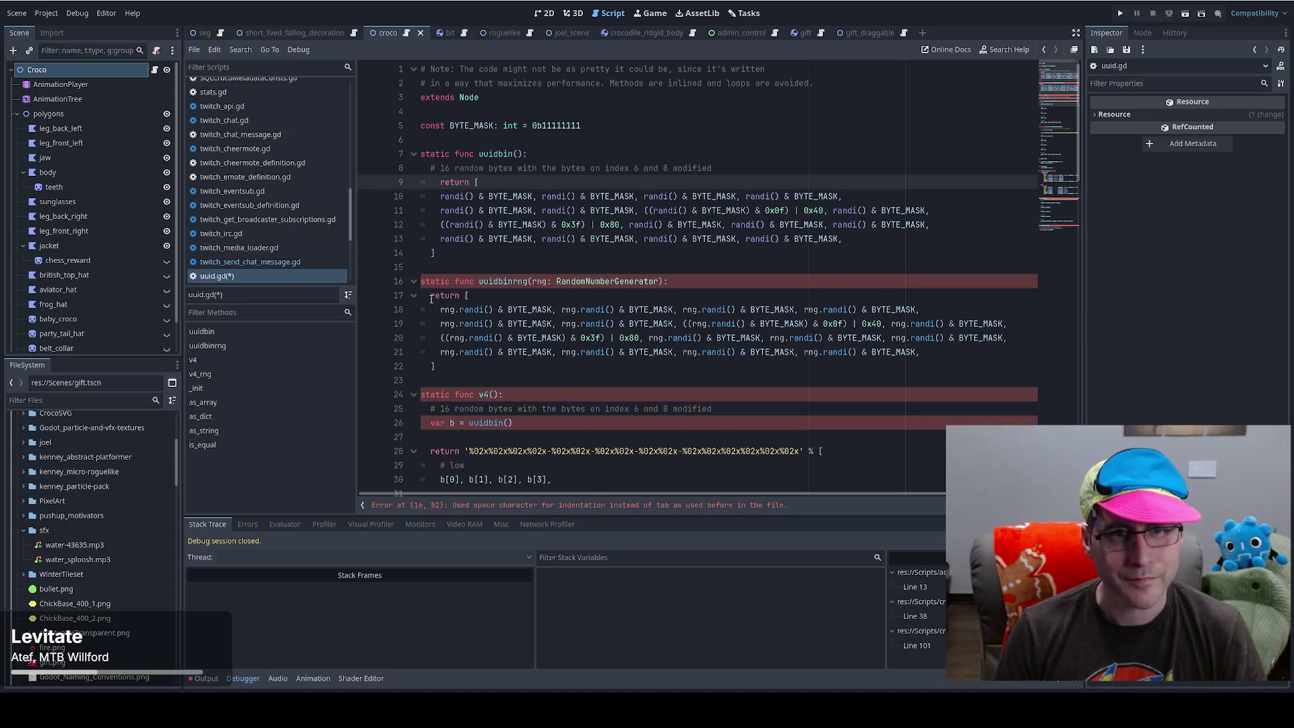
click(431, 298)
key(Tab)
- Indent v4's var b line, return statement and closing bracket, then check the next error
scroll(427, 425, down, 1)
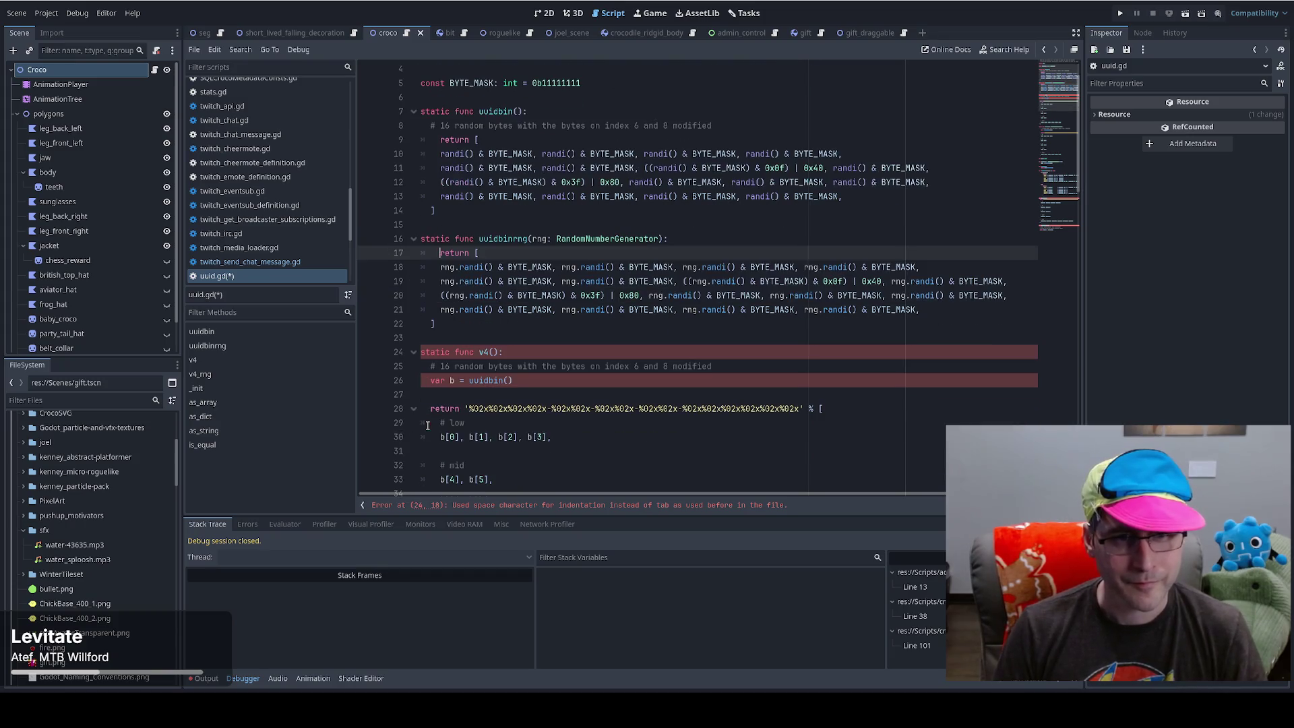
click(429, 386)
key(Tab)
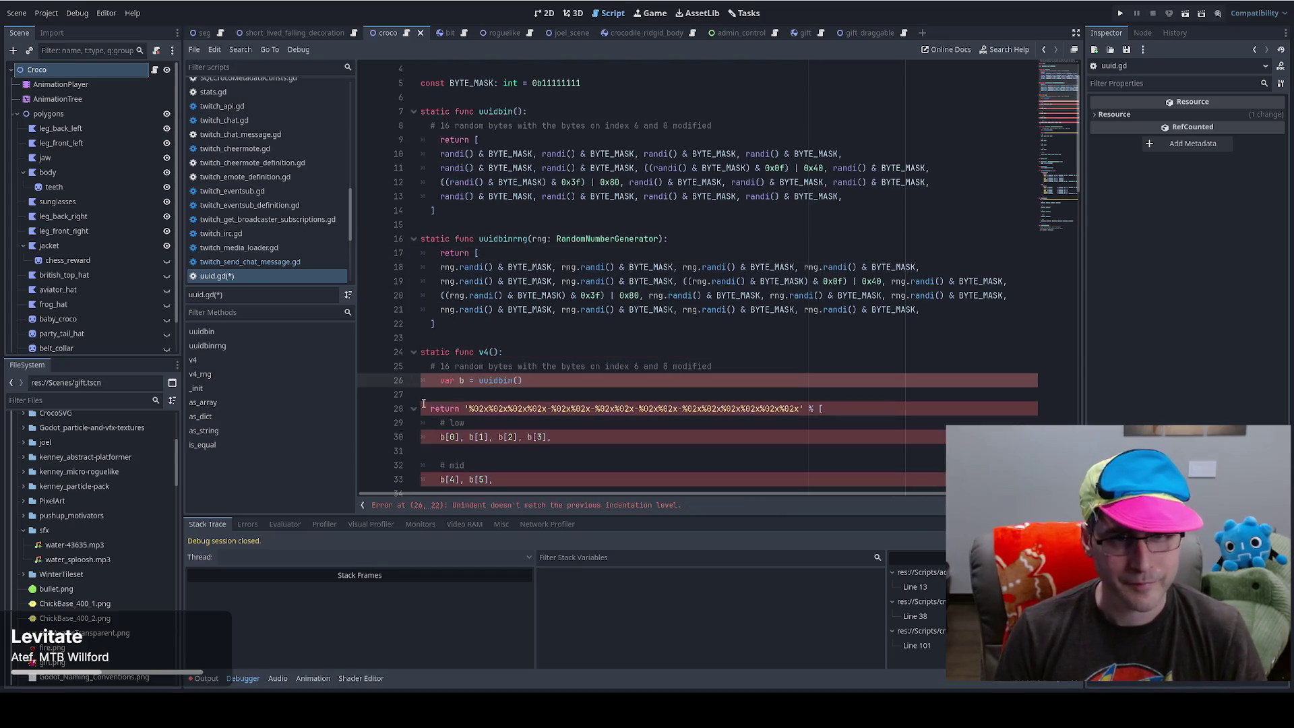
scroll(444, 402, down, 3)
scroll(444, 403, down, 4)
drag(445, 330, 397, 205)
key(Tab)
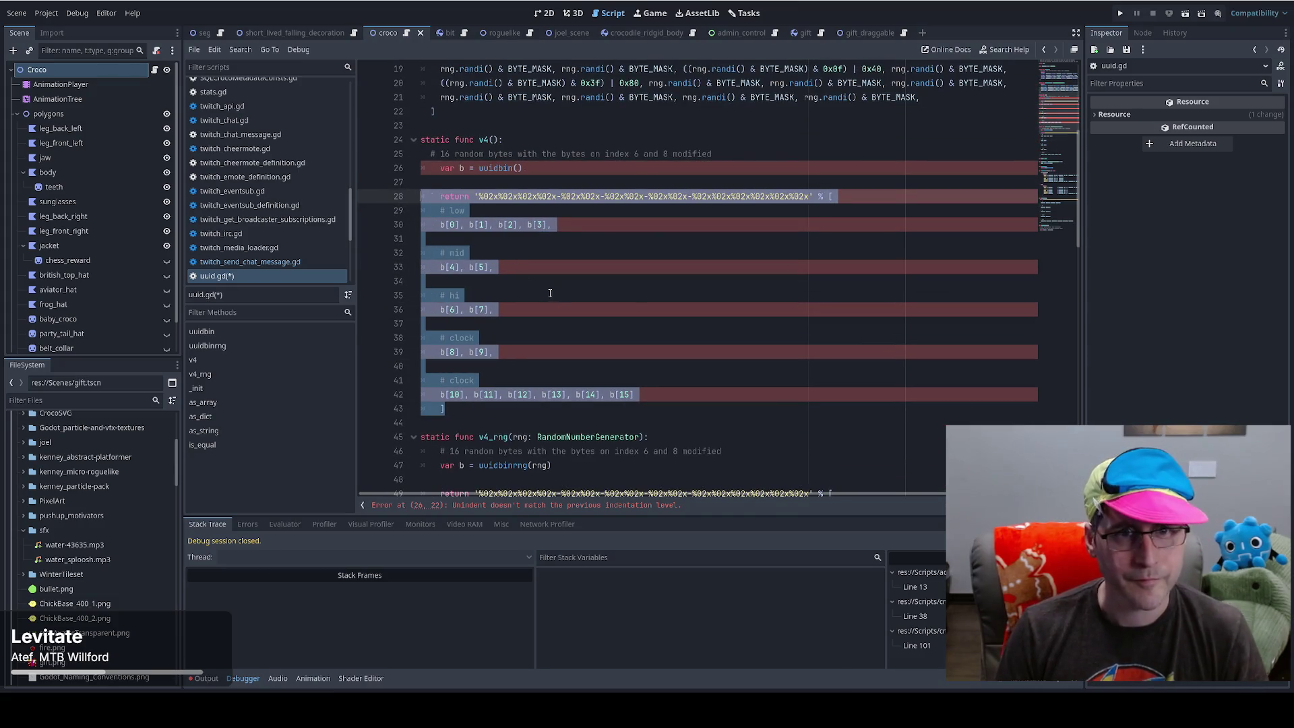
scroll(593, 437, down, 3)
click(593, 512)
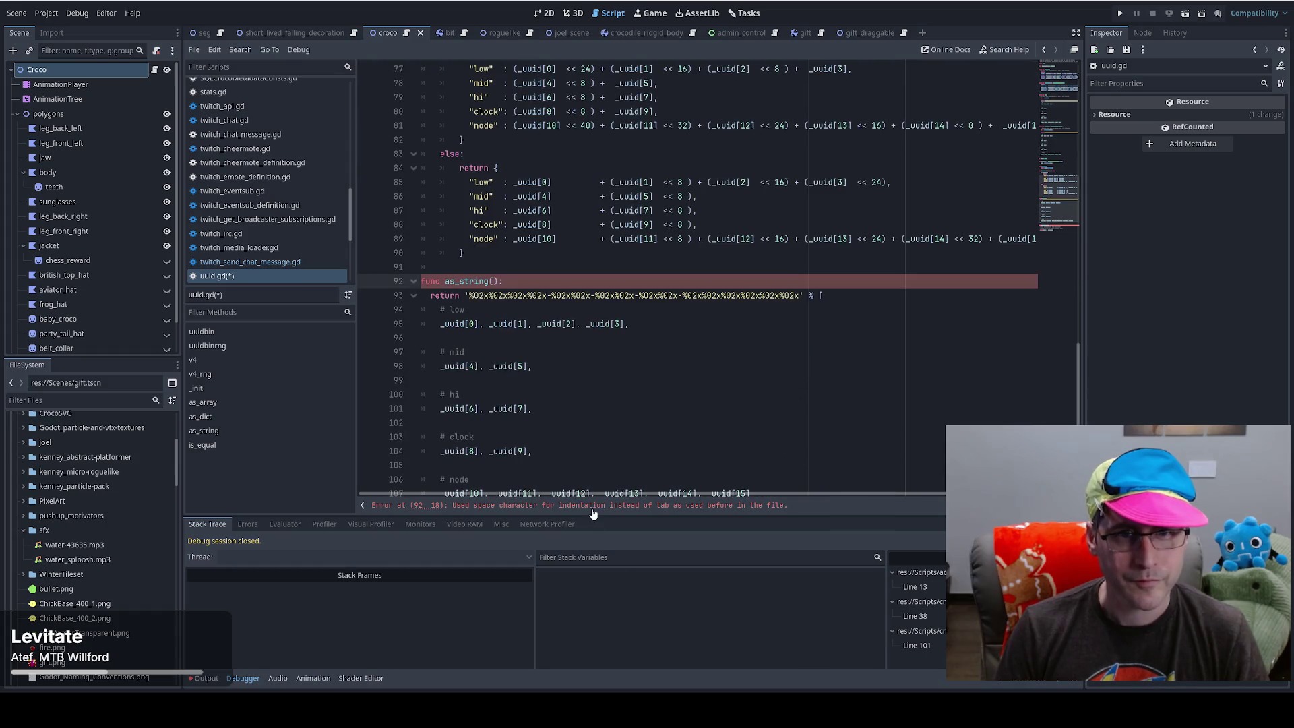
- Check line 75's indentation and indent as_string's return line one level
click(460, 314)
mouse_move(476, 259)
mouse_down()
mouse_move(444, 244)
mouse_move(445, 256)
mouse_move(441, 172)
mouse_up()
click(442, 172)
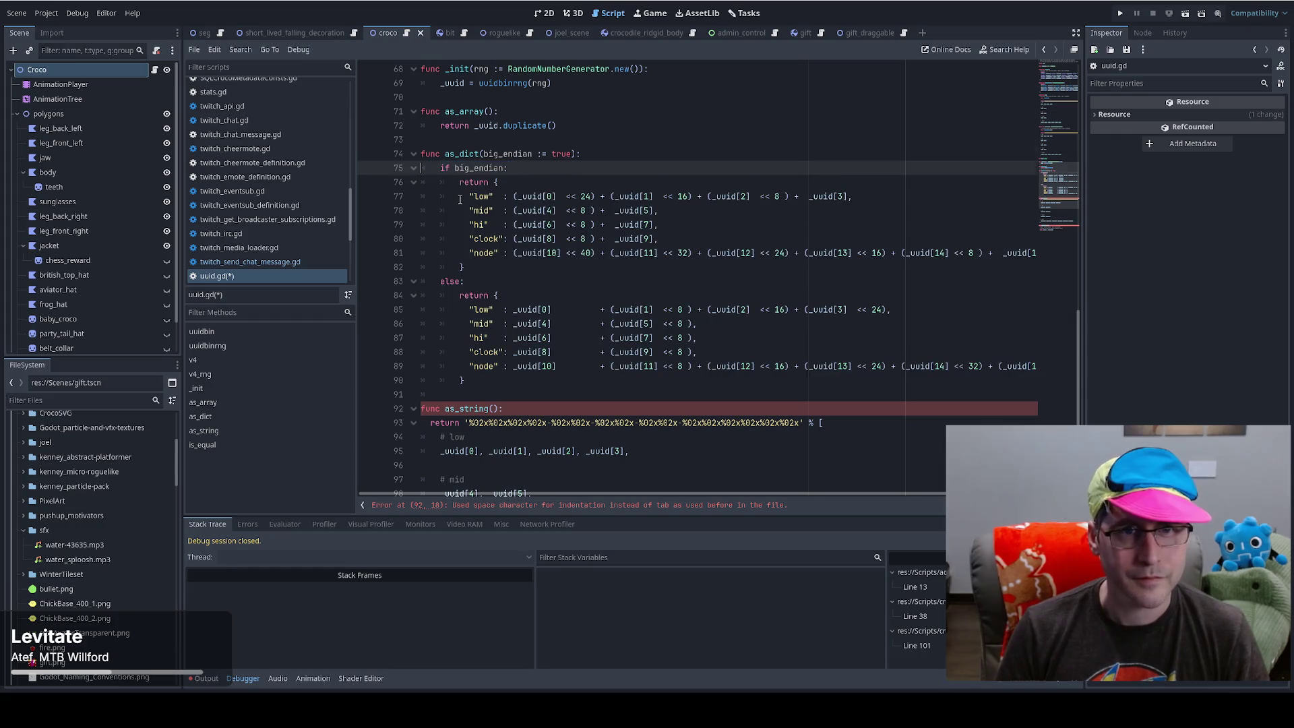
key(Left)
key(Left)
key(Right)
scroll(439, 311, down, 3)
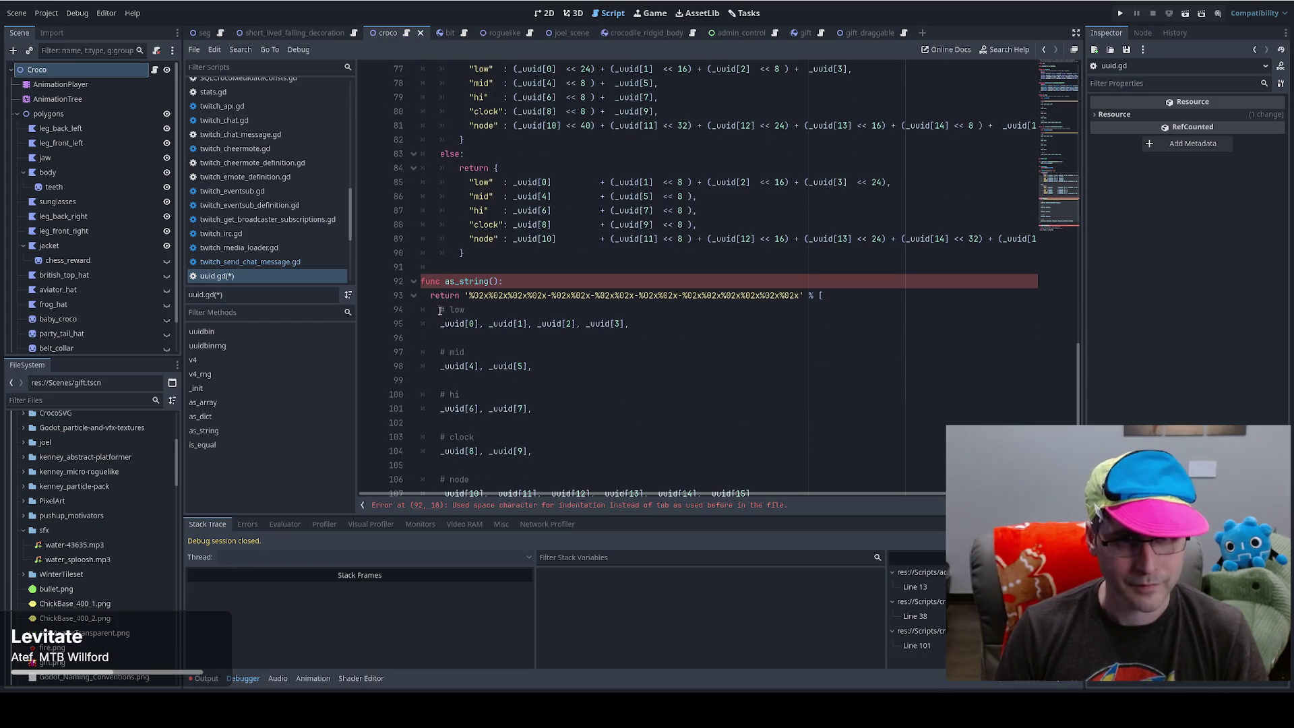
click(435, 295)
key(Tab)
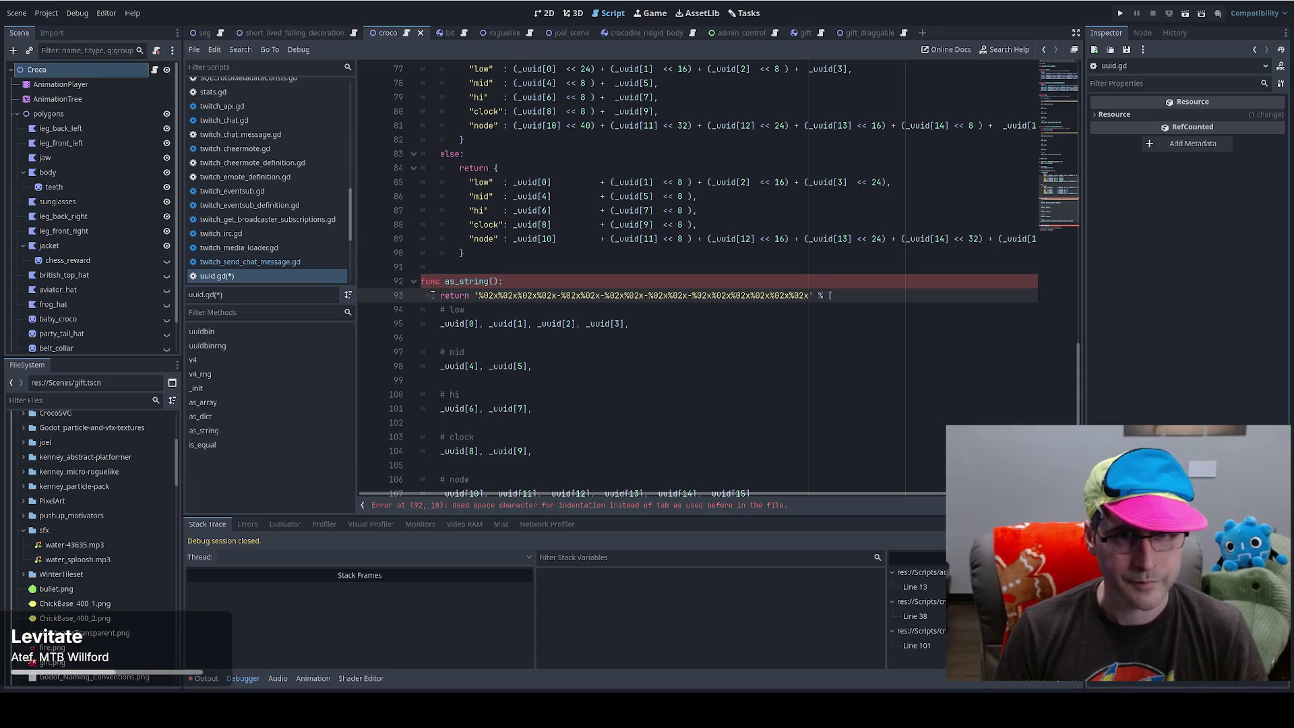
- Indent is_equal's return line one level and save uuid.gd
scroll(435, 339, down, 2)
scroll(446, 410, down, 2)
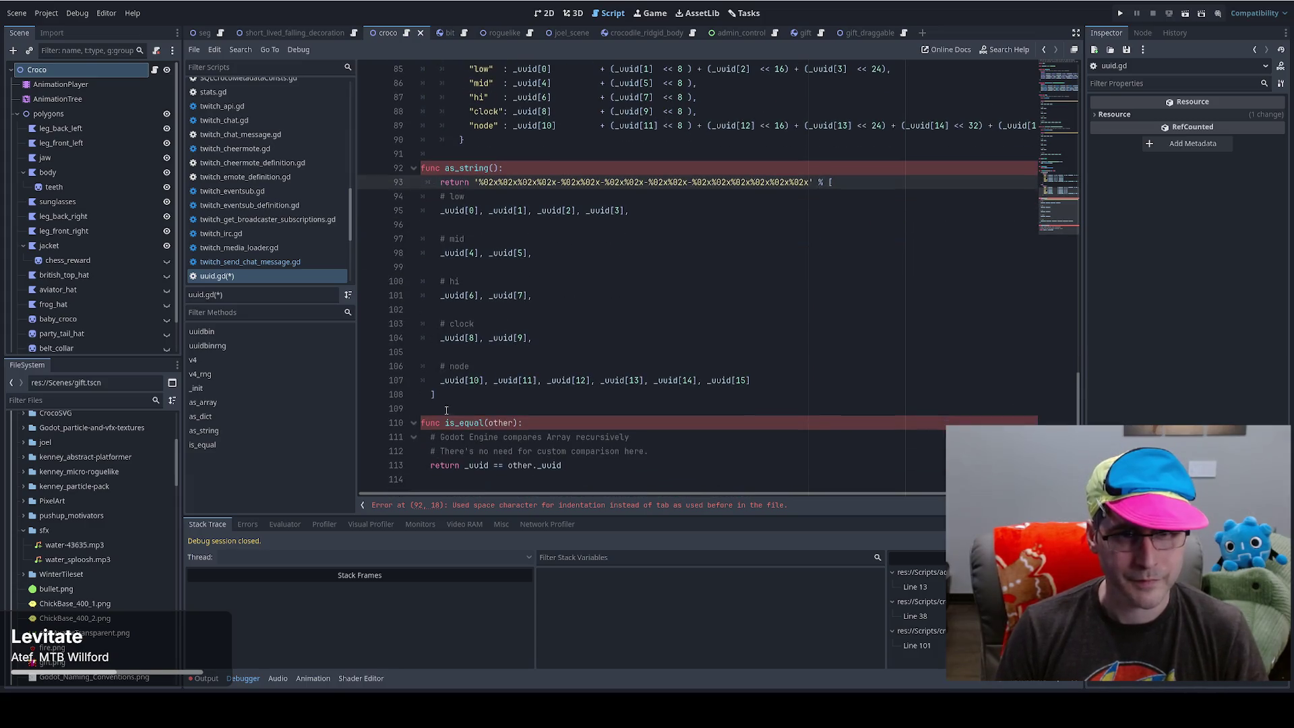
click(435, 465)
key(Tab)
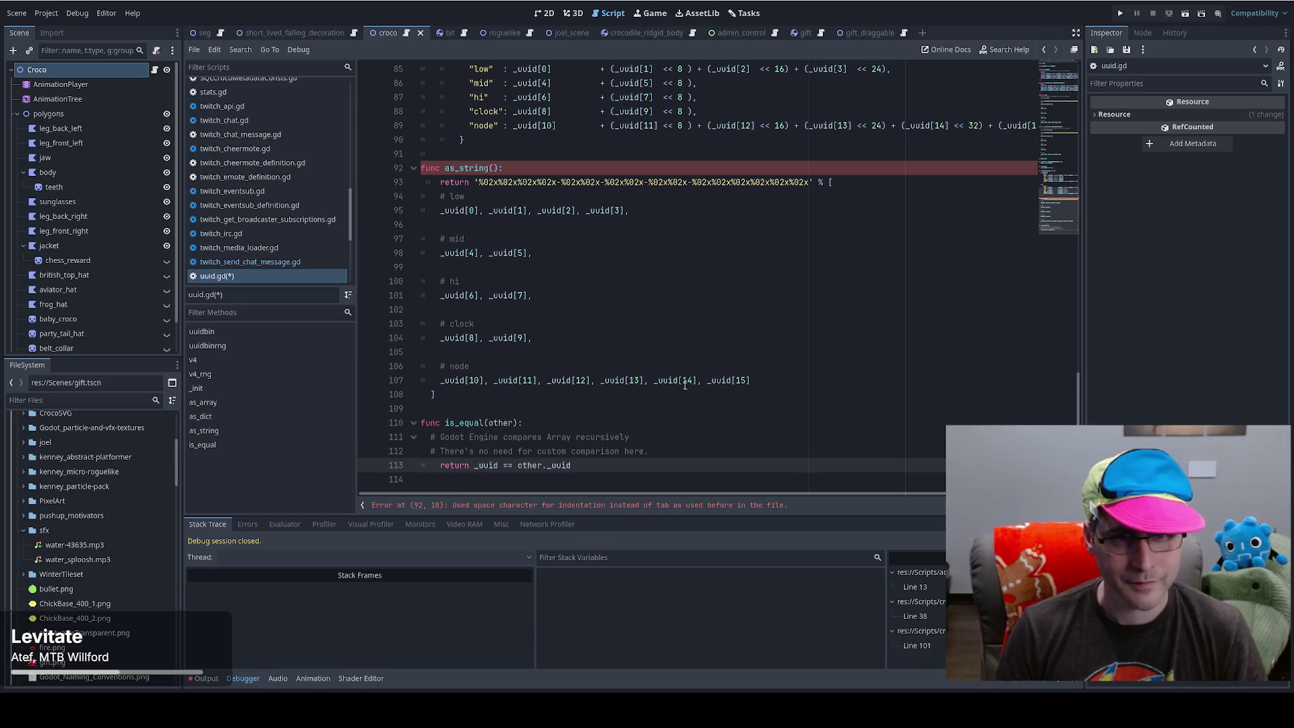
click(680, 380)
click(498, 154)
scroll(492, 158, up, 4)
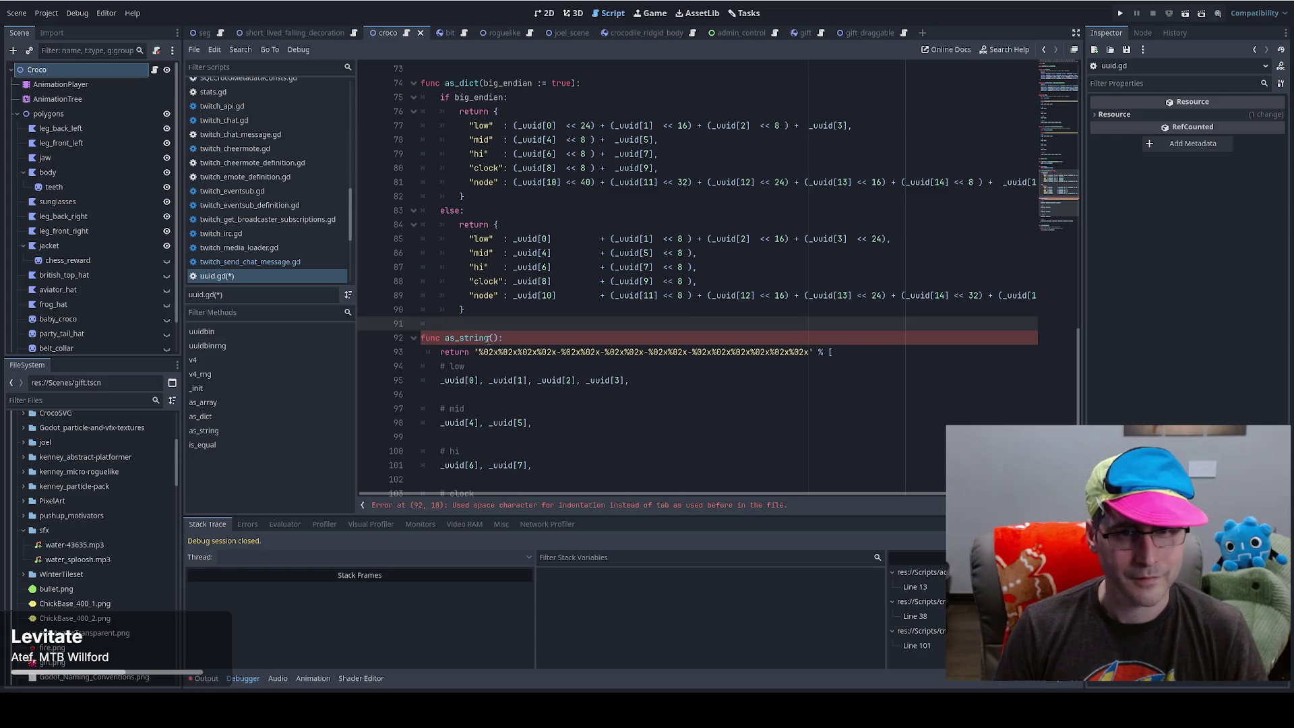
key(ctrl+s)
- Re-break as_string's return onto its own indented line and save uuid.gd again
scroll(600, 498, down, 2)
scroll(617, 309, up, 1)
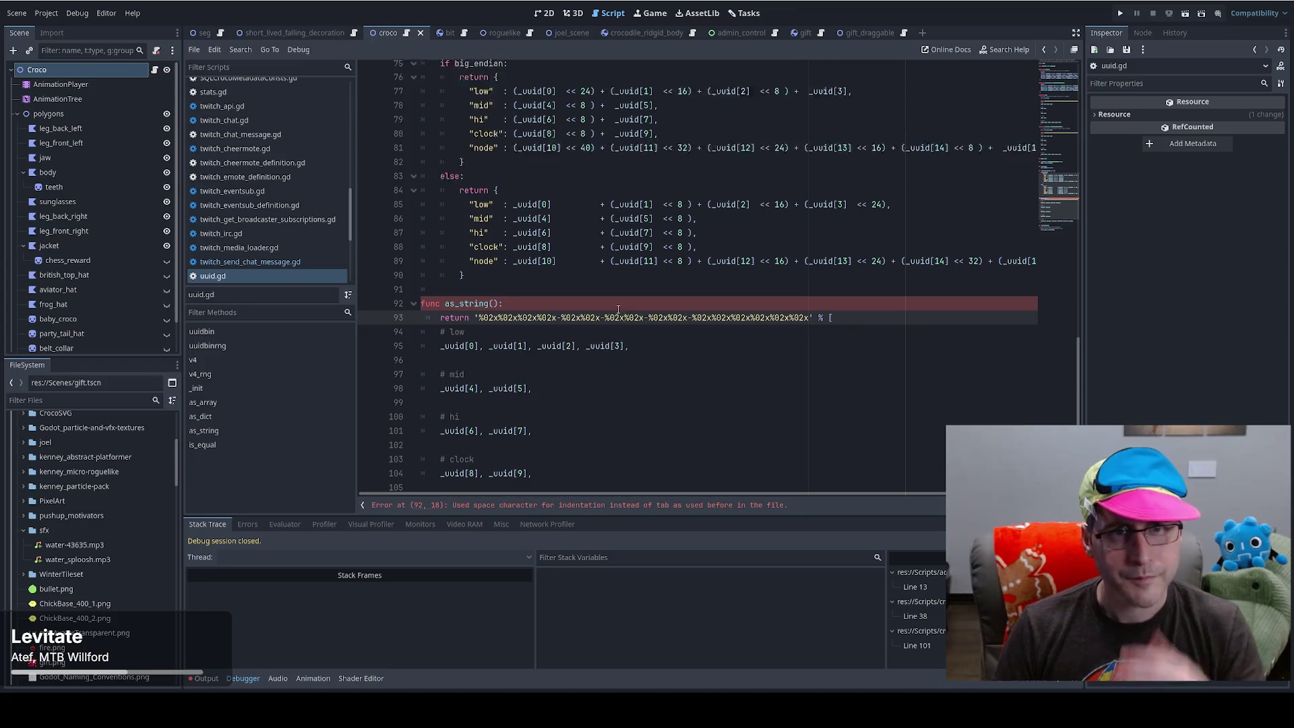
scroll(618, 309, up, 5)
scroll(439, 305, down, 5)
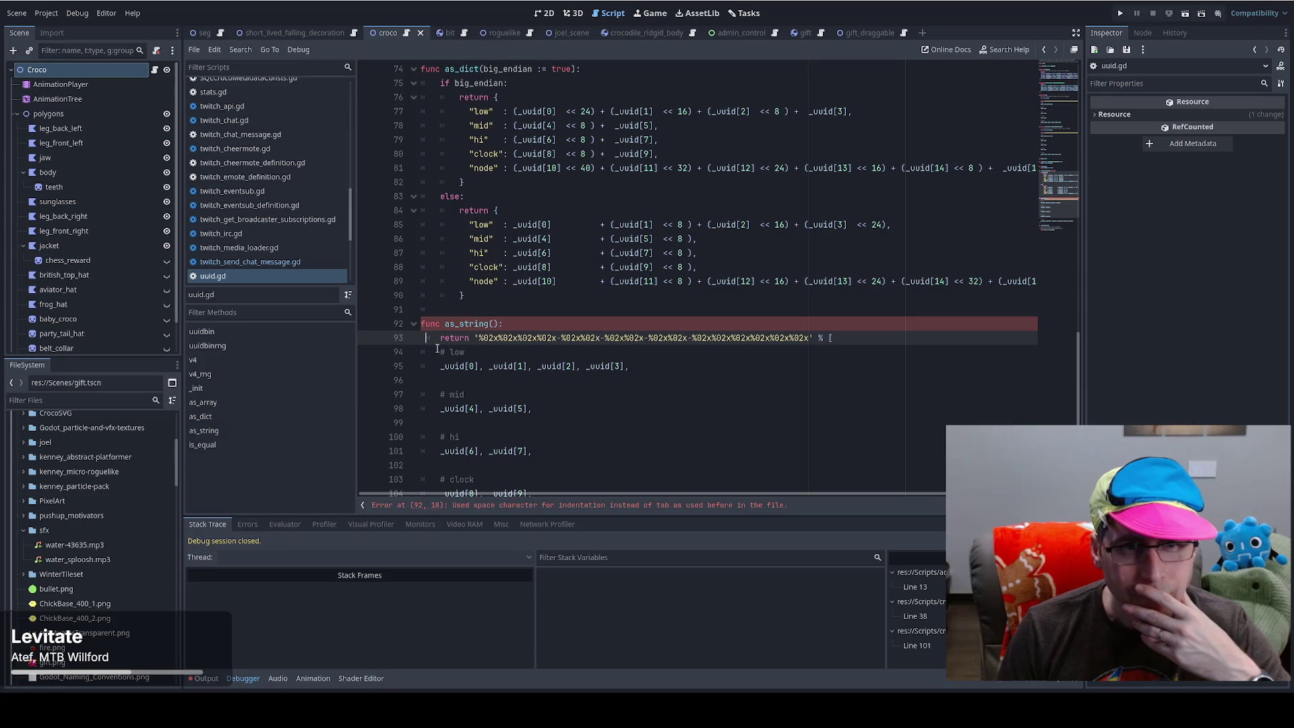
key(BackSpace)
key(Return)
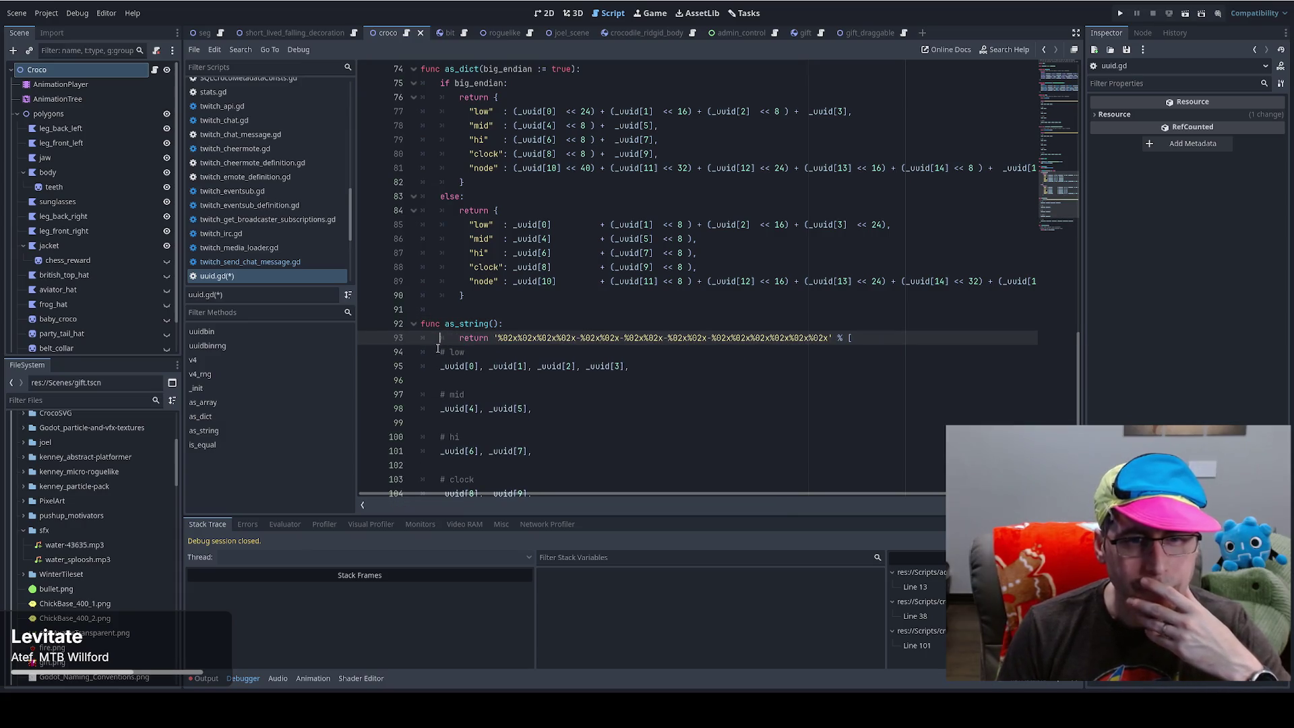
triple_click(471, 337)
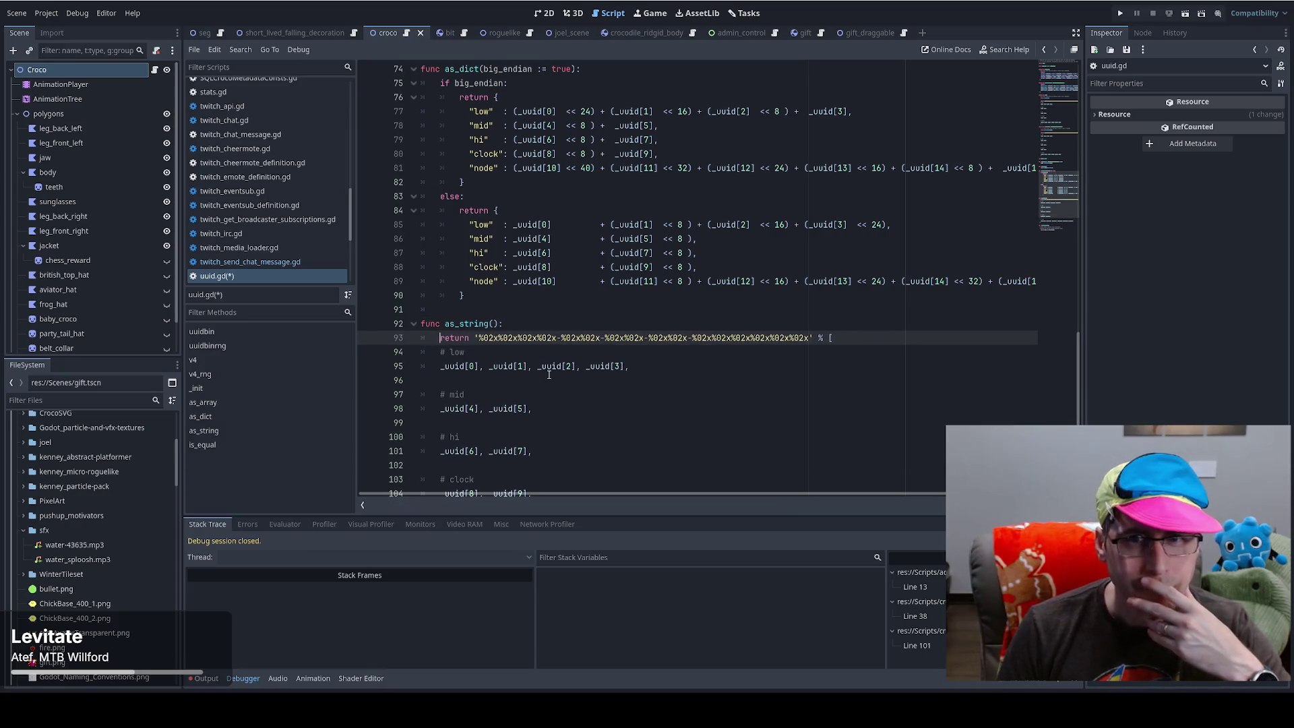
click(600, 337)
key(ctrl+s)
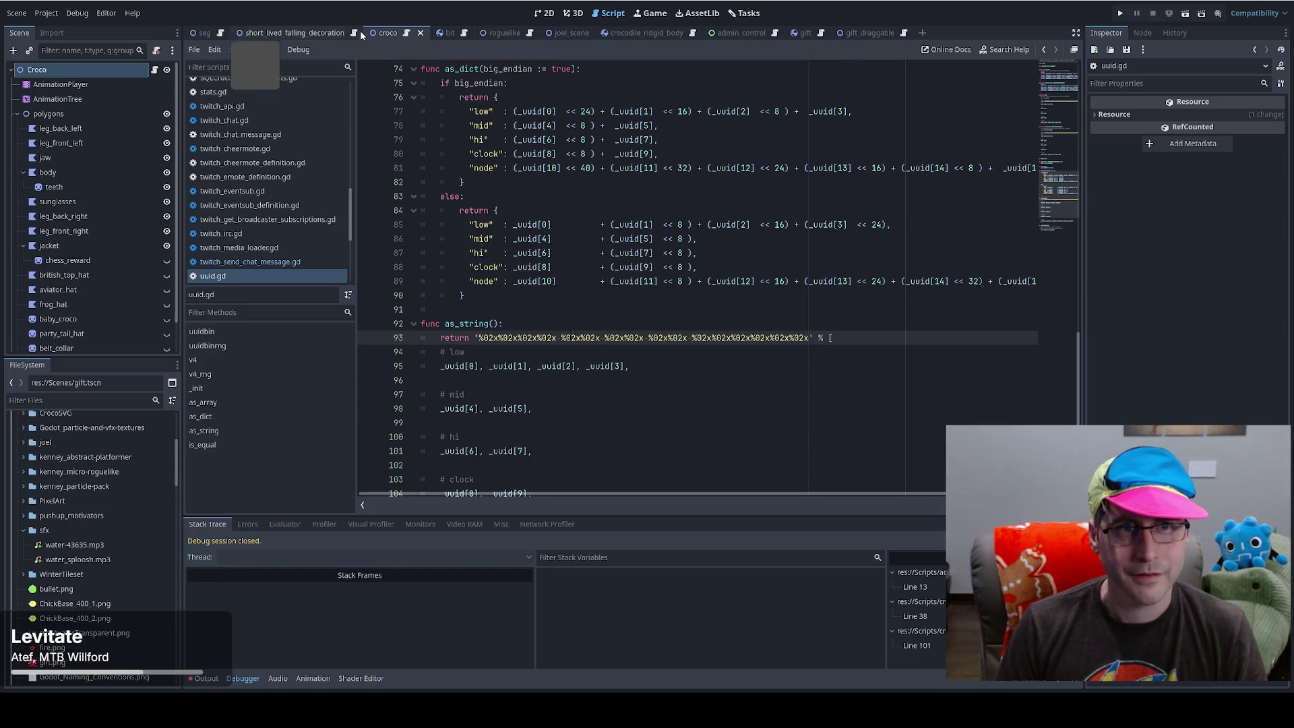
- In seg.gd, briefly add '|| true' to the Overlay Suggestion reward condition, then review the kanban file-reading code
click(212, 33)
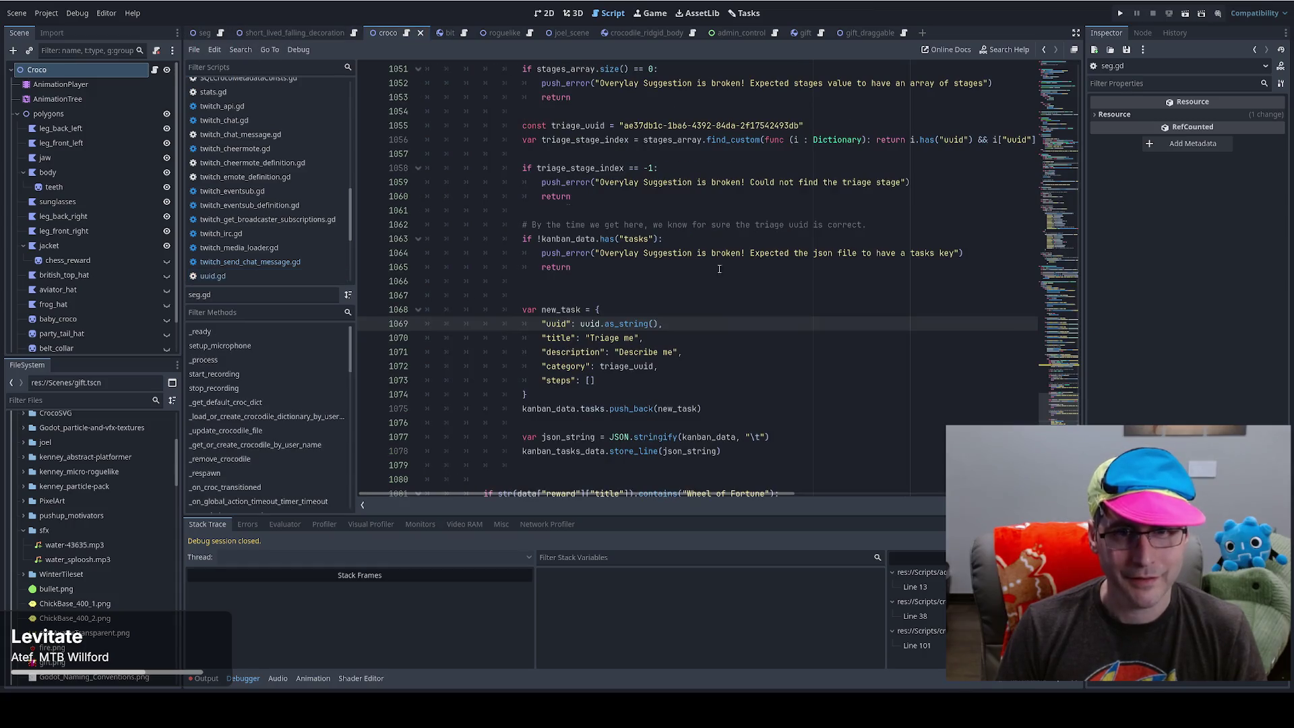
scroll(673, 336, up, 10)
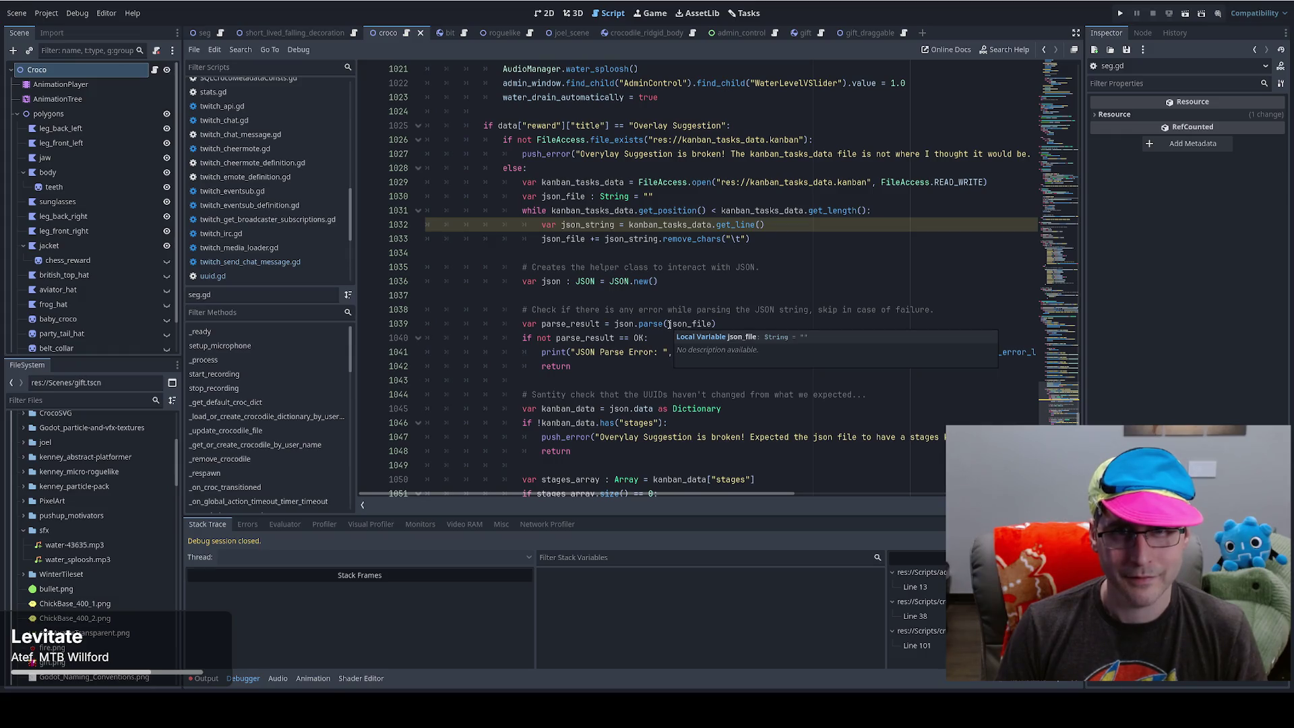
click(727, 123)
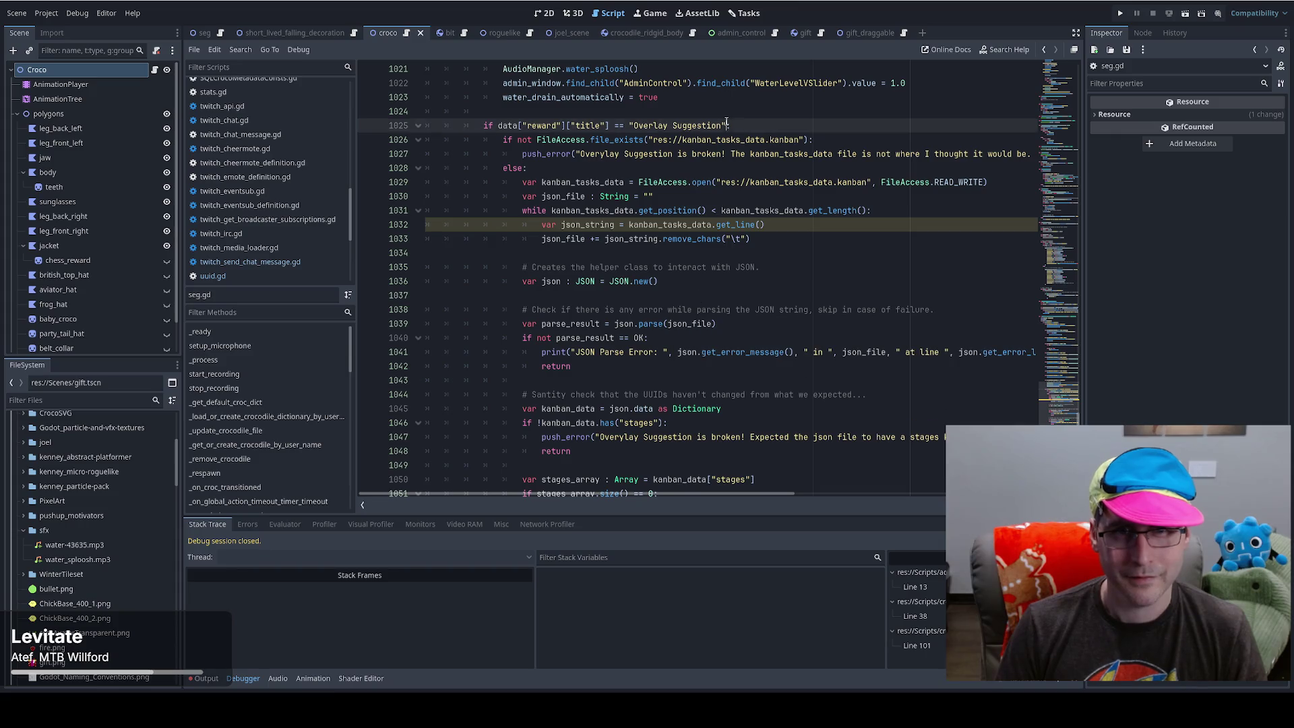
text(| true)
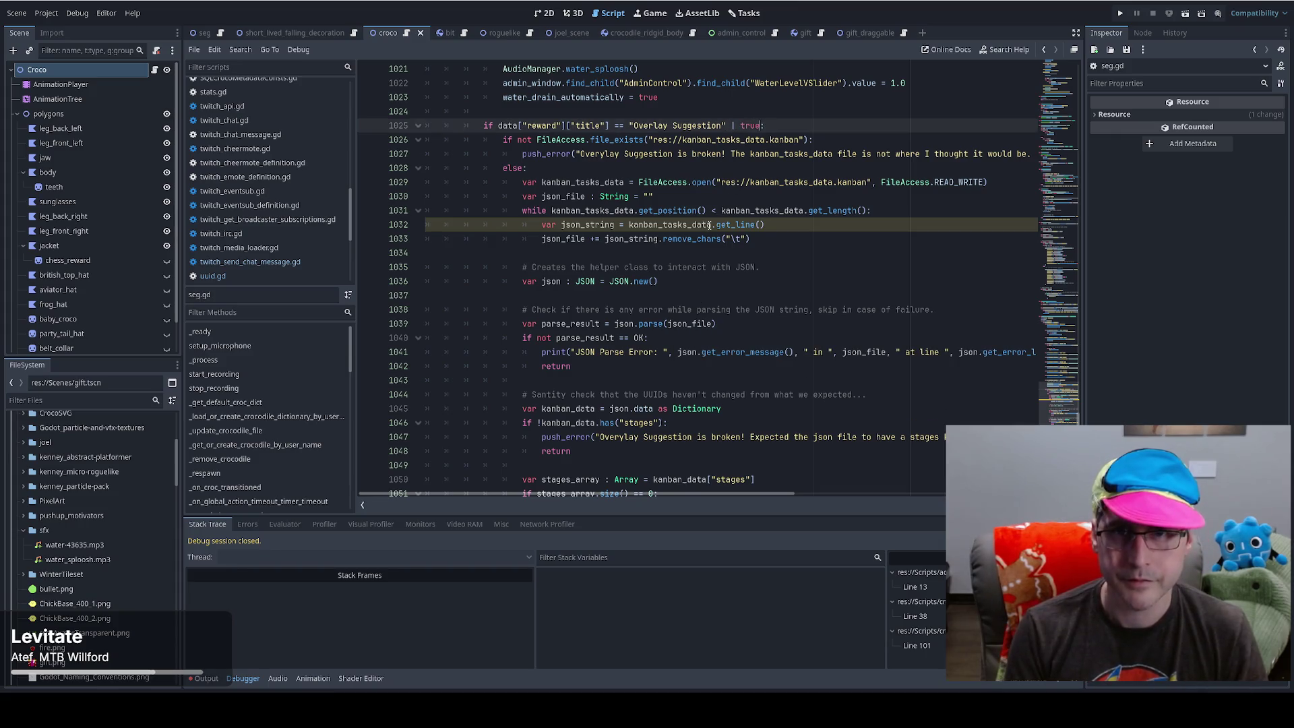
key(BackSpace)
key(BackSpace)
key(BackSpace)
text(| t)
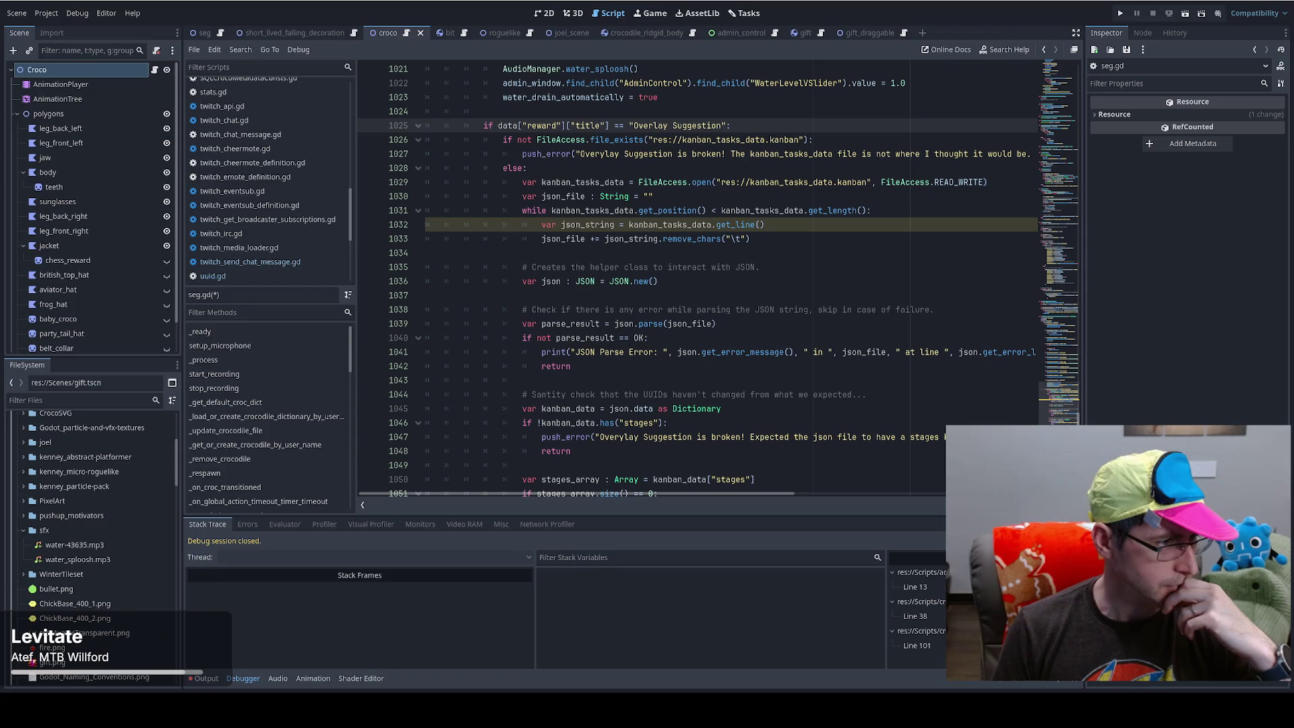
drag(483, 125, 663, 224)
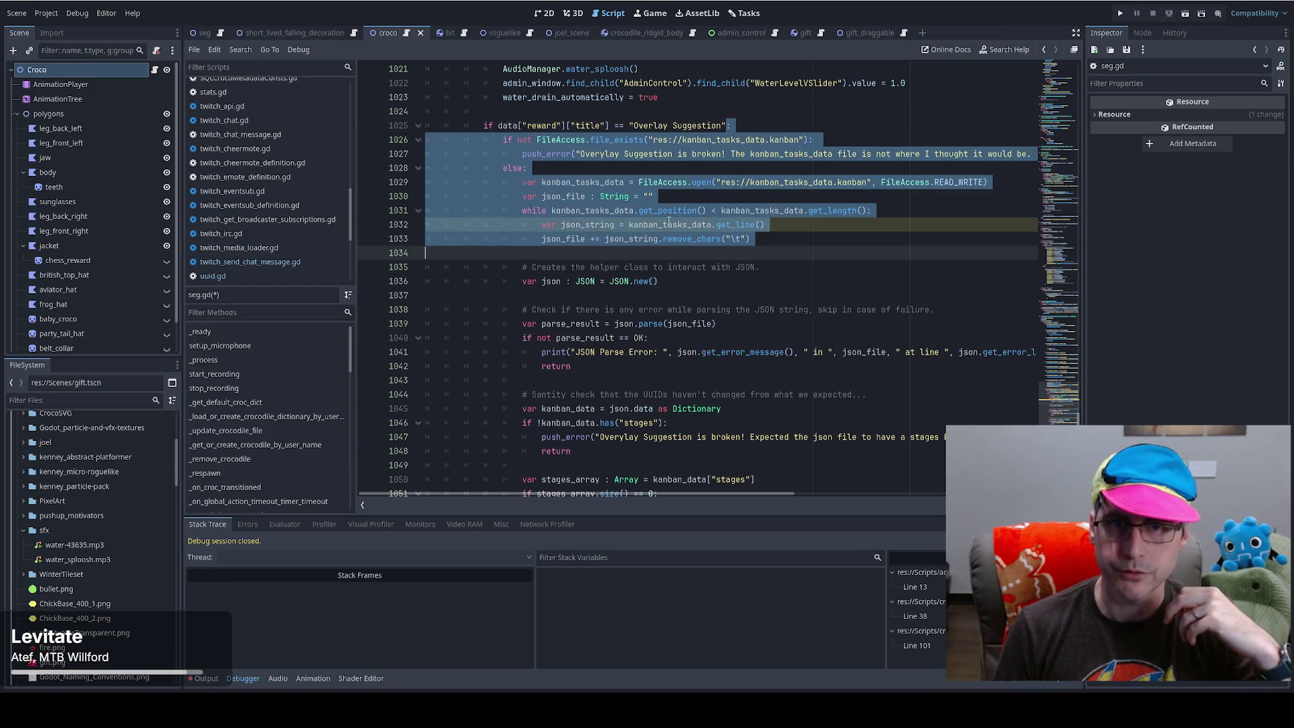
- Enlarge the script warnings list and go to the line 1032 shadowing warning
click(664, 224)
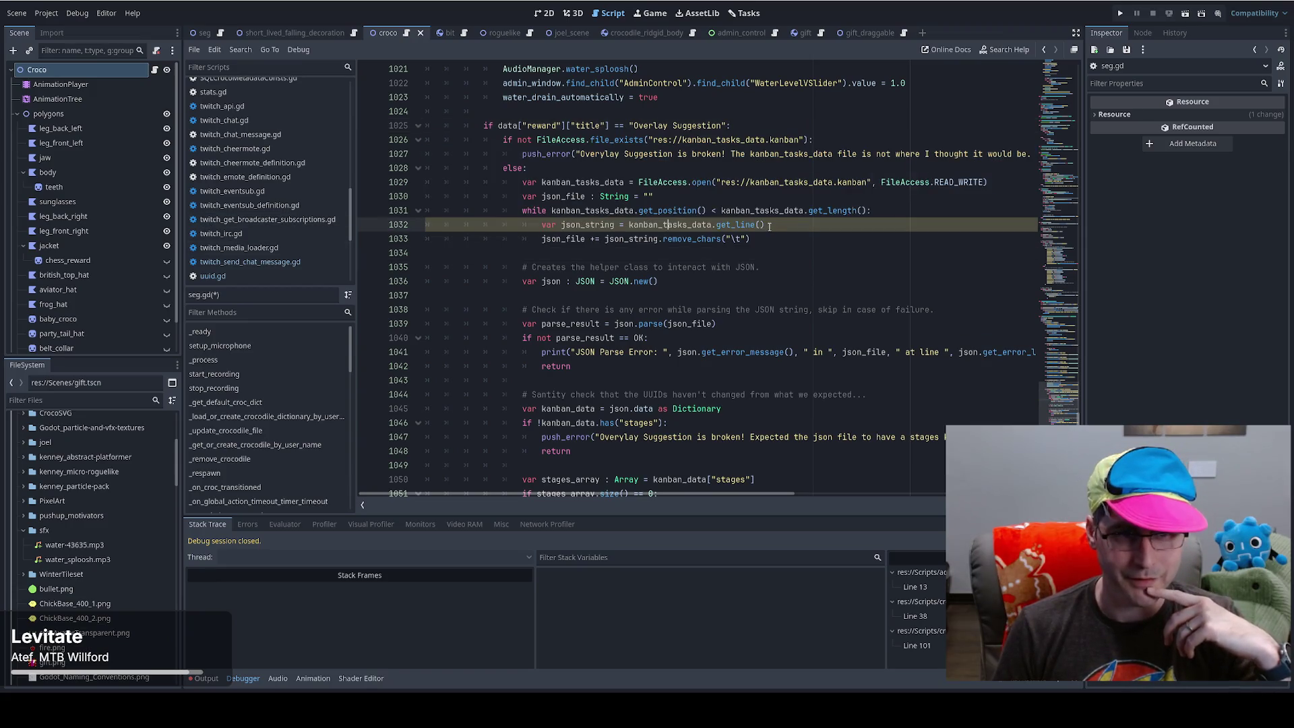
click(930, 504)
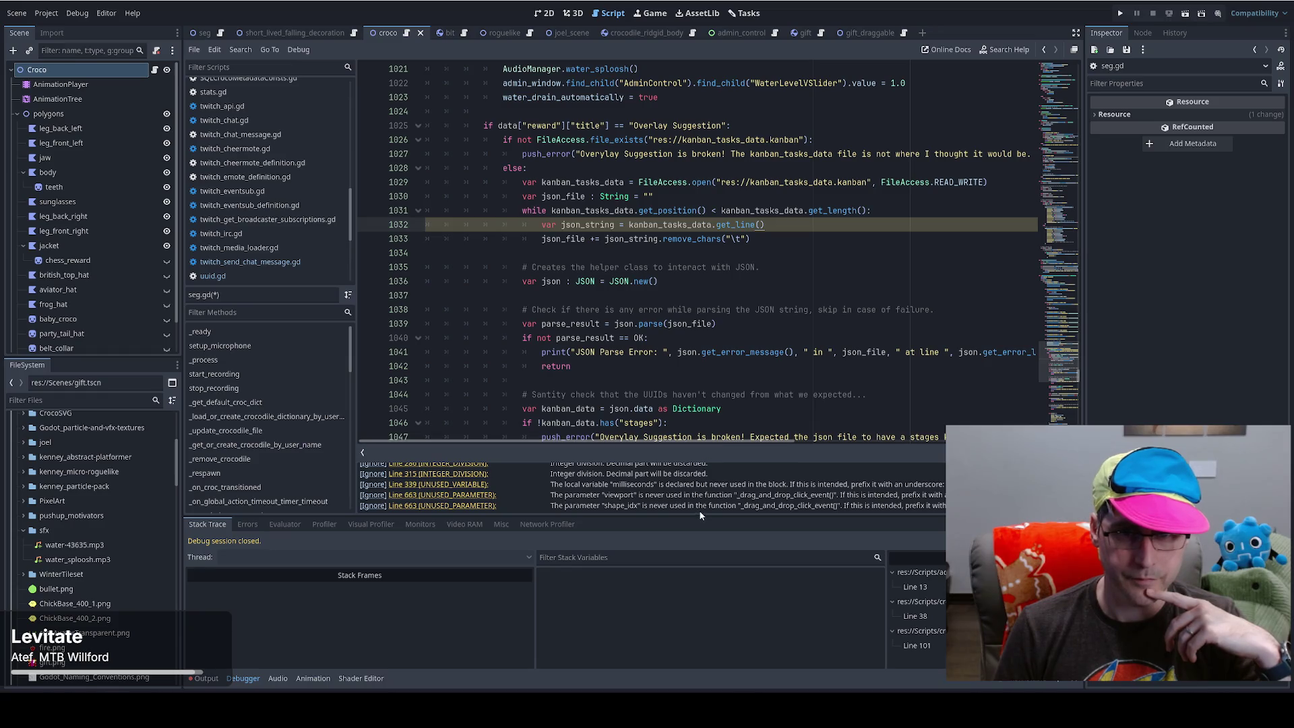
drag(701, 515, 703, 526)
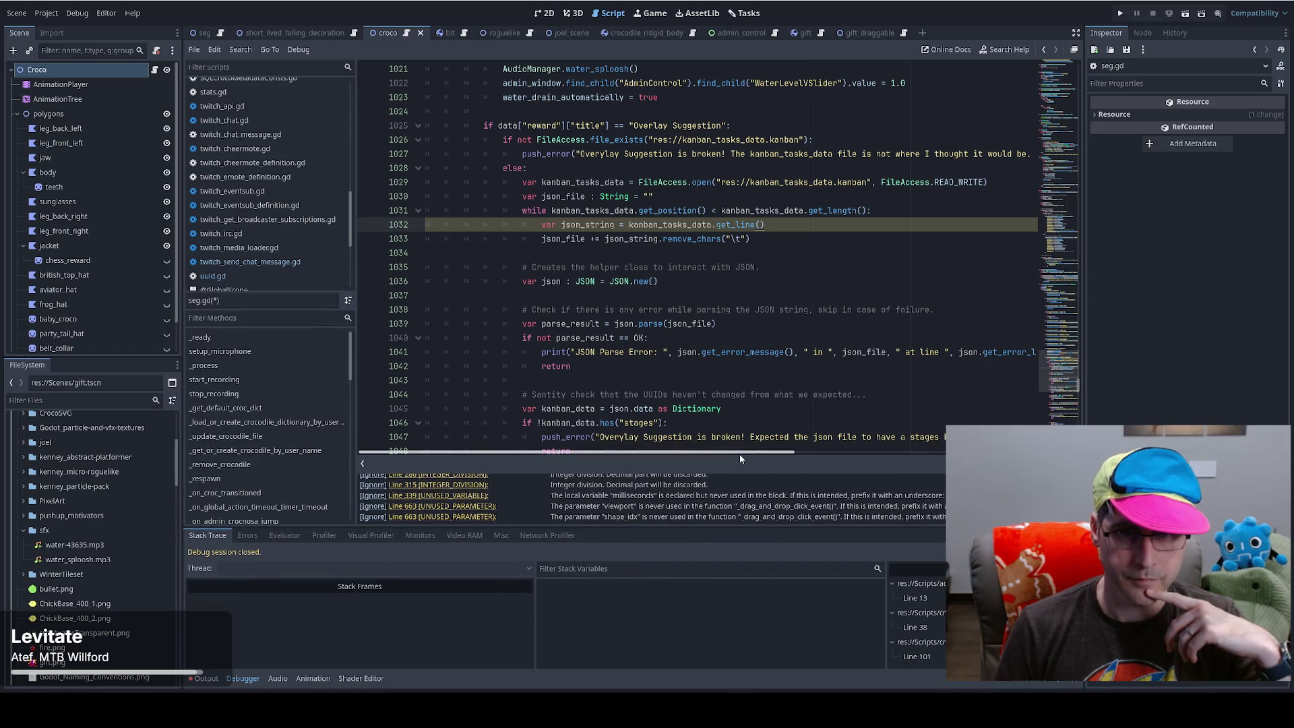
drag(720, 471, 724, 426)
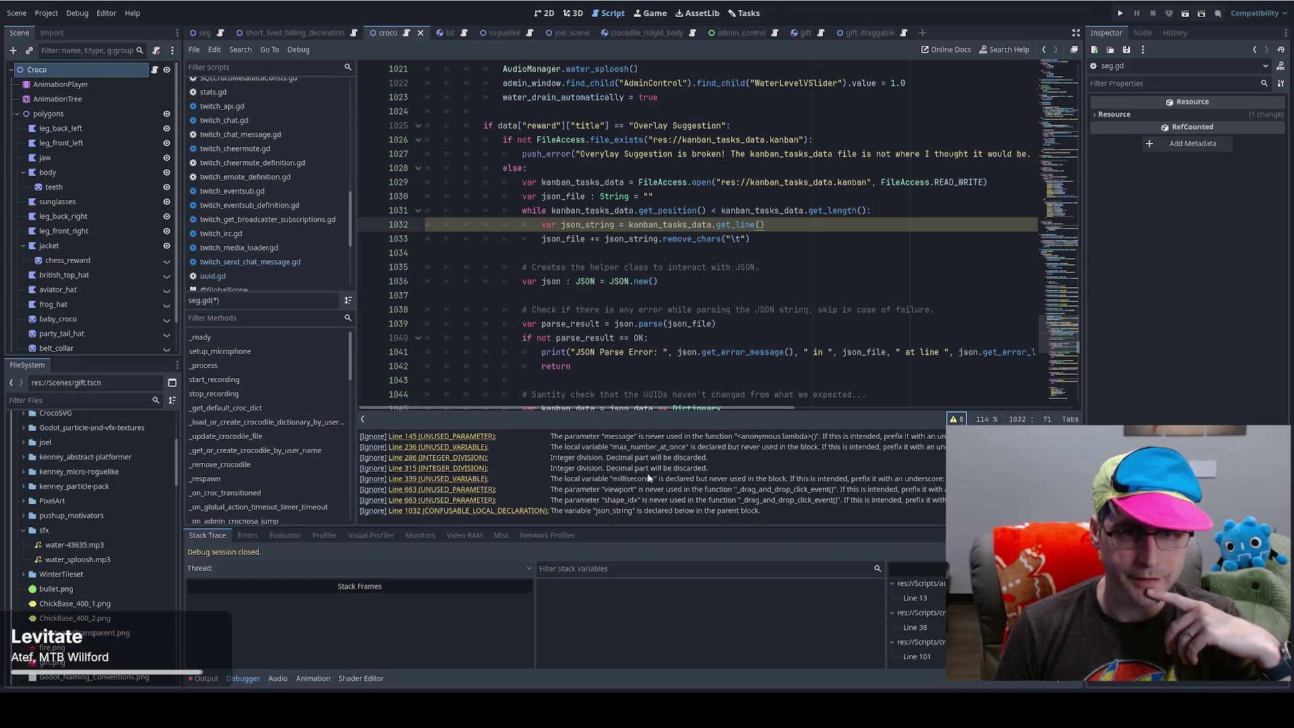
click(452, 511)
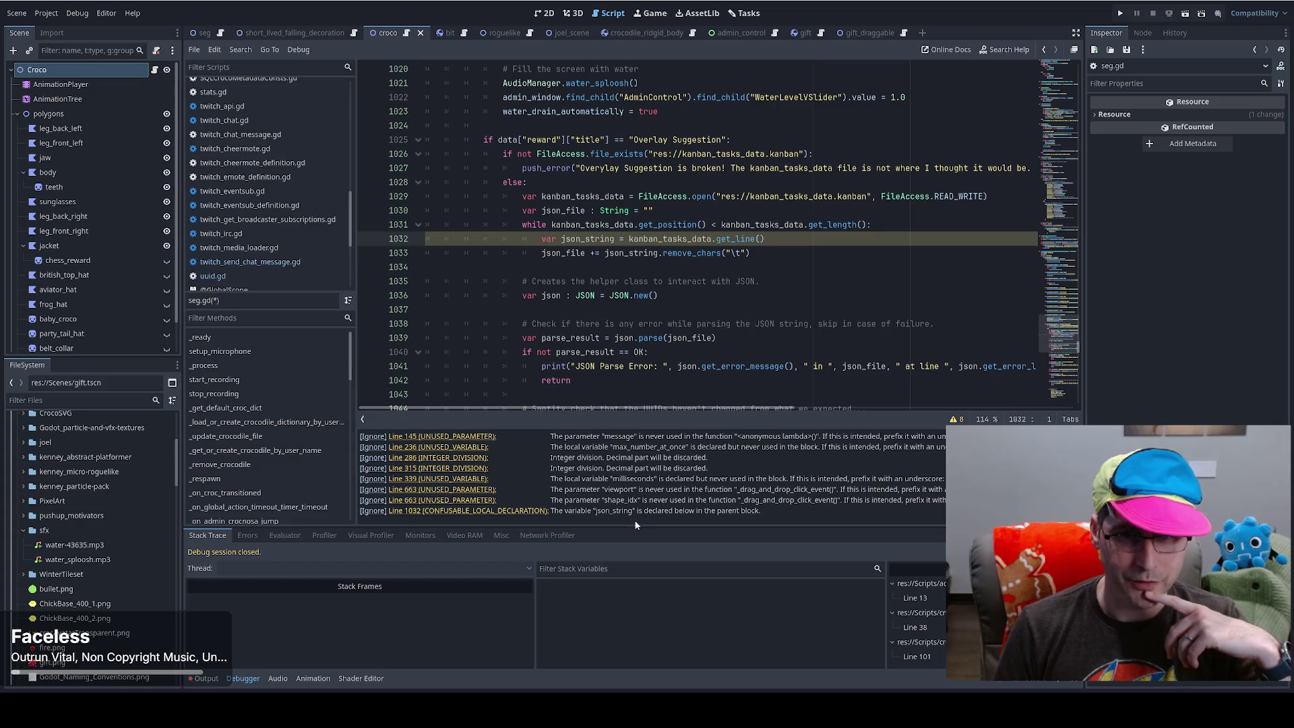
- Rename the loop variable json_string to json_line on lines 1032 and 1033
double_click(591, 239)
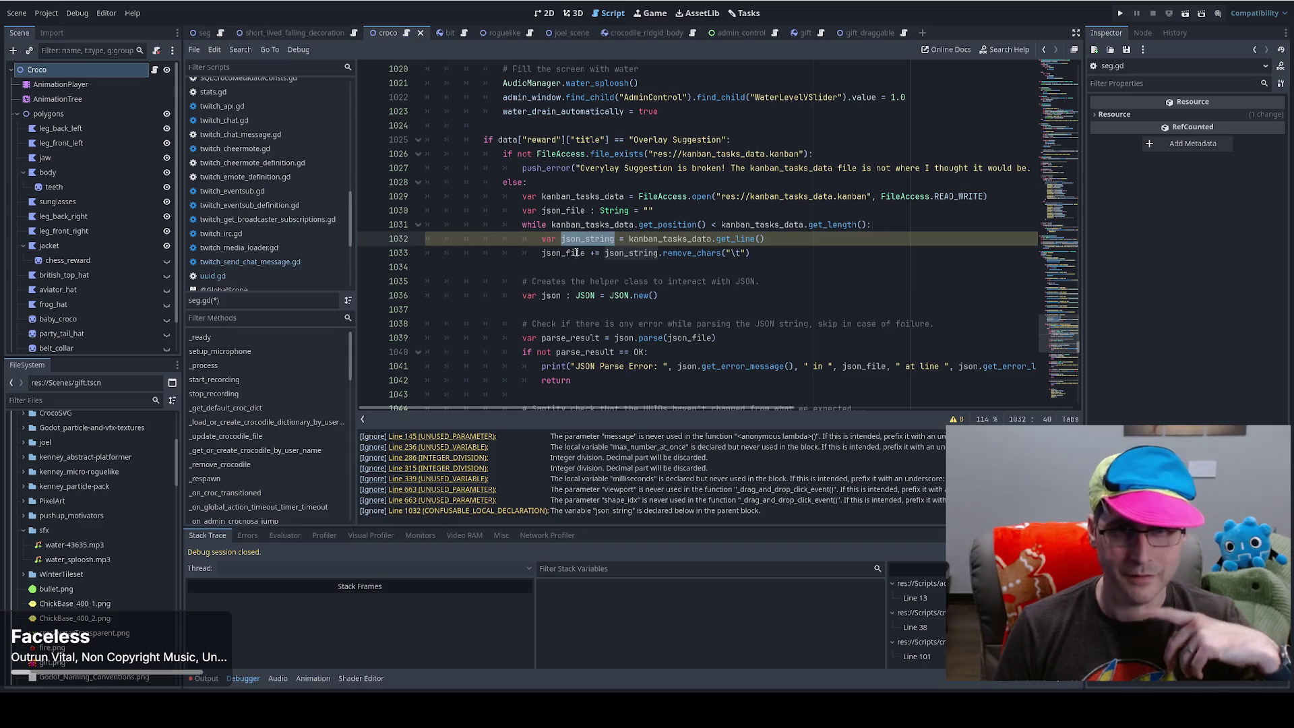
click(605, 239)
click(596, 239)
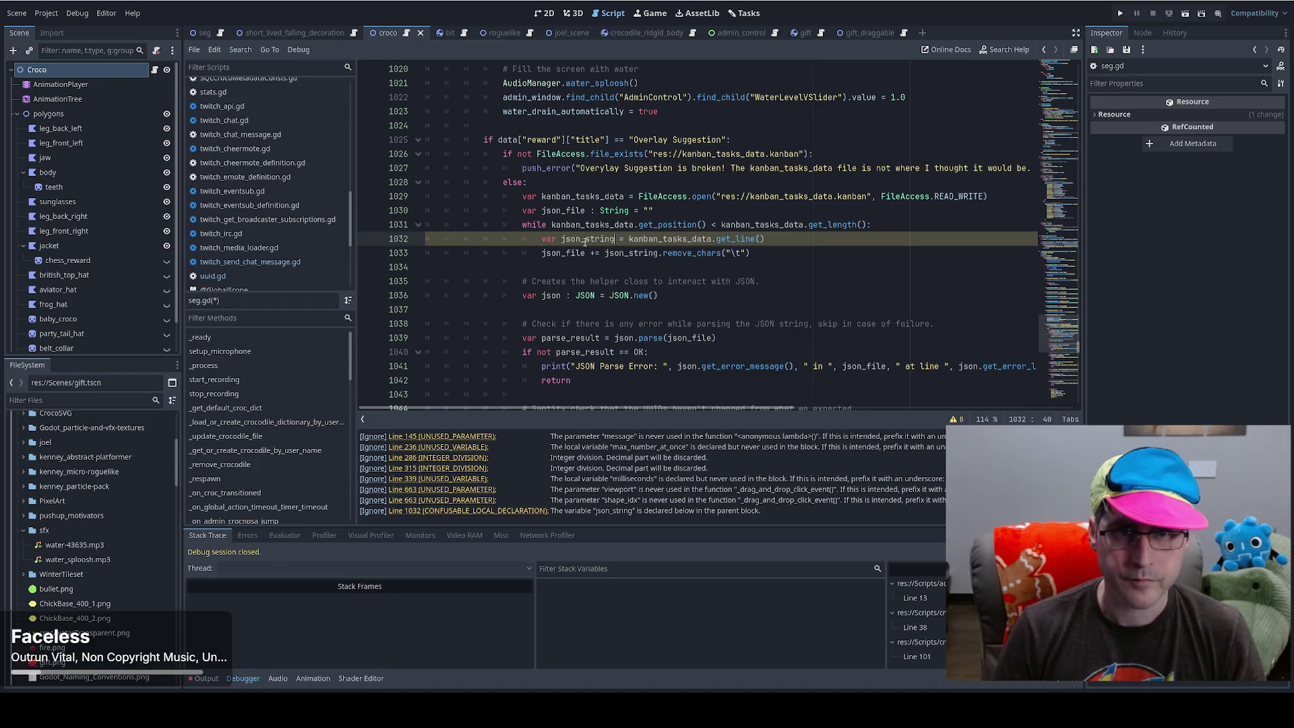
drag(613, 239, 591, 239)
key(BackSpace)
key(BackSpace)
text(line)
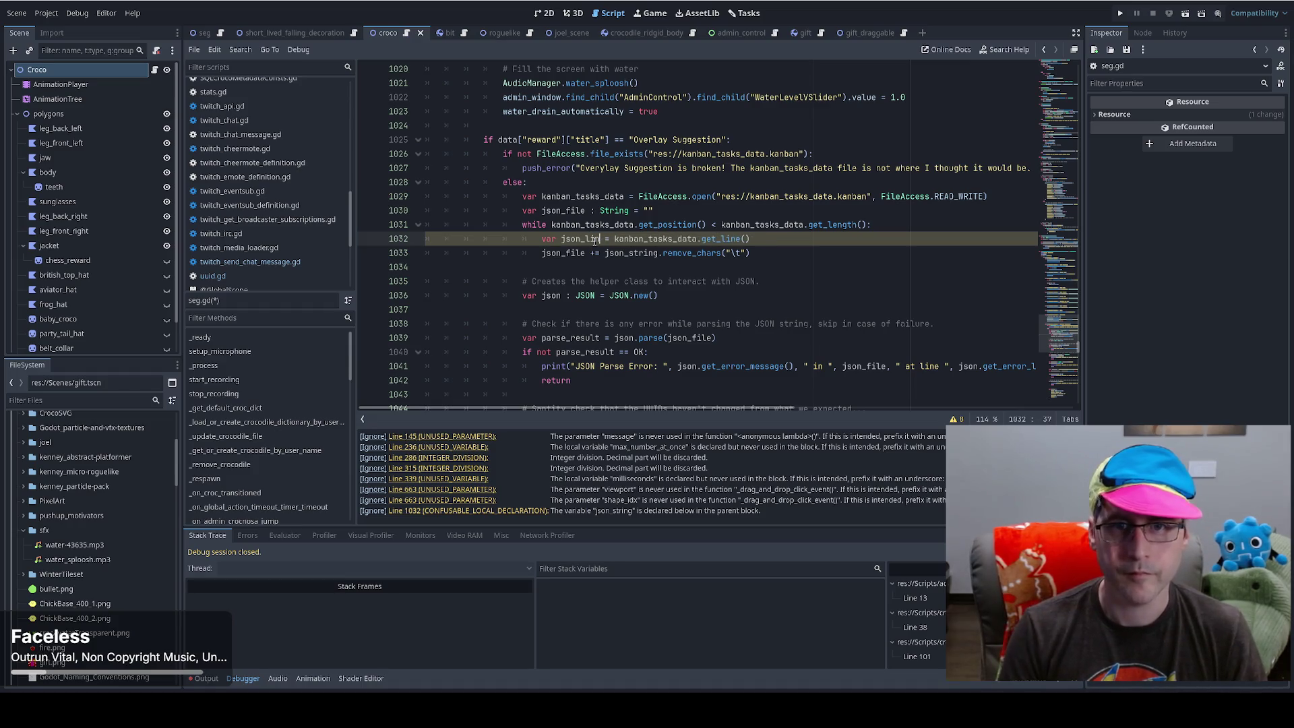
double_click(645, 253)
text(json_line)
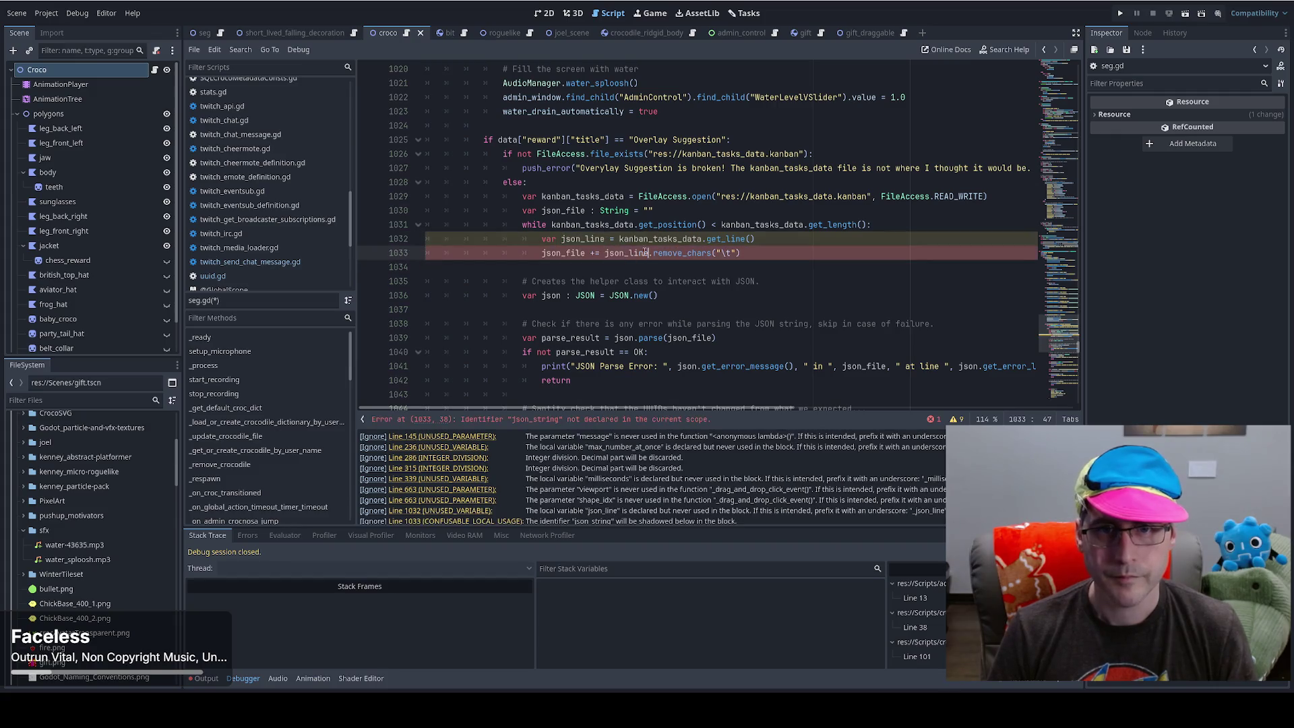
click(771, 240)
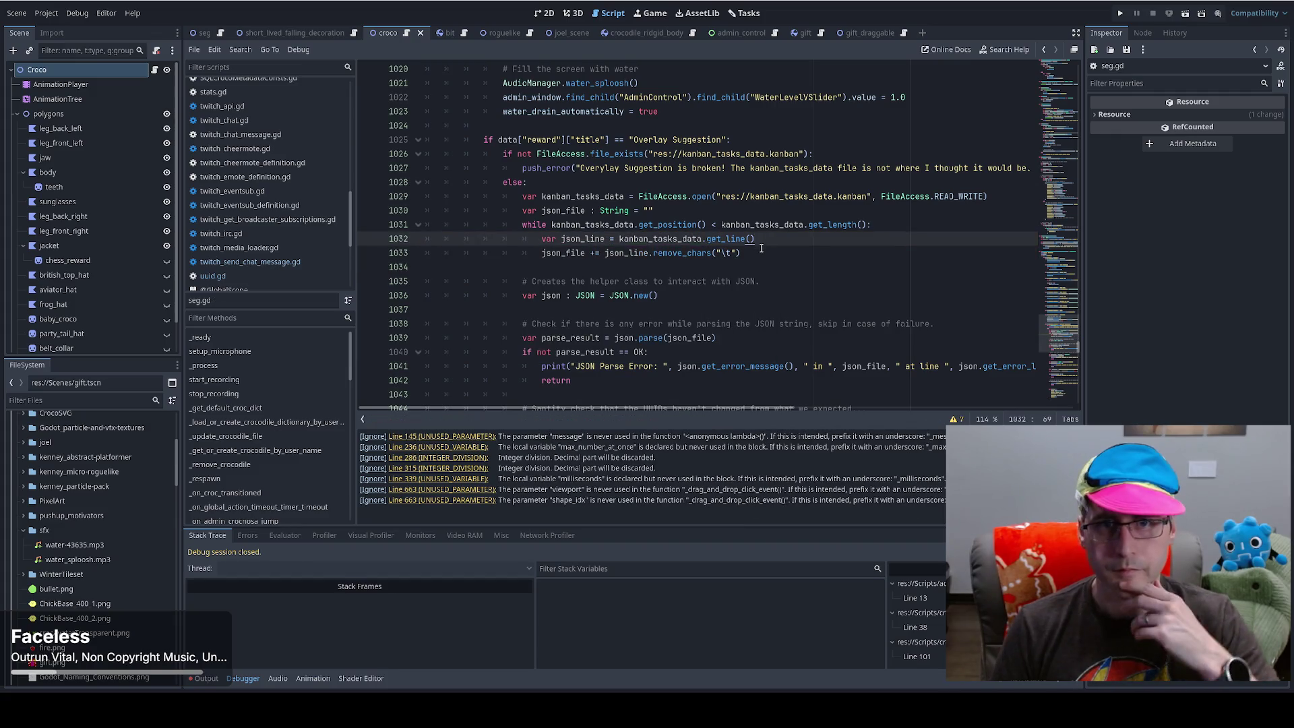
- Set a breakpoint on line 1026 and run the project with F5
scroll(768, 243, up, 5)
scroll(754, 256, down, 5)
scroll(753, 257, up, 3)
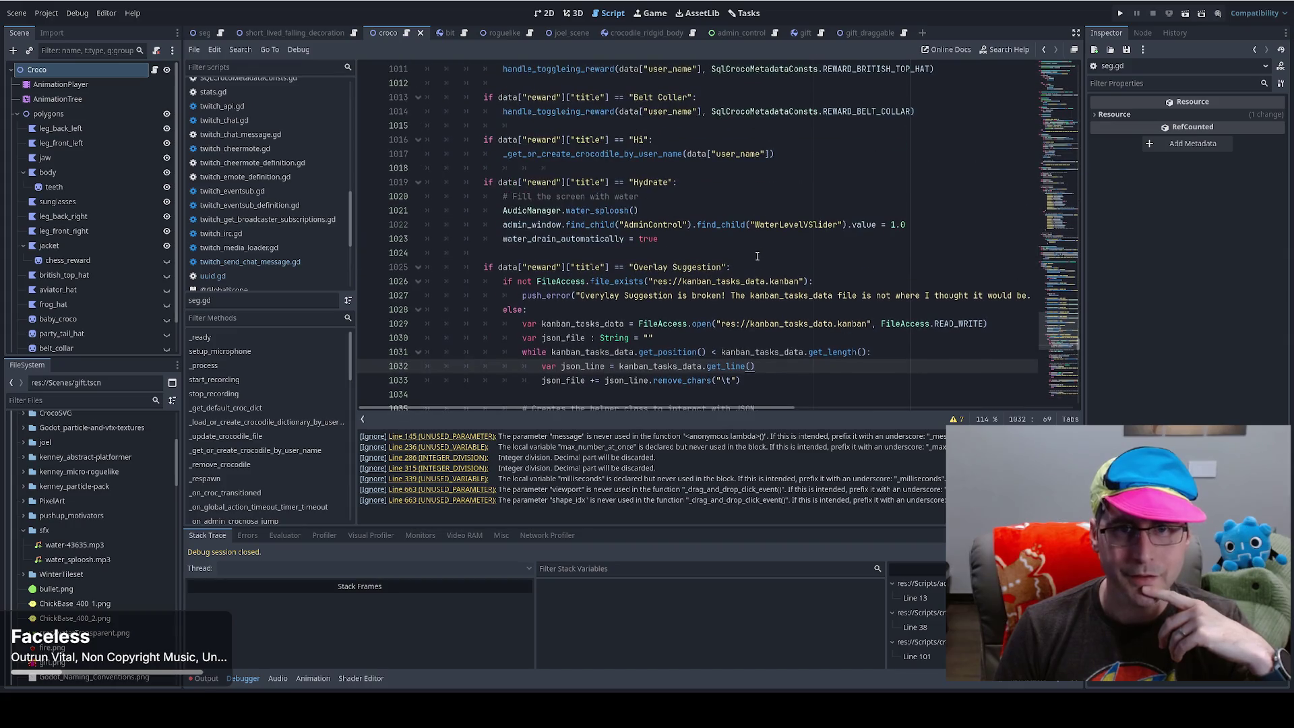
shift+click(368, 281)
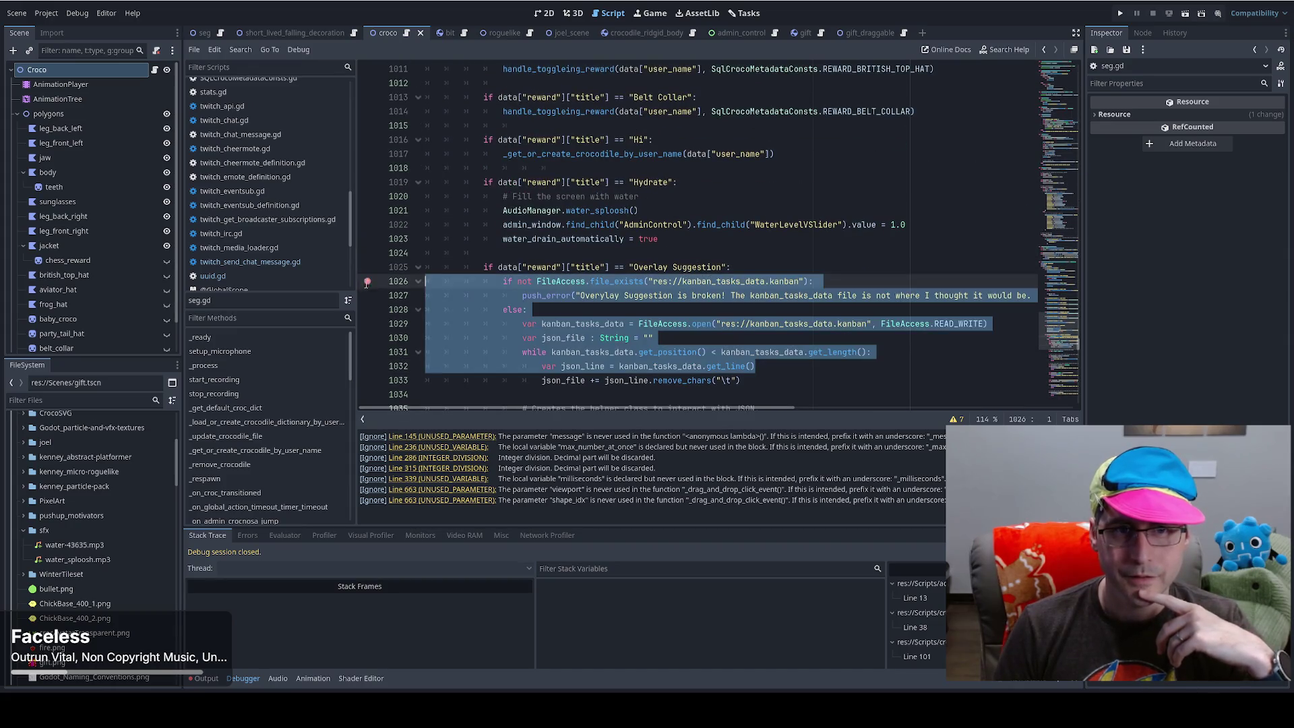
key(F5)
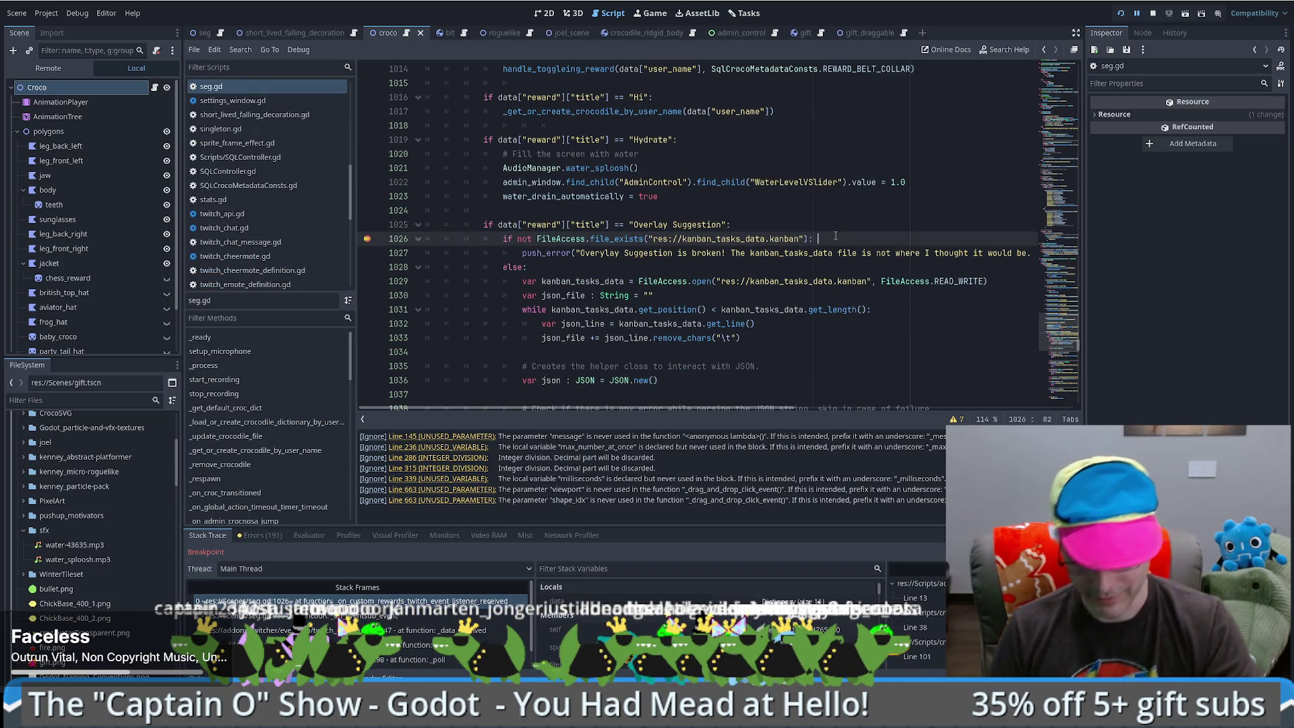
- Step into the file-reading loop, add a breakpoint at line 1036 and continue to it
key(F10)
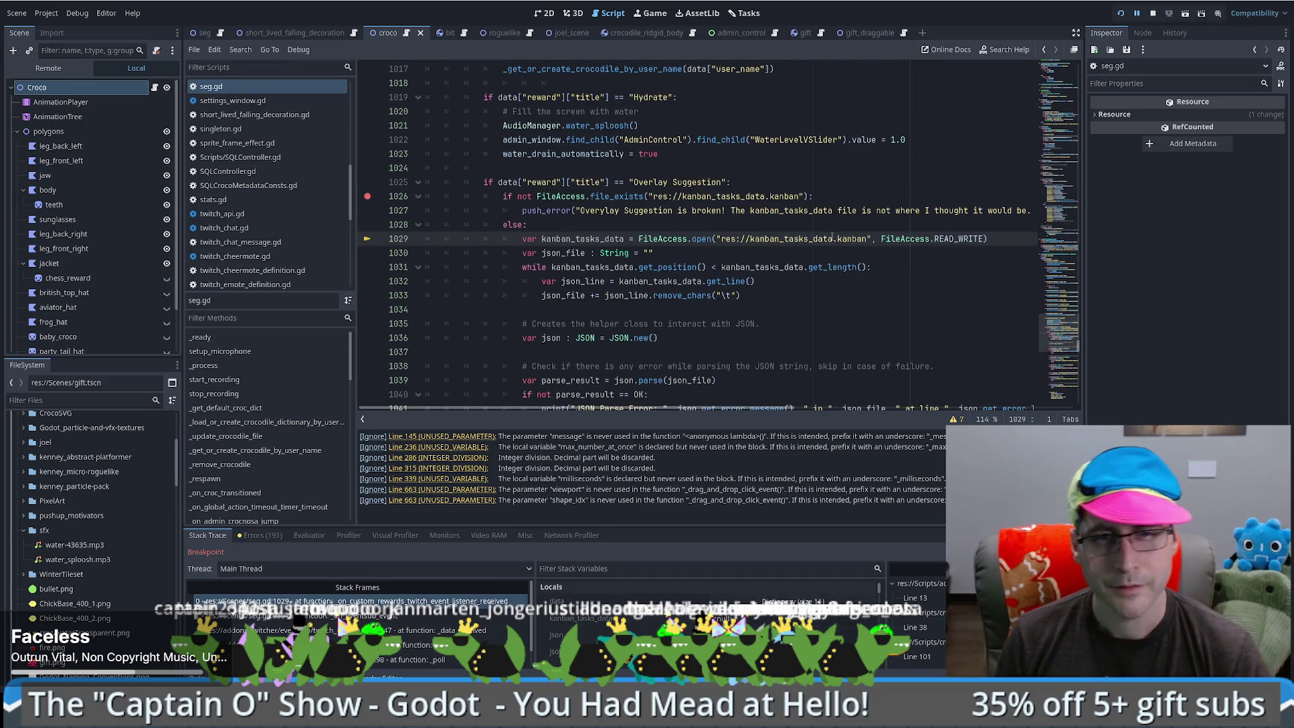
key(F10)
key(F10)
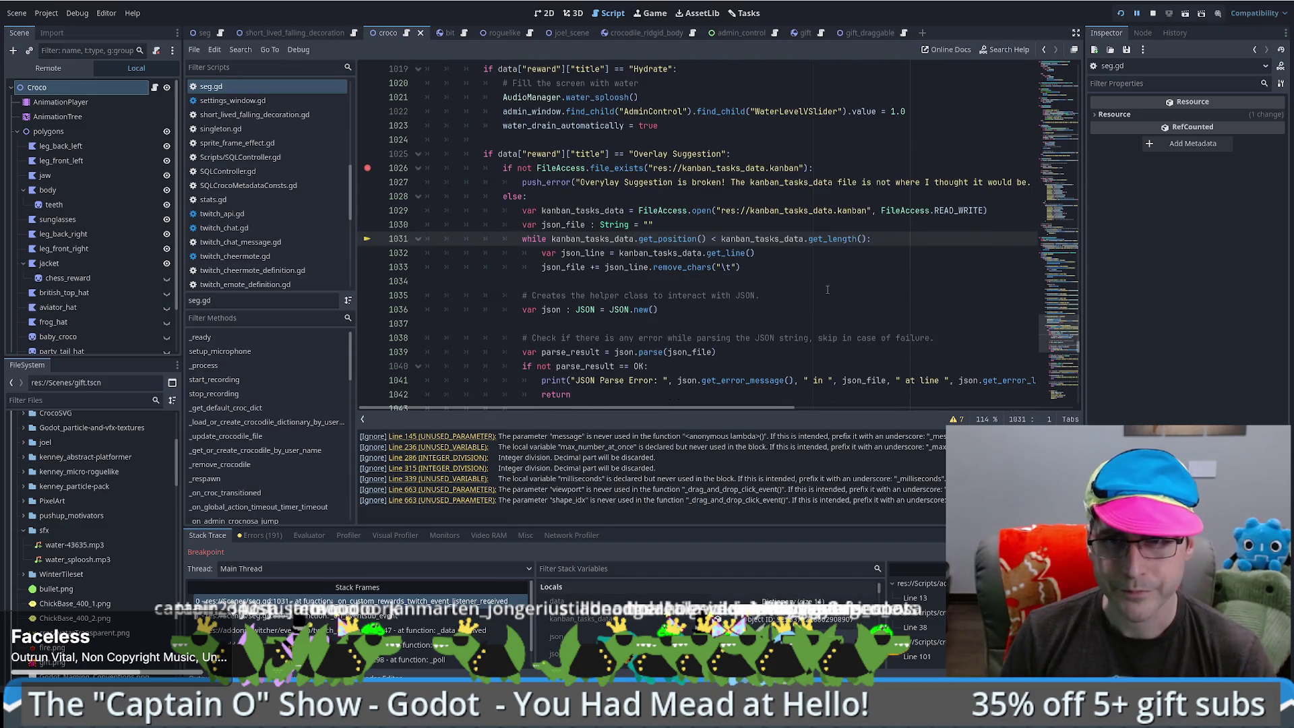
key(F10)
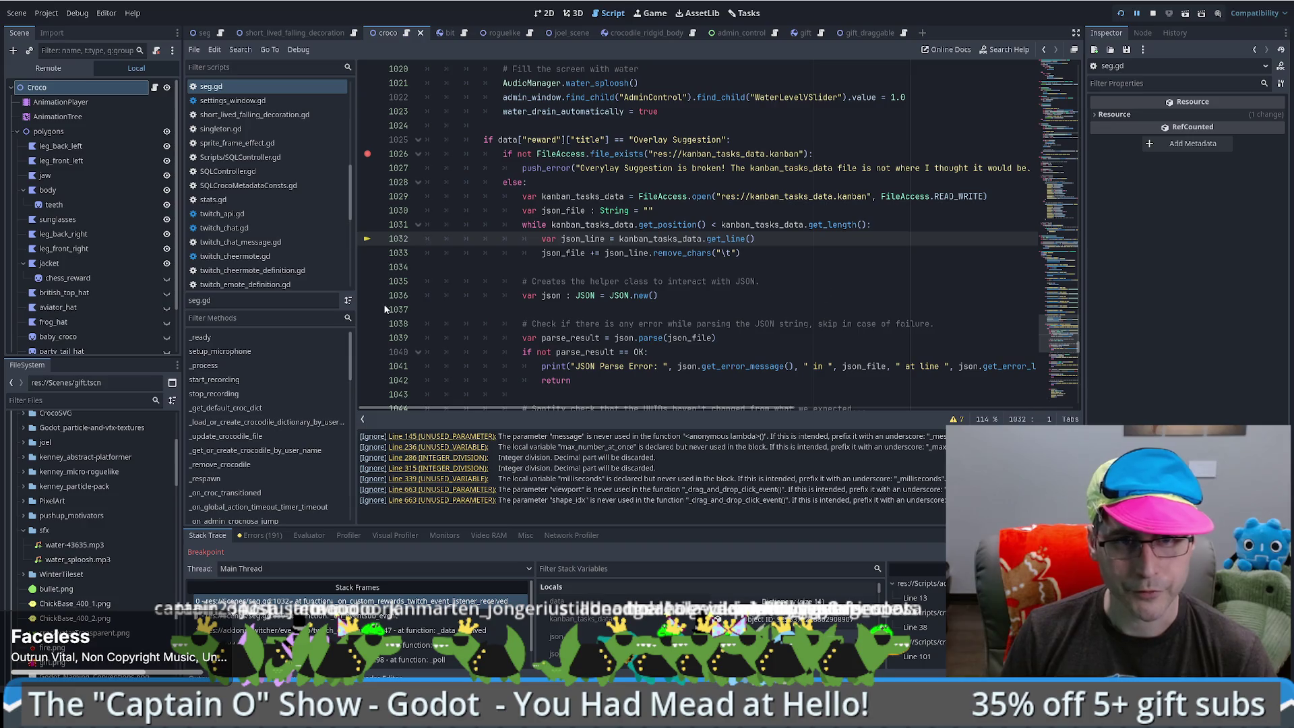
click(369, 295)
key(F12)
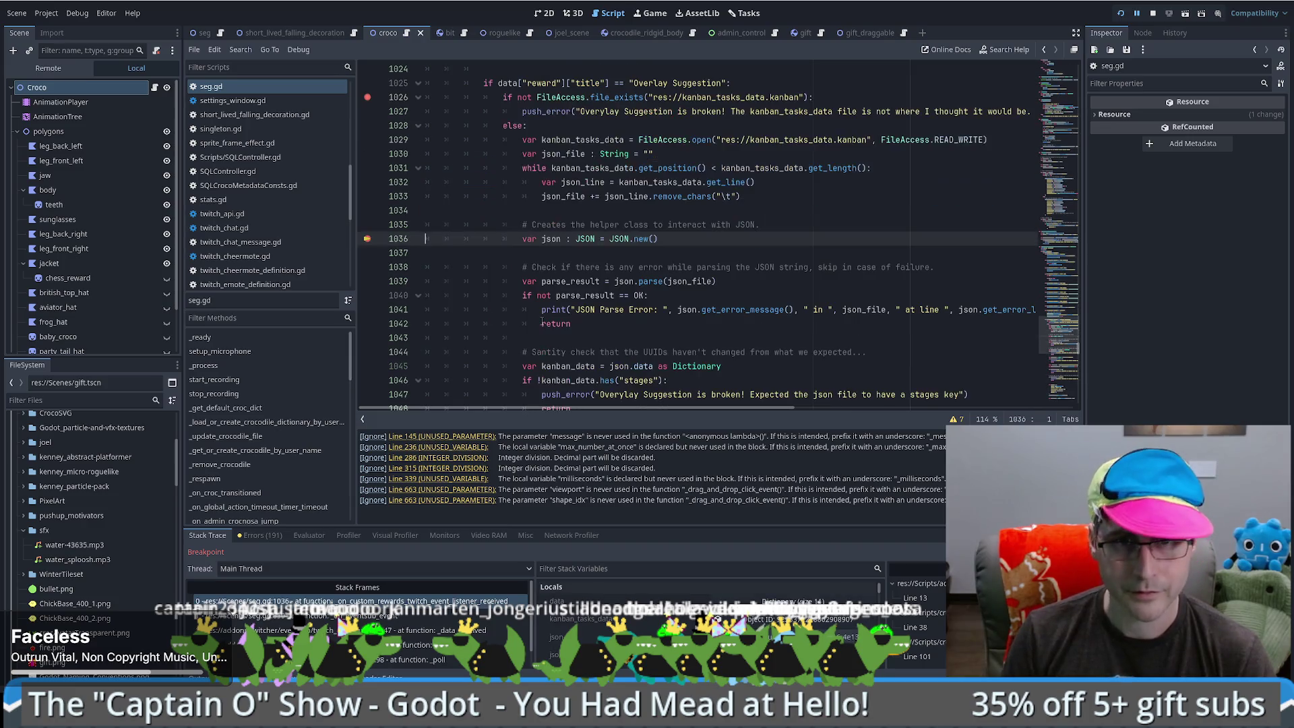
- Step past the JSON parse, kanban_data, stages fetch and triage uuid lookup
key(F10)
key(F10)
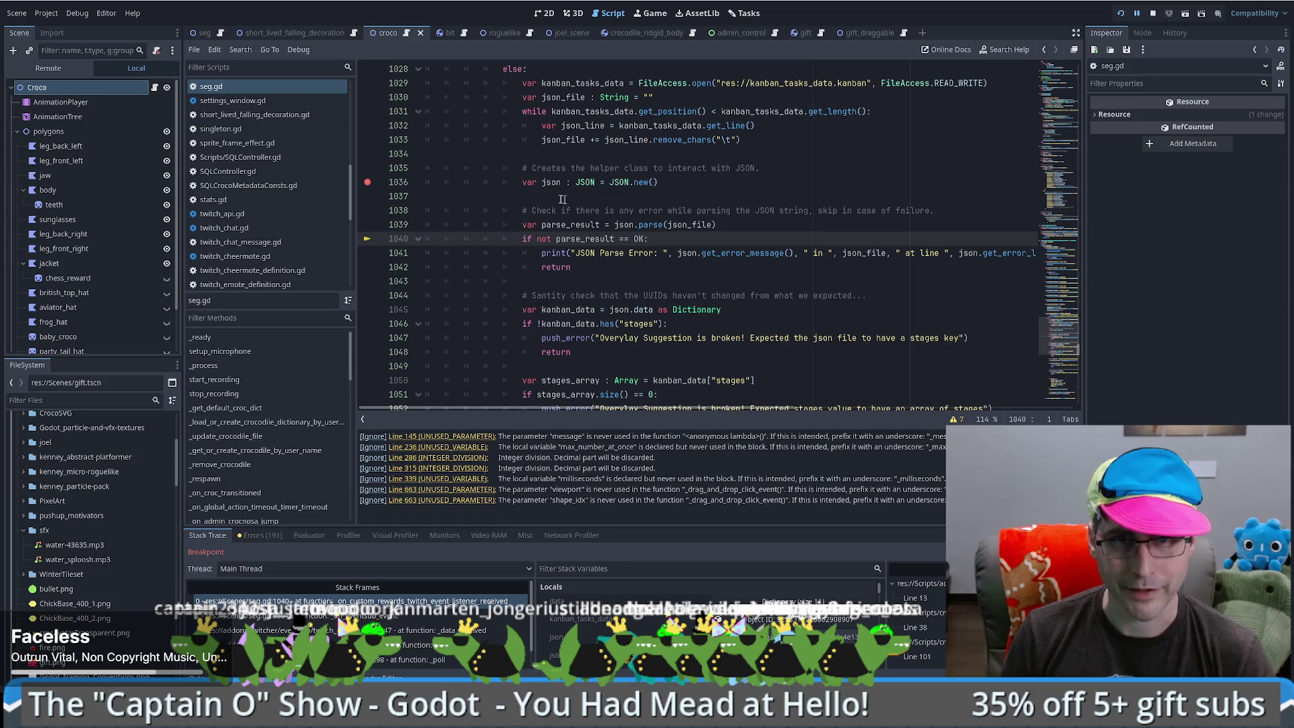
key(F10)
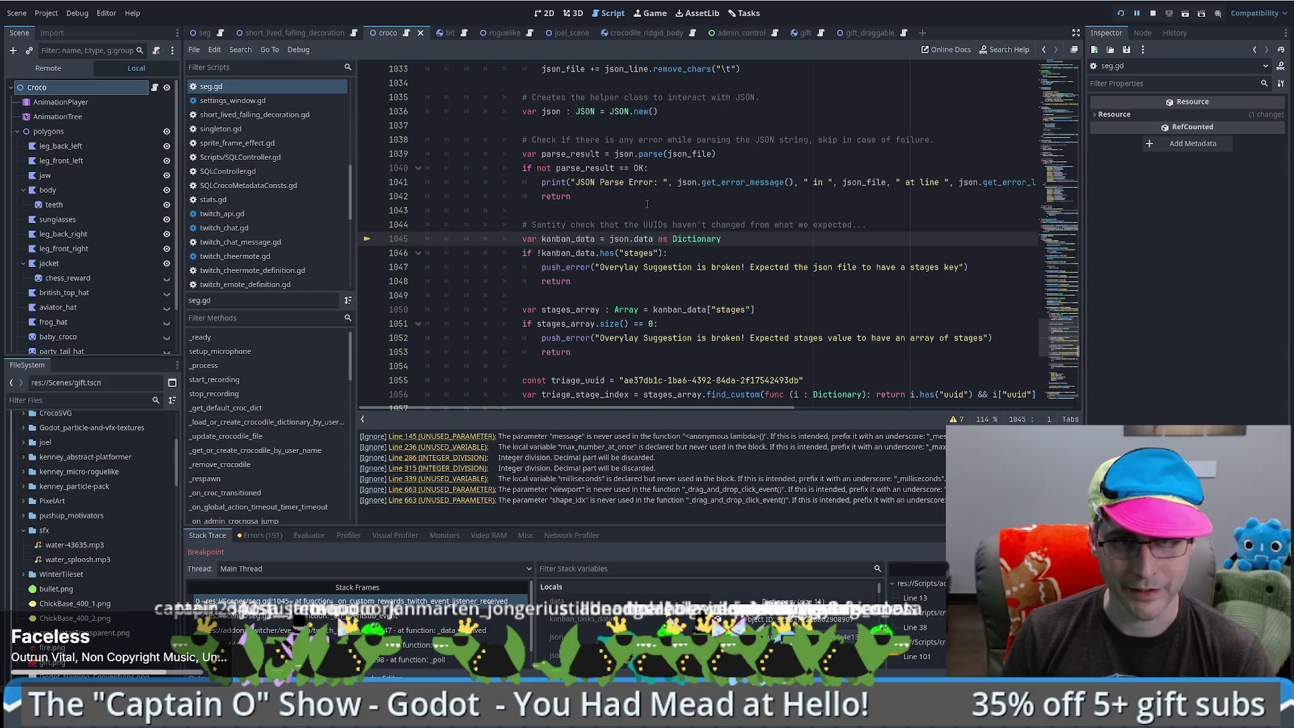
key(F10)
key(F10)
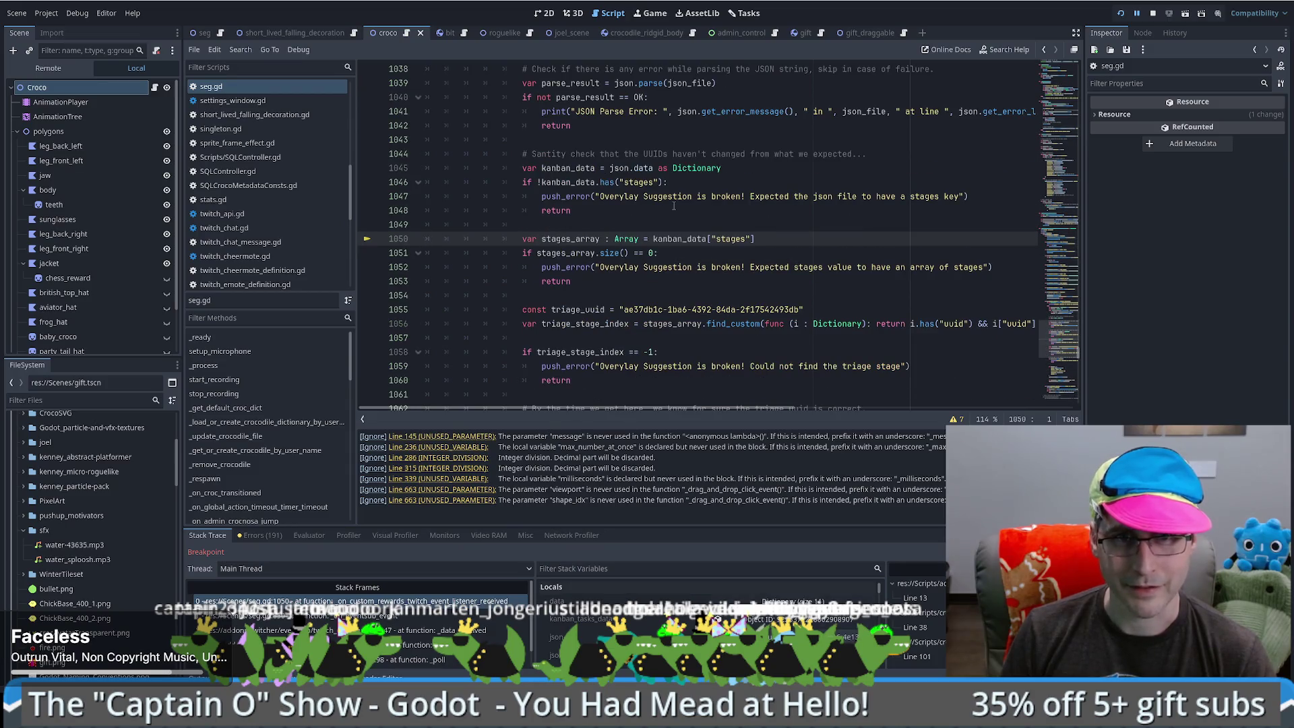
key(F10)
key(F10)
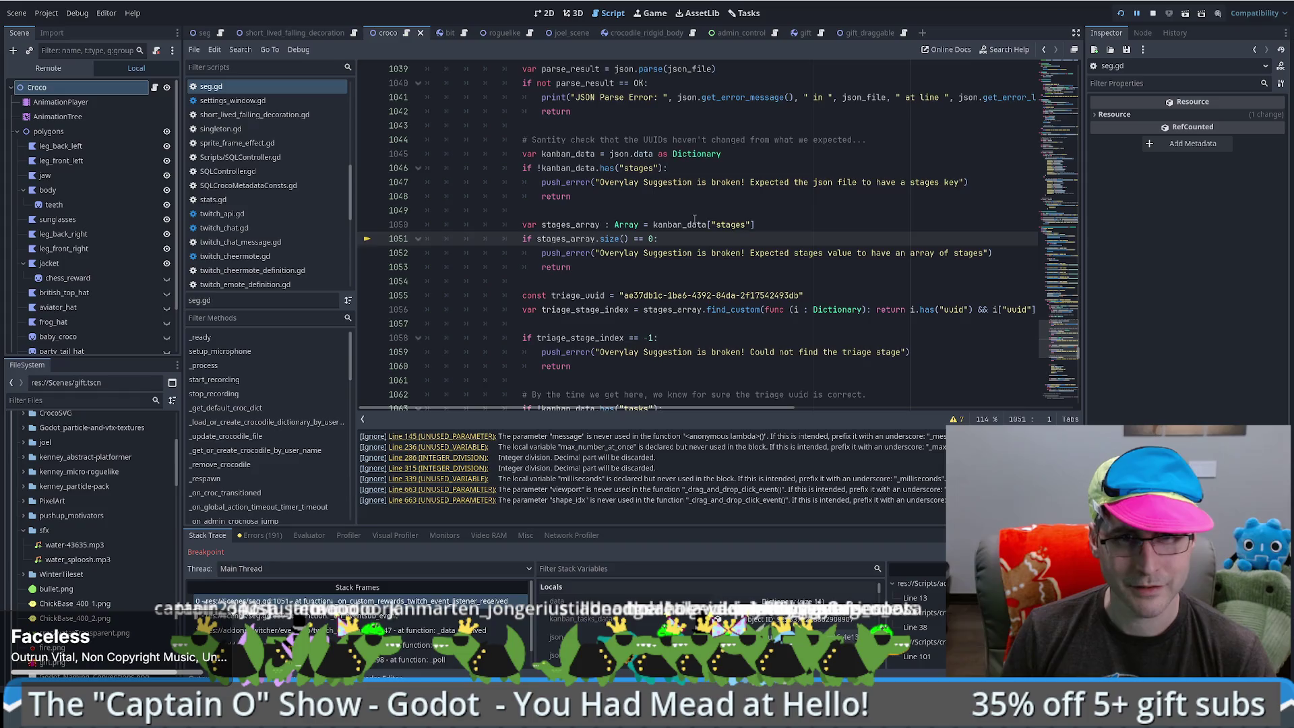
key(F10)
key(F10)
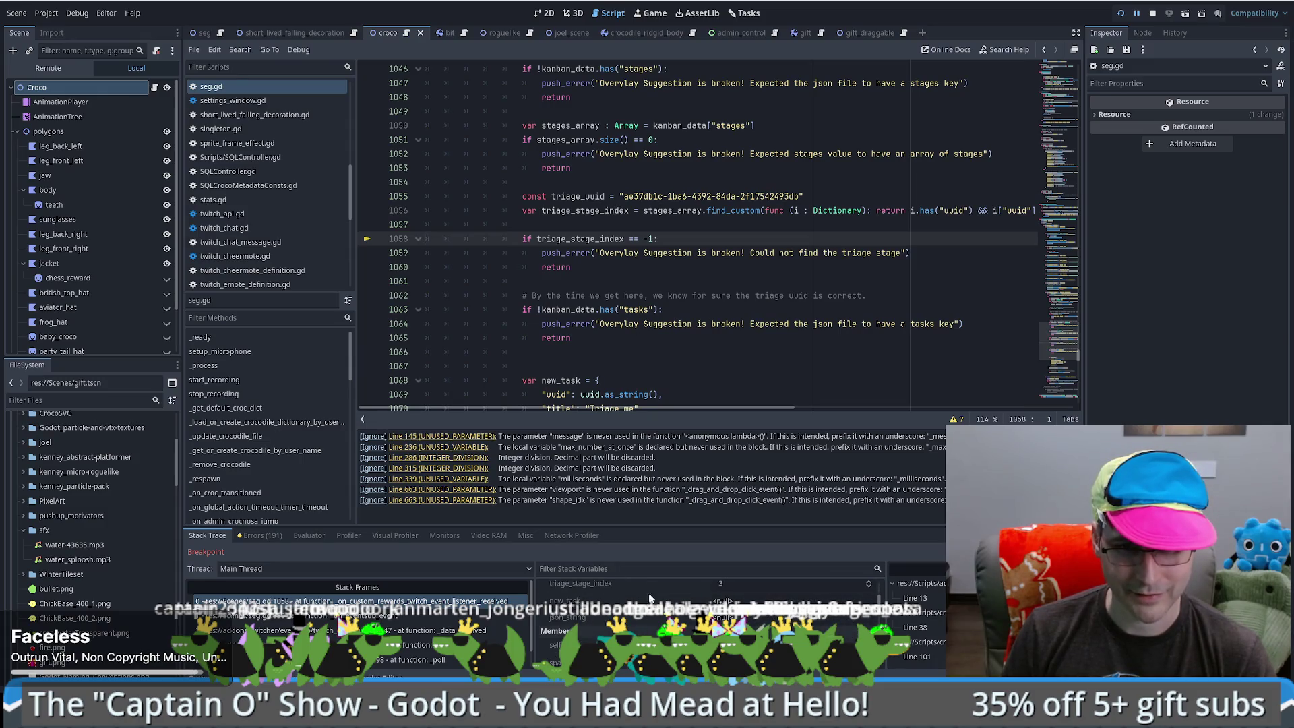
- Step to line 1075's push_back and expand new_task in Stack Variables
scroll(650, 598, up, 1)
click(631, 227)
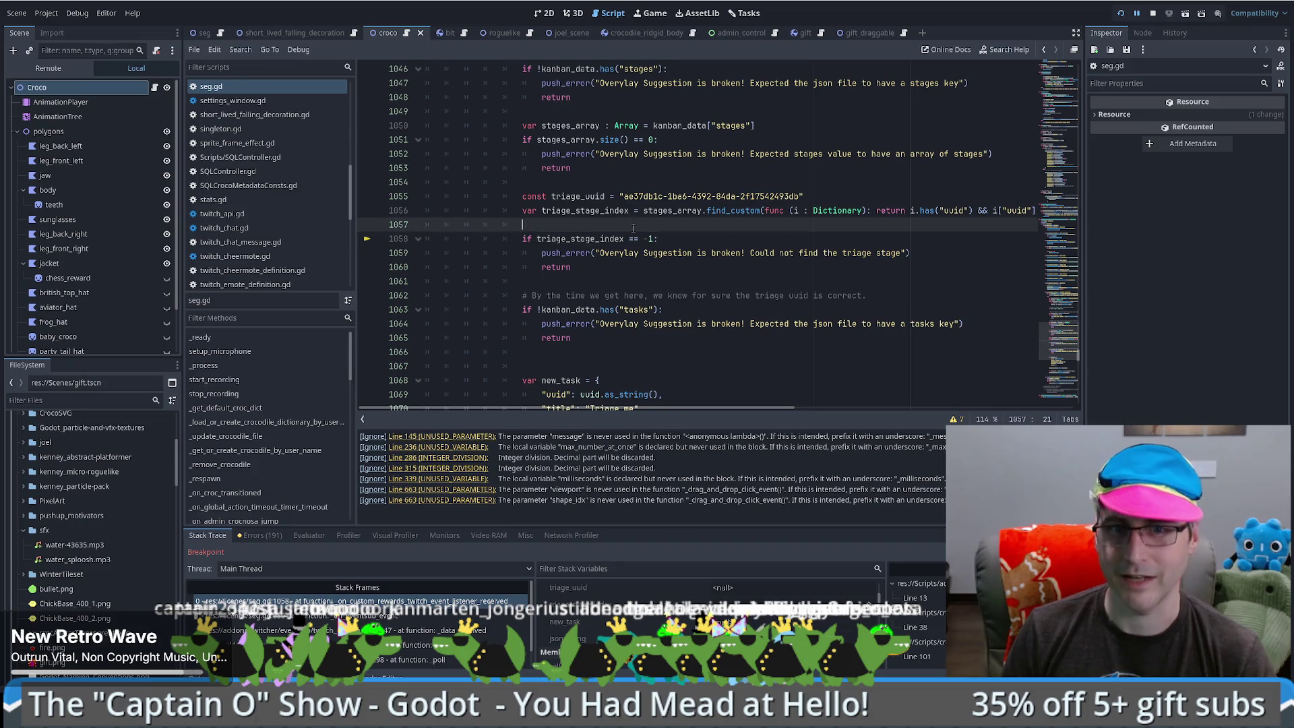
key(F10)
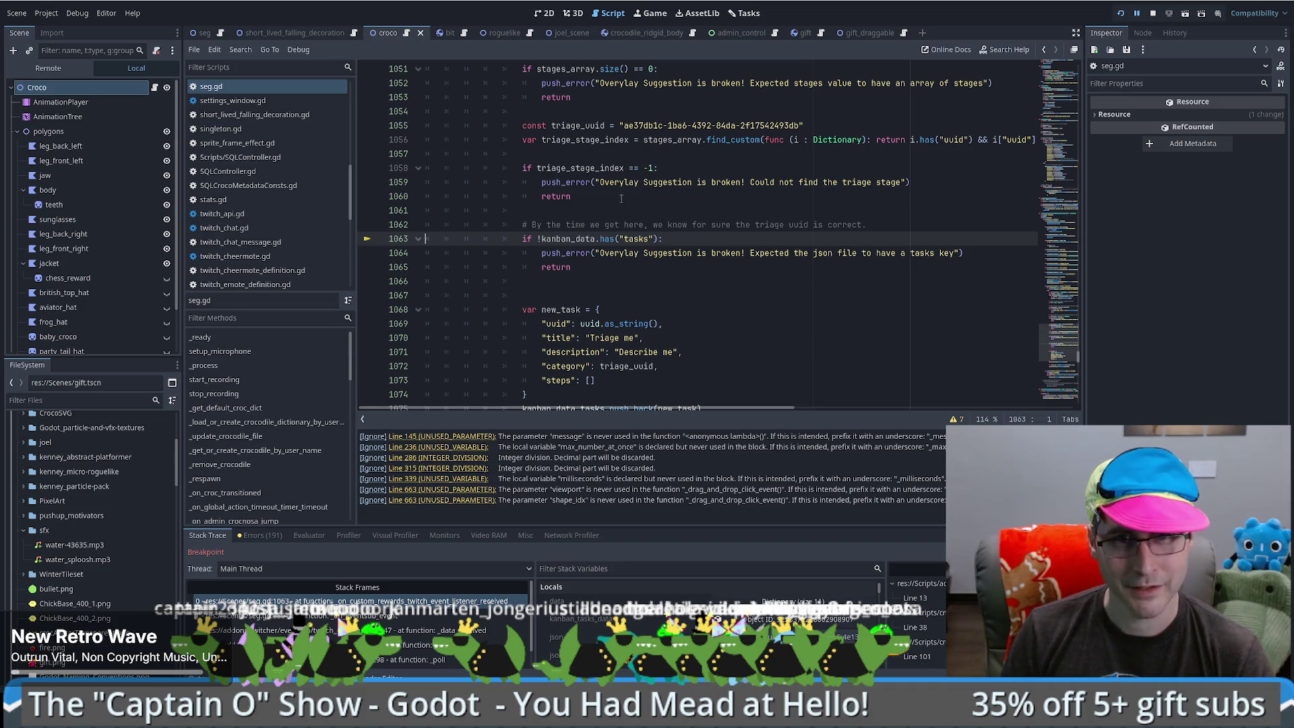
key(F10)
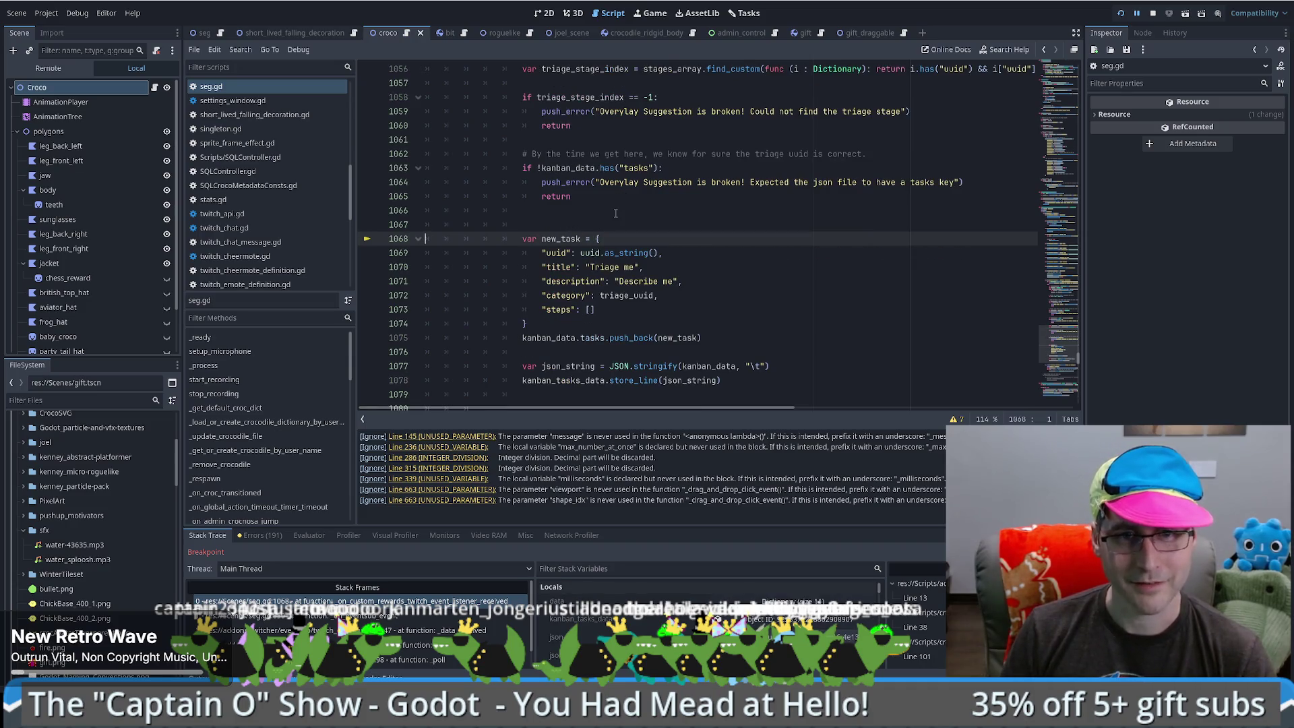
key(F10)
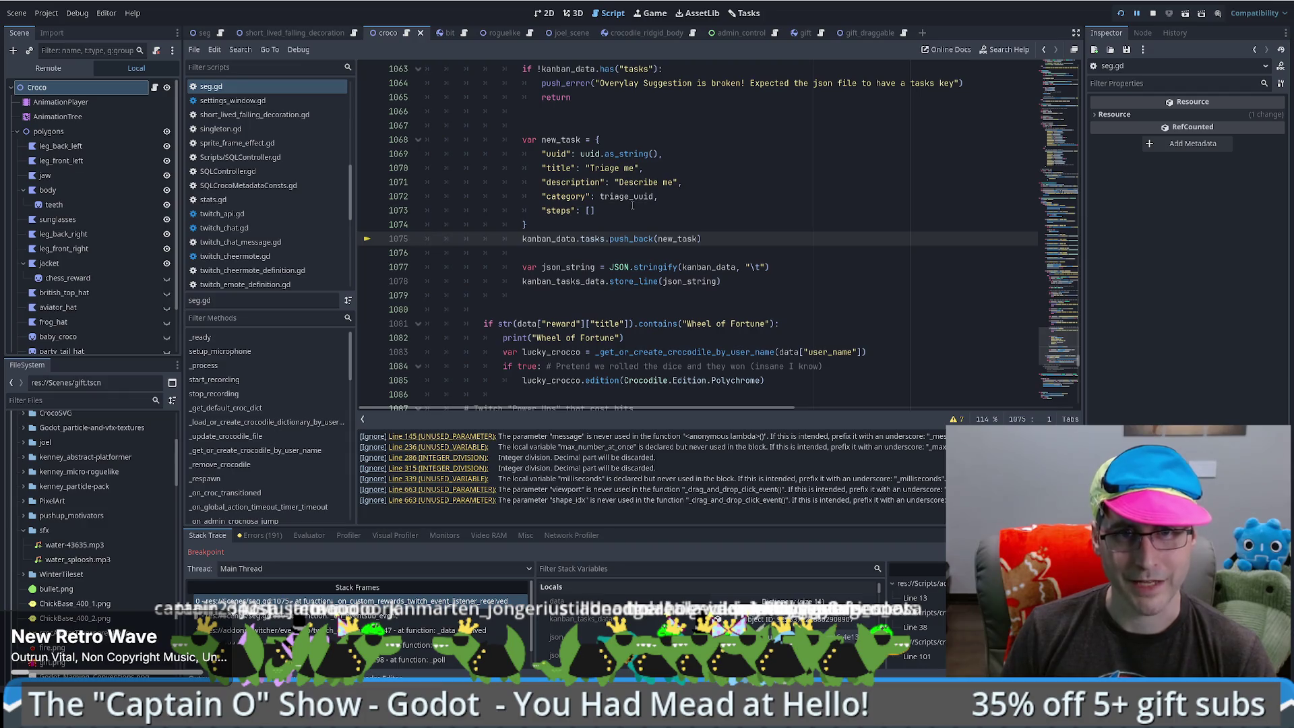
scroll(626, 620, down, 3)
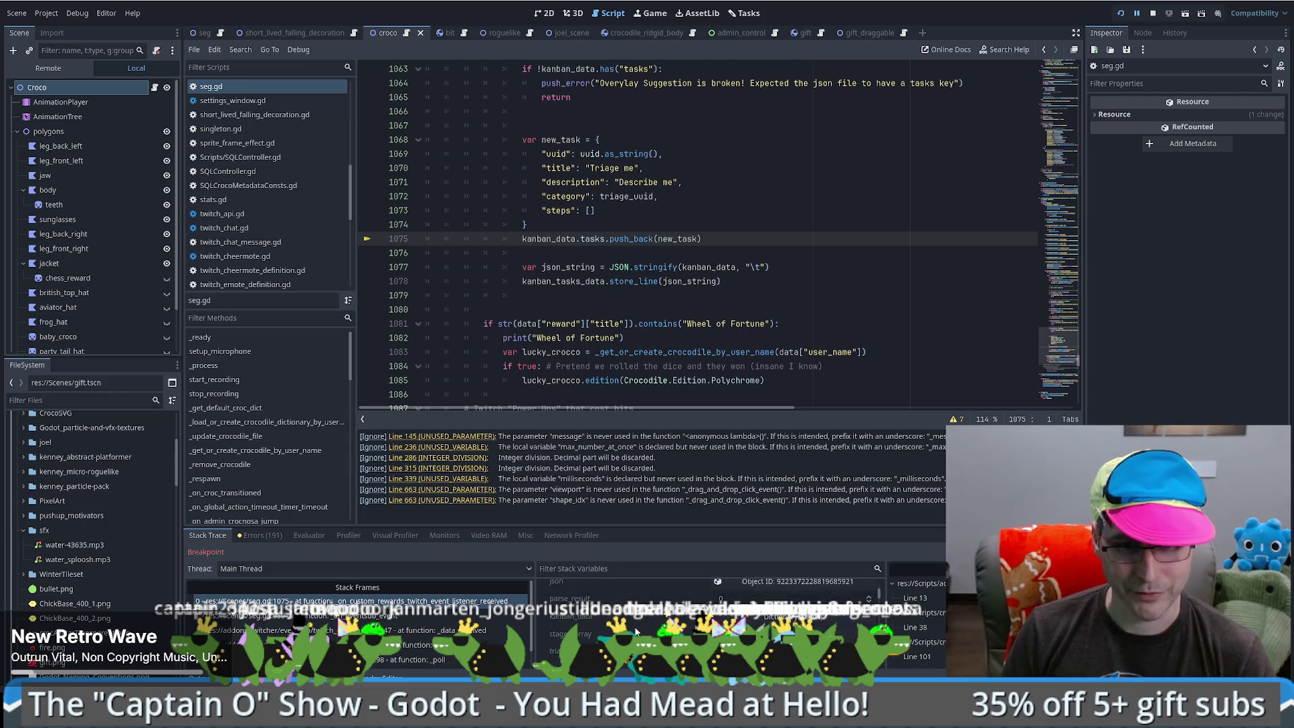
click(560, 601)
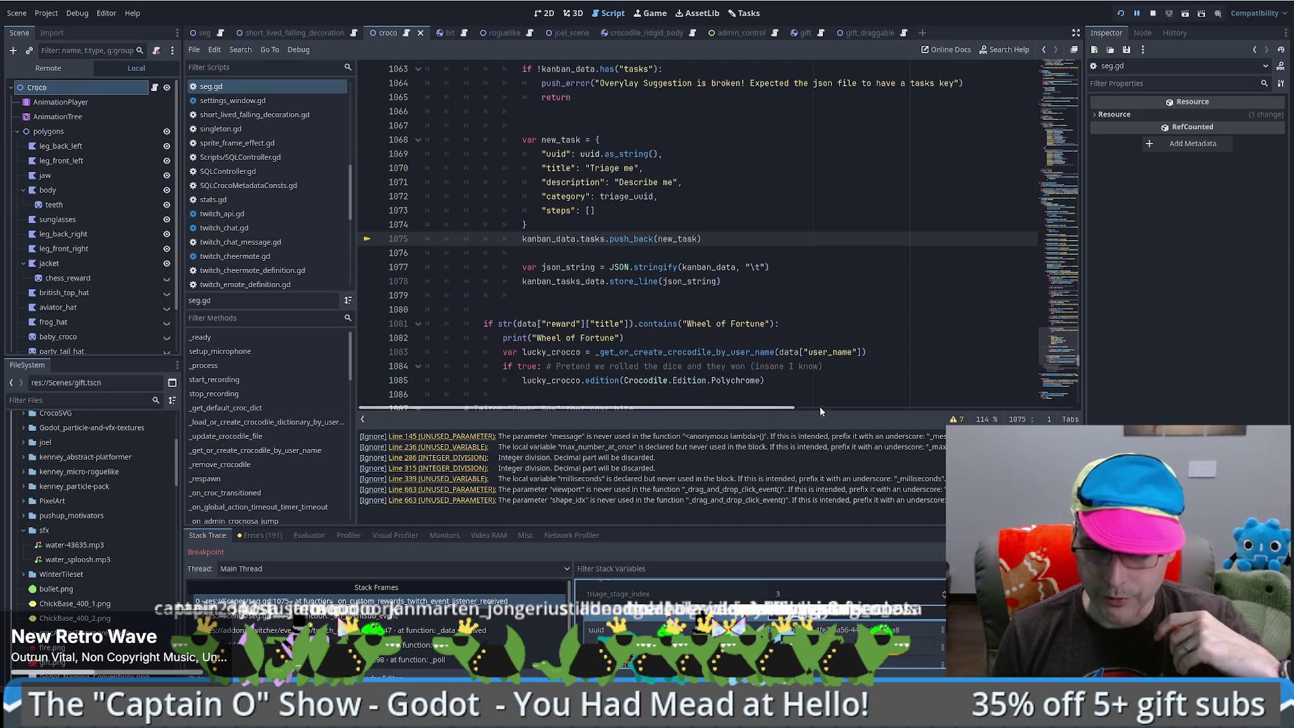
- Step over the push_back and JSON stringify lines to pause at line 1078's store_line
click(714, 238)
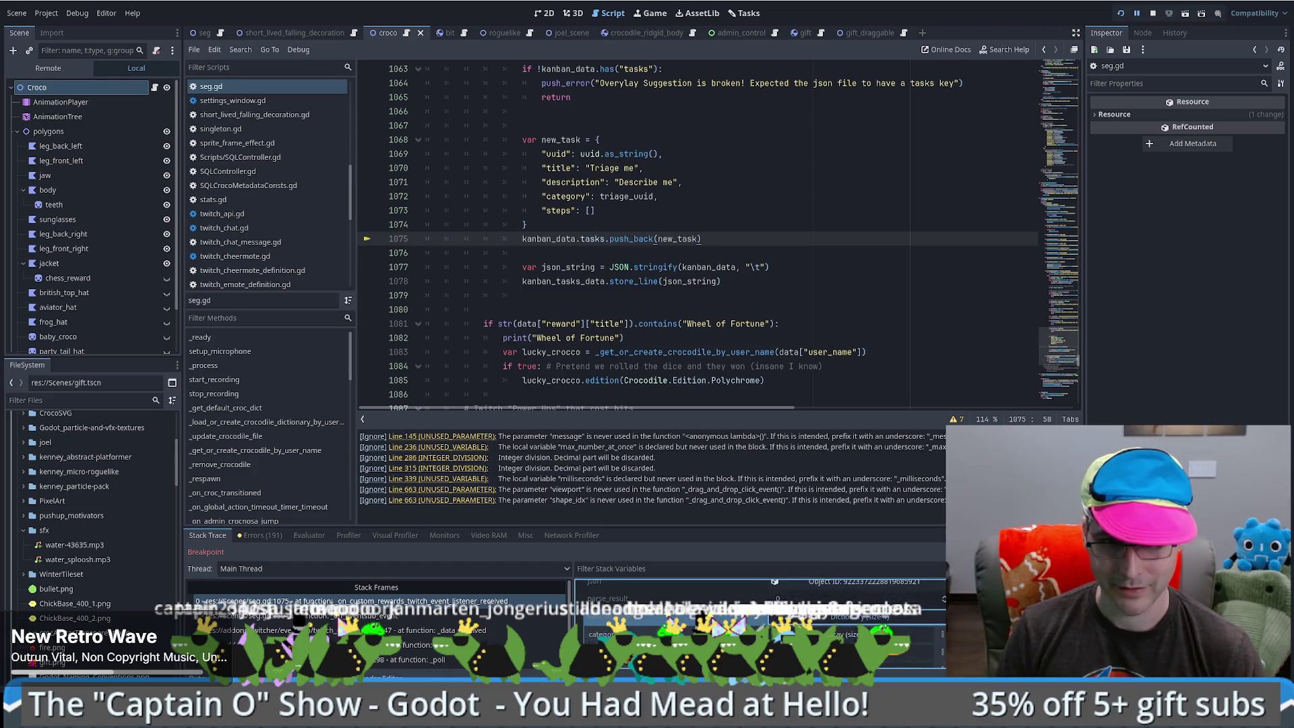
key(F10)
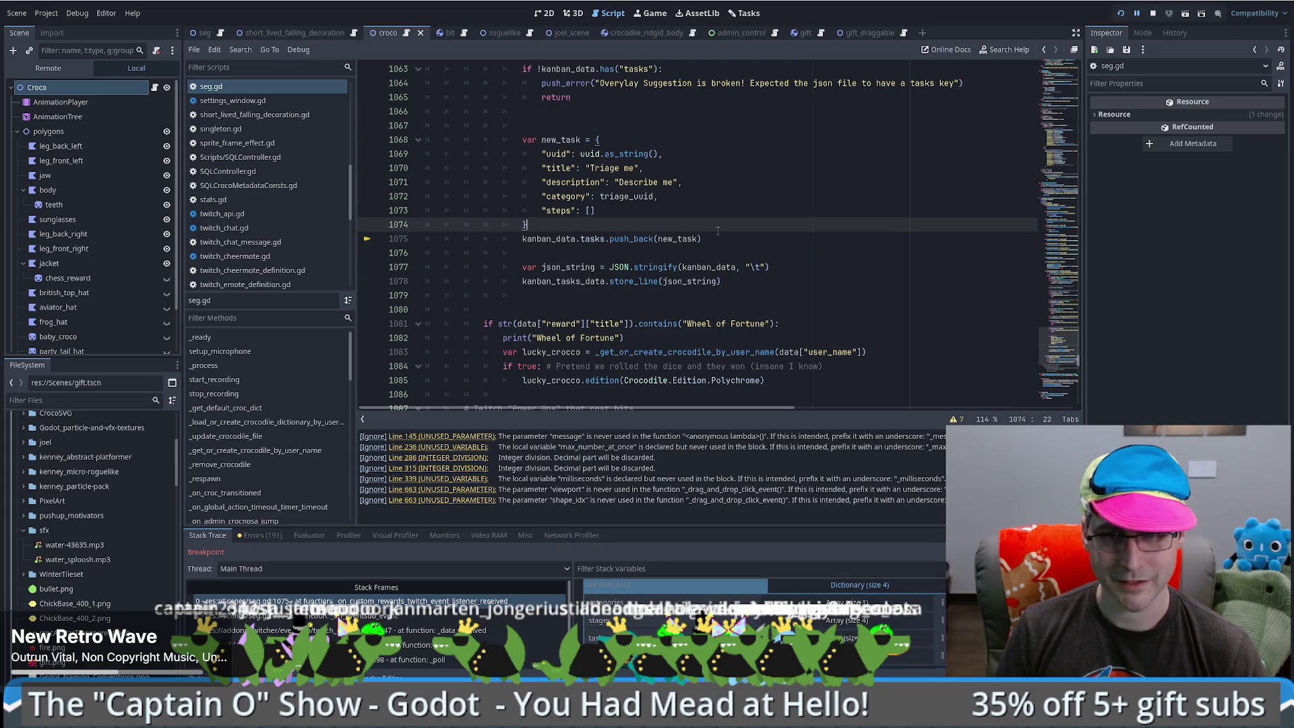
scroll(758, 627, down, 3)
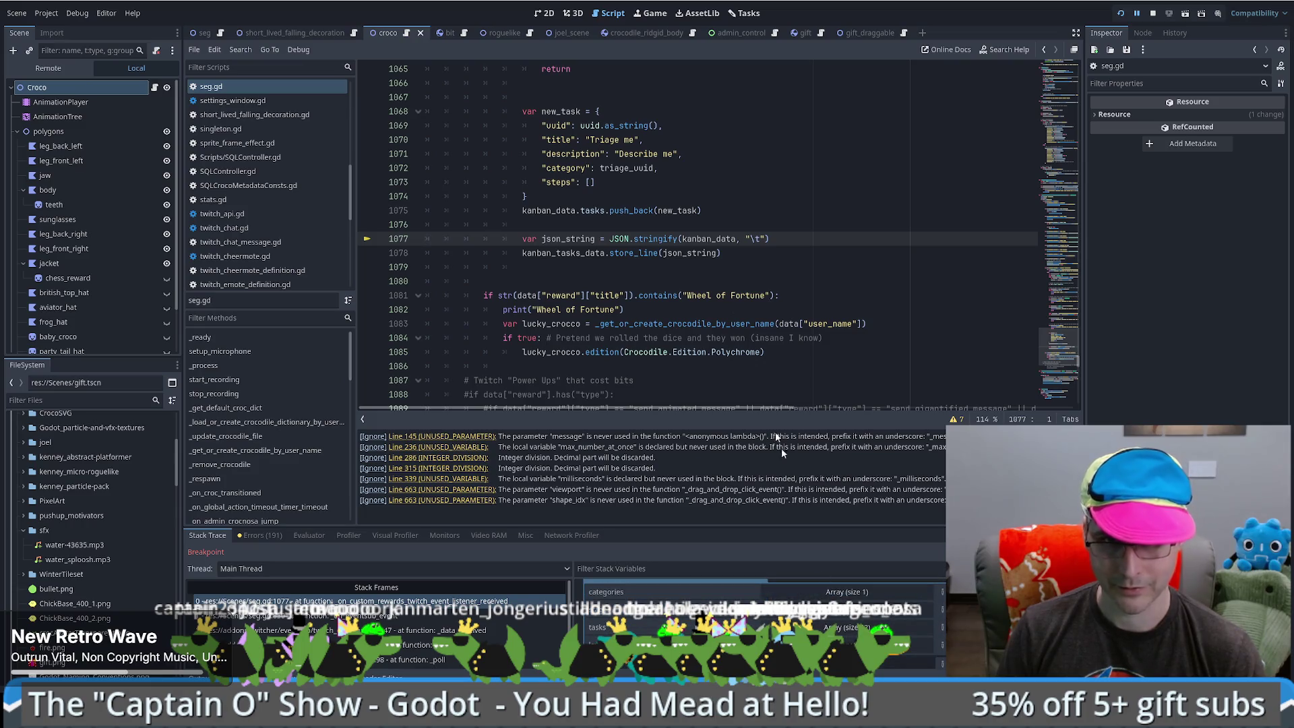
click(800, 238)
key(F10)
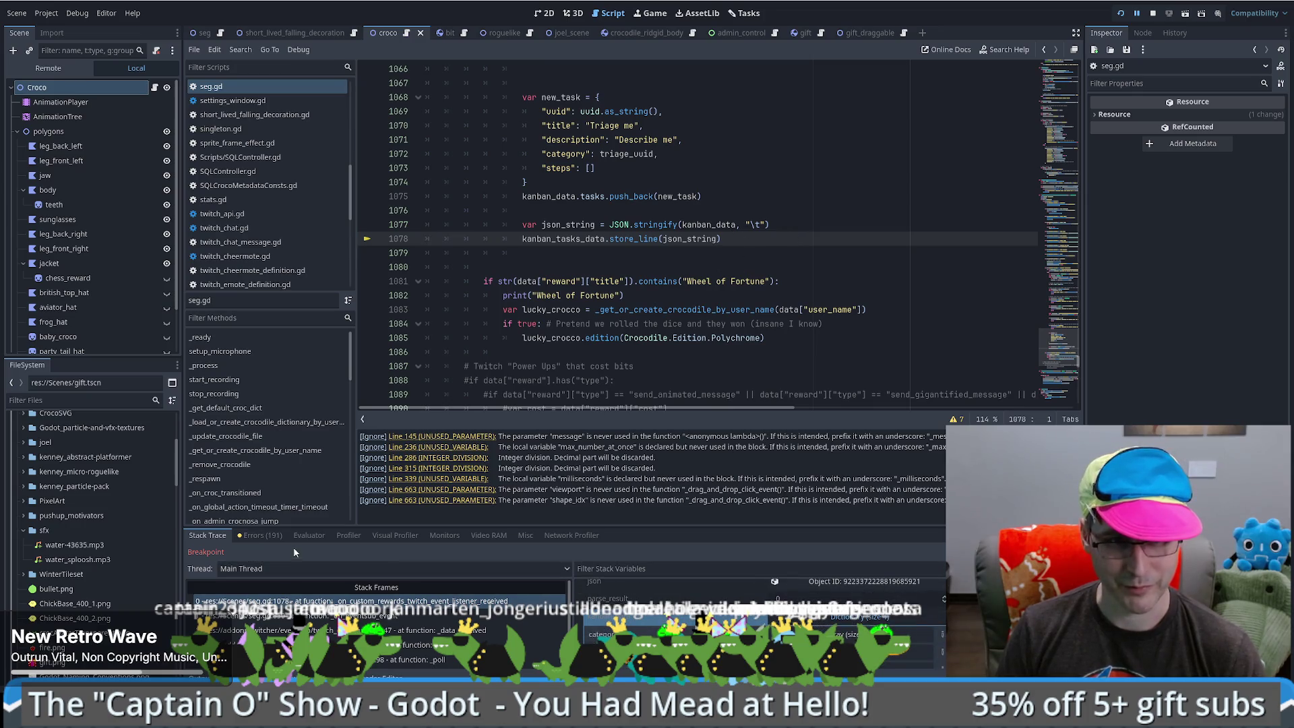
- Evaluate print(json_string) in the debugger's expression evaluator
click(309, 535)
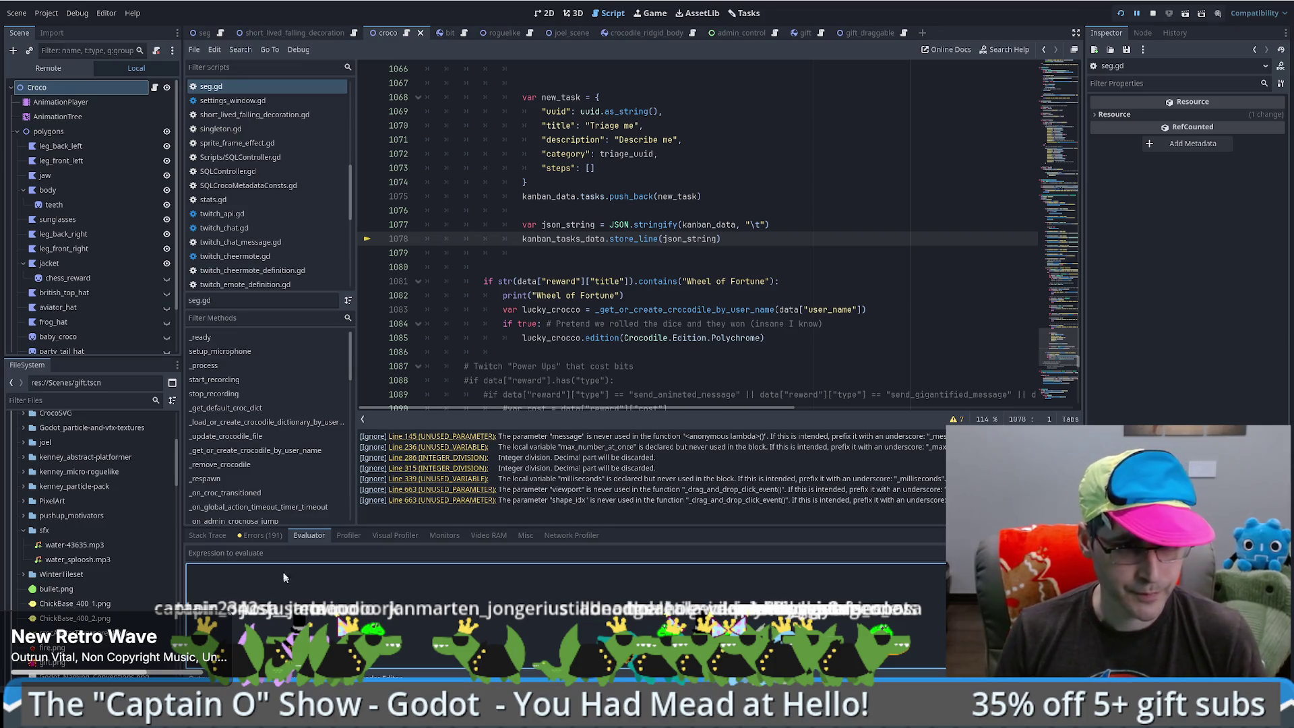
click(274, 554)
text(print()
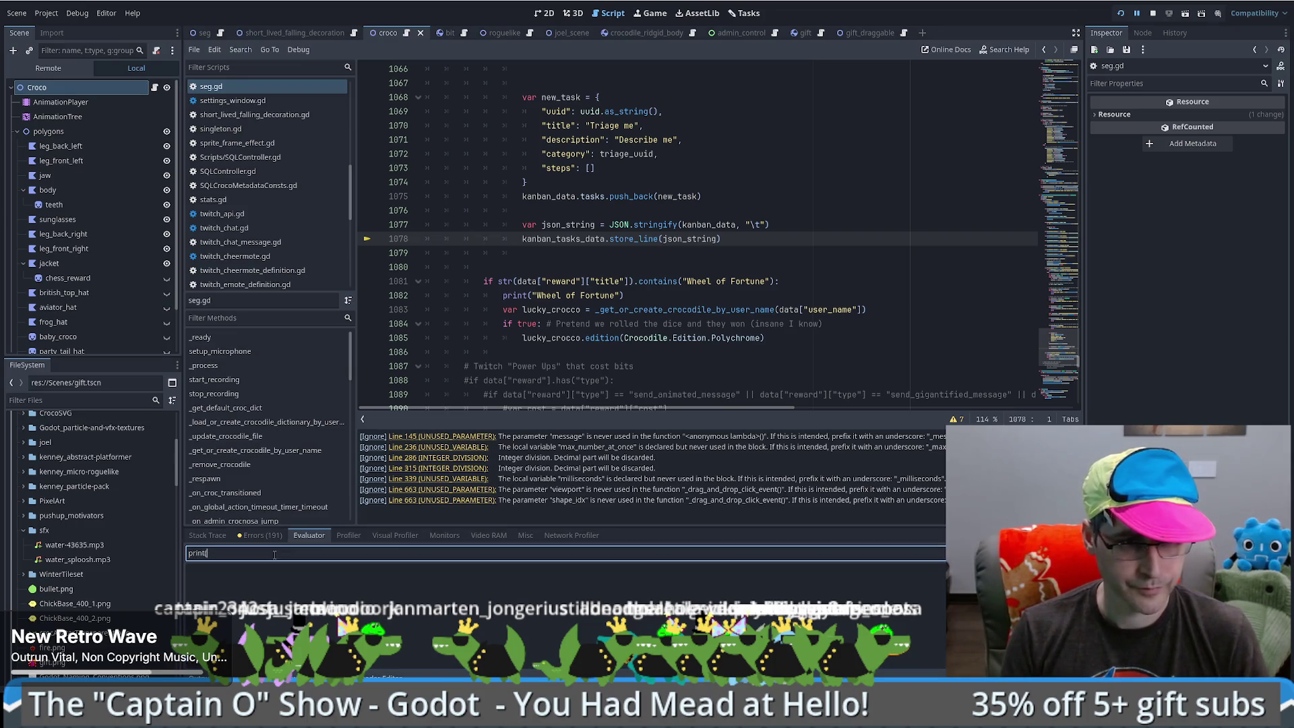
text(json_string)
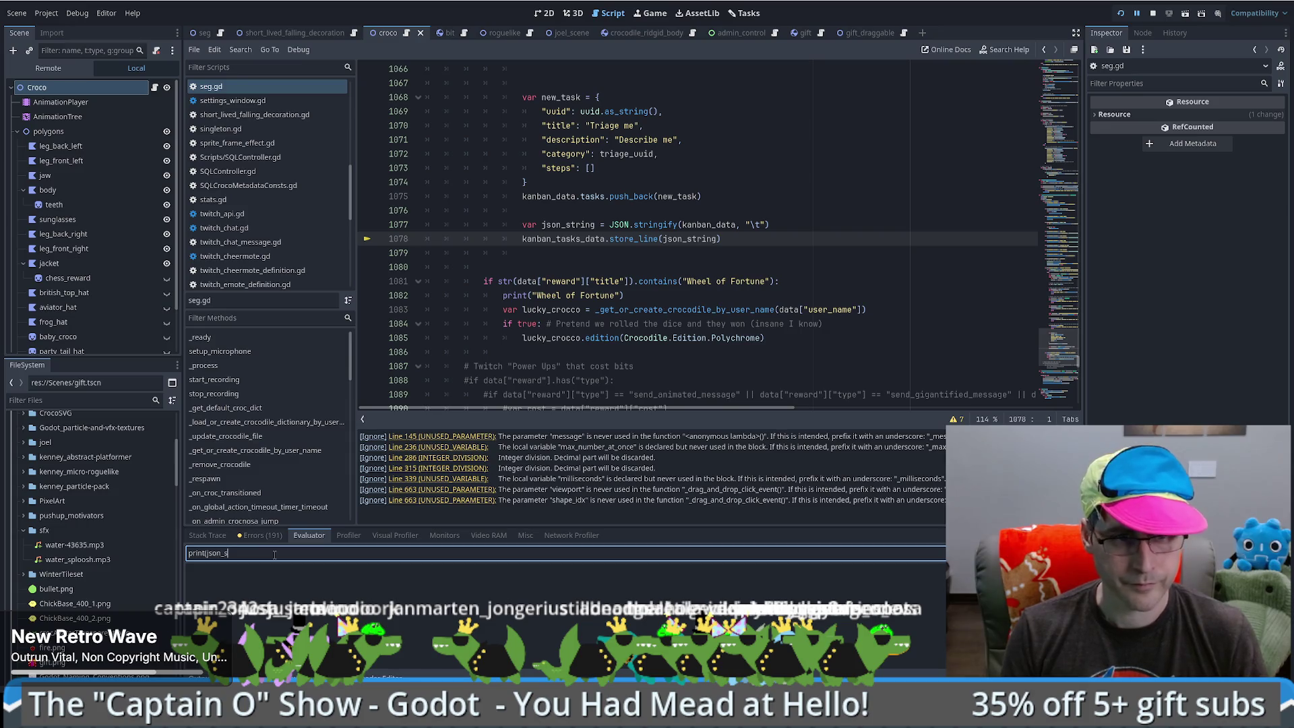
key(Return)
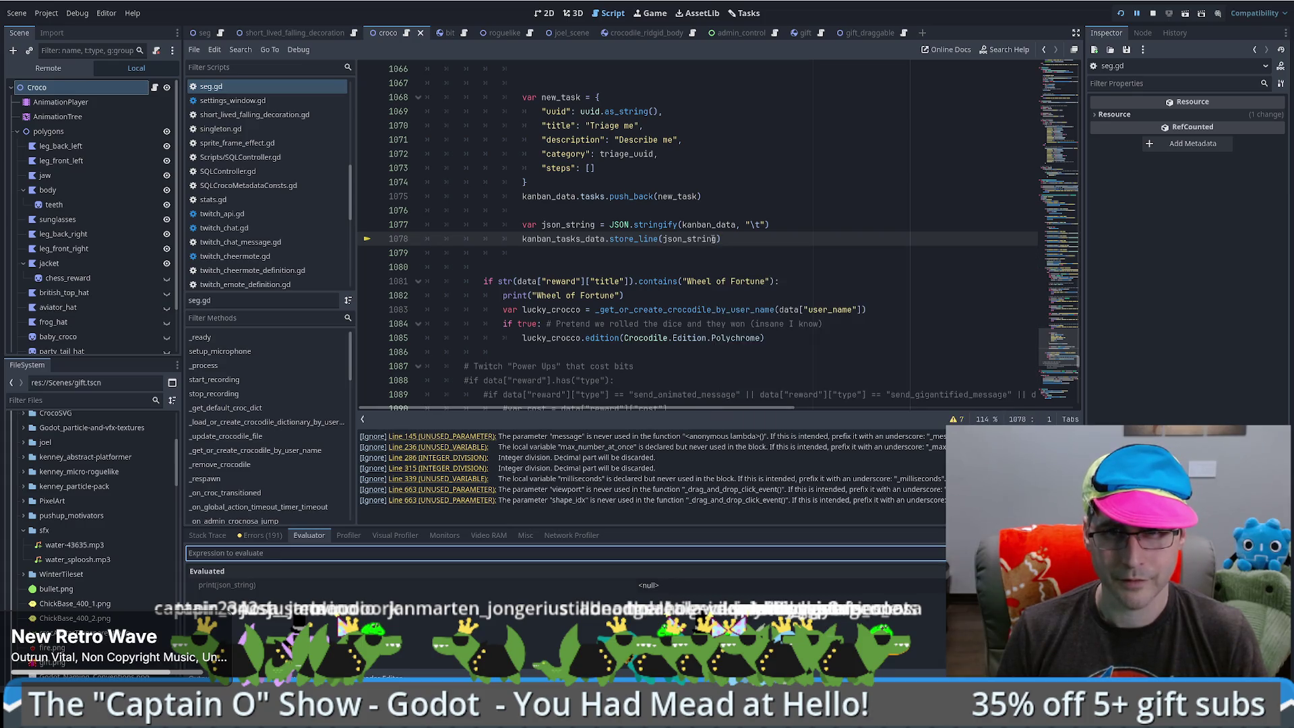
- Switch to Stack Trace and browse the local variables like kanban_data and new_task
click(219, 537)
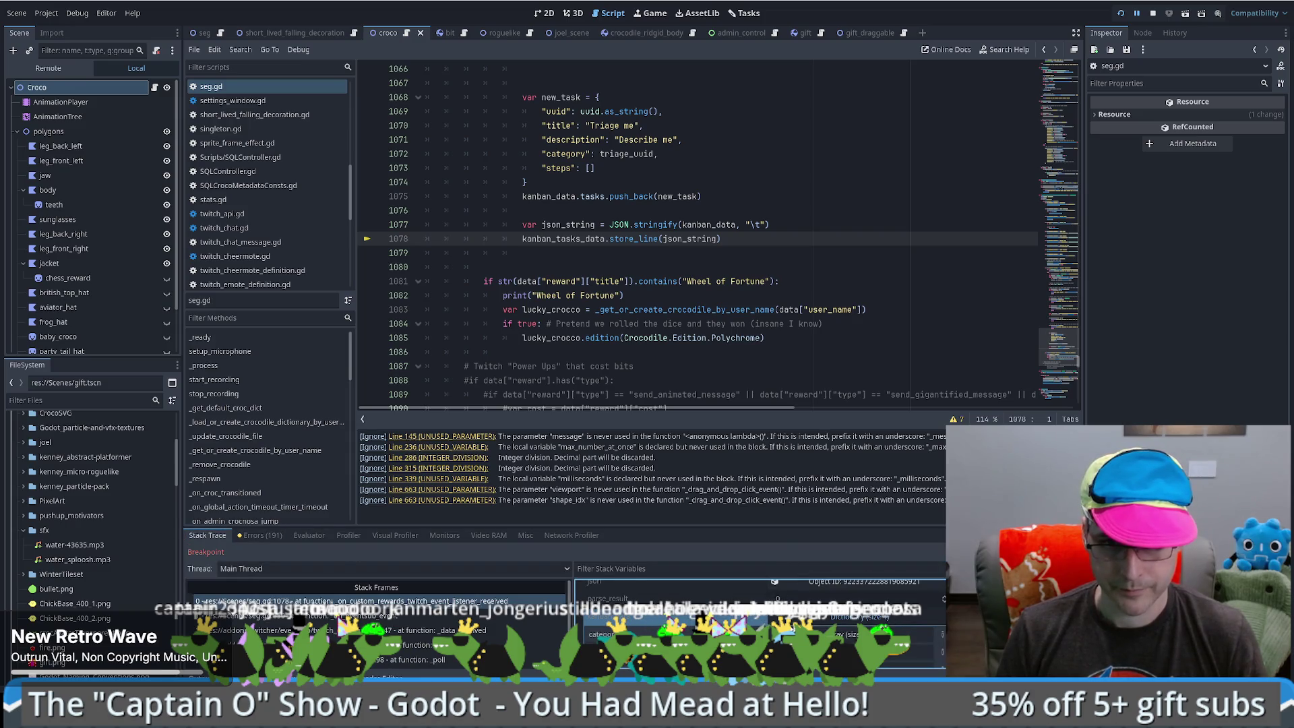
scroll(674, 621, down, 5)
scroll(718, 620, down, 2)
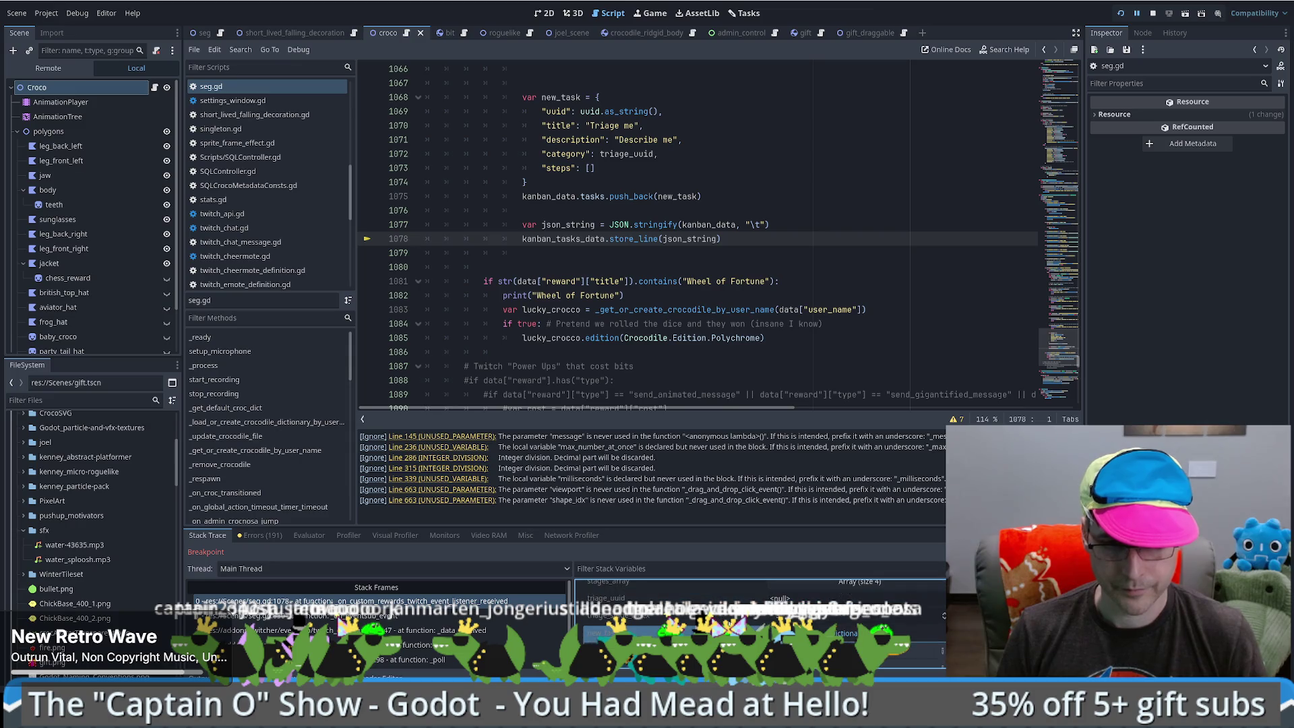
scroll(718, 619, up, 5)
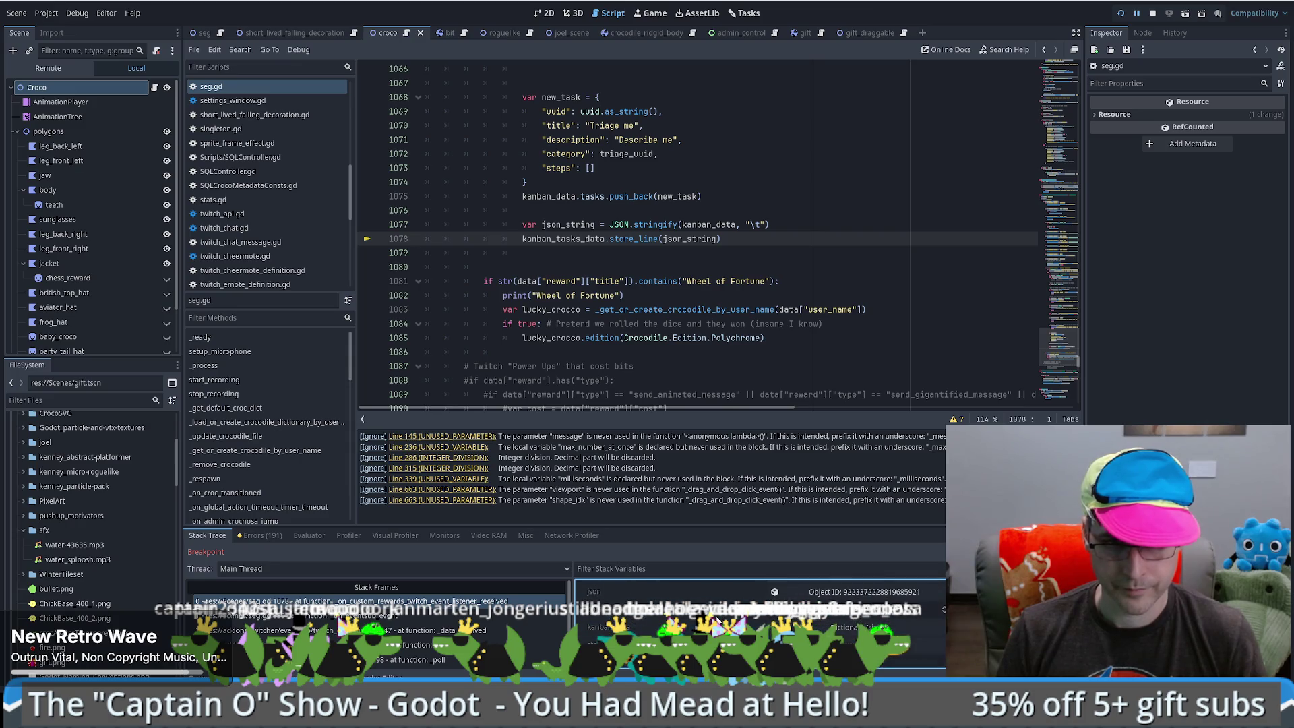
scroll(717, 620, up, 1)
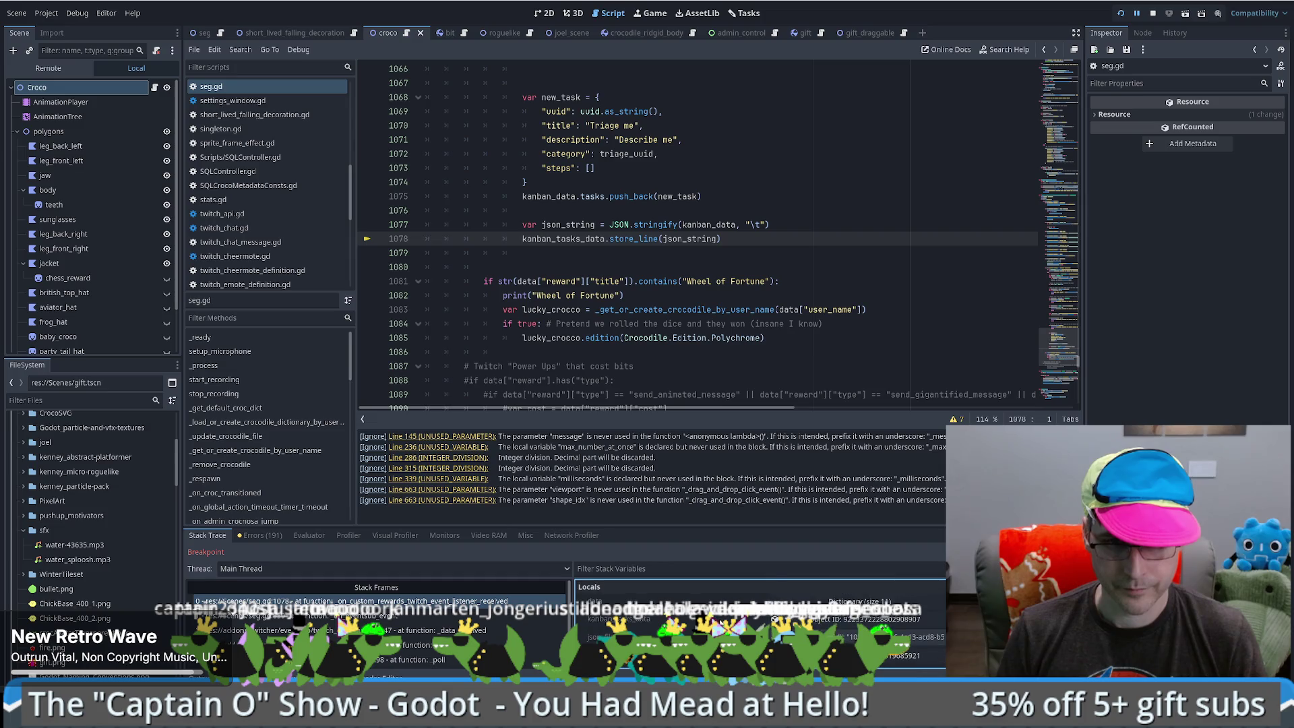
scroll(719, 620, down, 1)
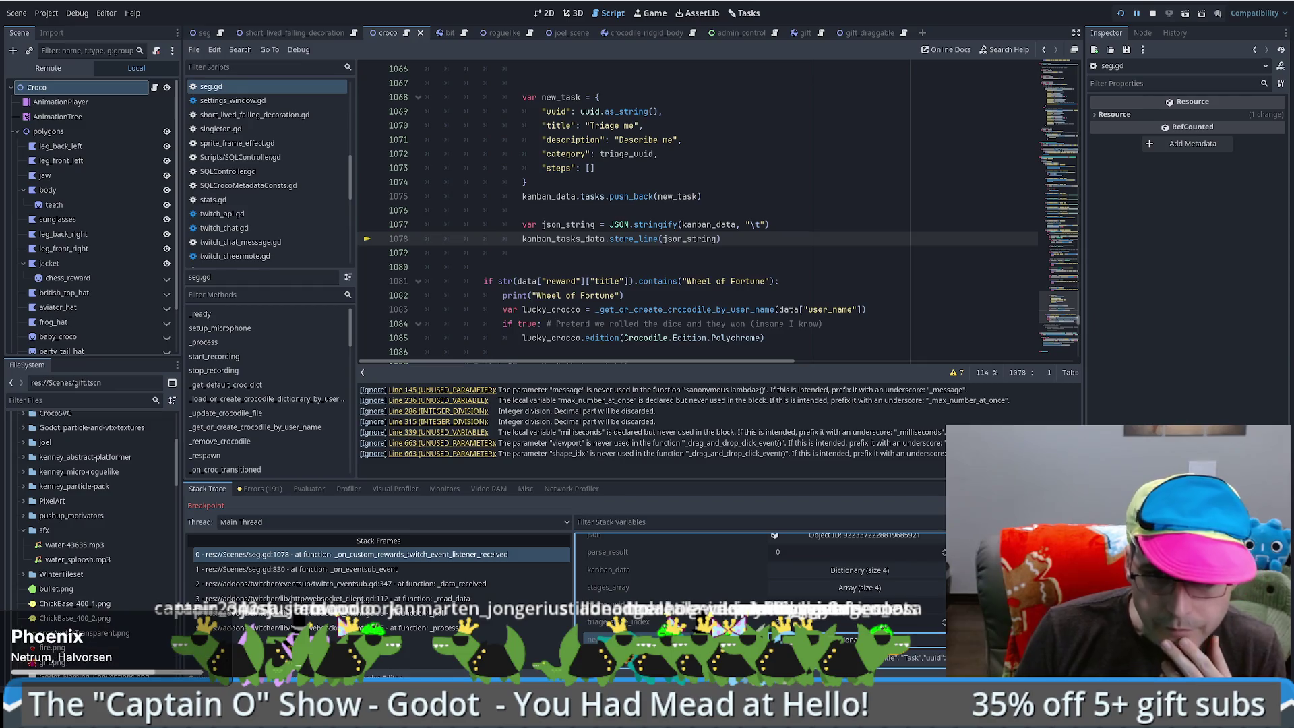
- Inspect json_string's kanban JSON text, then resume execution past line 1078 with F12
scroll(817, 593, down, 3)
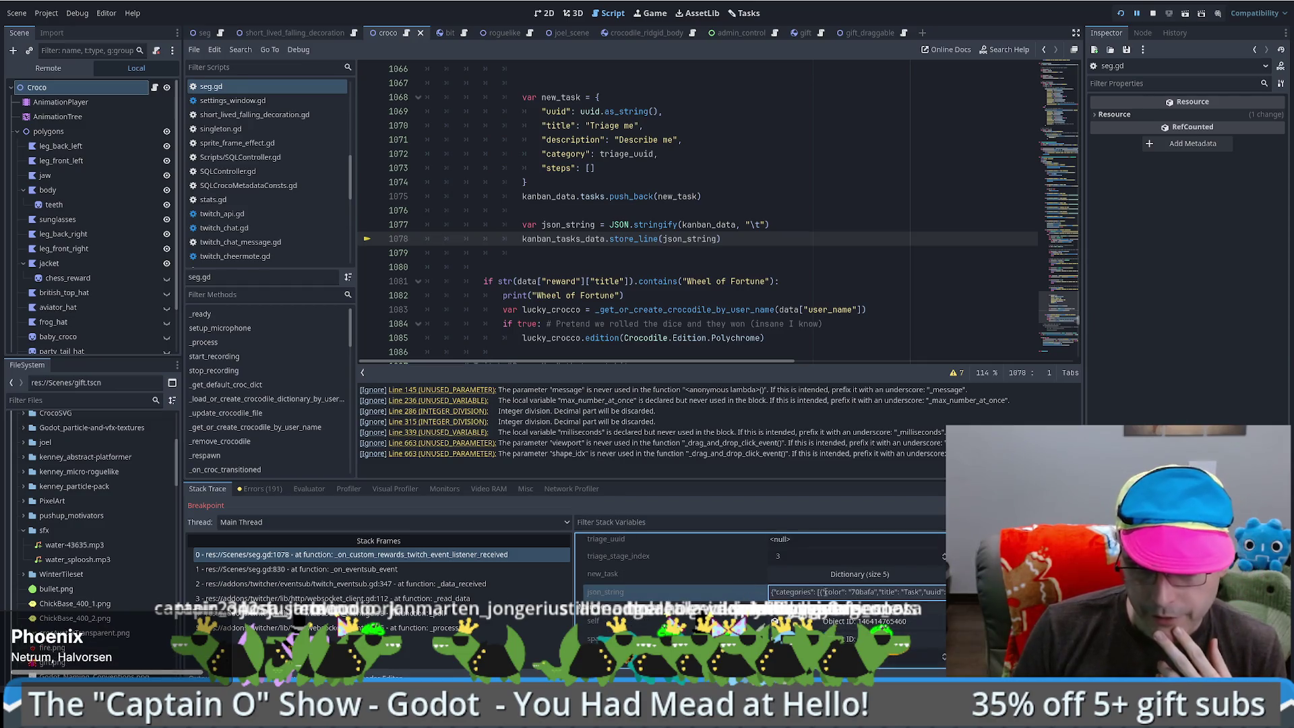
click(817, 593)
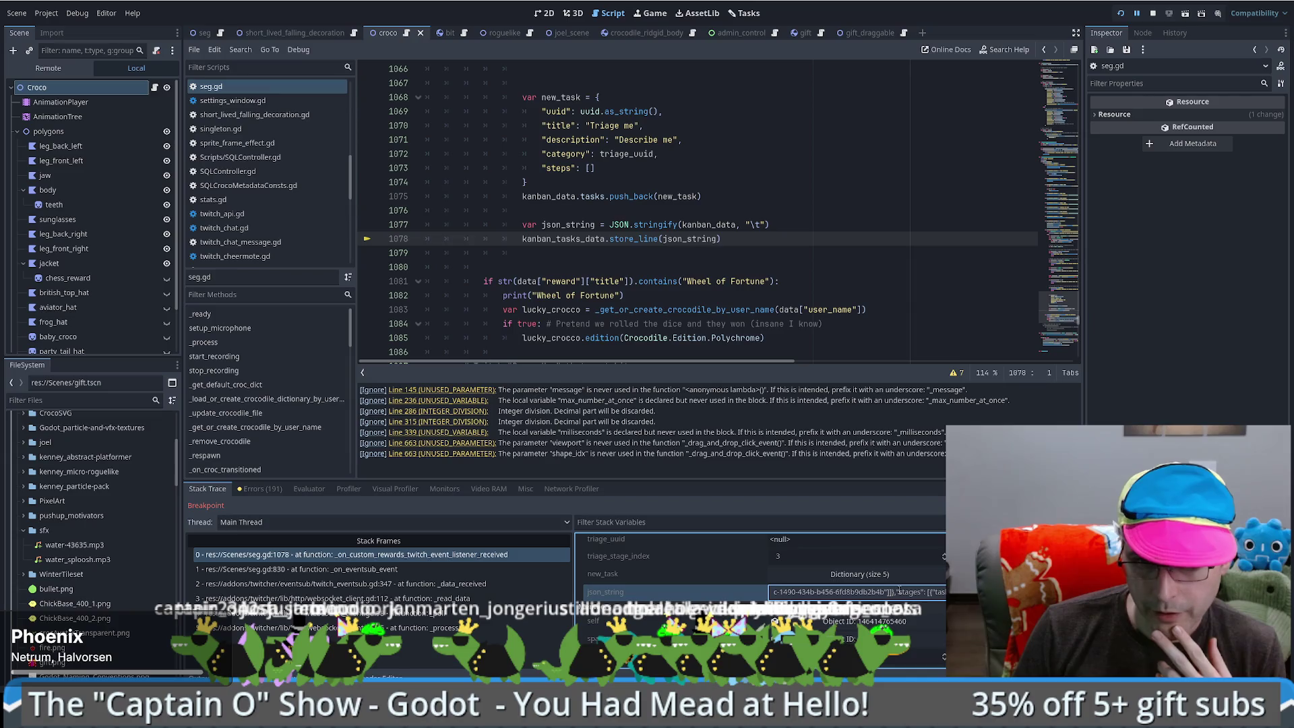
click(757, 236)
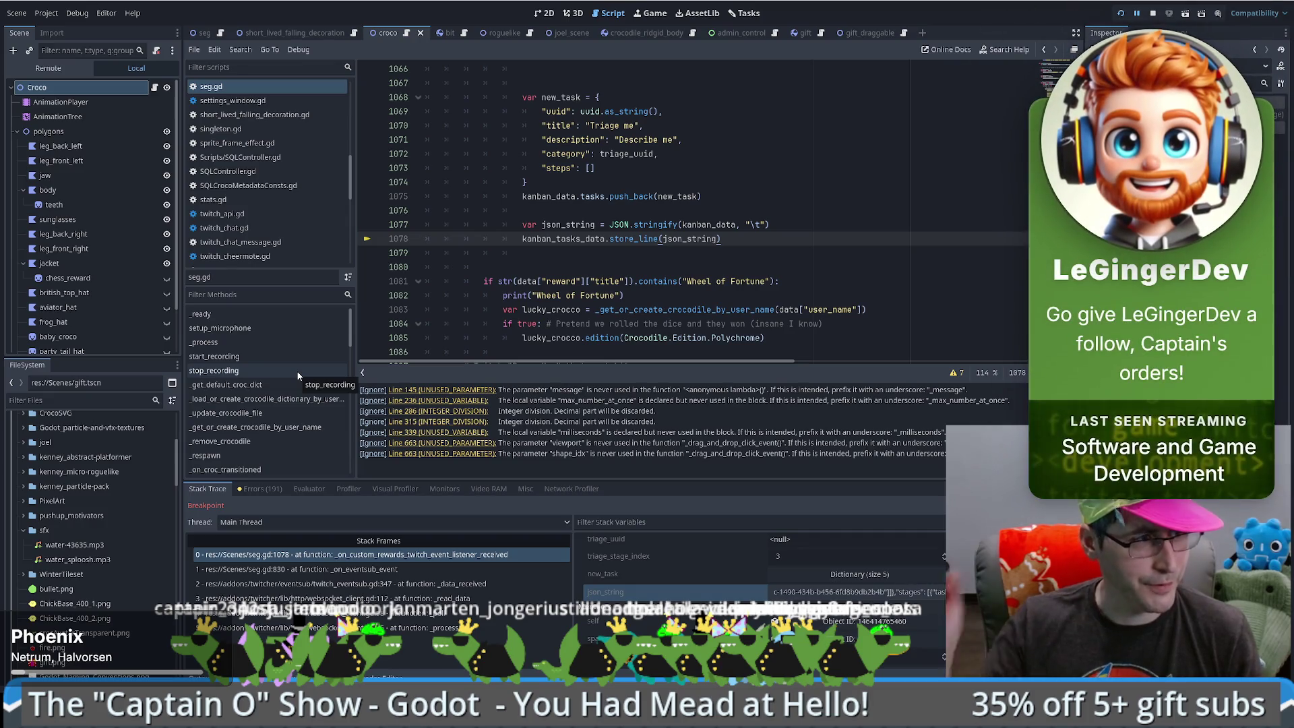
click(755, 234)
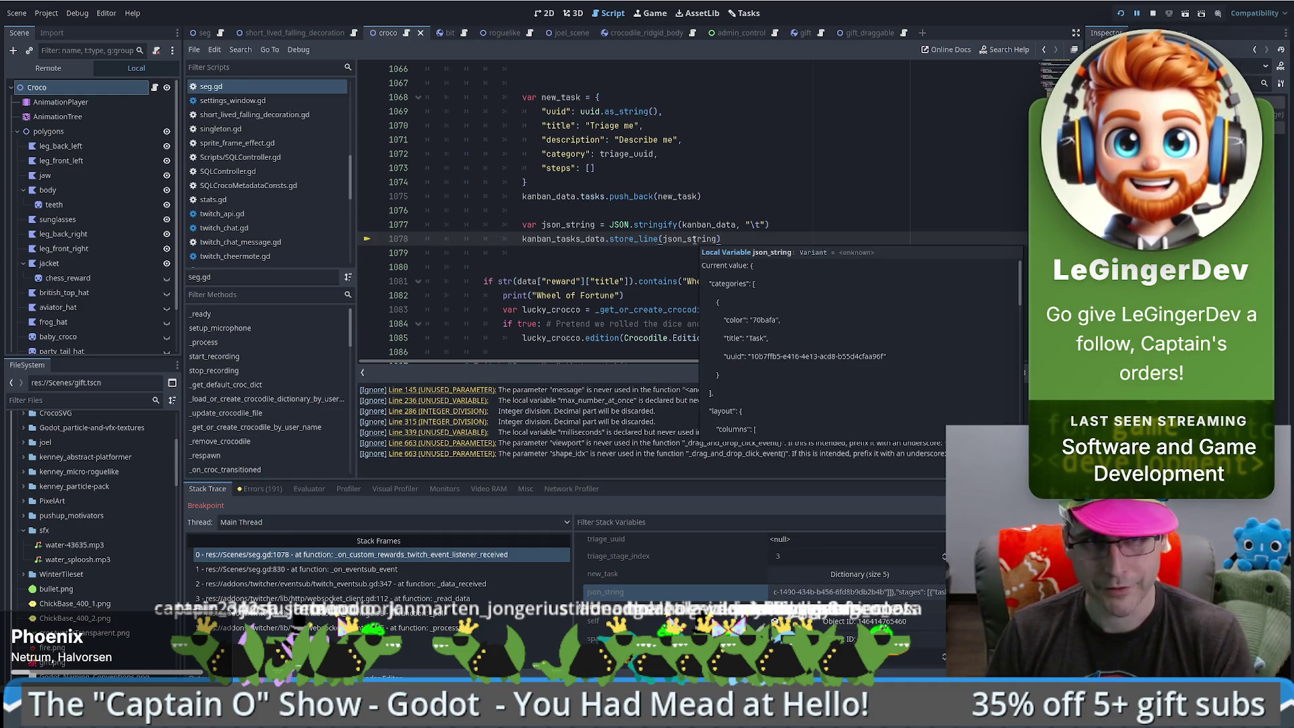
key(F12)
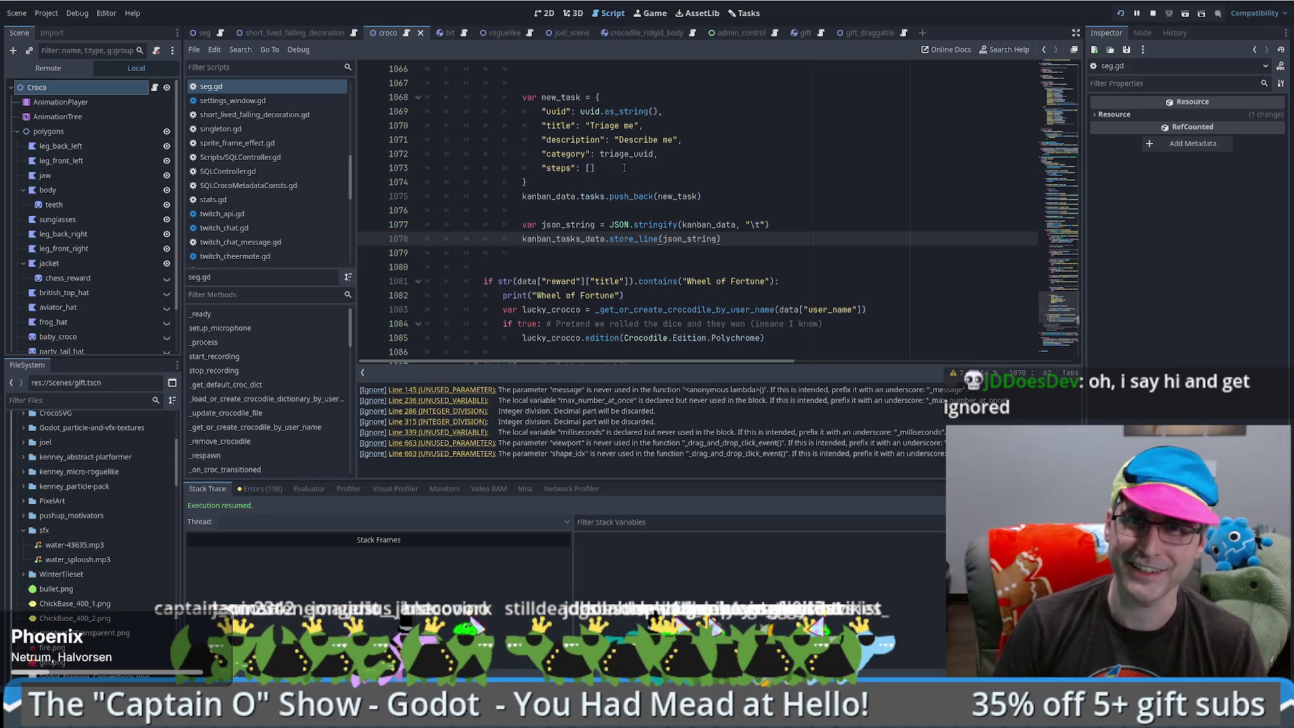
- Check the Tasks board, then restart the game after the twitch_api.gd error
click(749, 17)
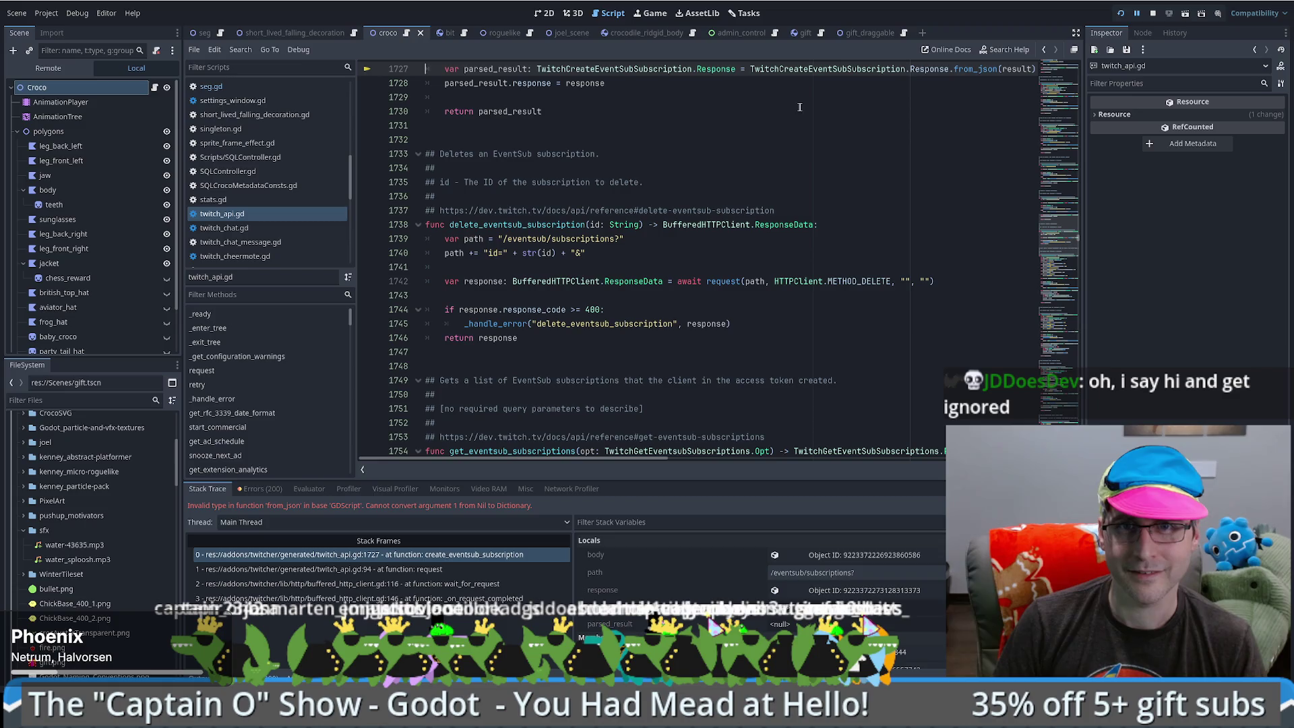
scroll(809, 115, up, 2)
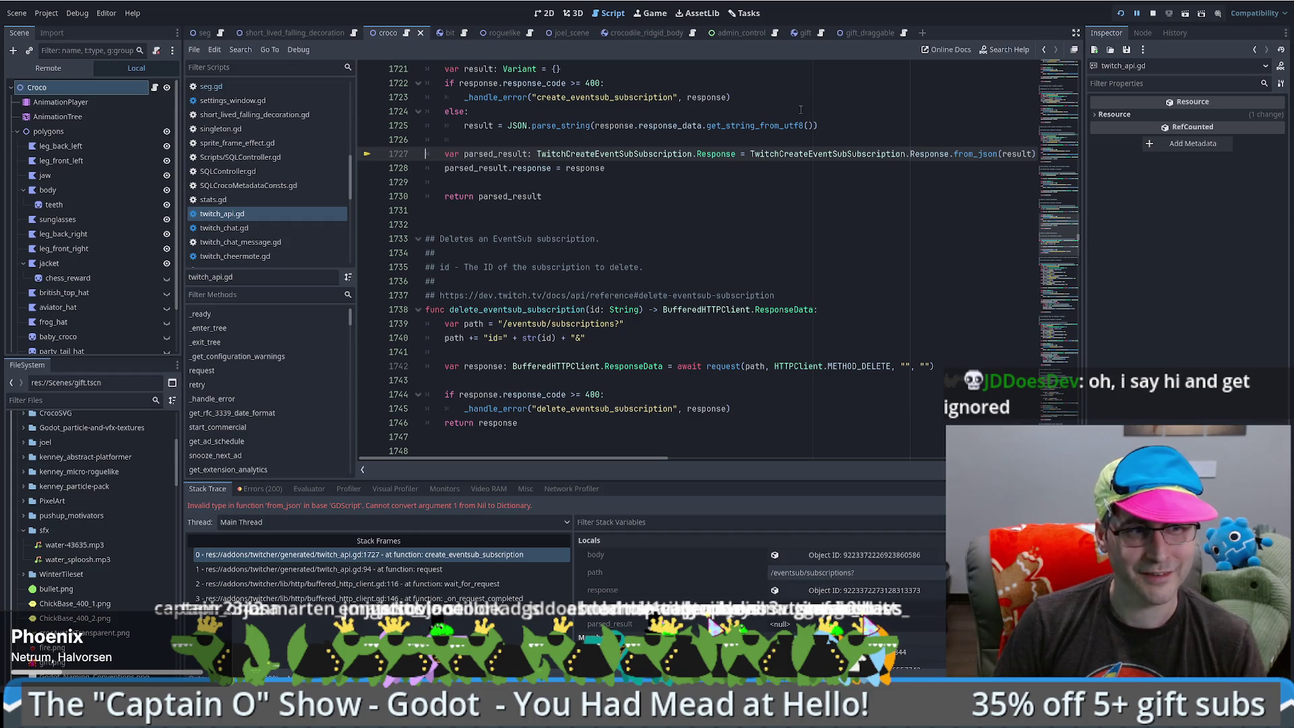
click(1120, 14)
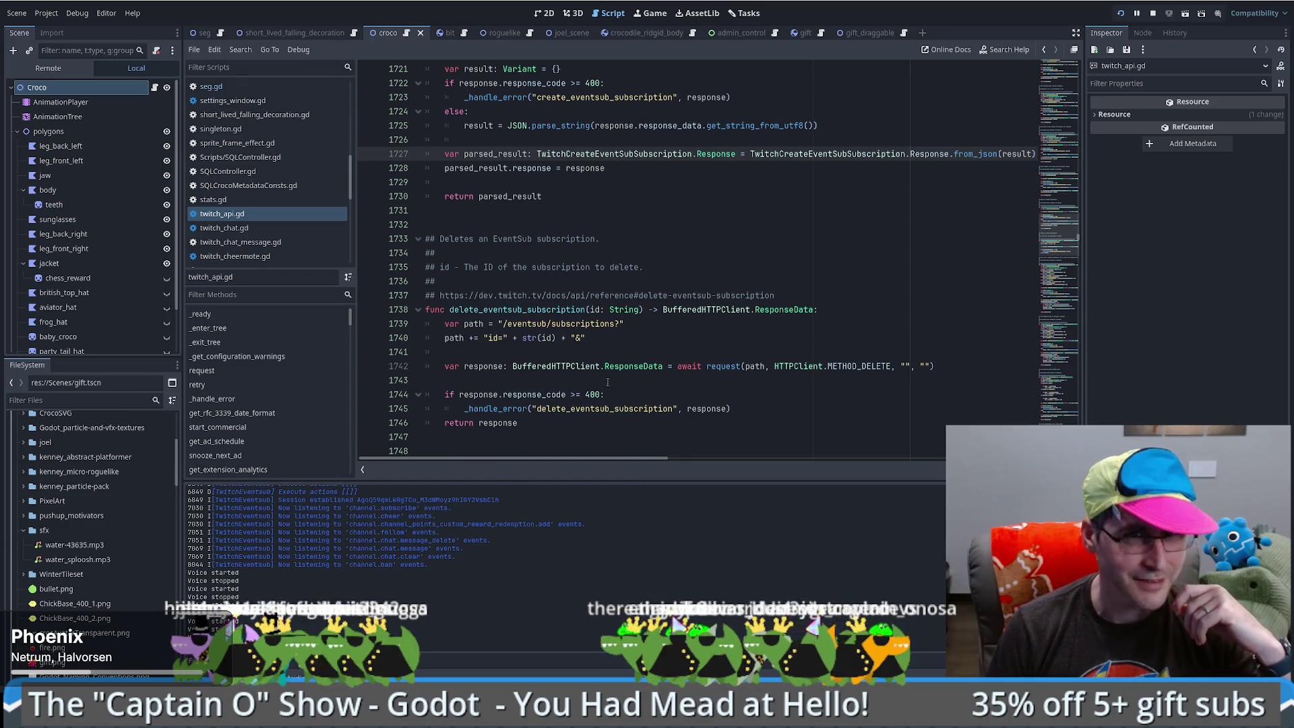
- Check the Tasks board's still-empty Triage column, then return to the croco scene's 2D view
click(744, 13)
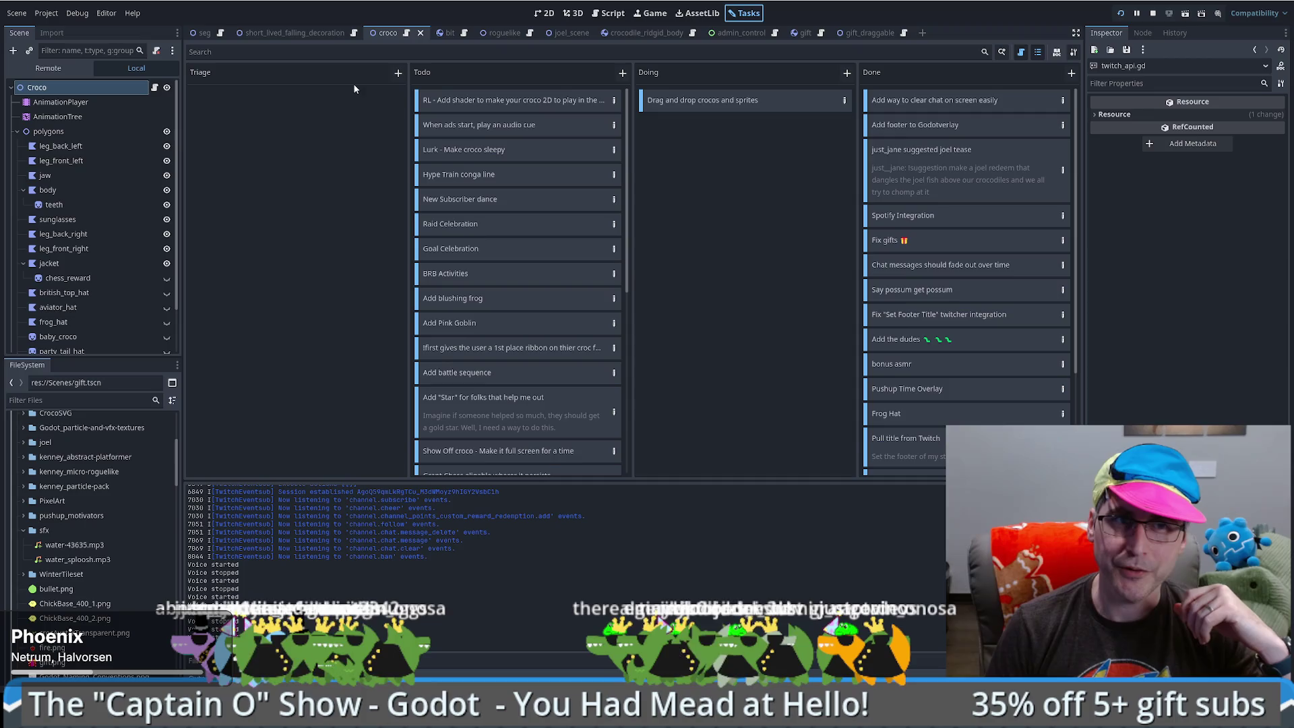
click(544, 13)
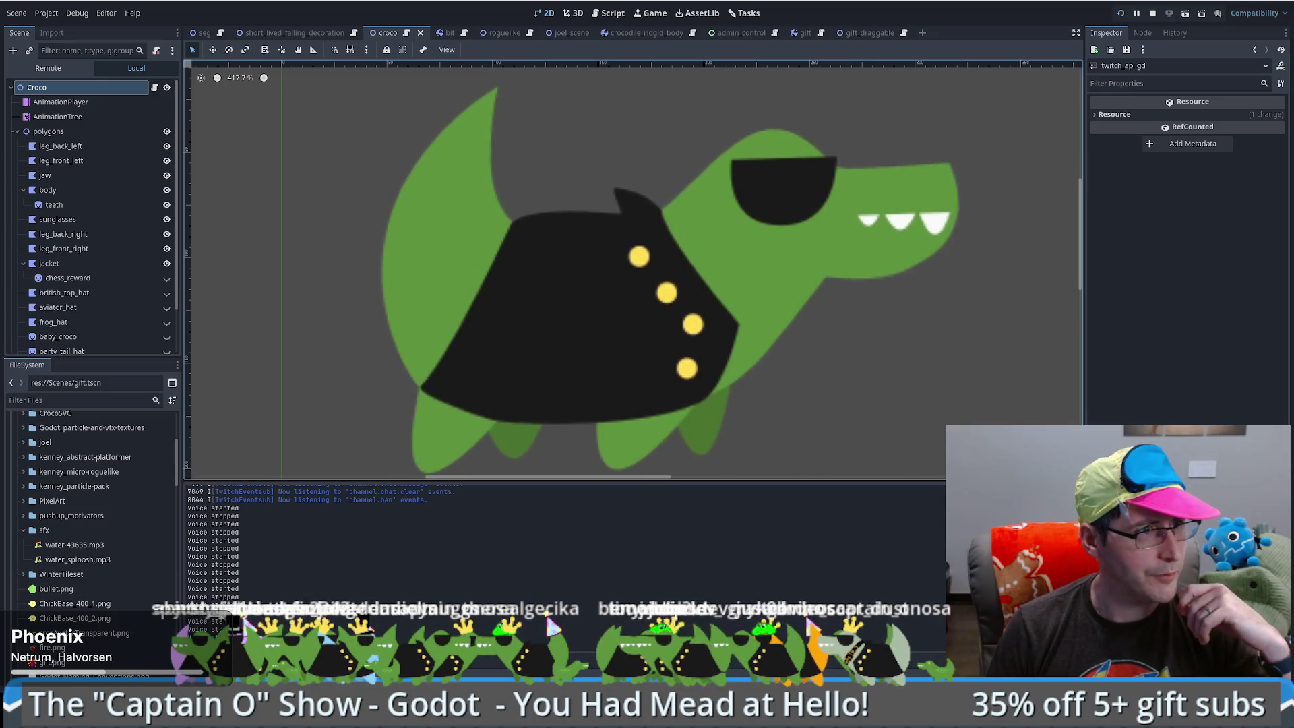
- Inspect the Triage me task appended to kanban_tasks_data.kanban in VS Code, then recheck Godot's Tasks board
key(alt+Tab)
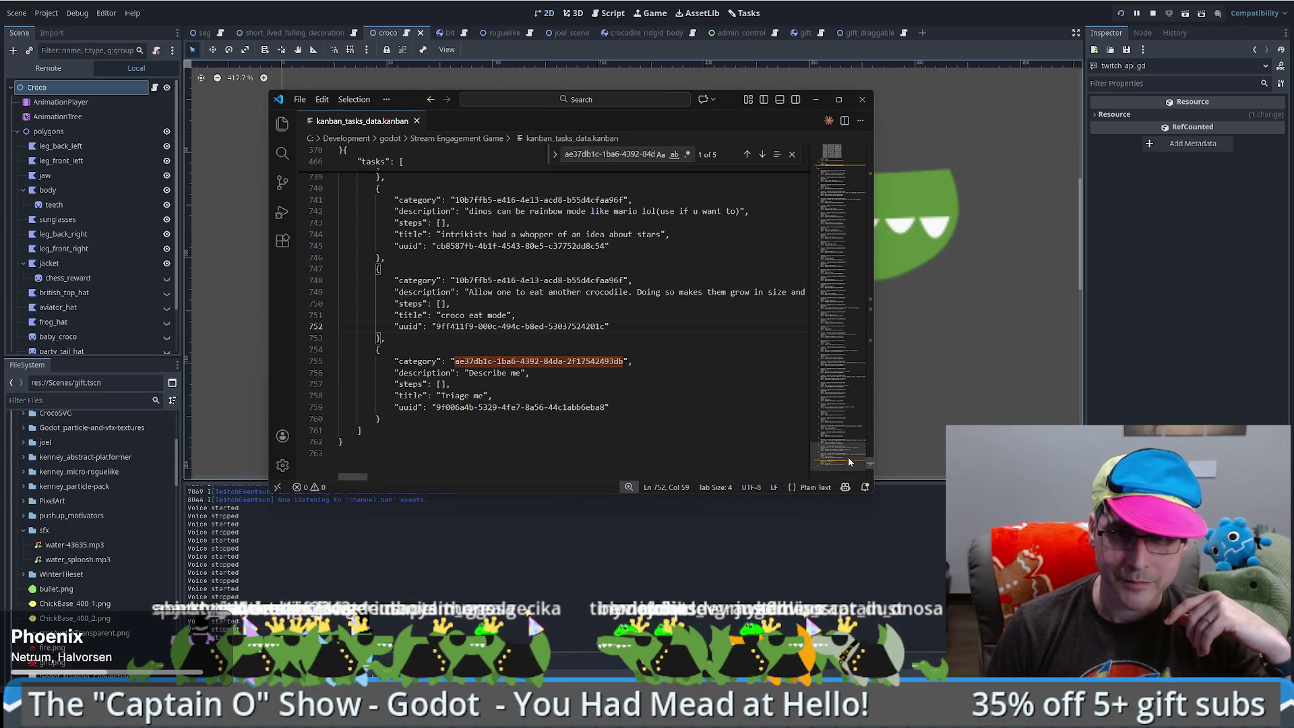
mouse_move(870, 463)
mouse_down()
mouse_move(873, 407)
mouse_move(880, 394)
mouse_move(869, 463)
mouse_move(902, 344)
mouse_move(867, 456)
mouse_up()
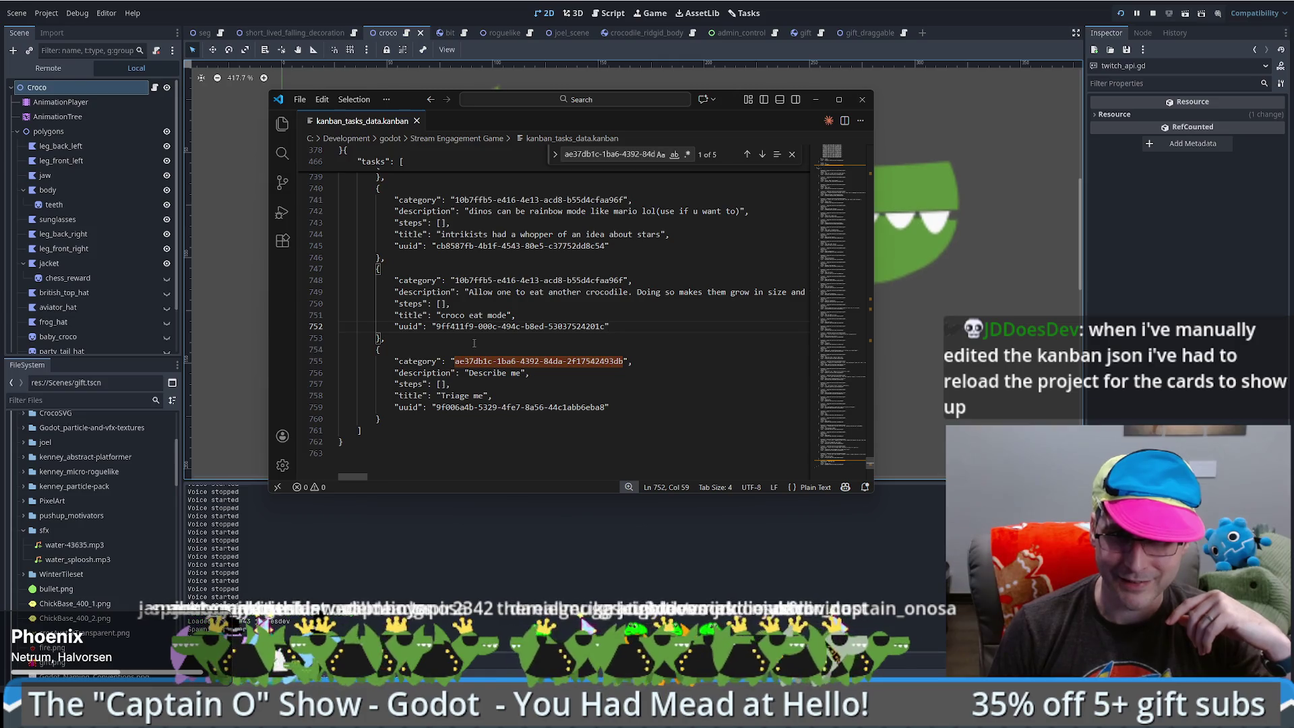
click(466, 332)
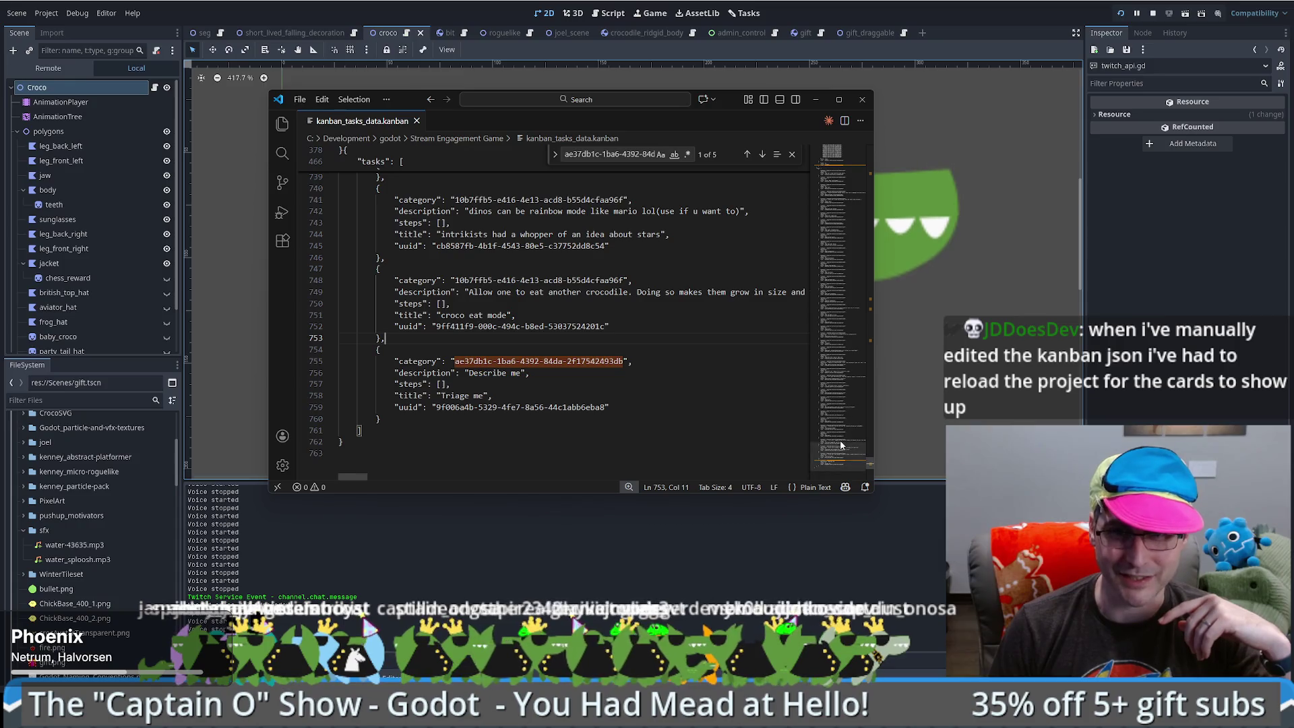
mouse_move(840, 439)
mouse_down()
mouse_move(846, 257)
mouse_move(868, 150)
mouse_up()
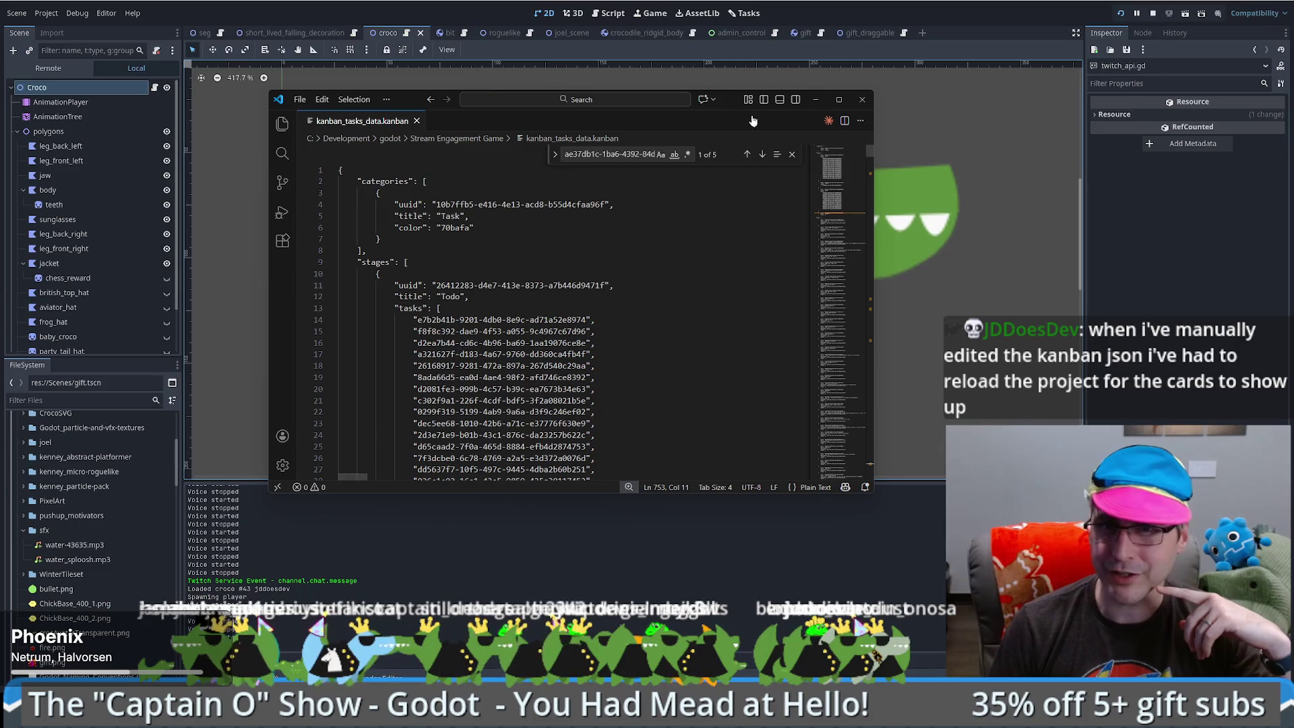
key(alt+Tab)
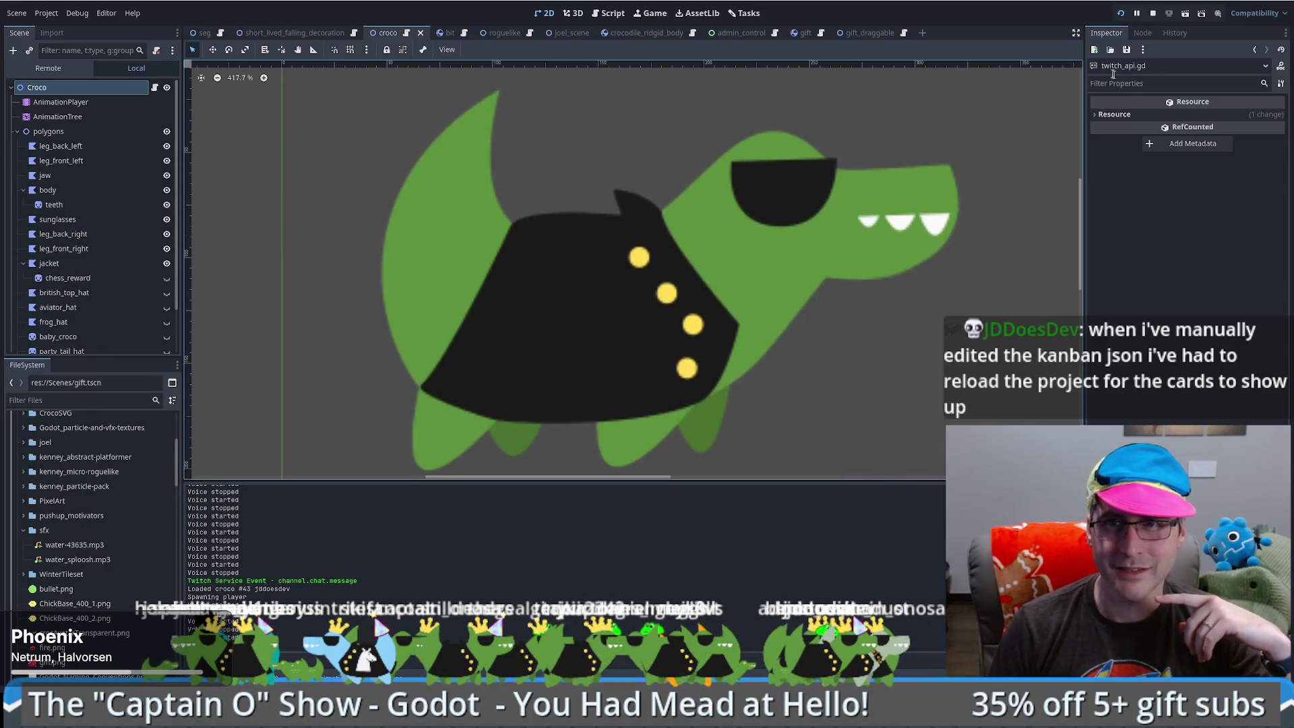
click(743, 13)
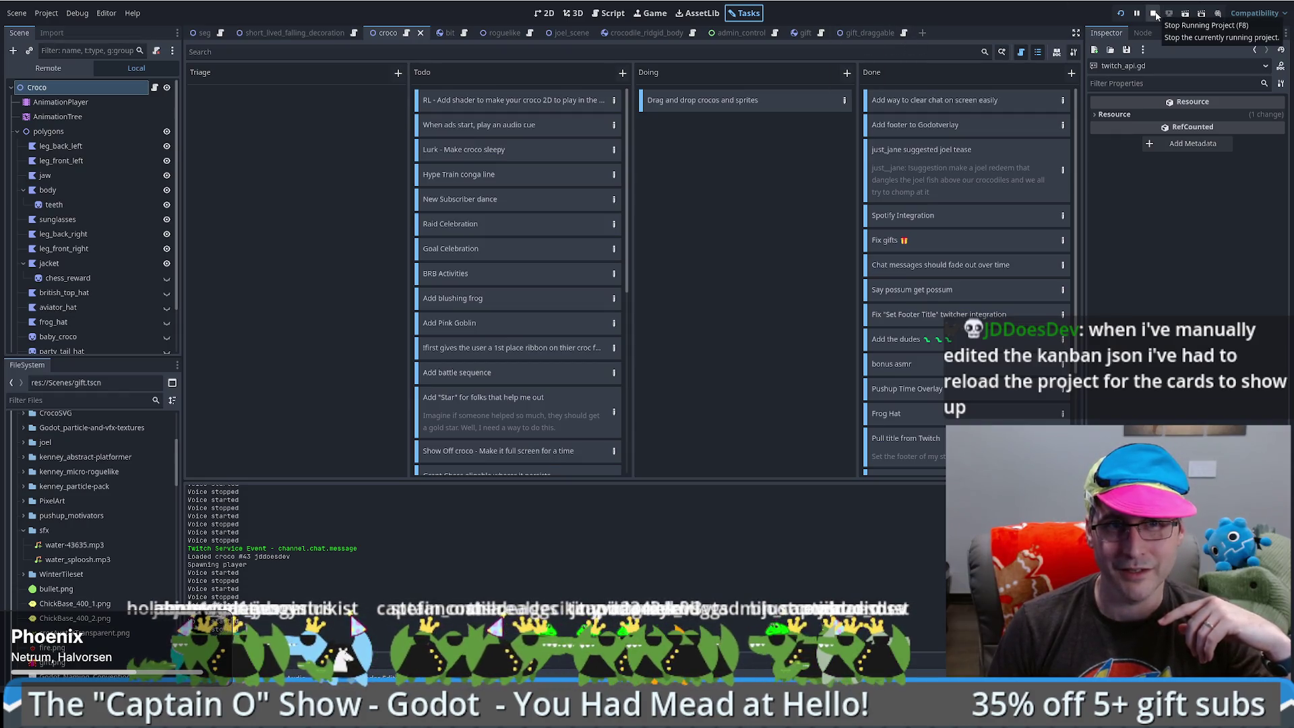
- Stop the running game, close Godot, and relaunch it to edit the Stream Engagement Game project
click(1154, 14)
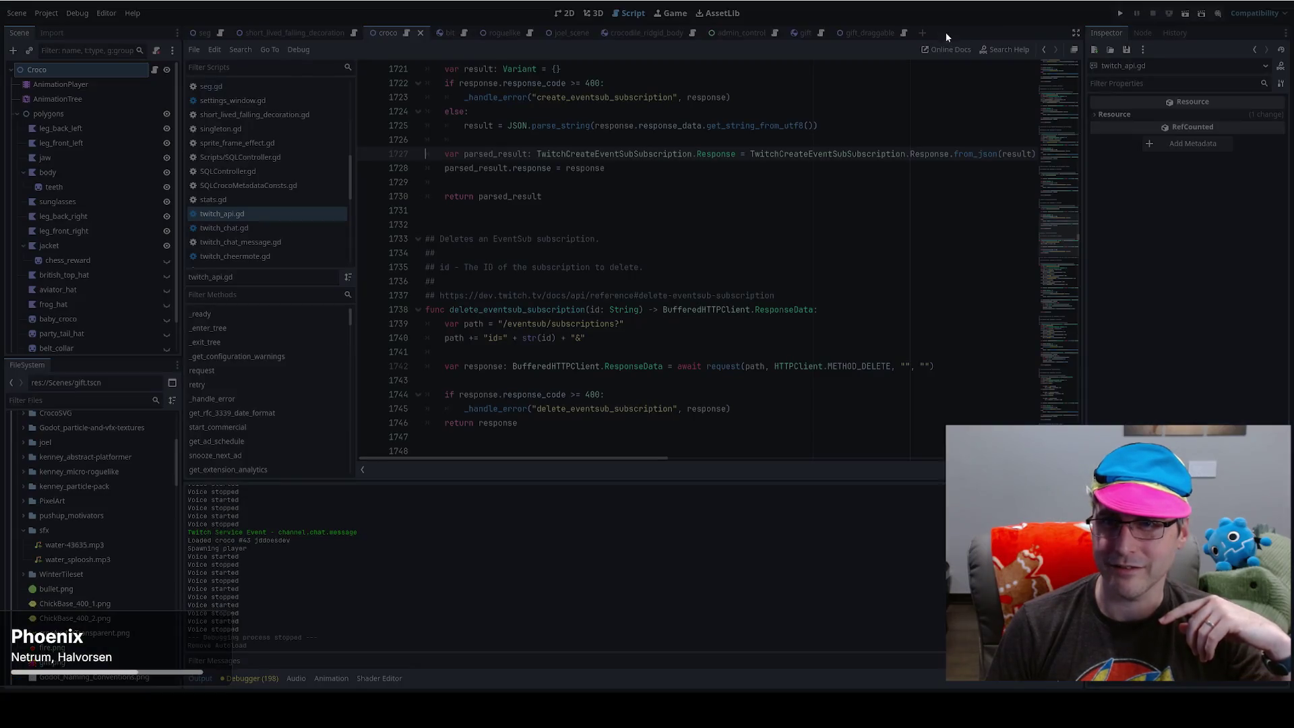
key(super+d)
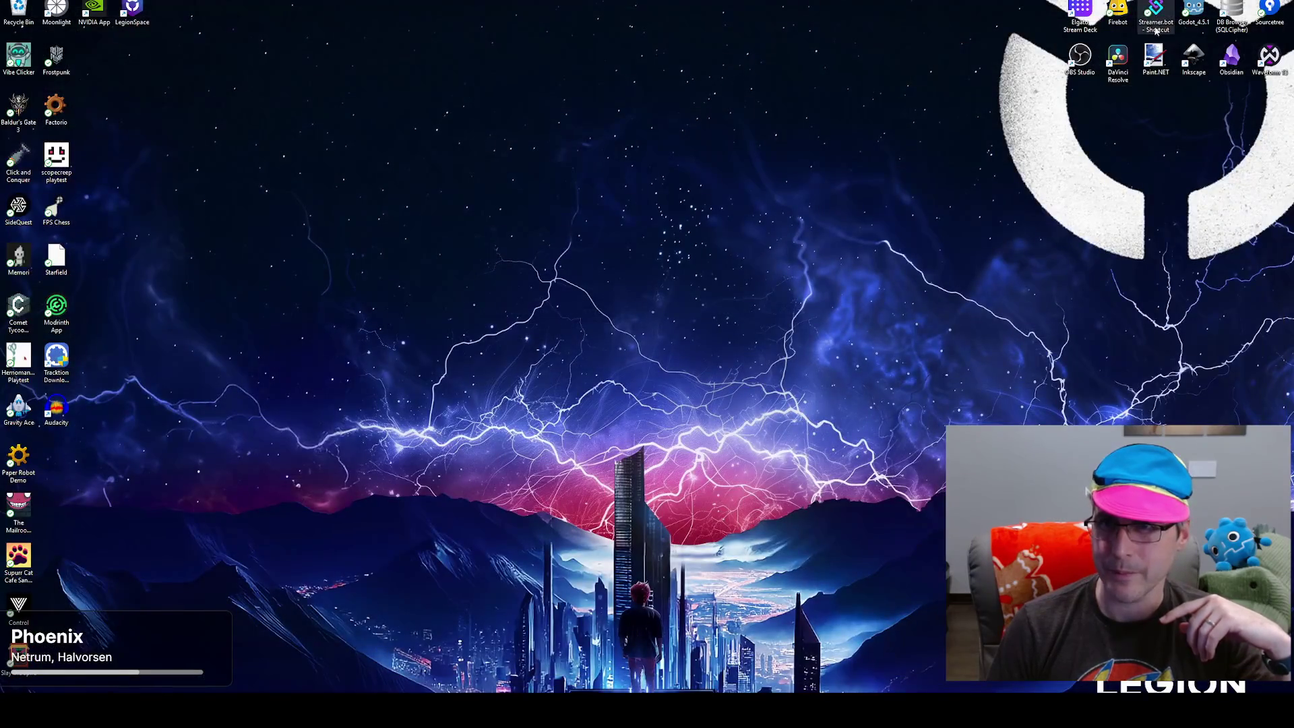
double_click(1193, 10)
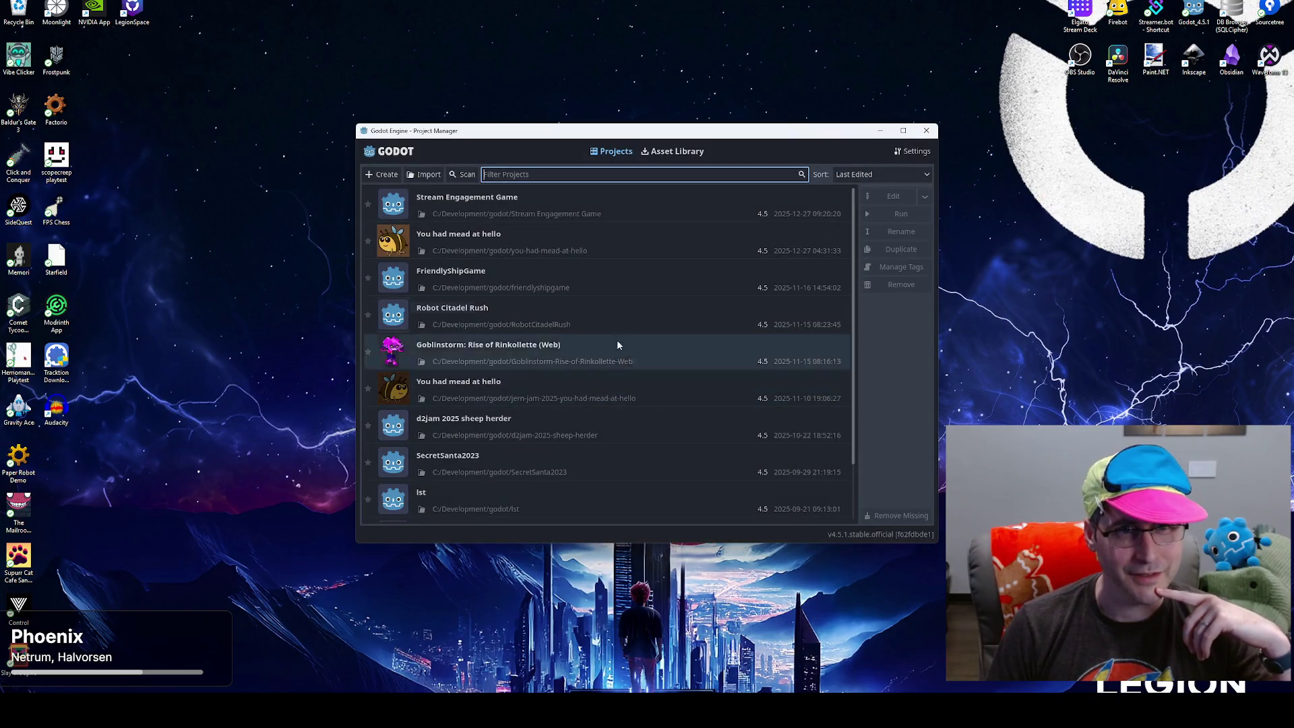
click(891, 196)
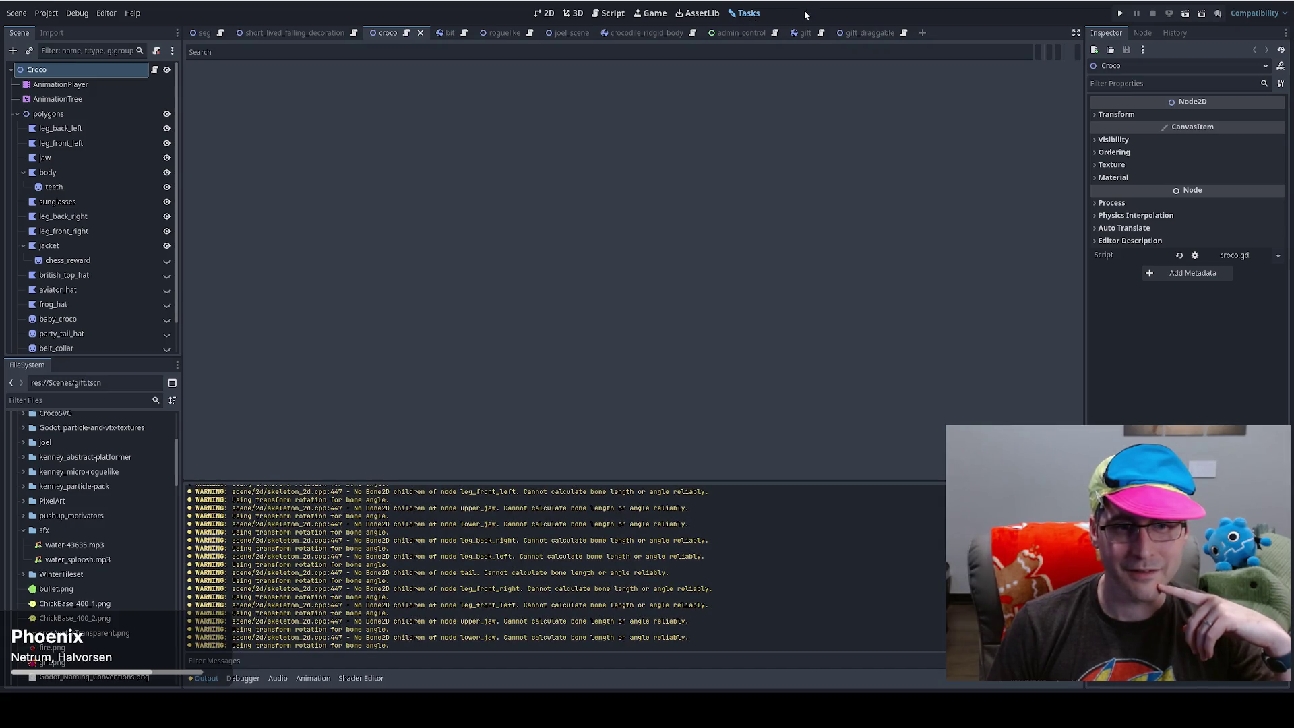
- View the blank Tasks board, read the line 377 kanban parse error in Output, then quit Godot
click(745, 14)
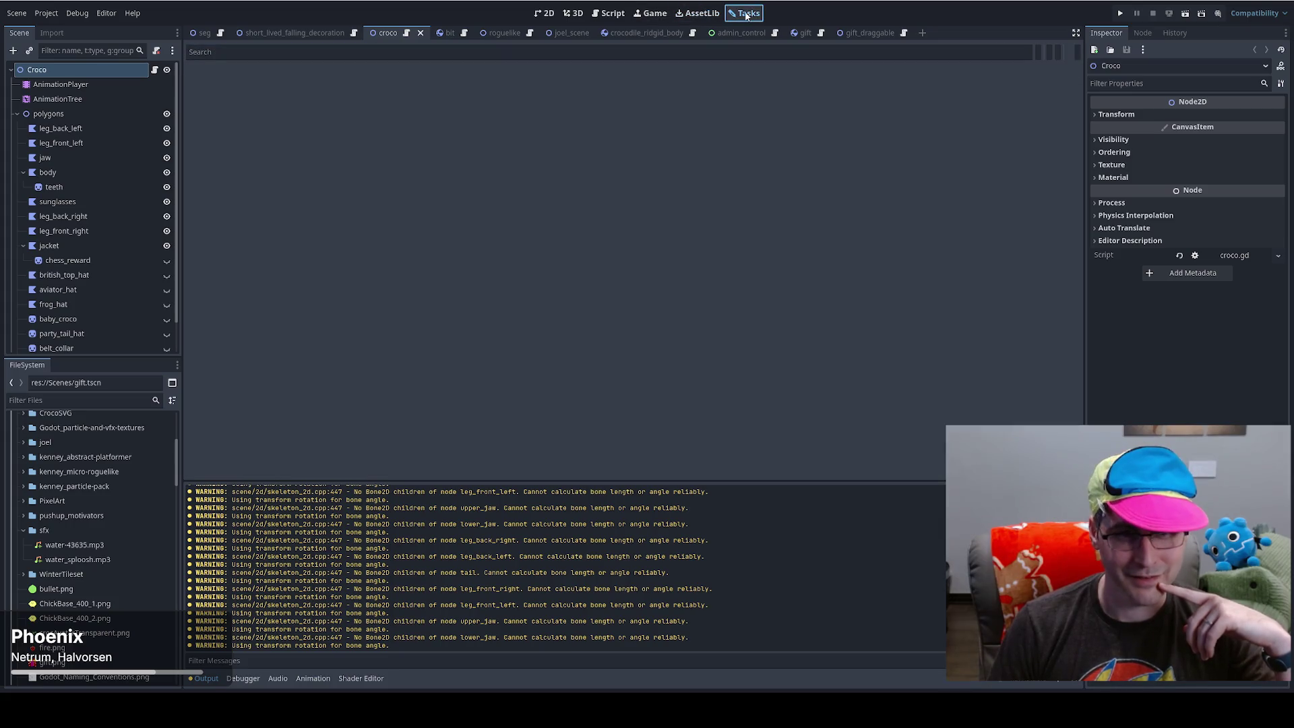
scroll(566, 568, up, 10)
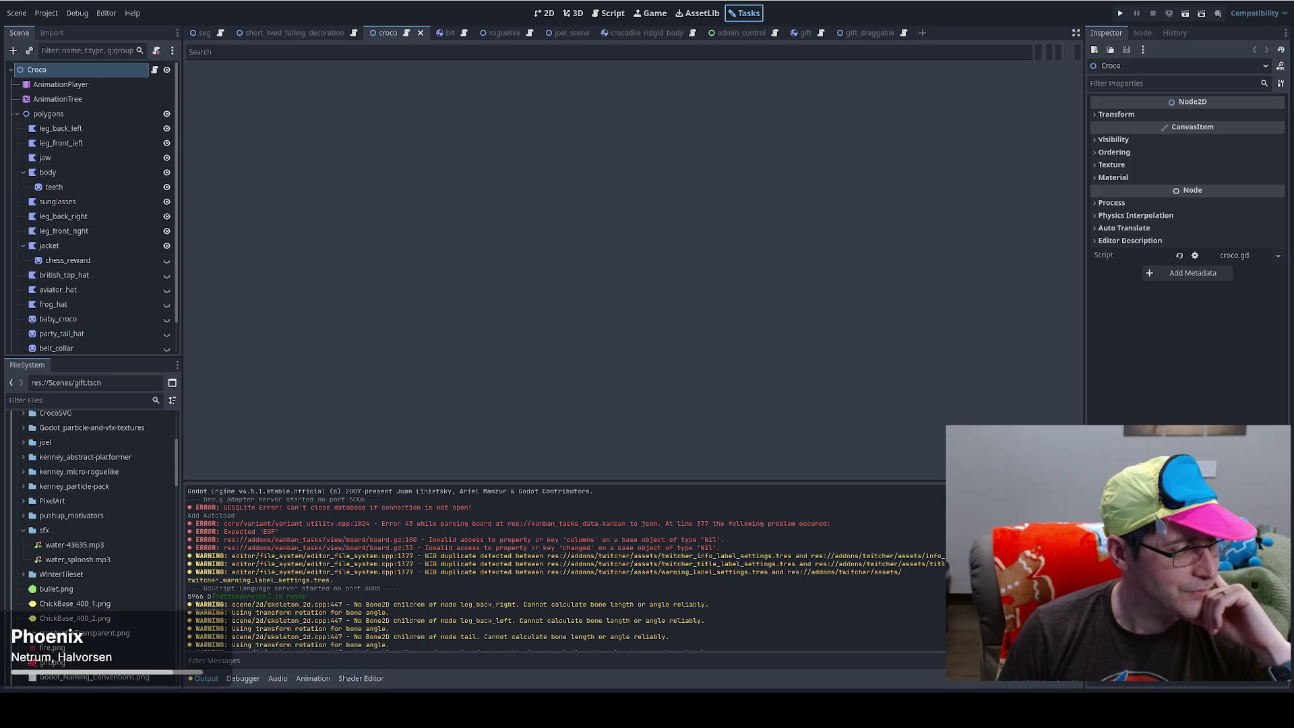
key(ctrl+q)
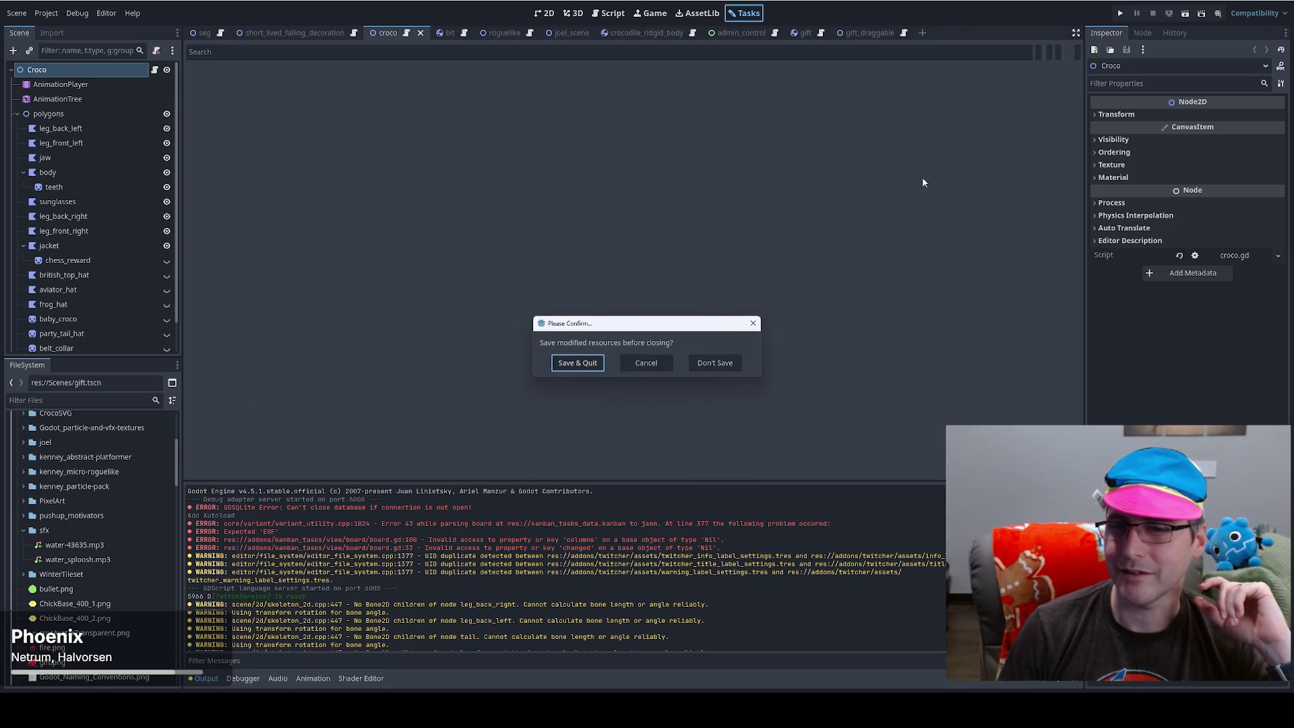
- Close without saving, reopen Stream Engagement Game from the Project Manager, and bring kanban_tasks_data.kanban forward in VS Code
click(727, 368)
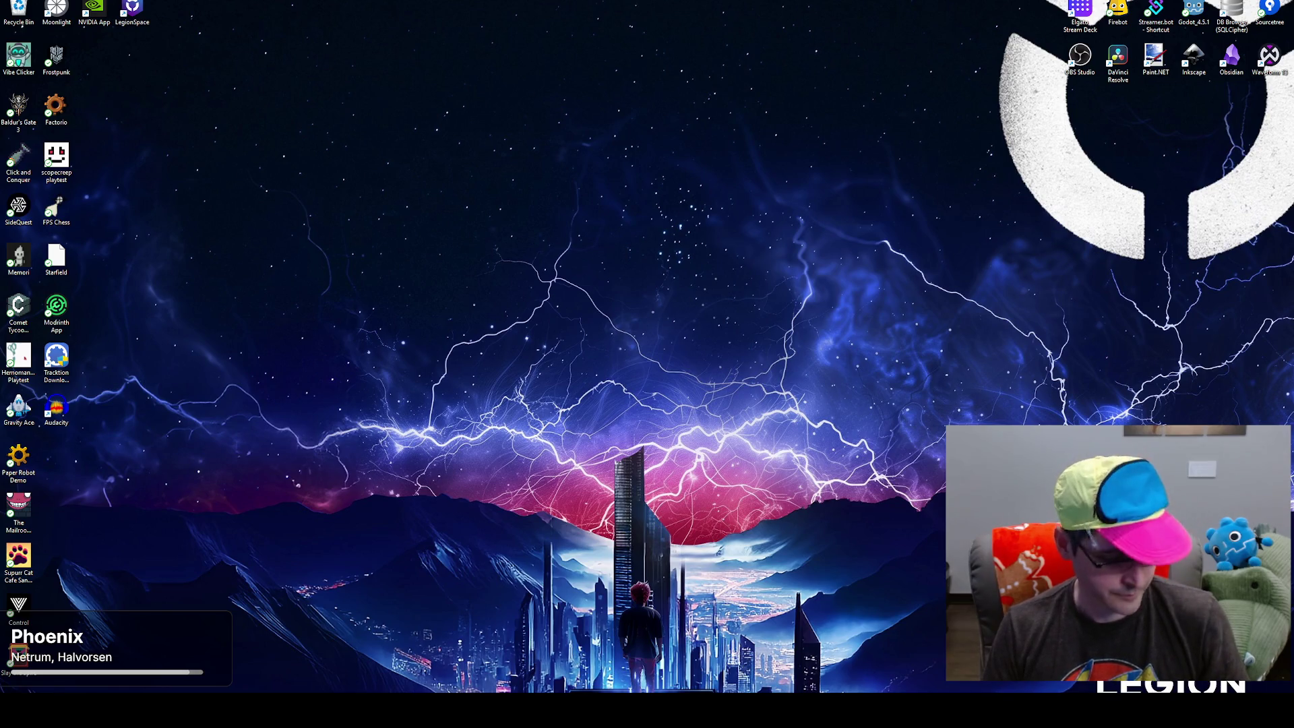
double_click(1205, 13)
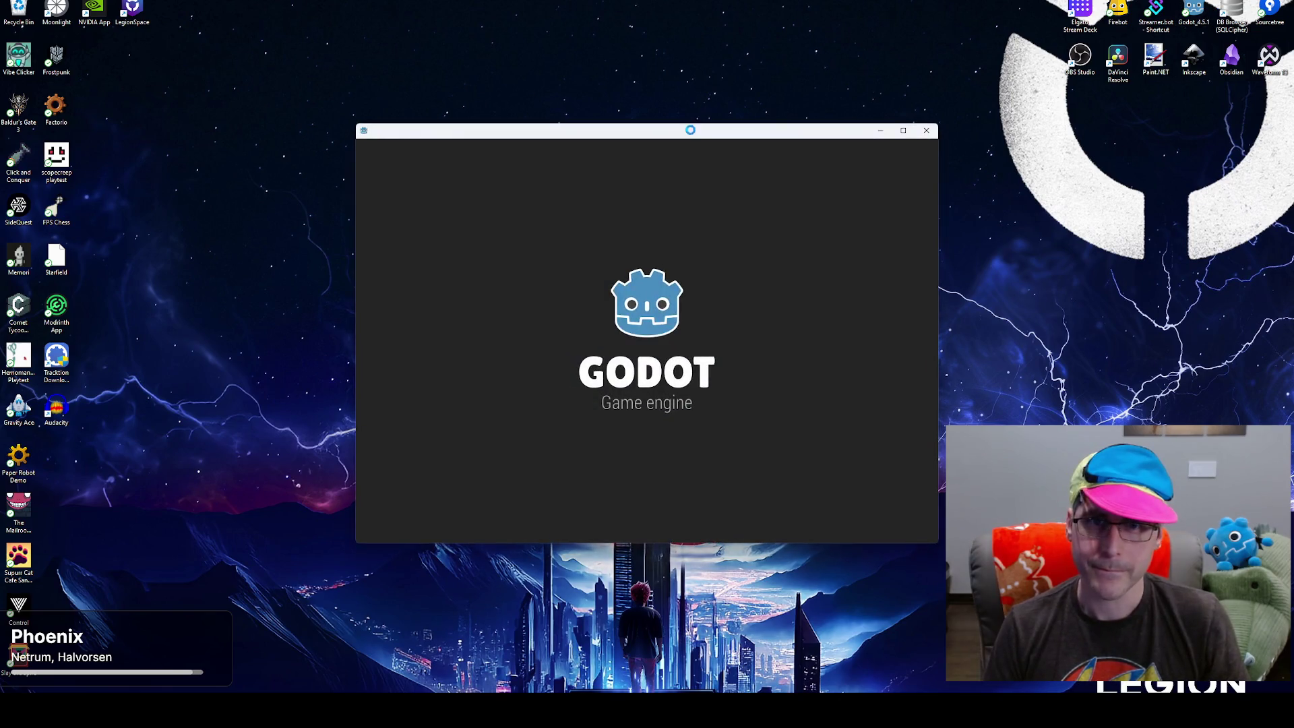
click(541, 199)
click(891, 196)
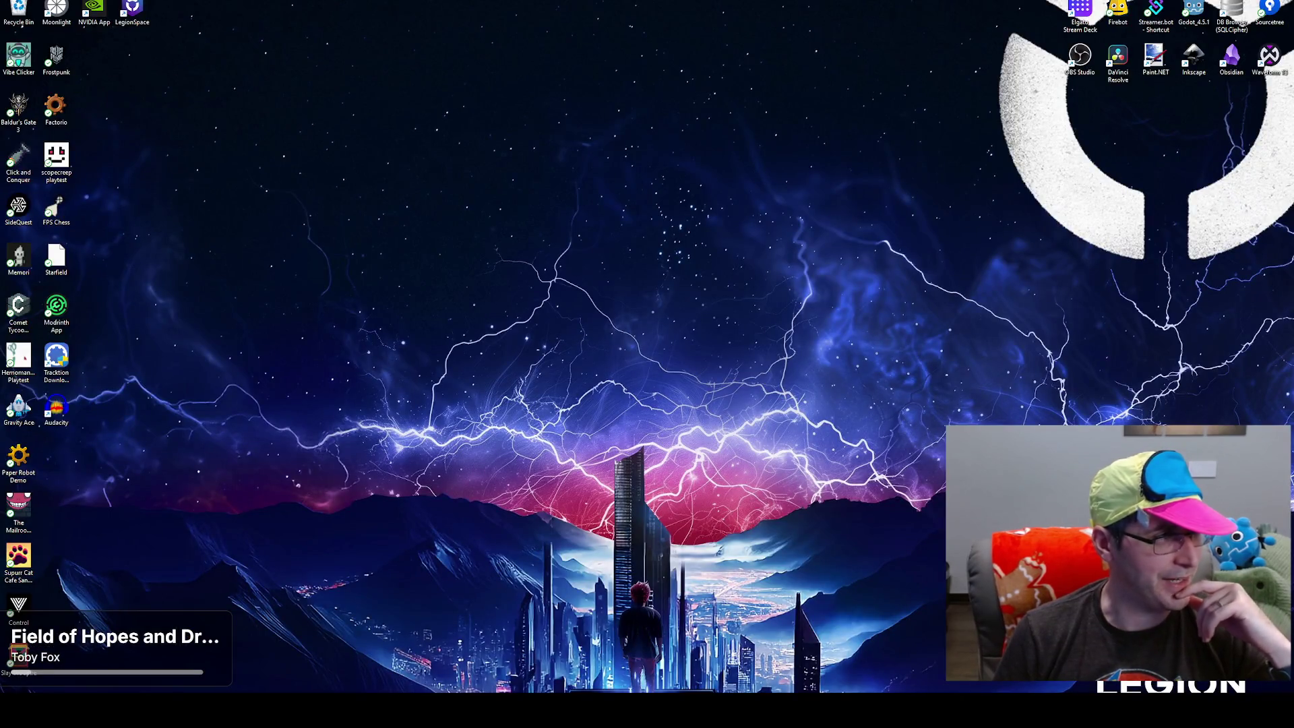
key(alt+Tab)
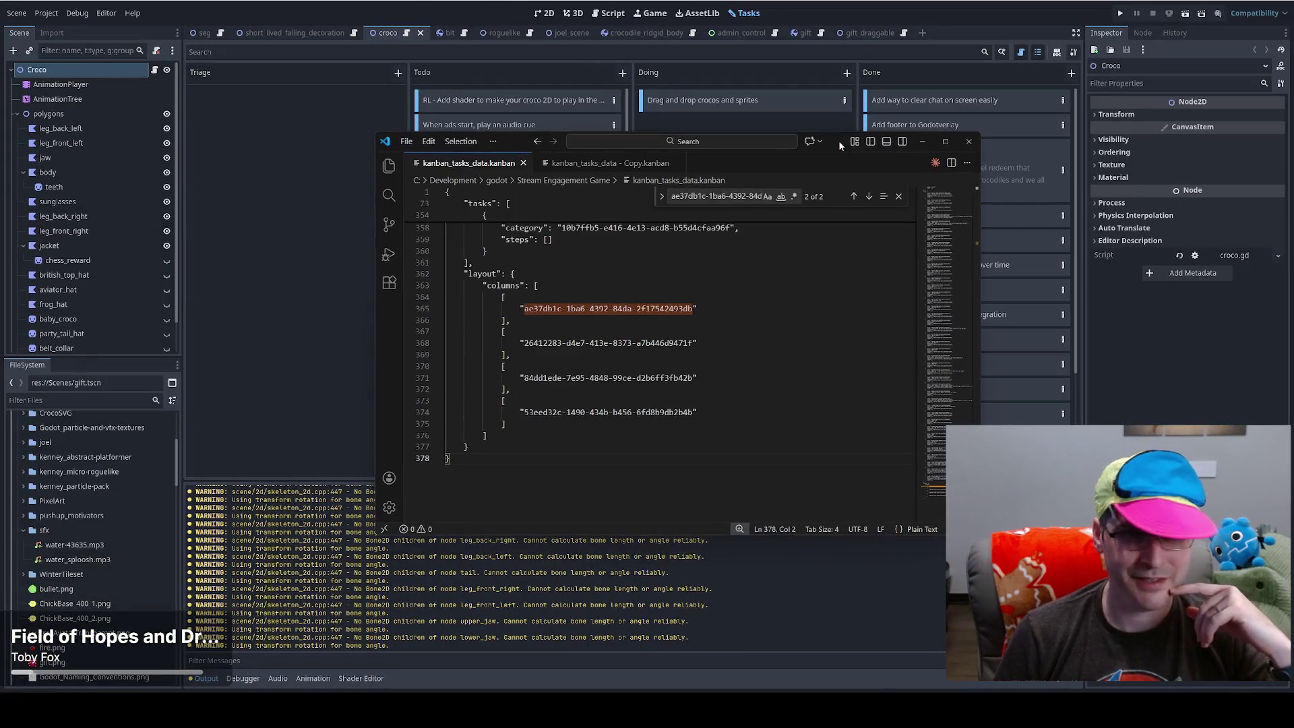
- Check the kanban JSON's closing brace and its Triage stage entry near the top of the file
click(462, 447)
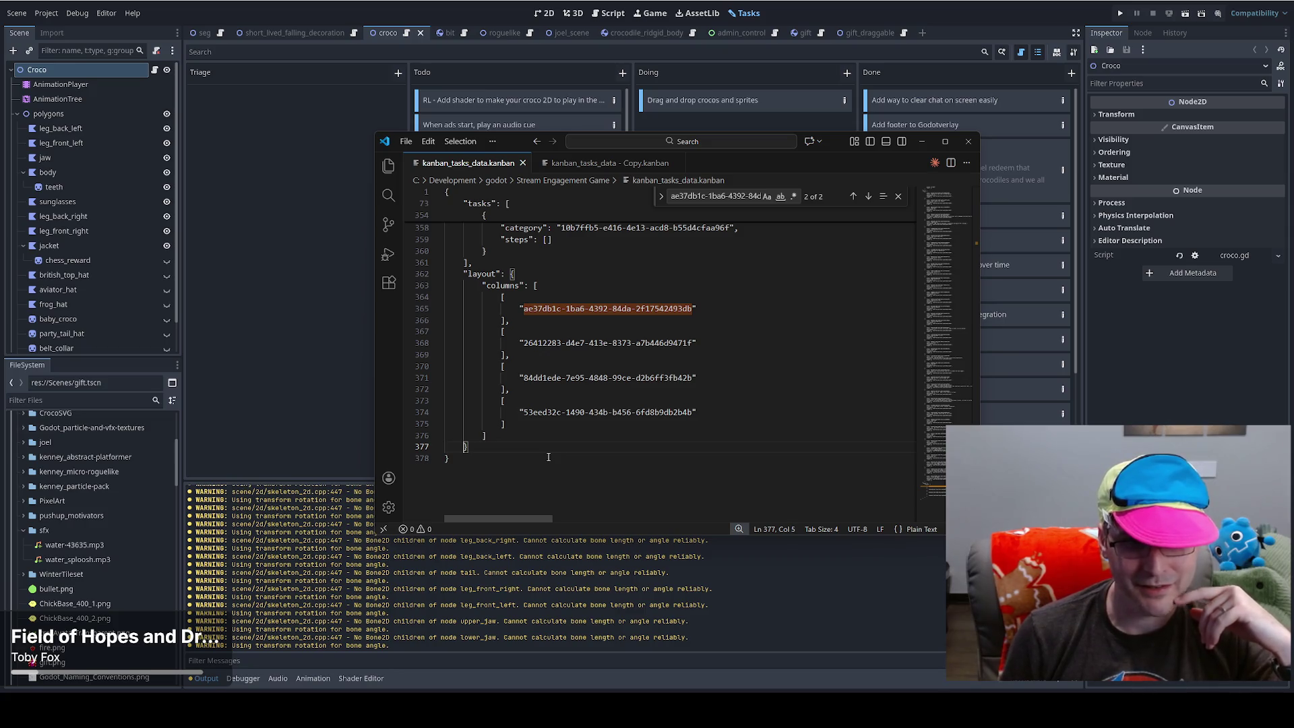
click(960, 232)
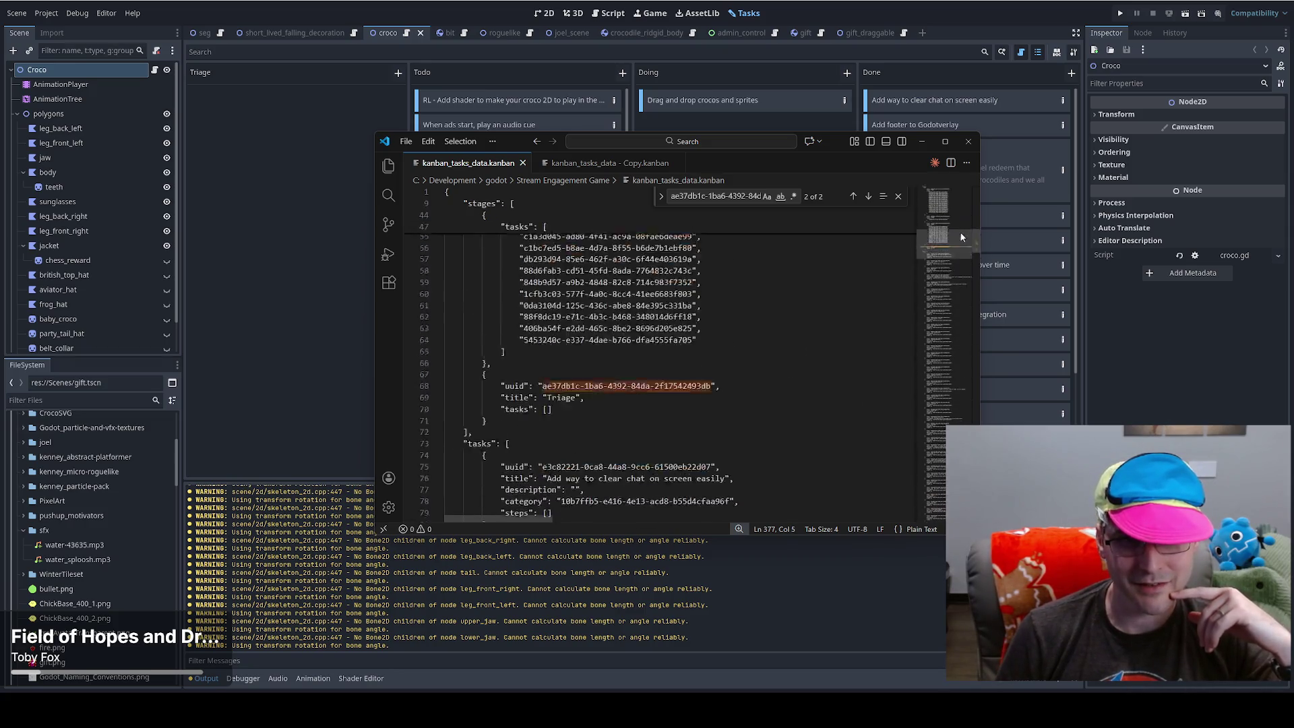
drag(961, 236, 964, 172)
click(447, 212)
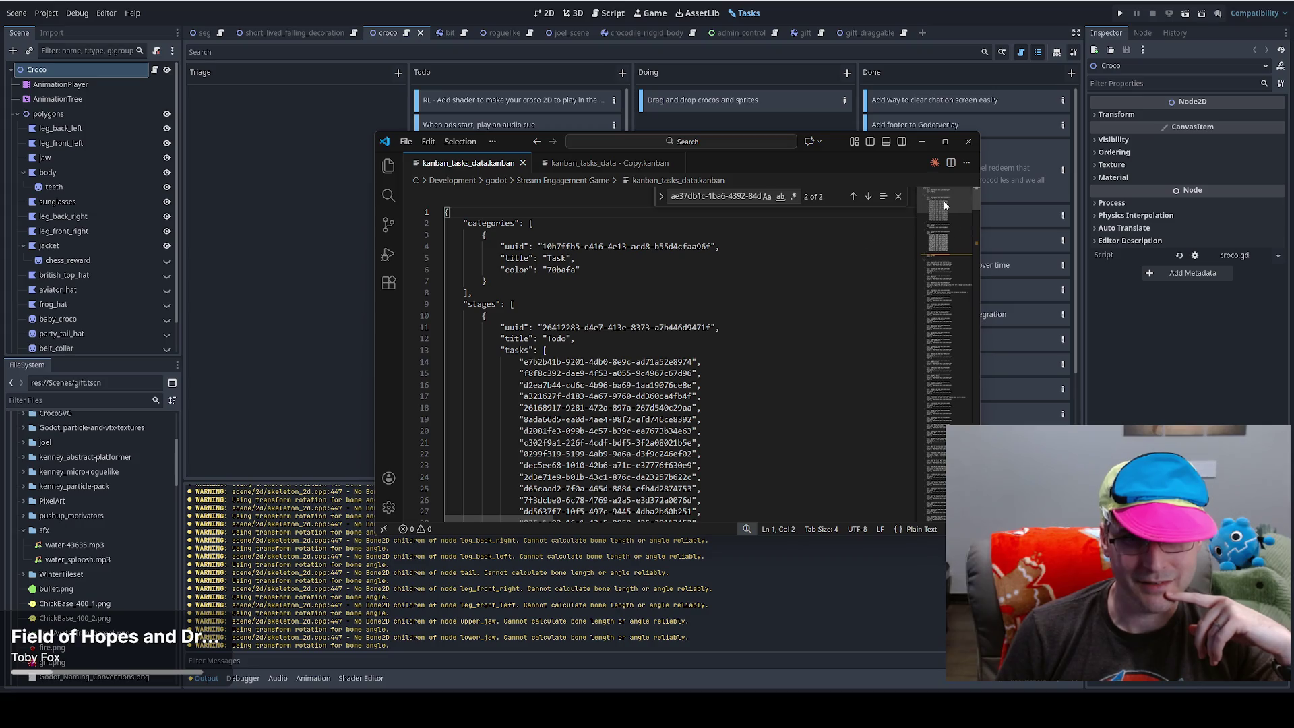
scroll(945, 204, down, 2)
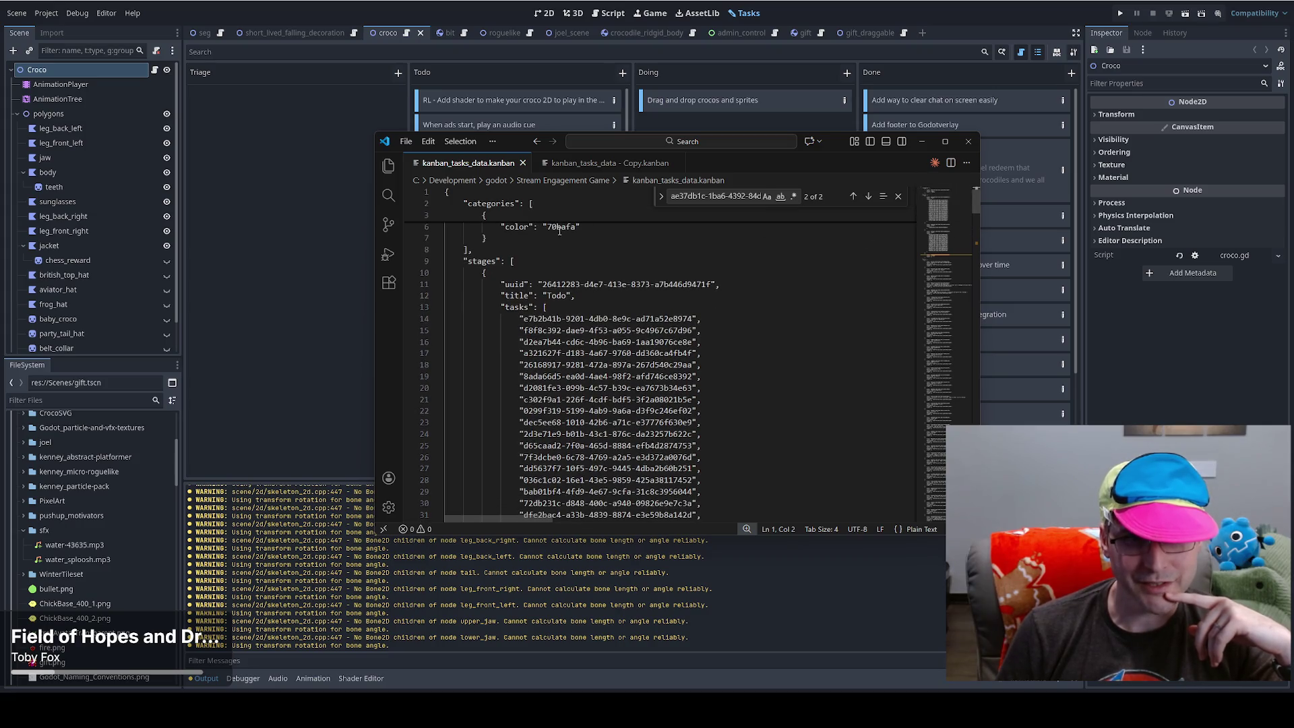
- Look through the stages definitions via the minimap, then bring Godot's Tasks board back to the front
click(469, 261)
click(948, 244)
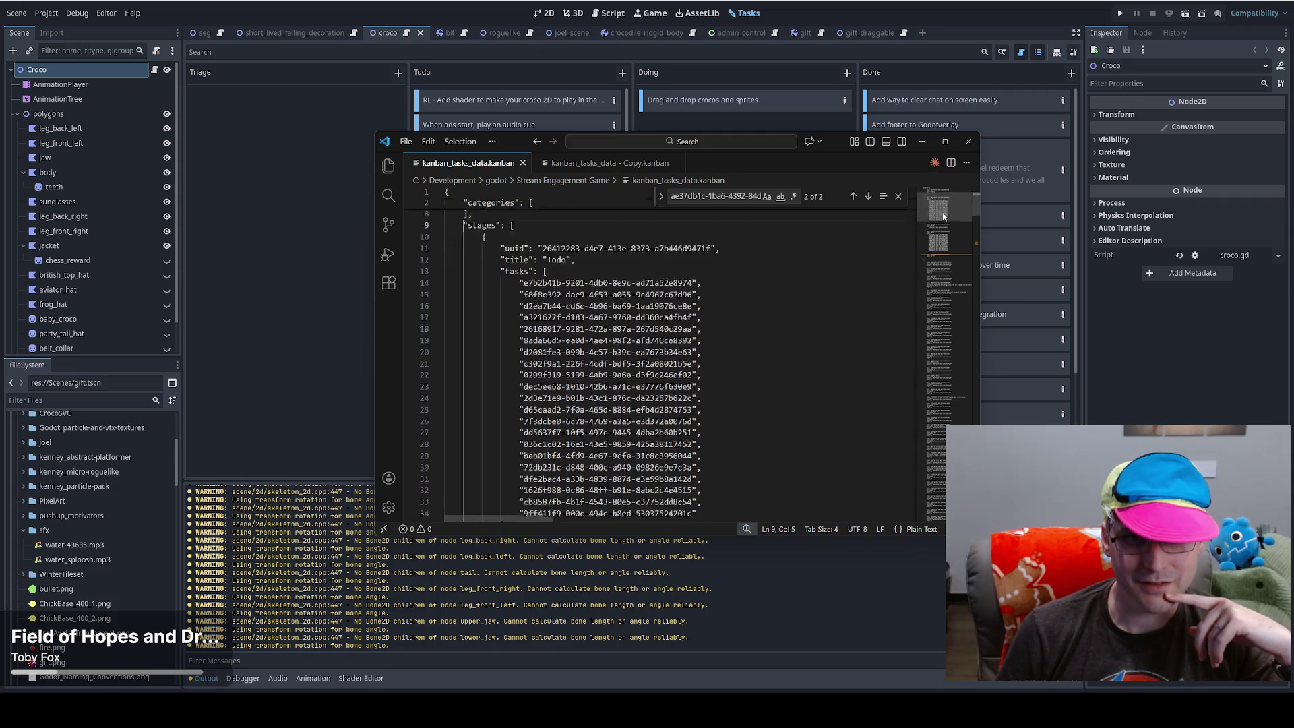
drag(947, 245, 944, 499)
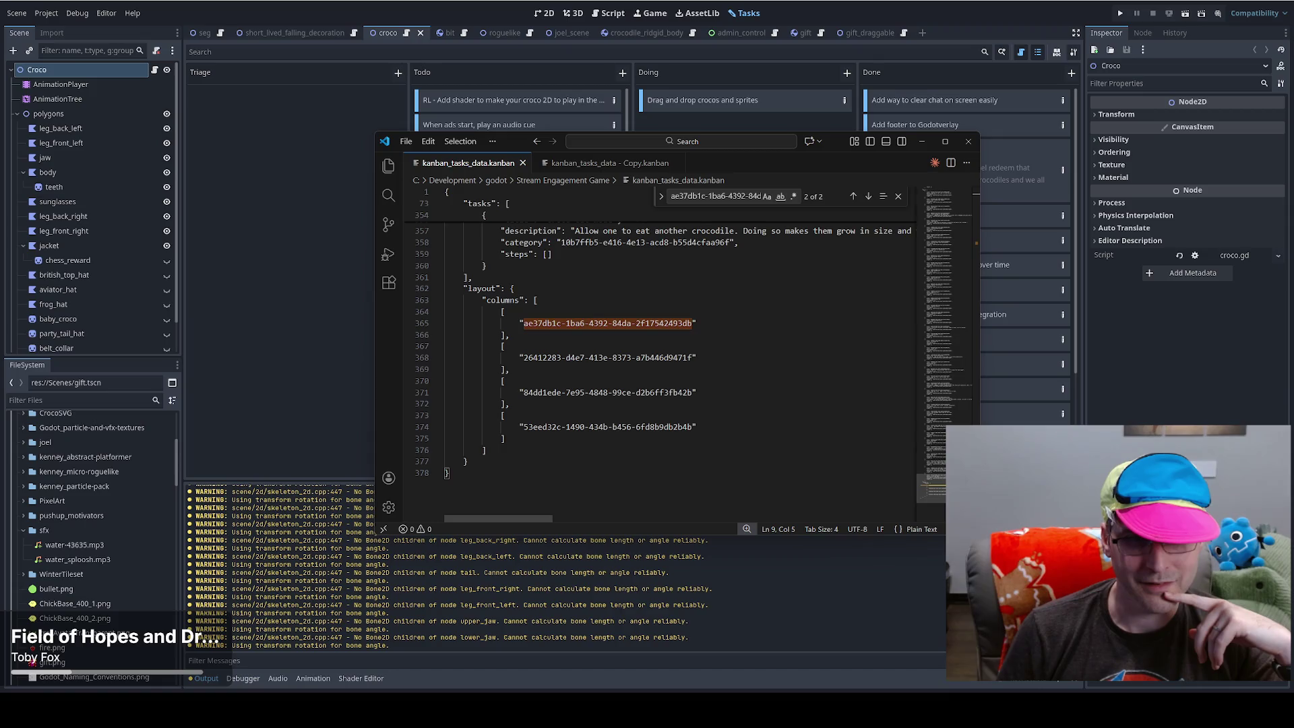
scroll(663, 350, down, 1)
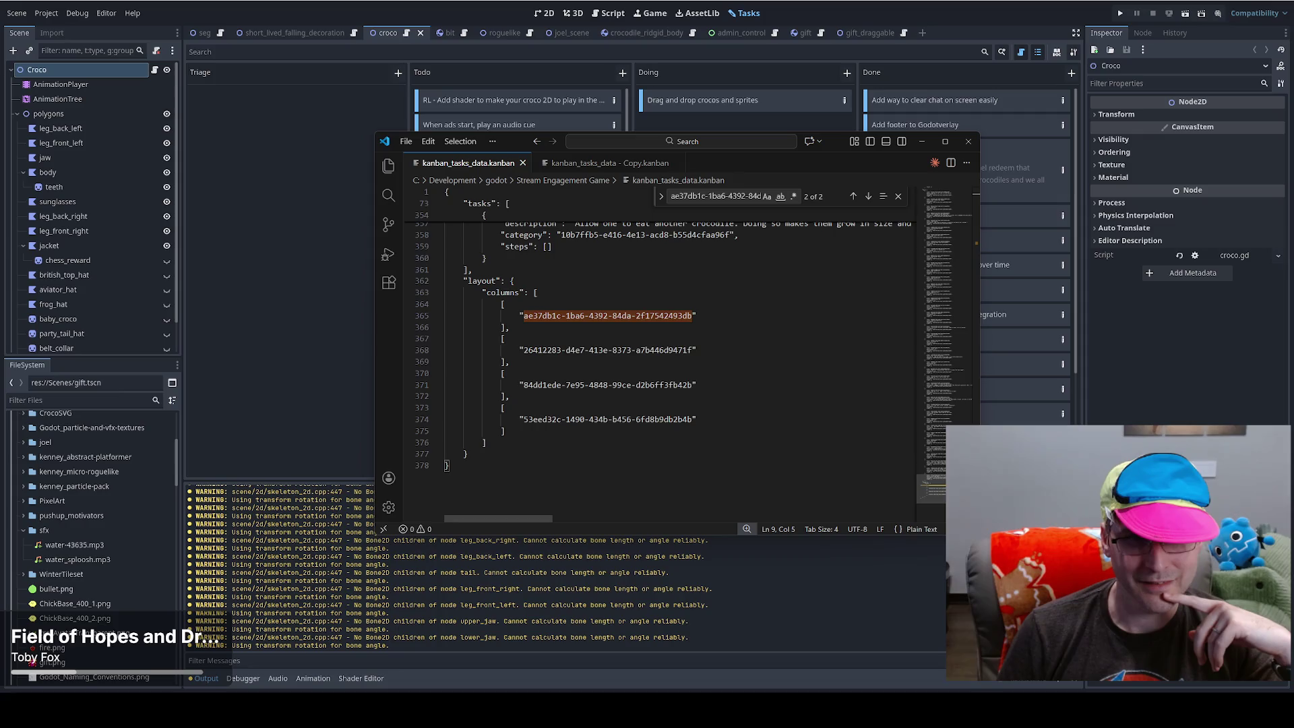
mouse_move(950, 491)
mouse_down()
mouse_move(948, 268)
mouse_move(929, 472)
mouse_move(888, 521)
mouse_up()
click(257, 161)
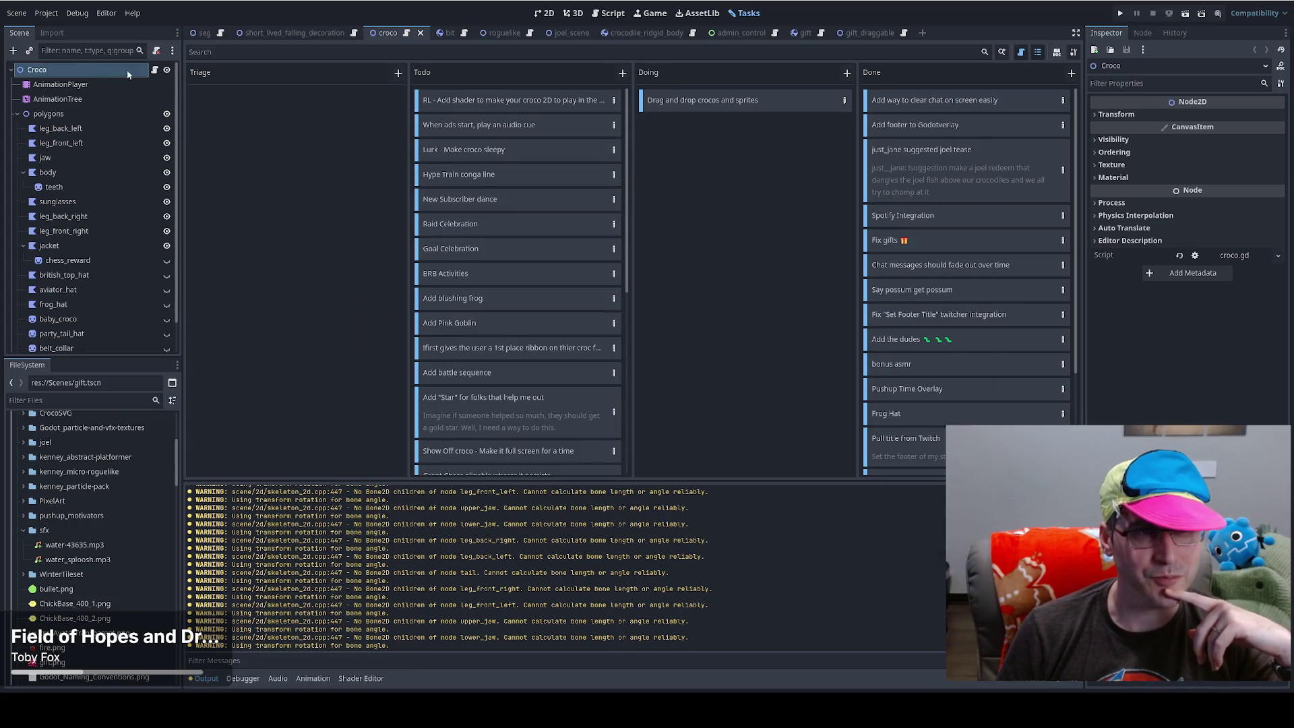
- Open seg.gd, review the kanban file's task list in VS Code, and run the game with F5 until the breakpoint at line 1026
click(221, 32)
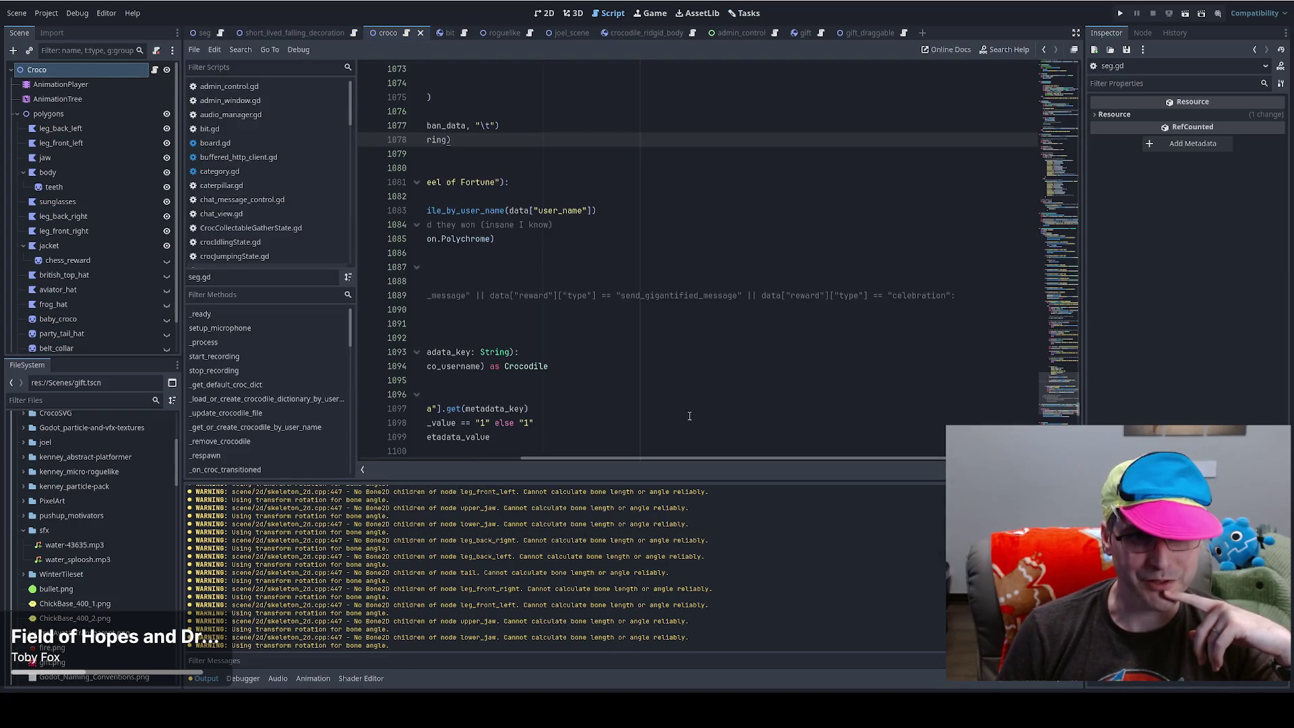
drag(673, 459, 377, 436)
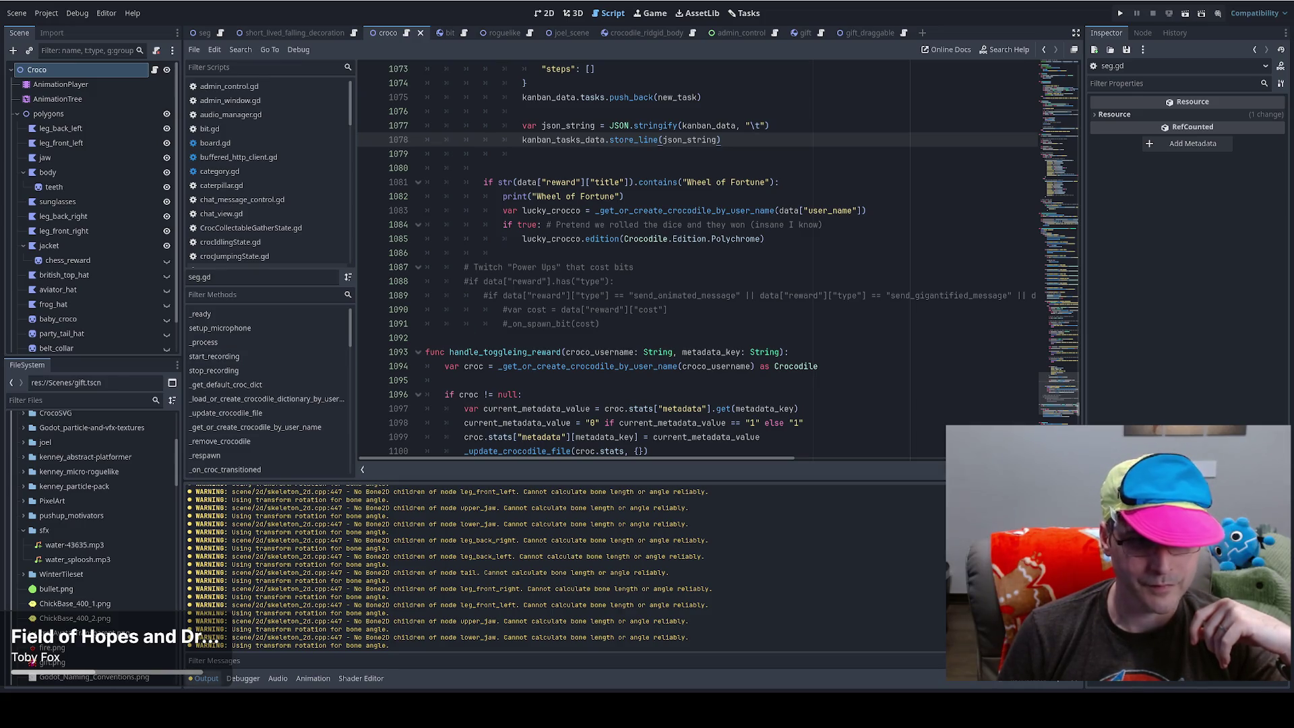
mouse_move(283, 707)
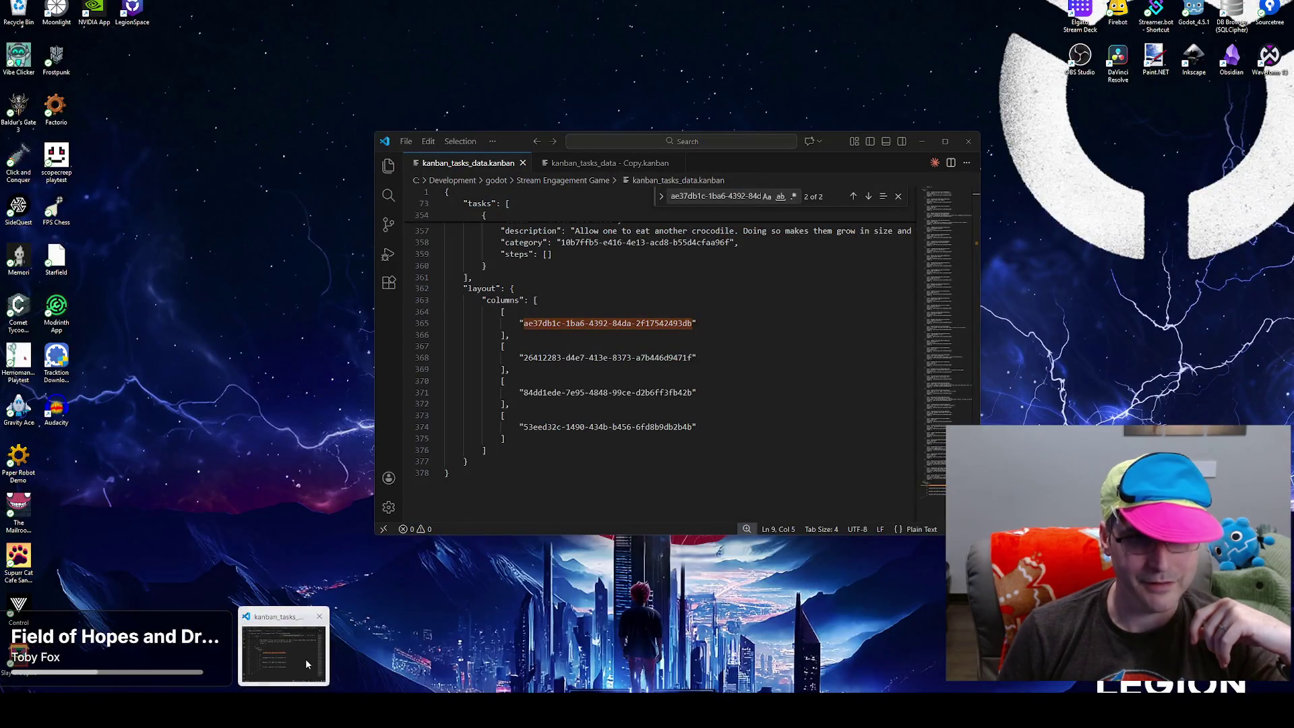
click(306, 657)
key(ctrl+a)
key(Escape)
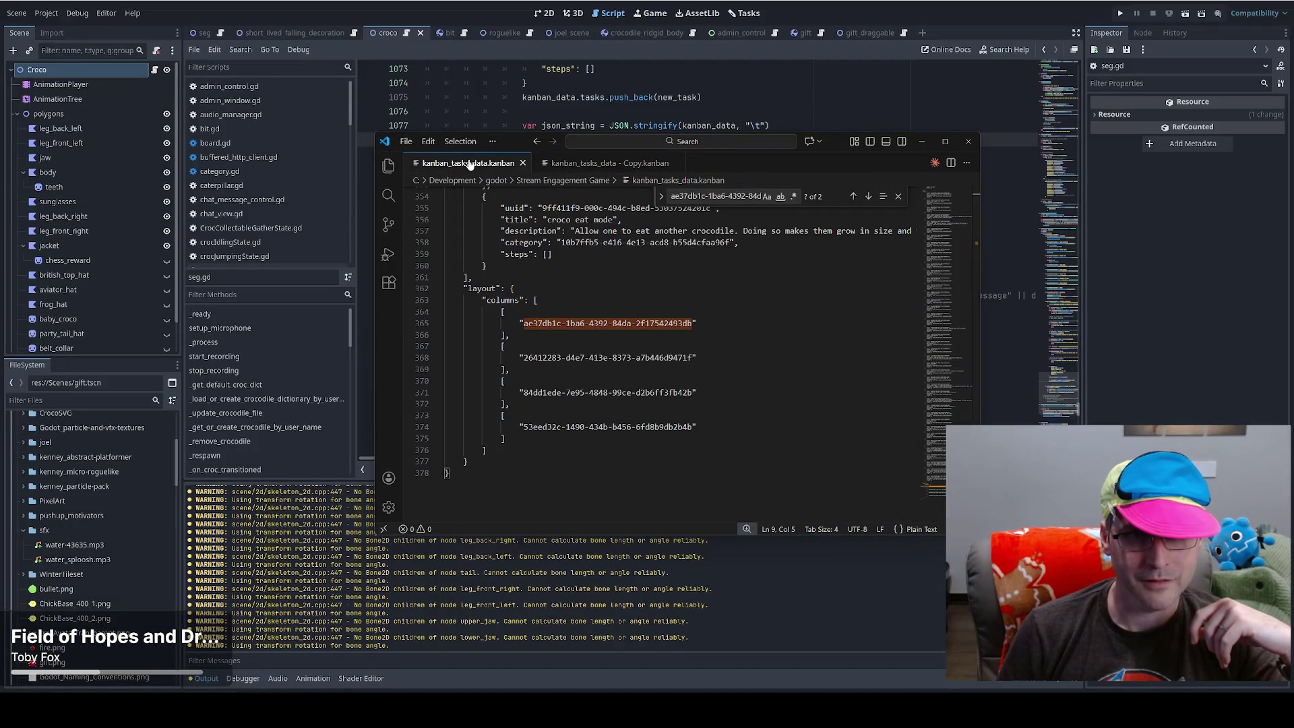
scroll(693, 350, up, 3)
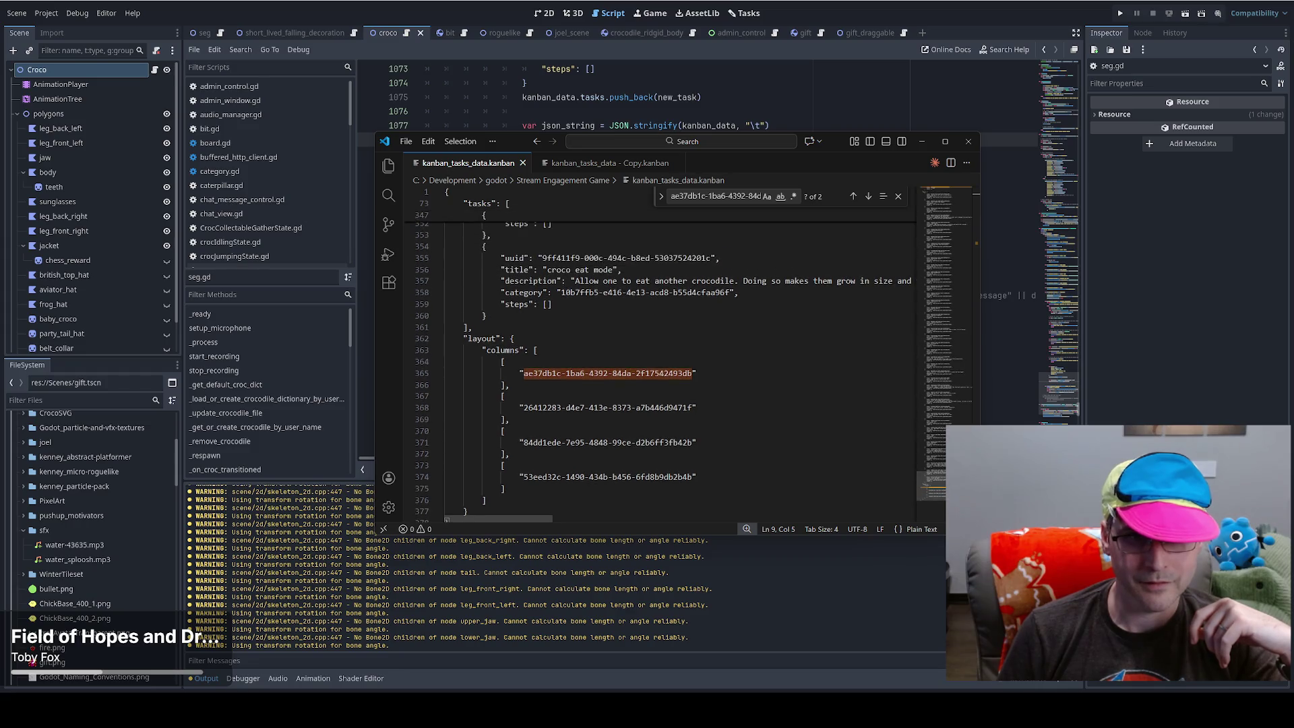
scroll(674, 367, up, 2)
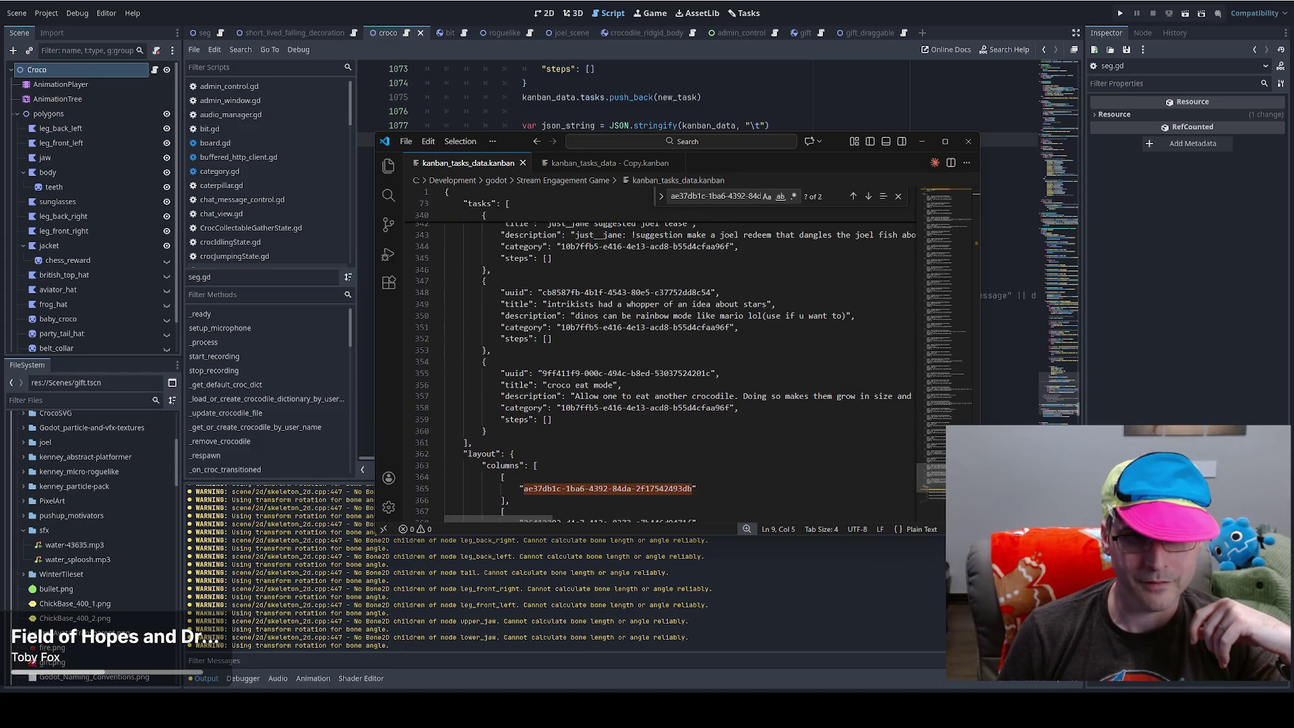
scroll(674, 367, up, 1)
scroll(674, 357, down, 5)
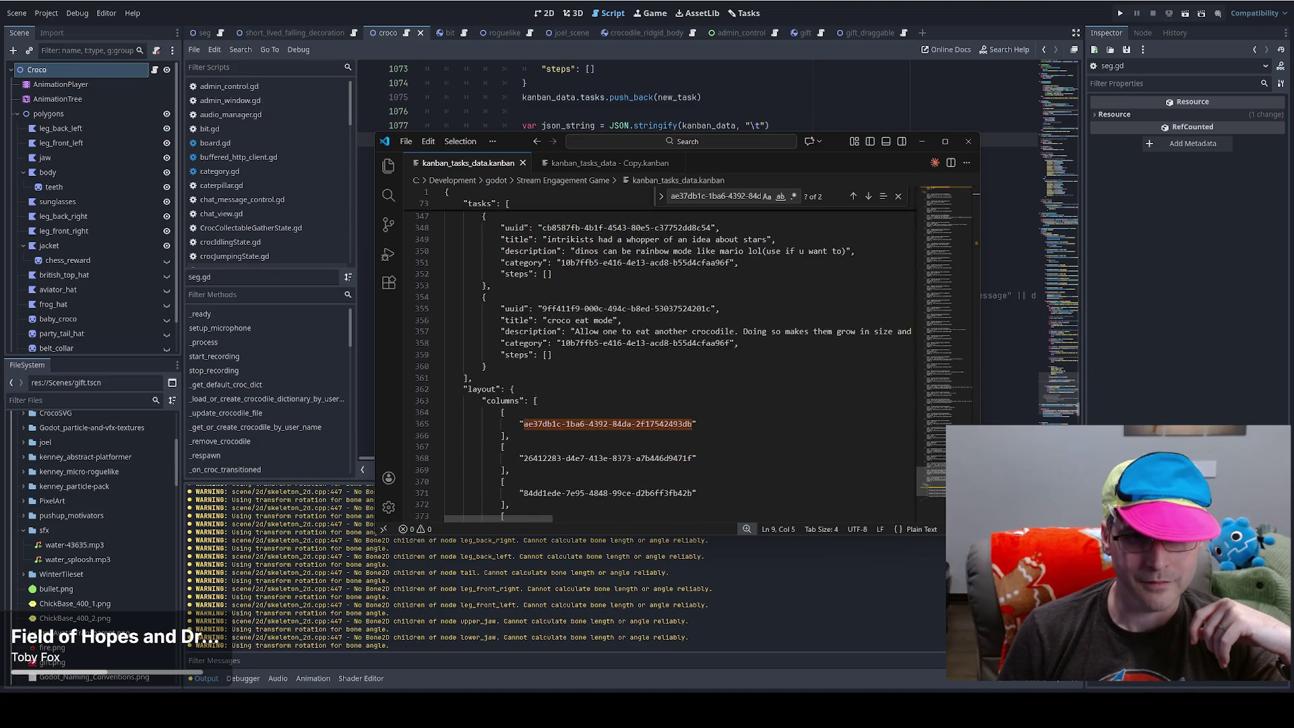
scroll(674, 357, up, 6)
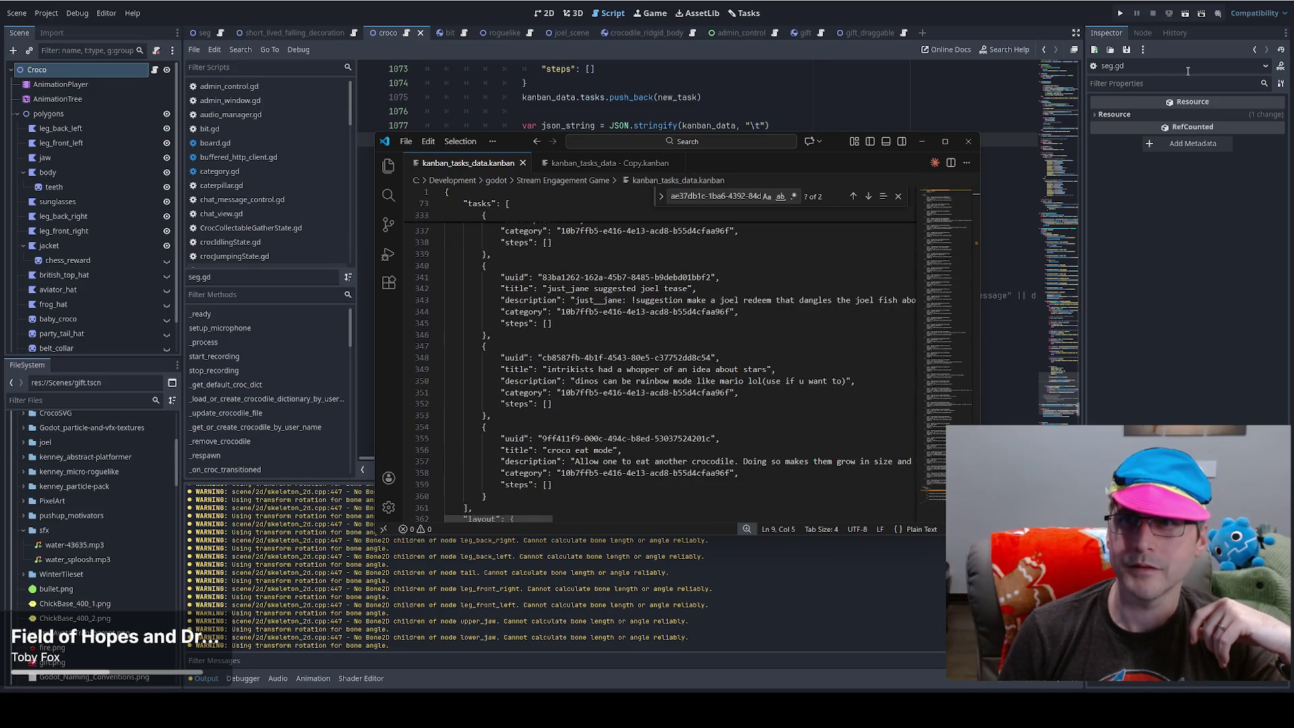
key(F5)
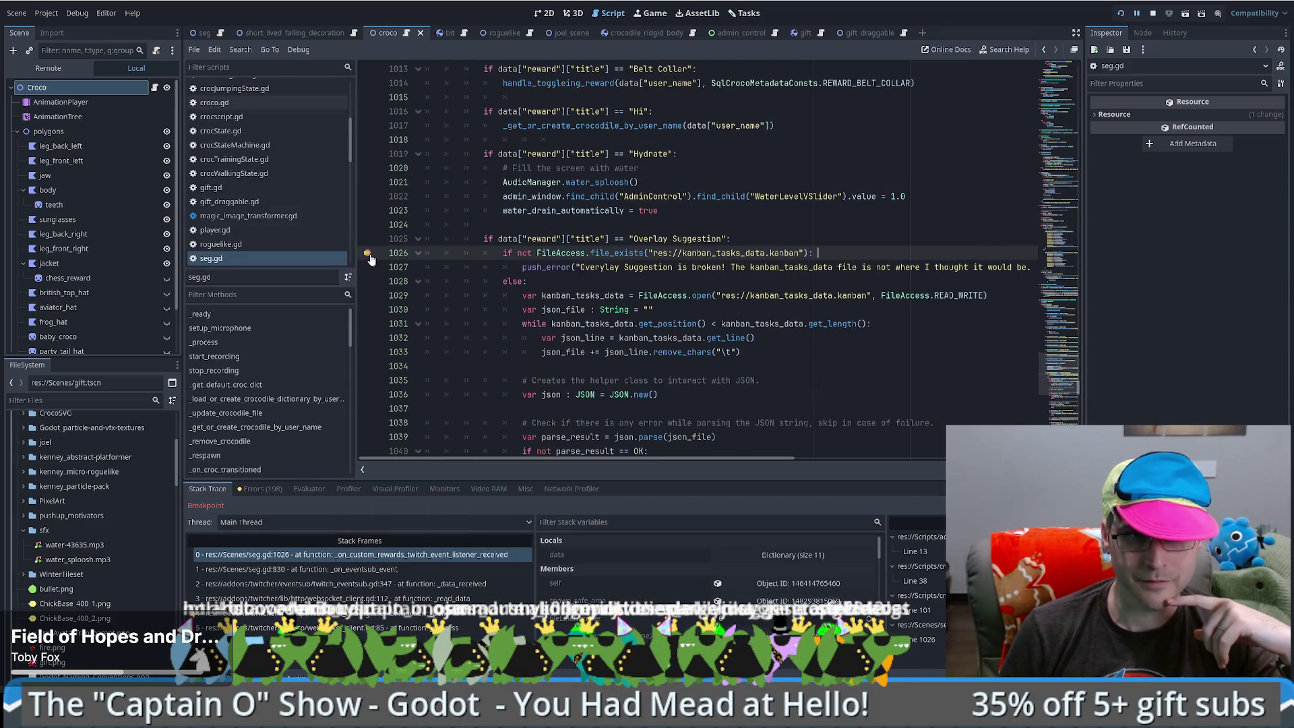
- Remove the line-1026 breakpoint, resume the game, and fold the kanban file's first object to reveal a second at line 378
click(368, 253)
key(F12)
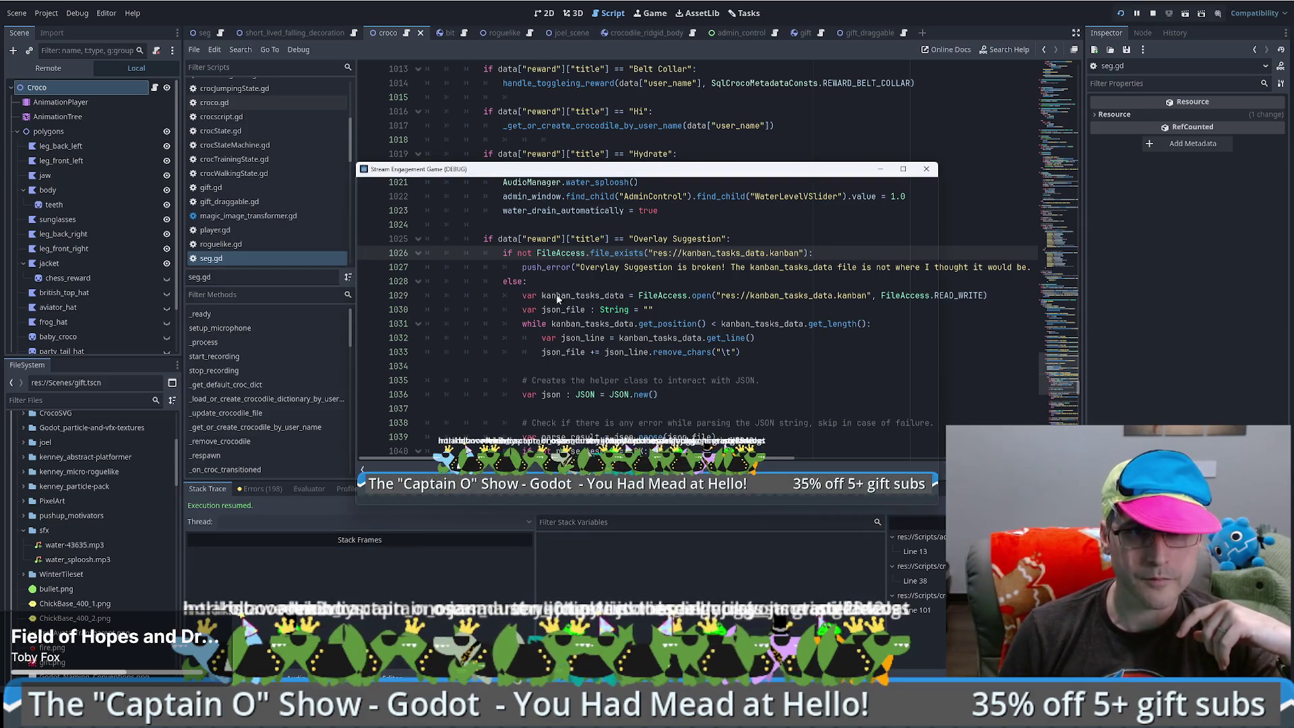
key(alt+Tab)
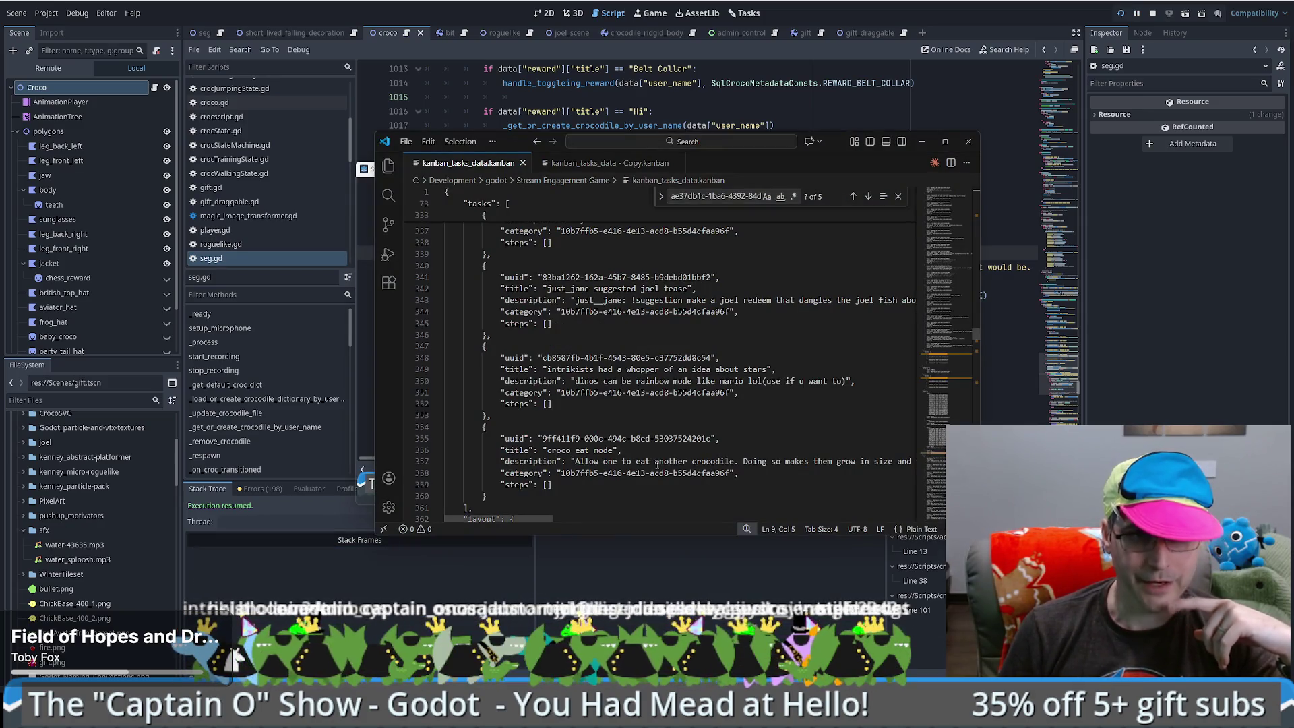
mouse_move(950, 343)
mouse_down()
mouse_move(944, 507)
mouse_move(939, 178)
mouse_up()
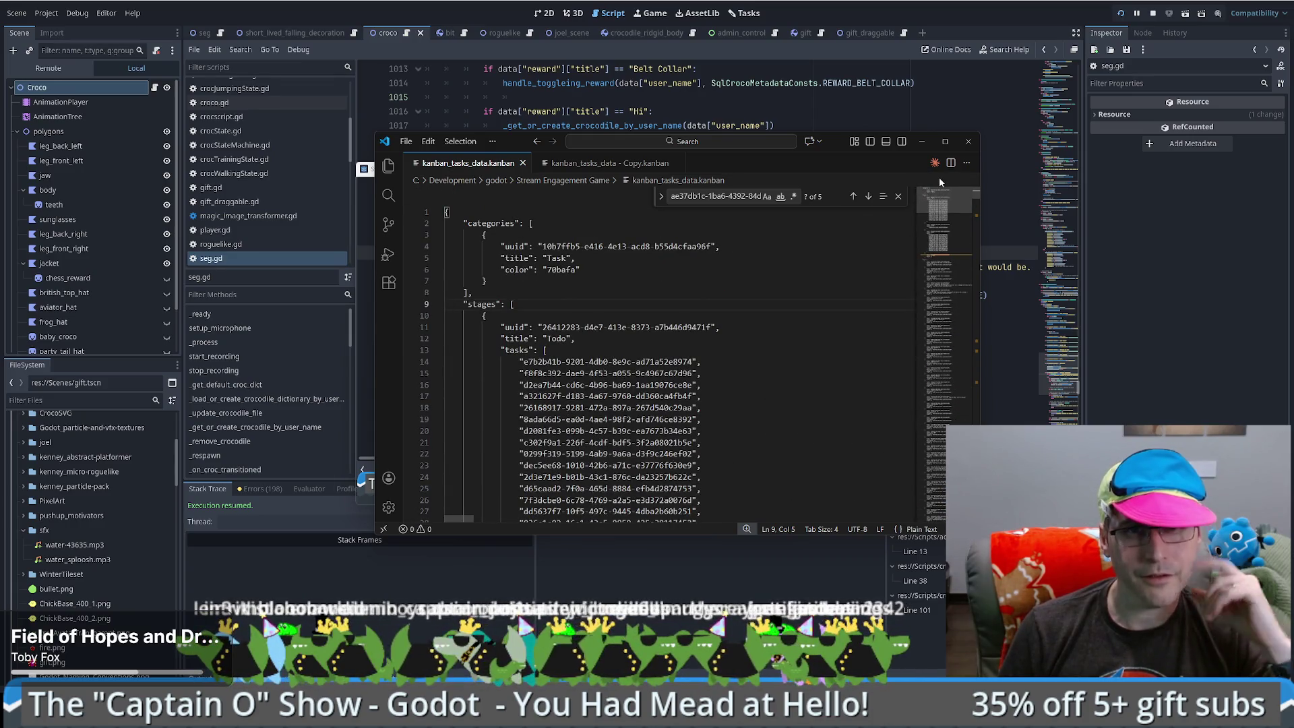
click(439, 213)
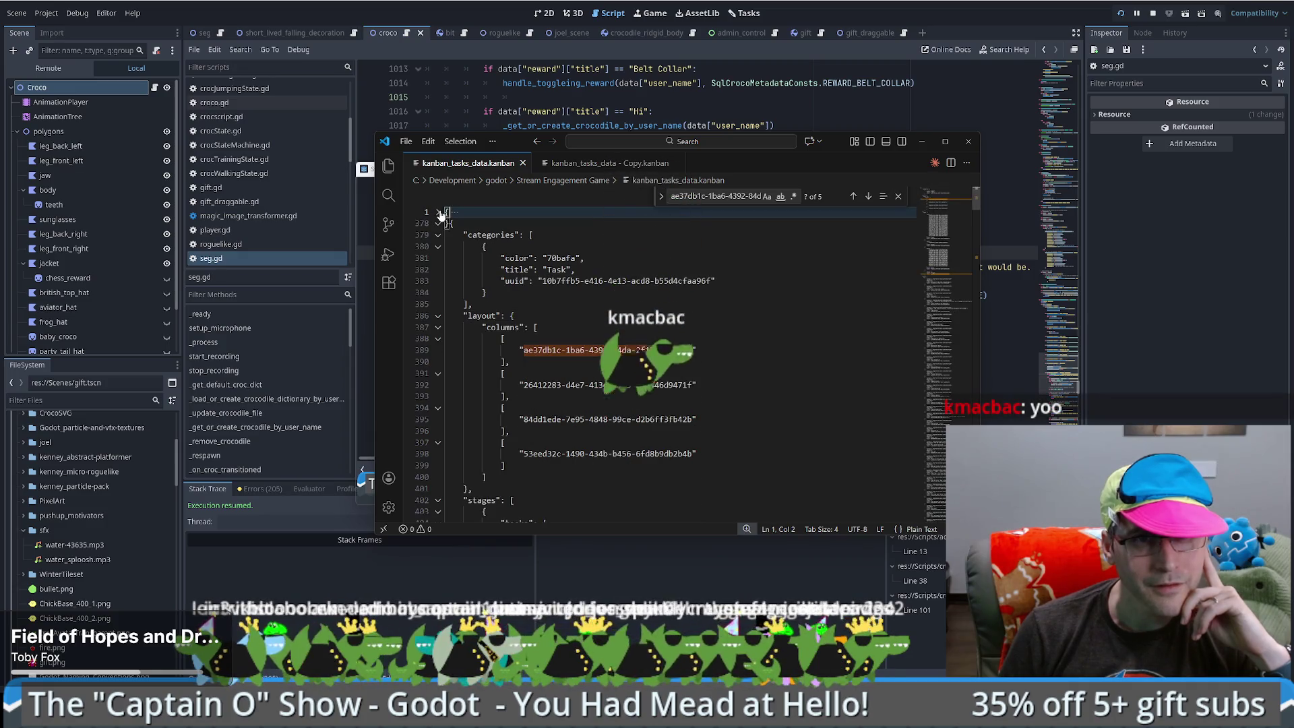
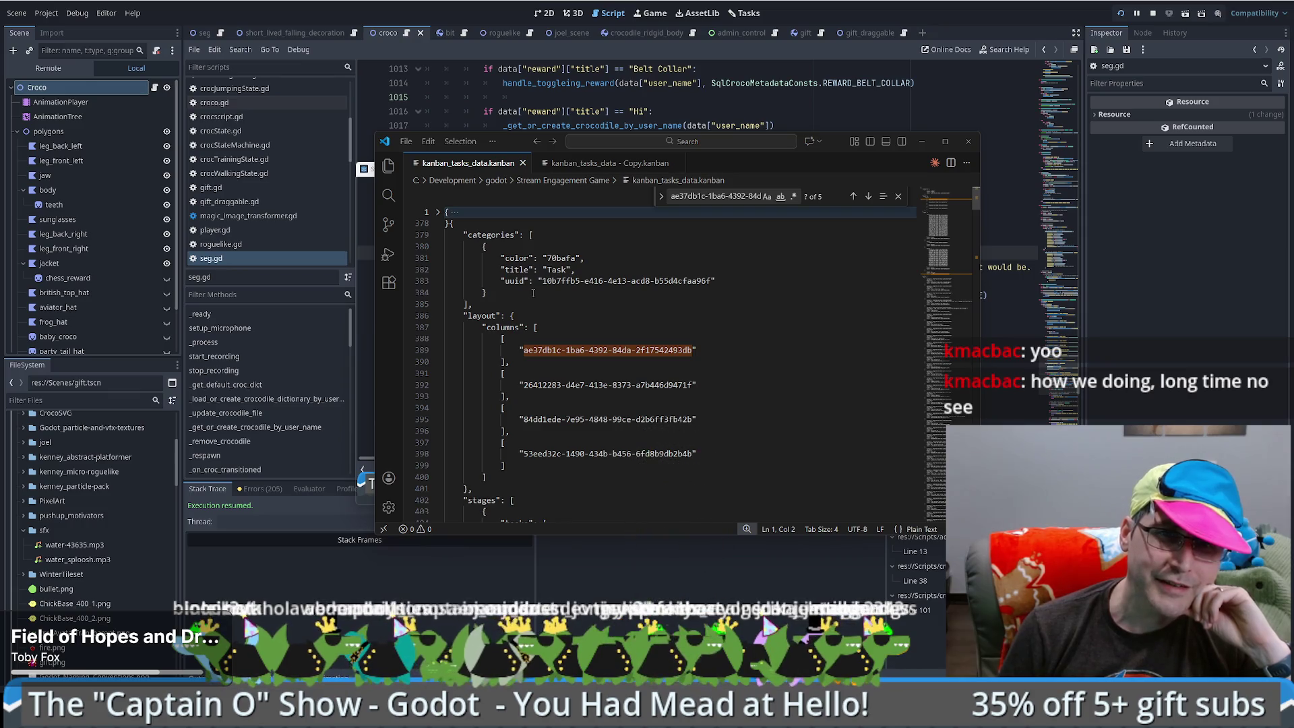
- Stop the running Godot game project
click(449, 223)
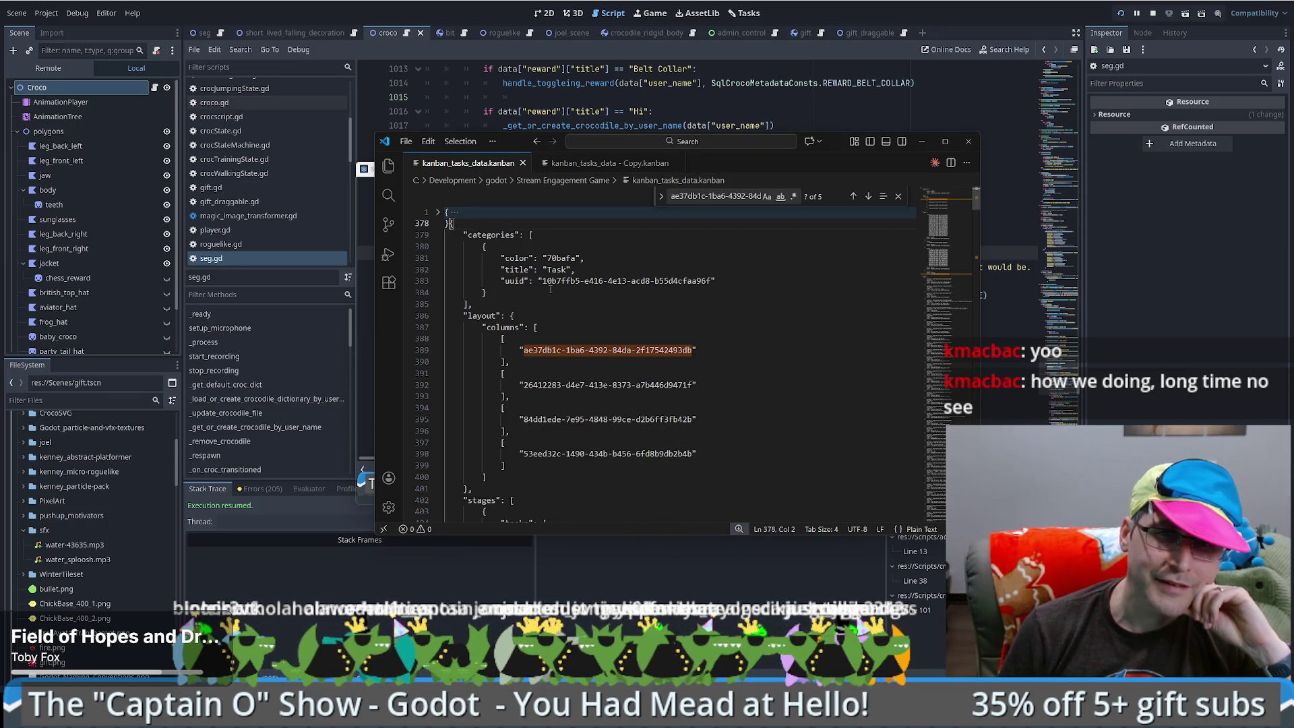
drag(940, 202, 931, 495)
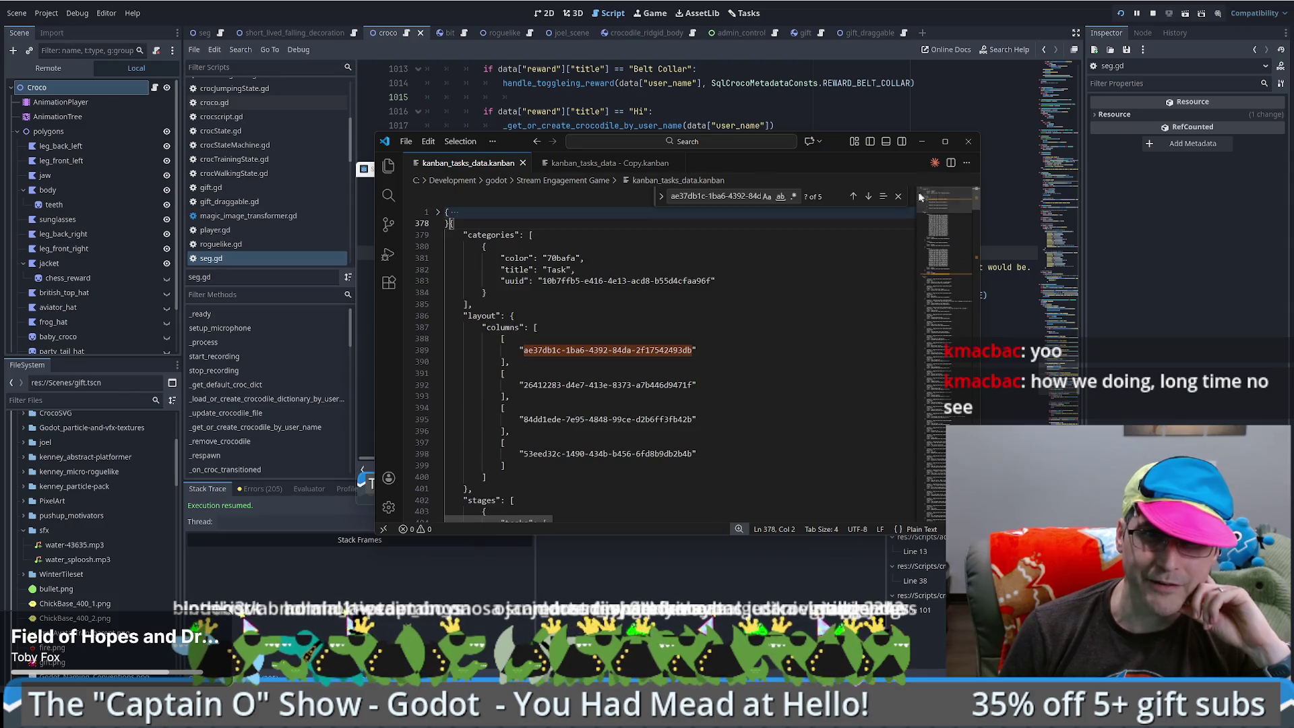
click(921, 140)
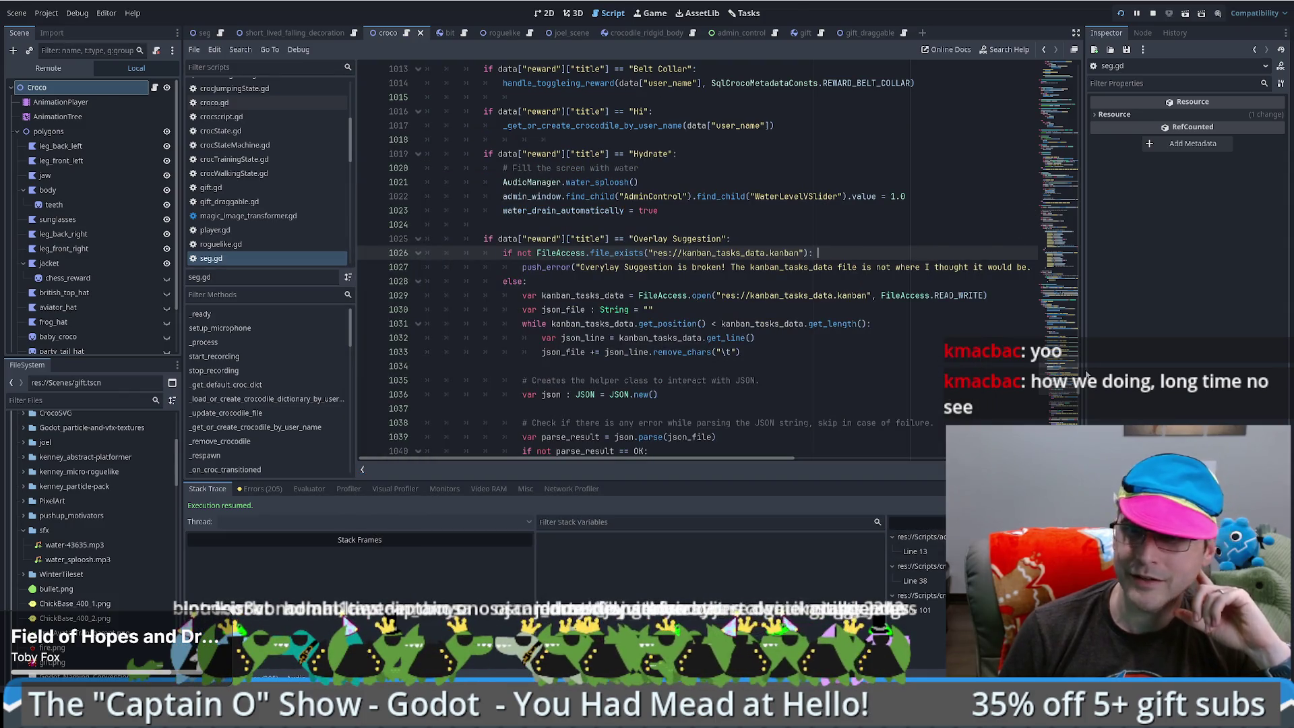
scroll(1067, 400, down, 10)
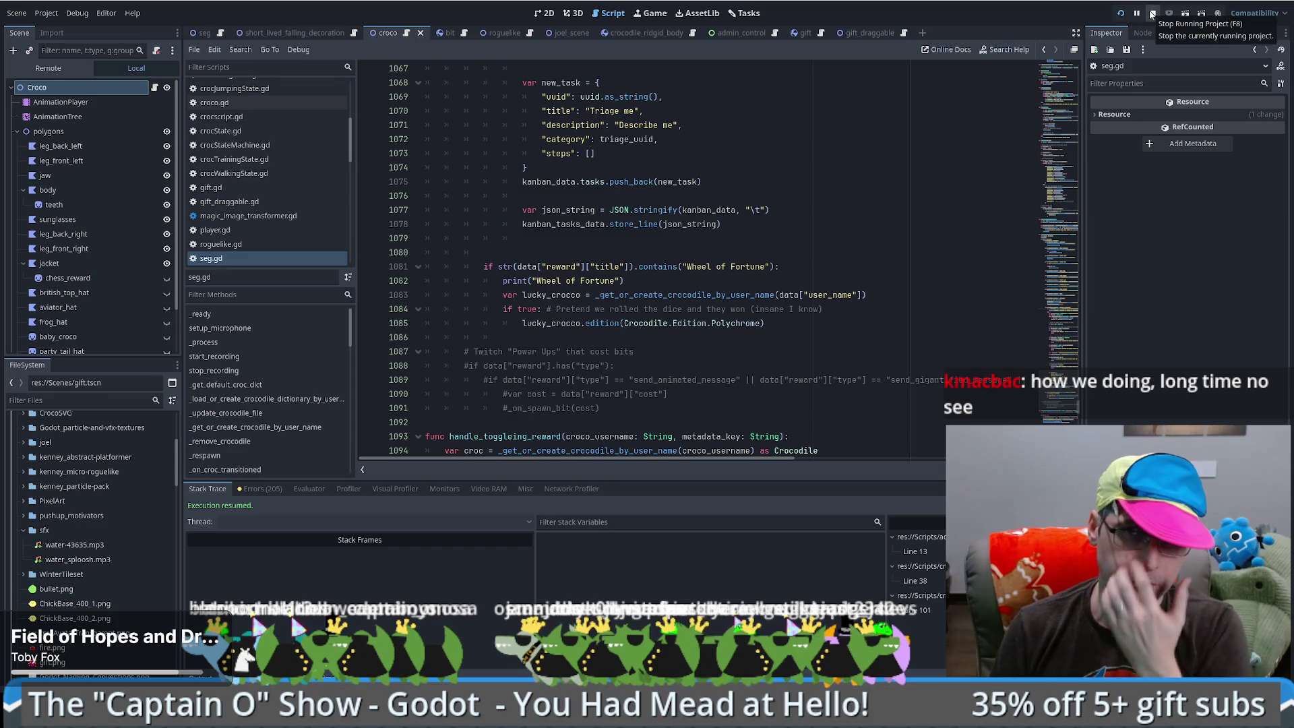
click(1151, 13)
- Overwrite kanban_tasks_data.kanban with the contents of kanban_tasks_data - Copy.kanban and save it
key(alt+Tab)
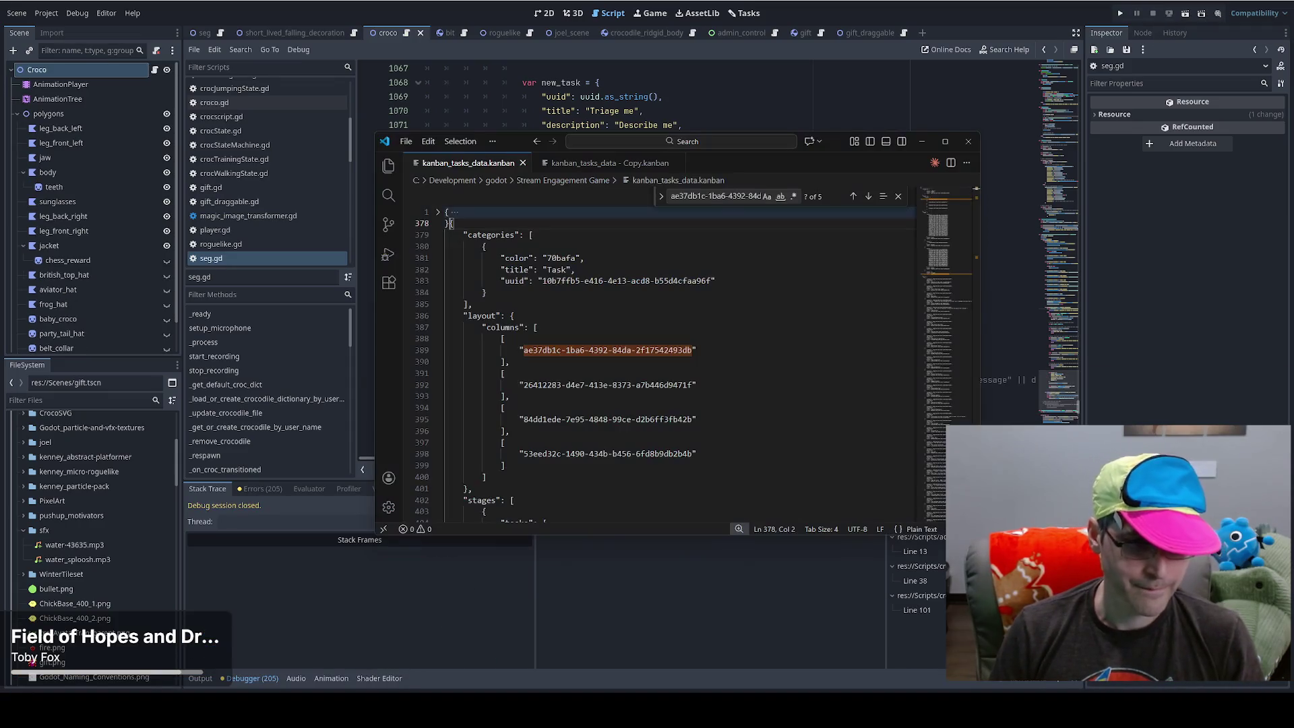
click(606, 162)
key(ctrl+a)
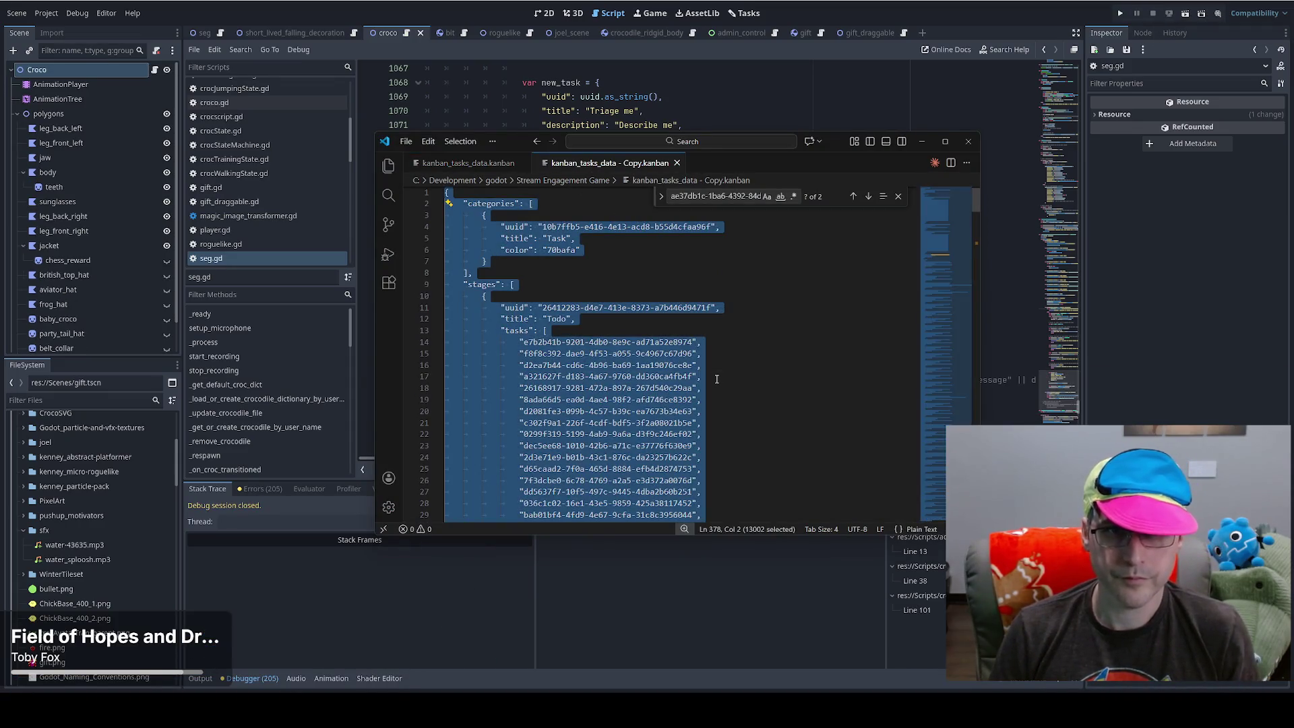
key(ctrl+c)
click(462, 164)
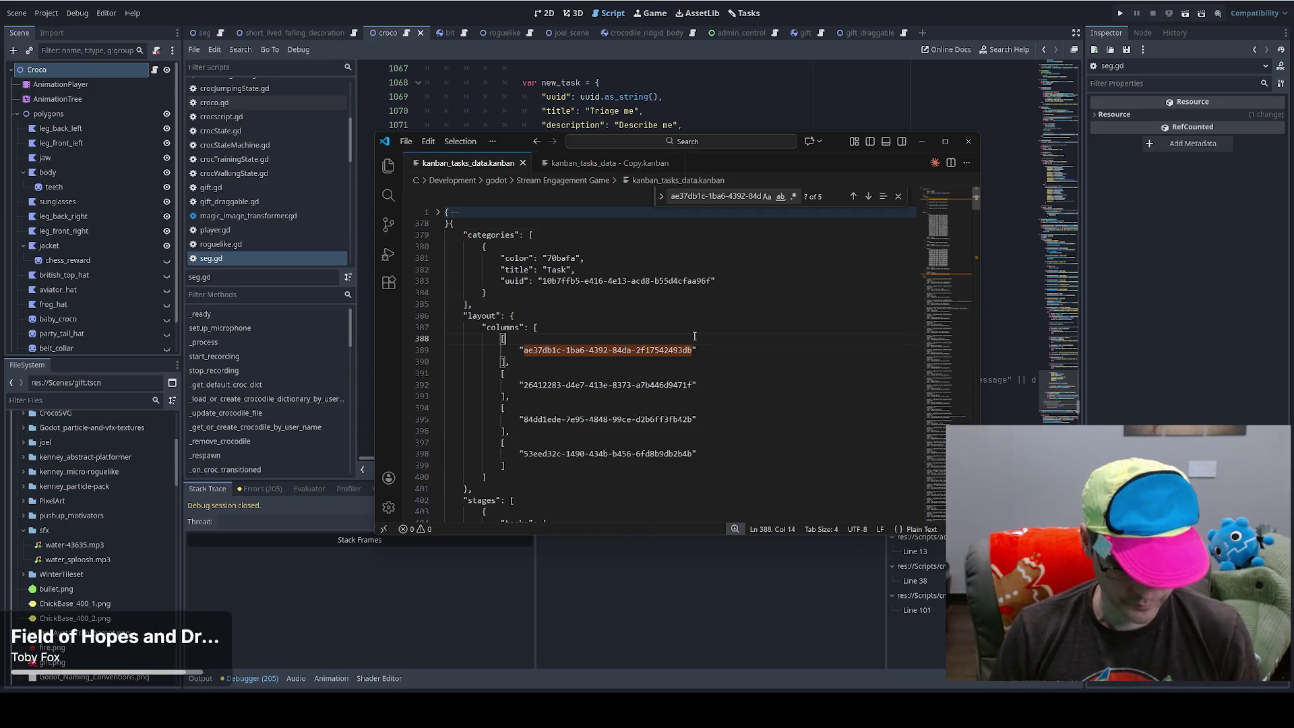
key(ctrl+a)
key(ctrl+v)
key(ctrl+s)
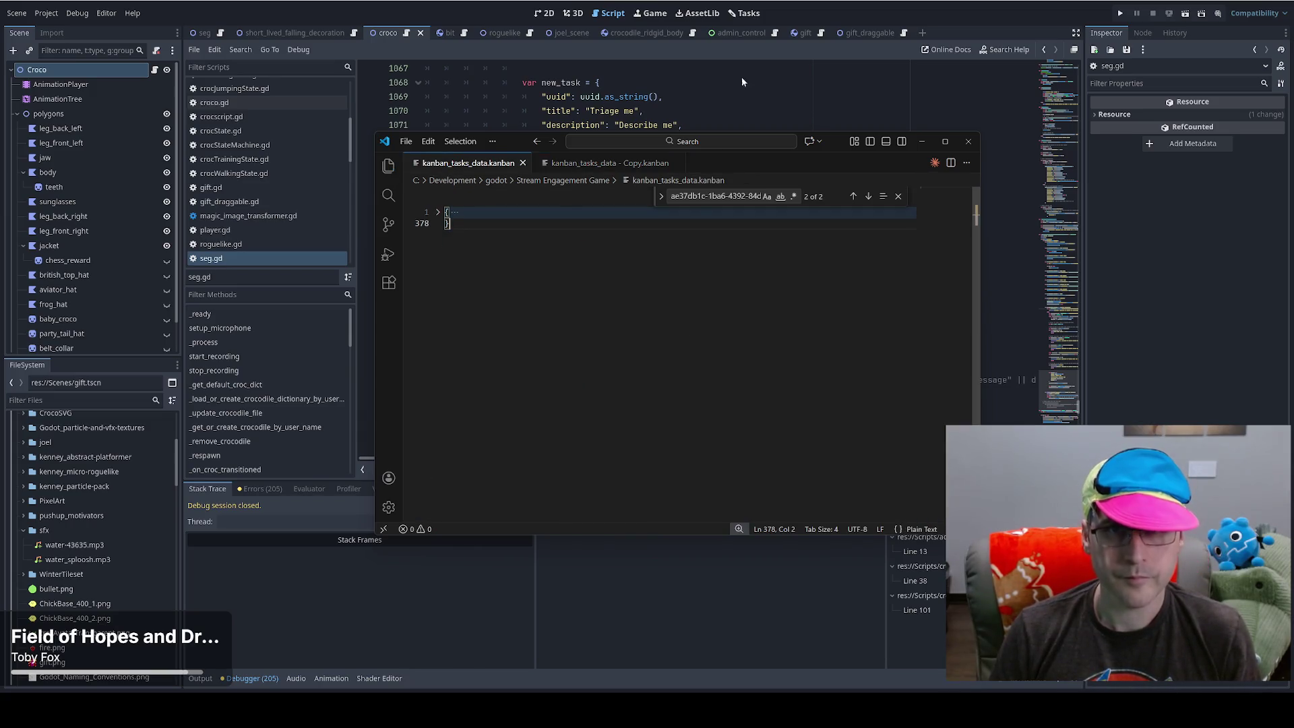
- In seg.gd, review the push_back(new_task) and kanban_tasks_data code around line 1078
key(alt+Tab)
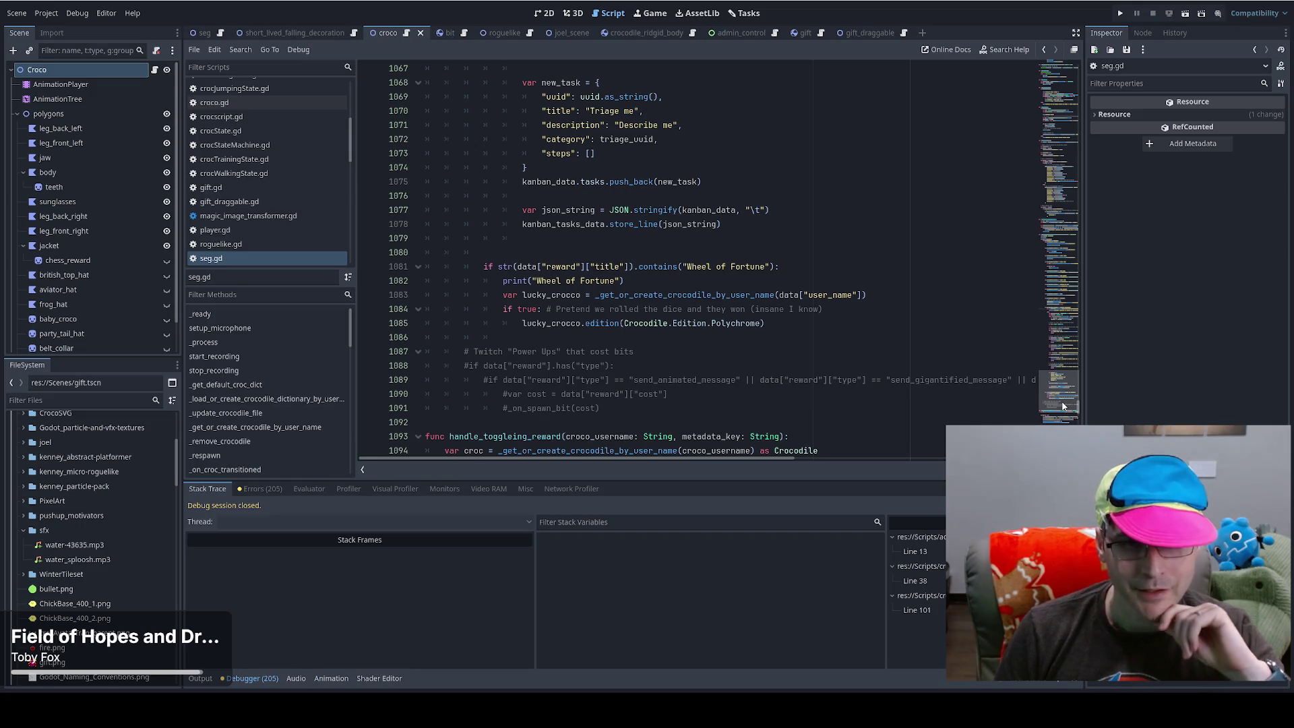
scroll(1062, 403, up, 3)
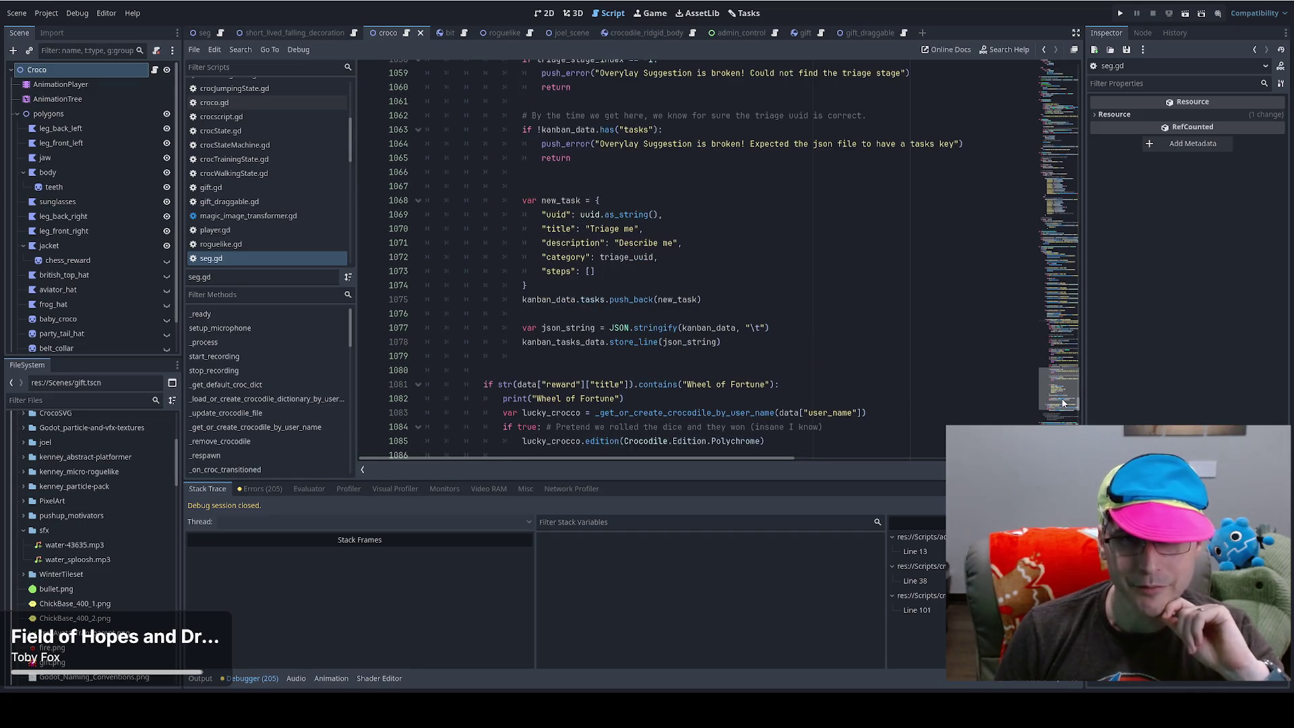
click(775, 296)
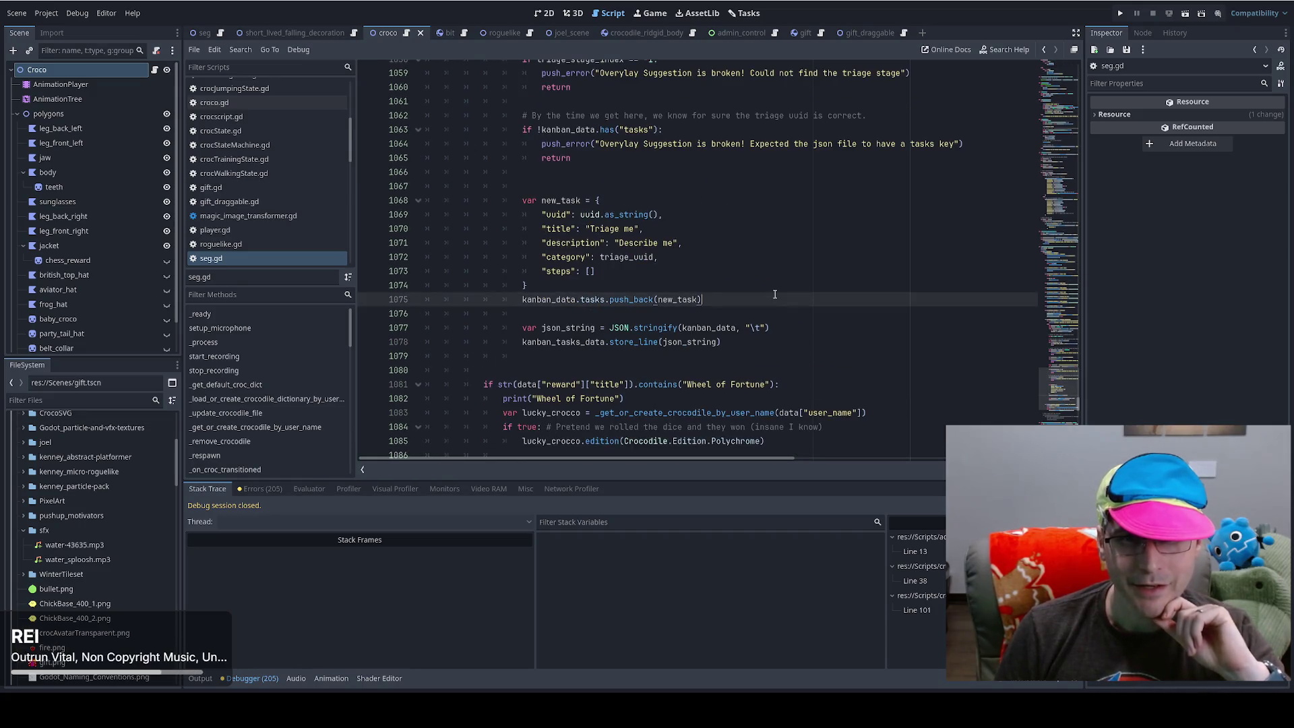
double_click(576, 342)
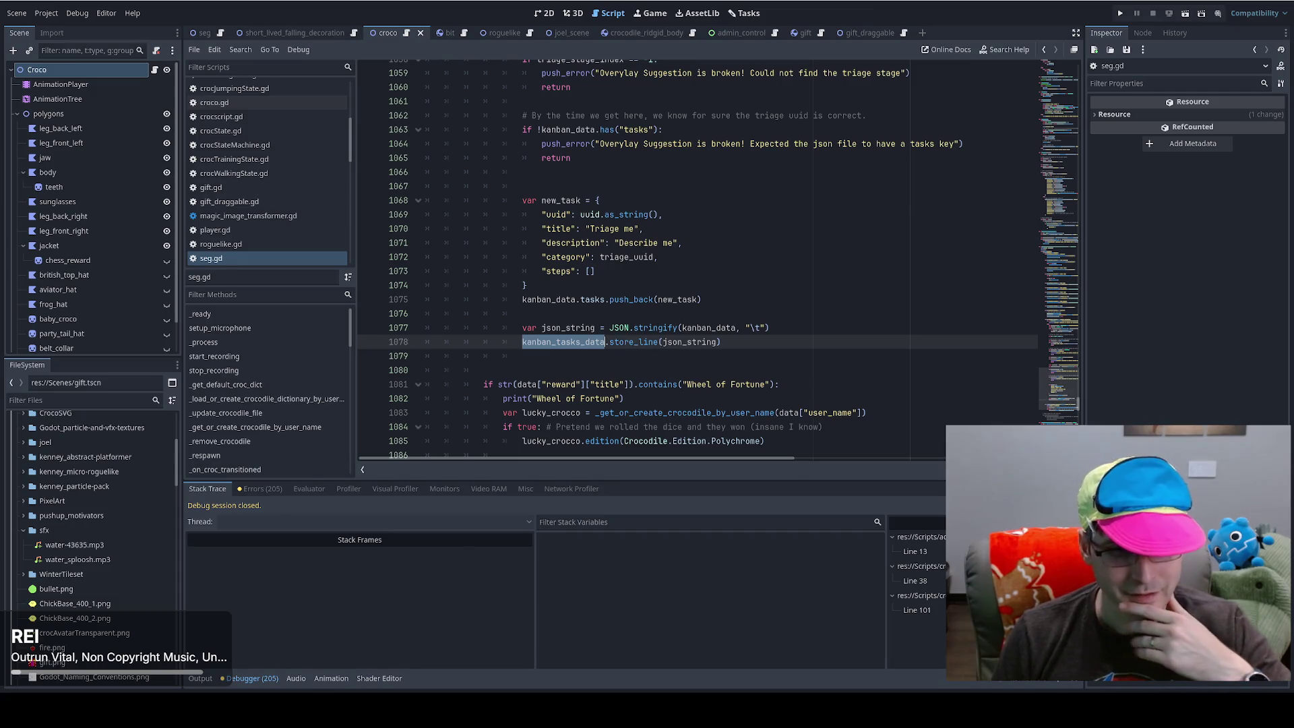
mouse_move(171, 707)
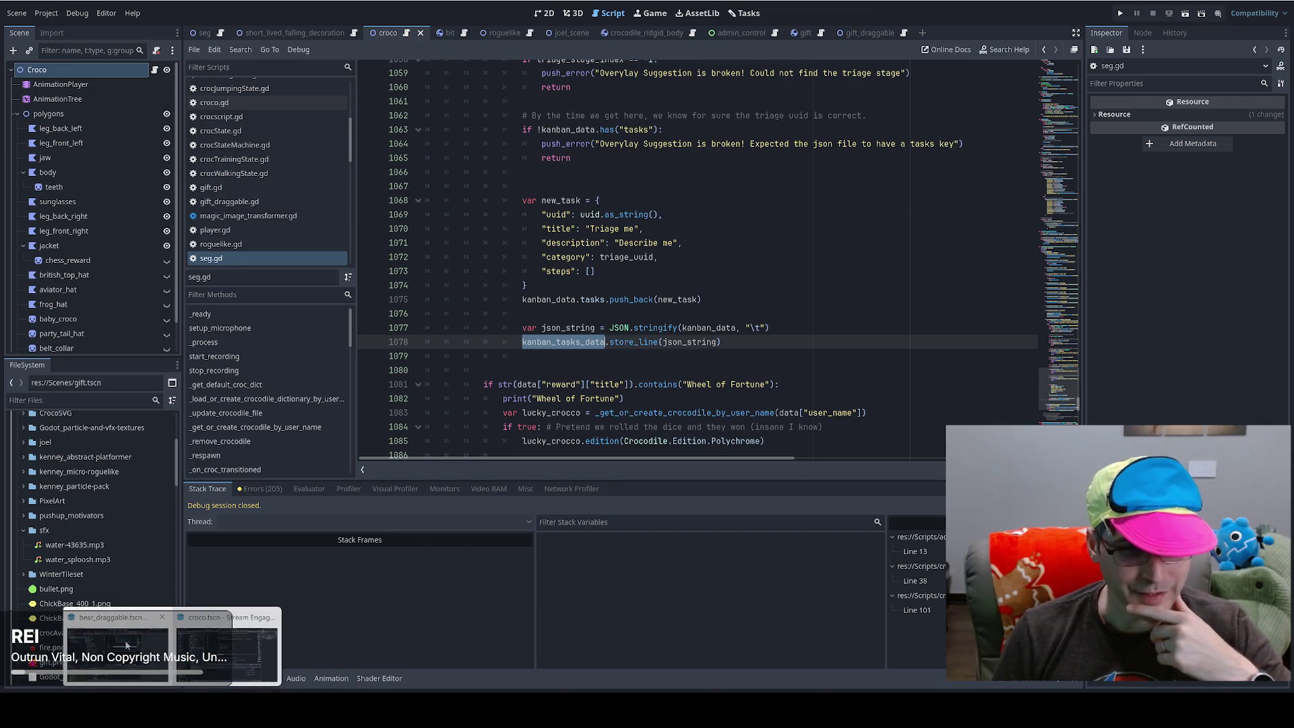
mouse_move(128, 650)
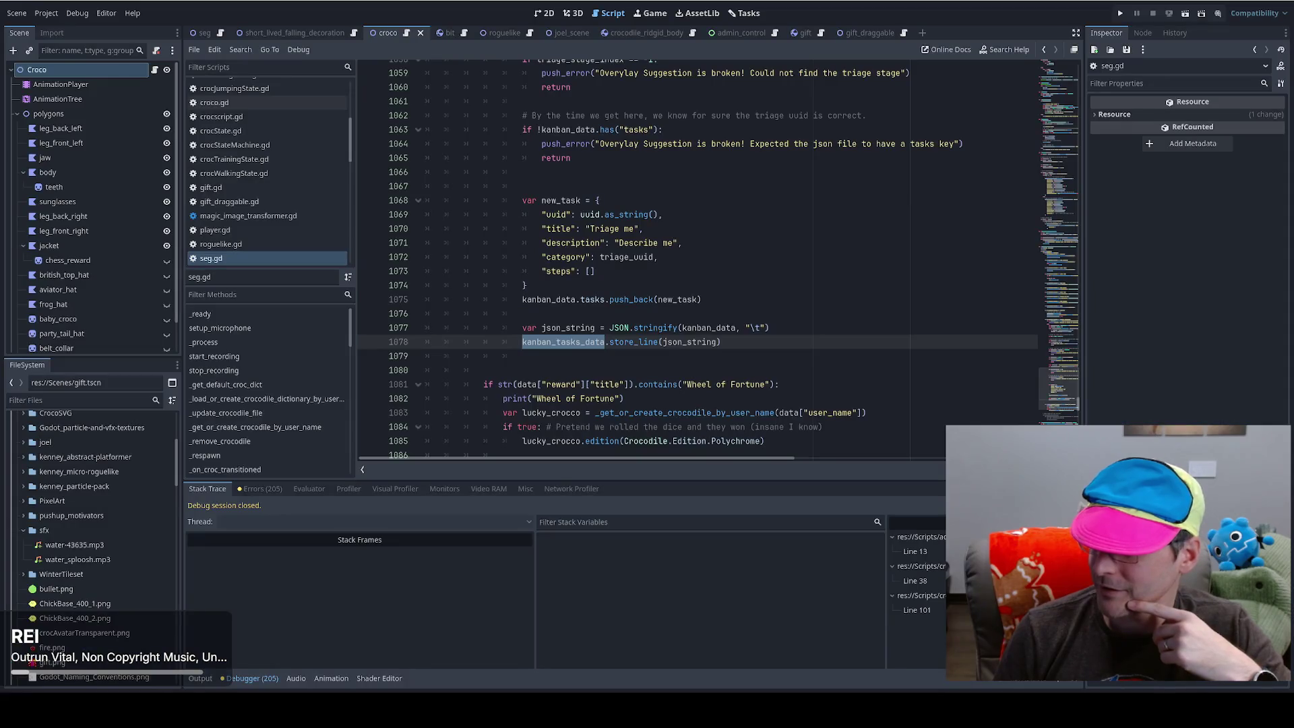
key(End)
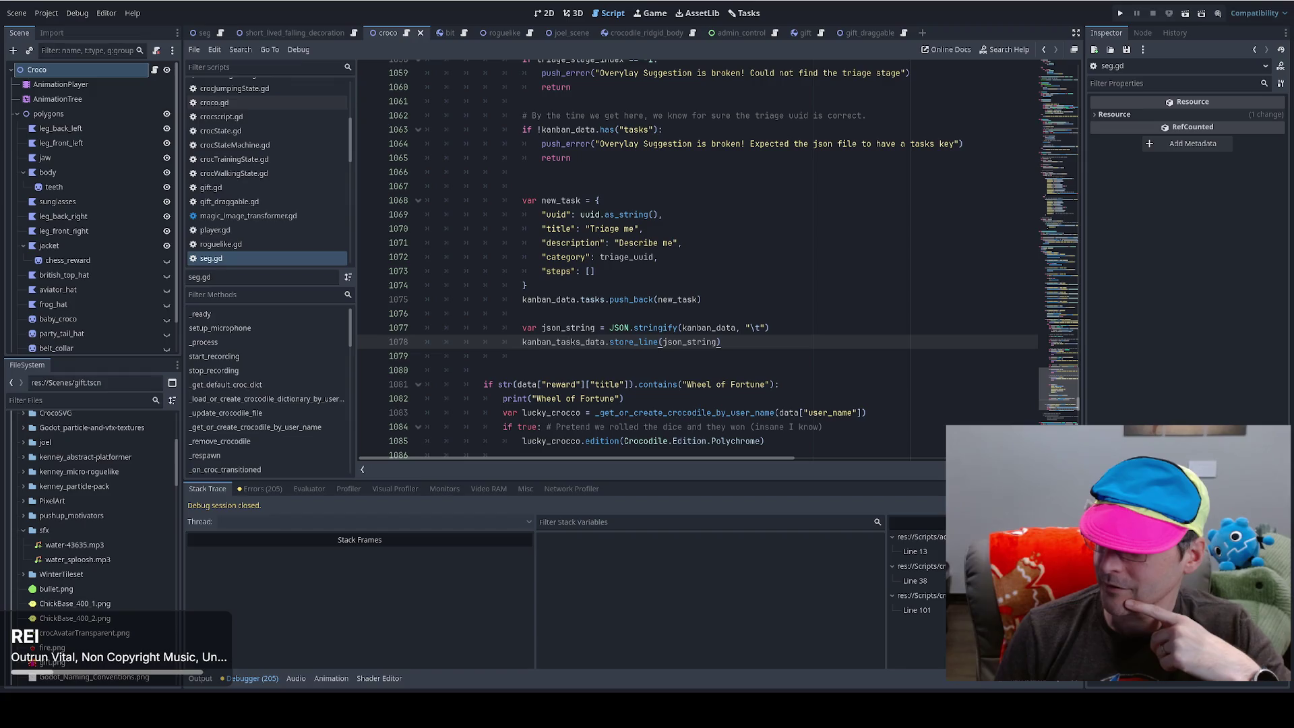
click(763, 348)
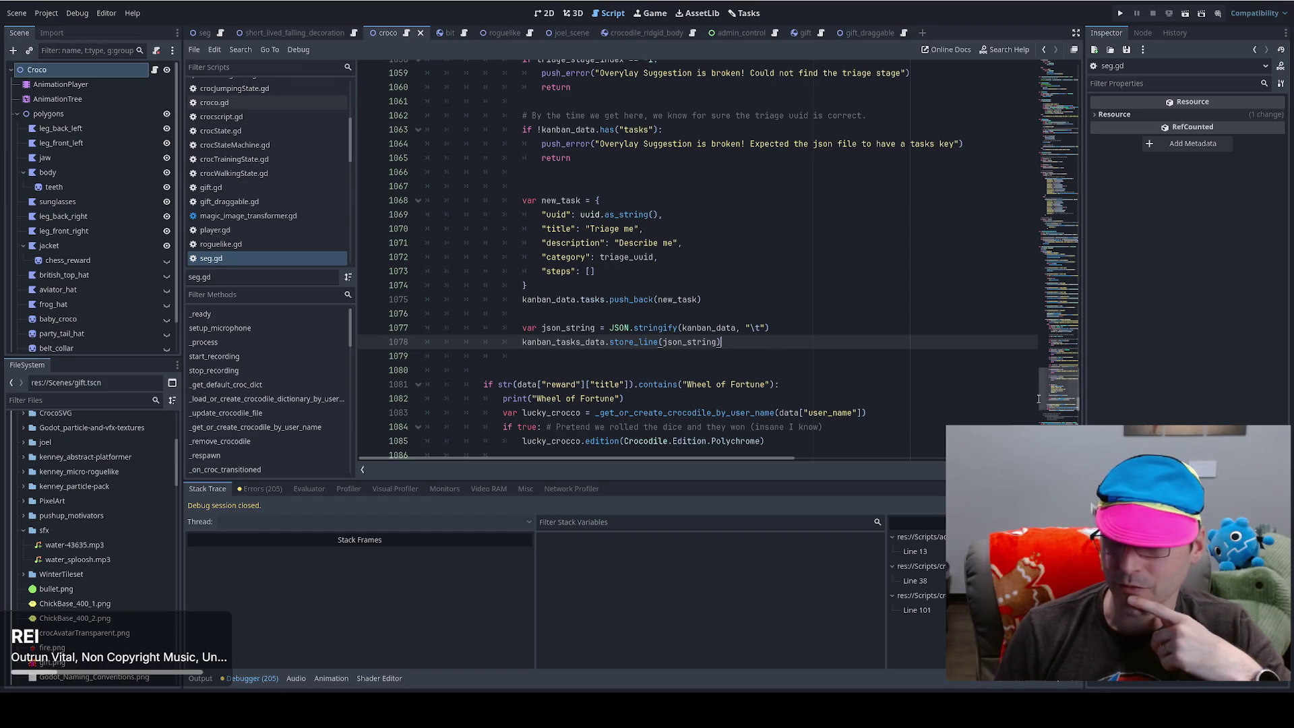
mouse_move(1059, 389)
mouse_down()
mouse_move(1062, 354)
mouse_move(1064, 379)
mouse_up()
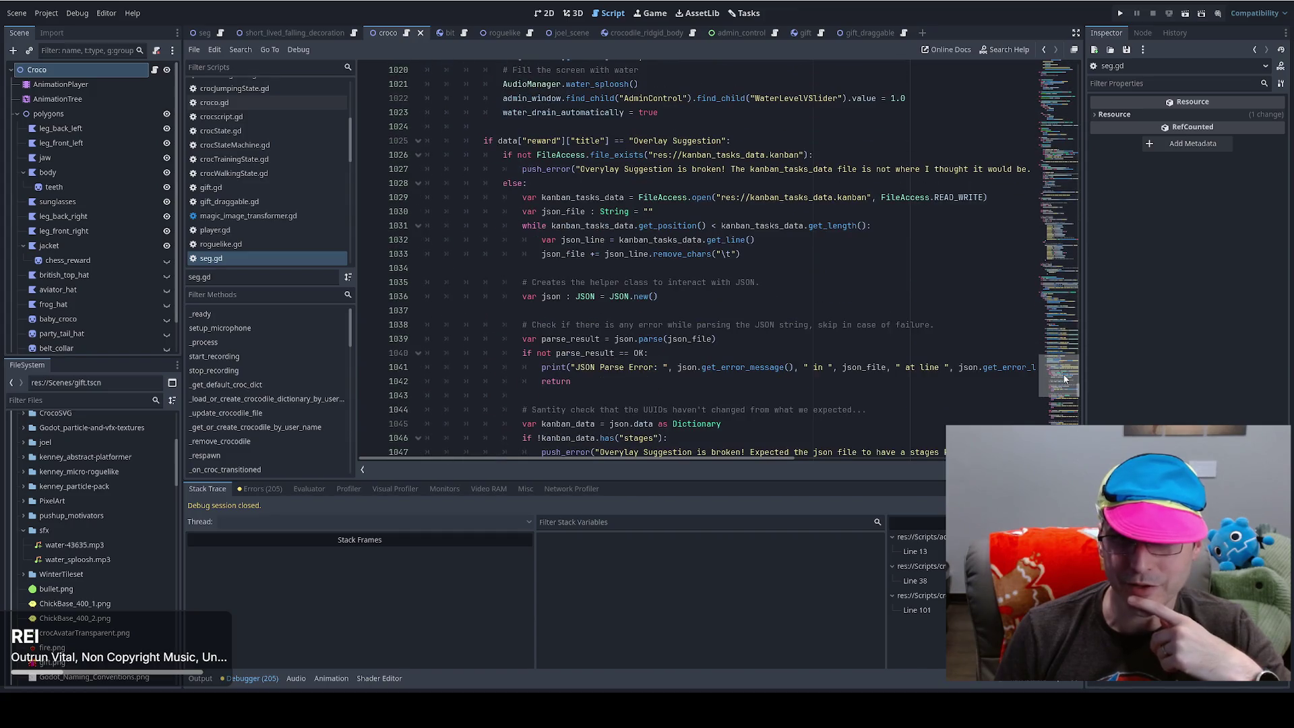
- Re-enter READ_WRITE as the file open mode on line 1029 via autocomplete
click(952, 197)
double_click(947, 195)
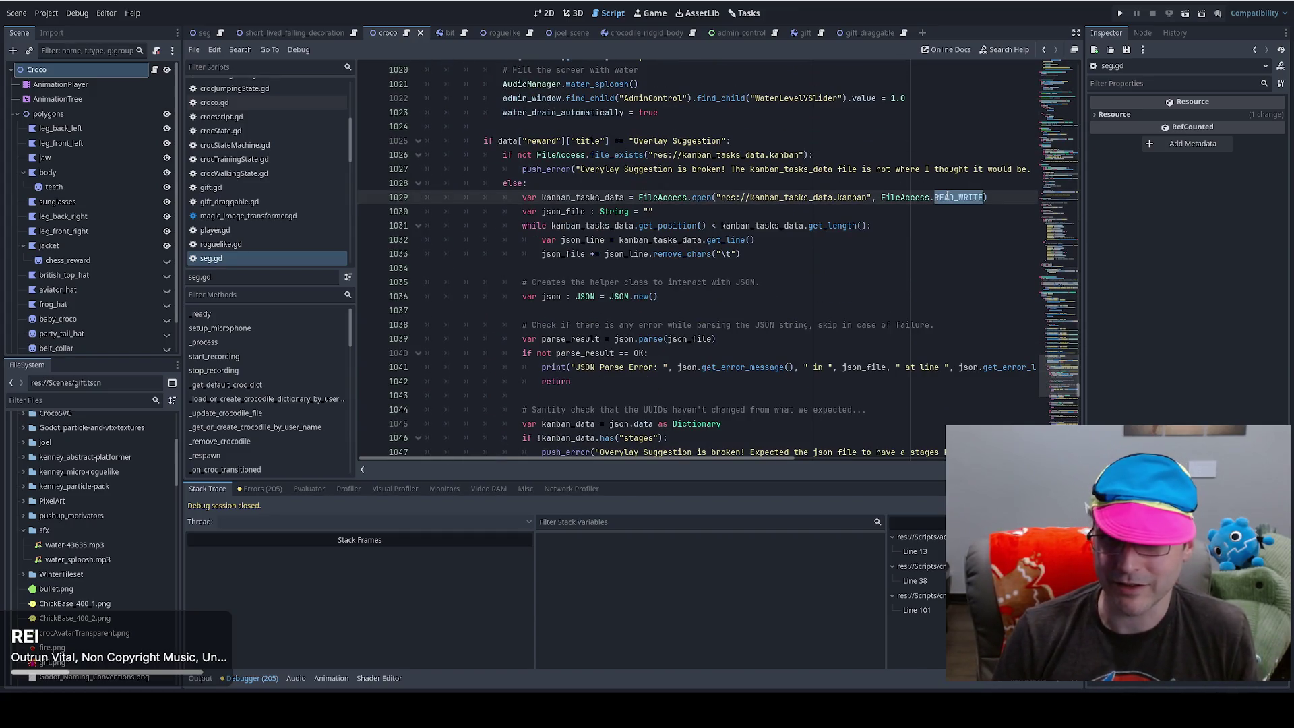
key(BackSpace)
text(R)
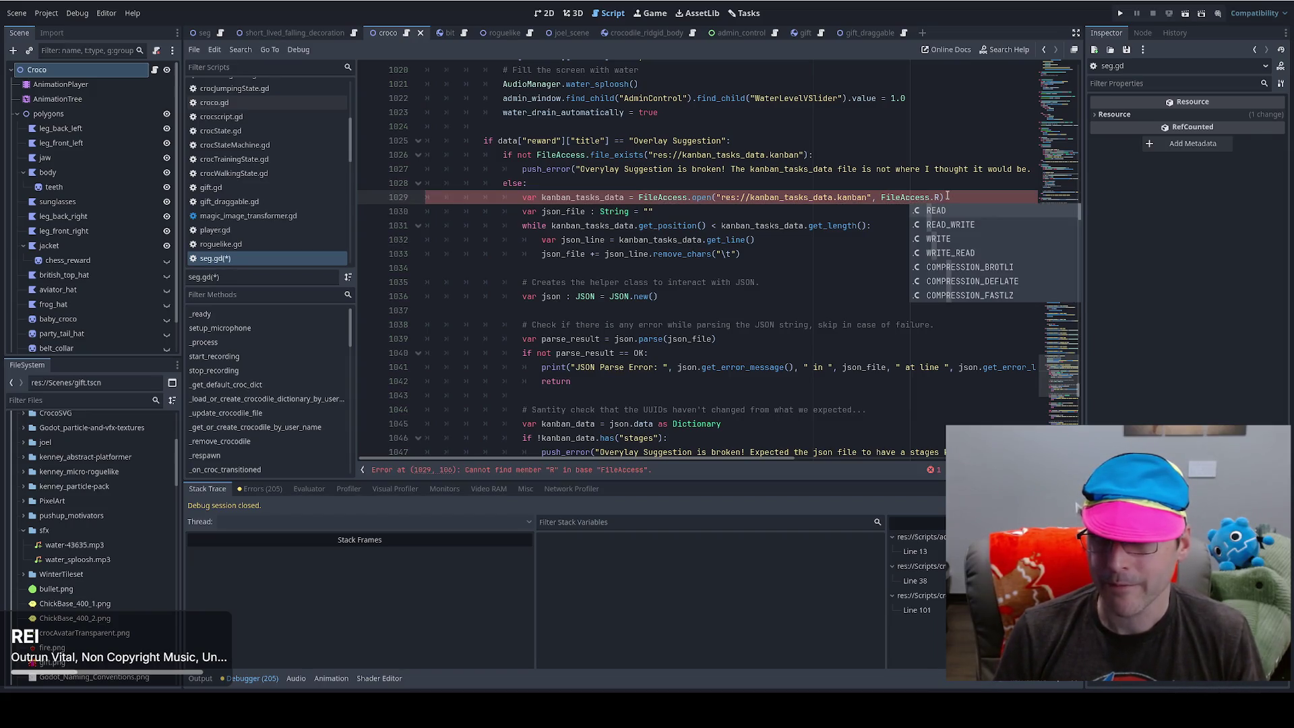
key(Down)
key(Return)
- Open the FileAccess help and read the READ_WRITE and WRITE_READ mode descriptions
ctrl+click(949, 197)
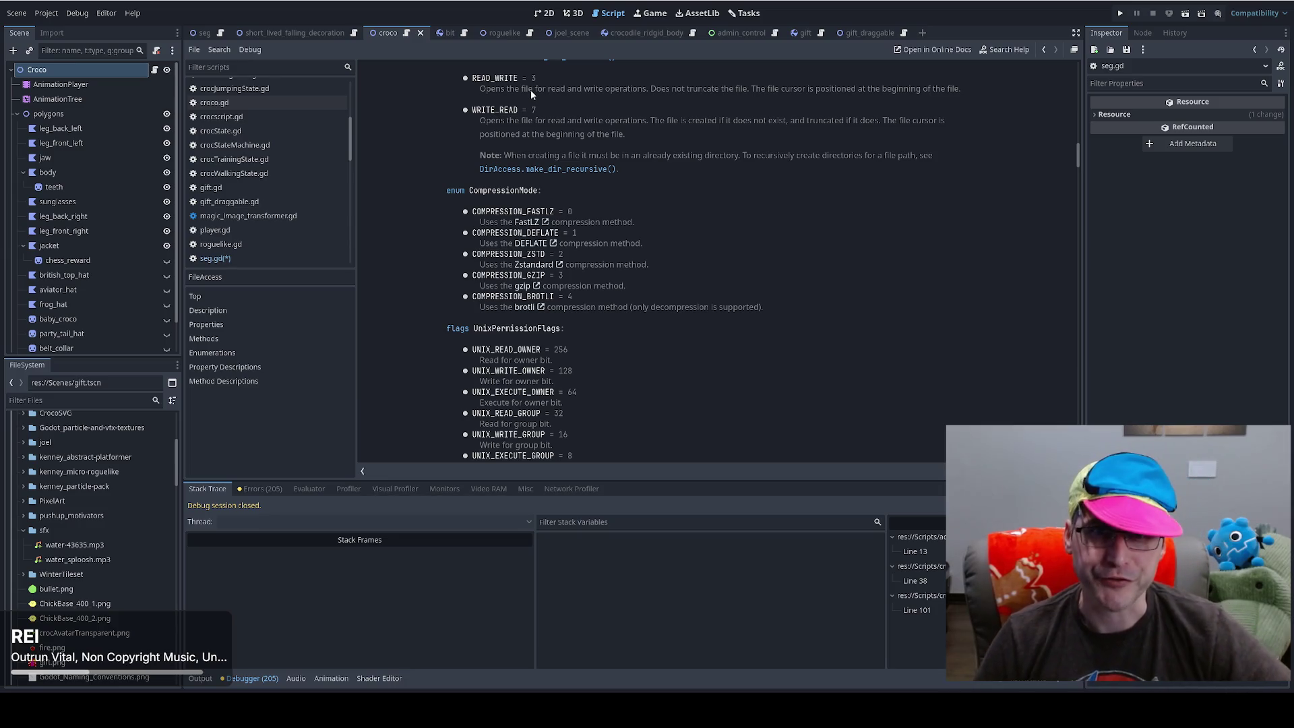
drag(653, 89, 733, 90)
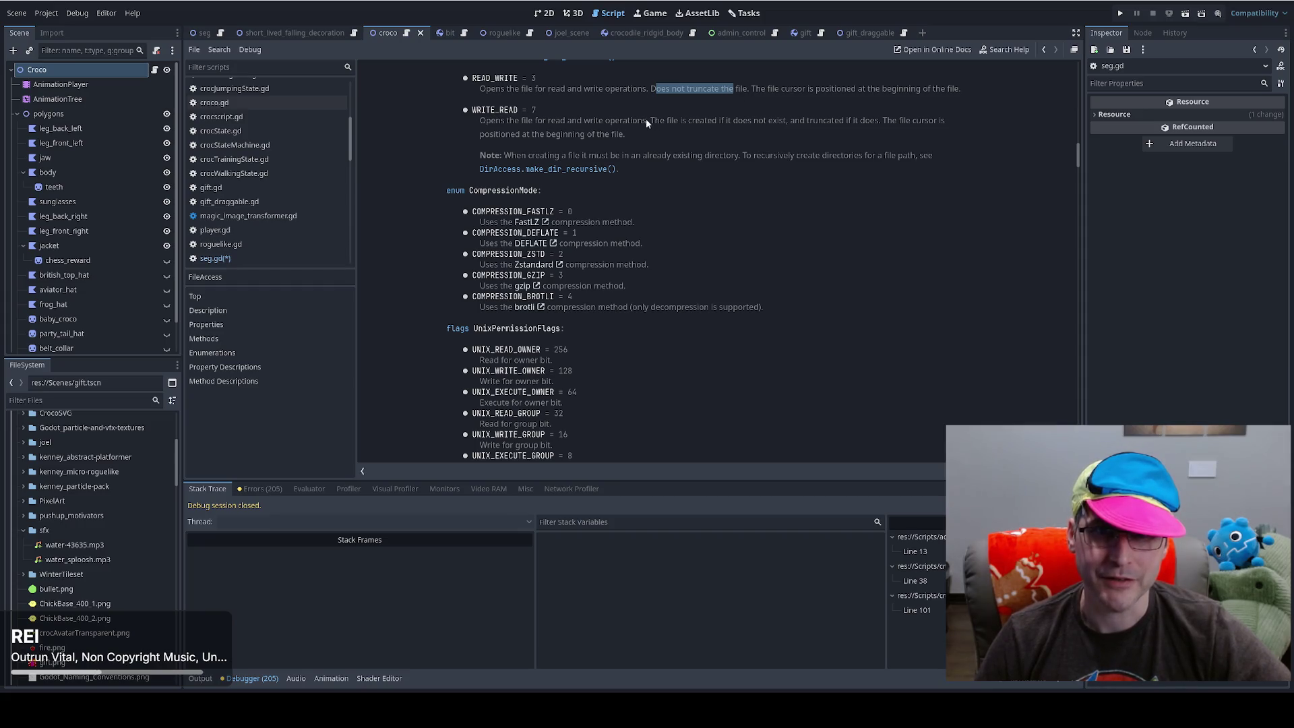
drag(648, 120, 803, 119)
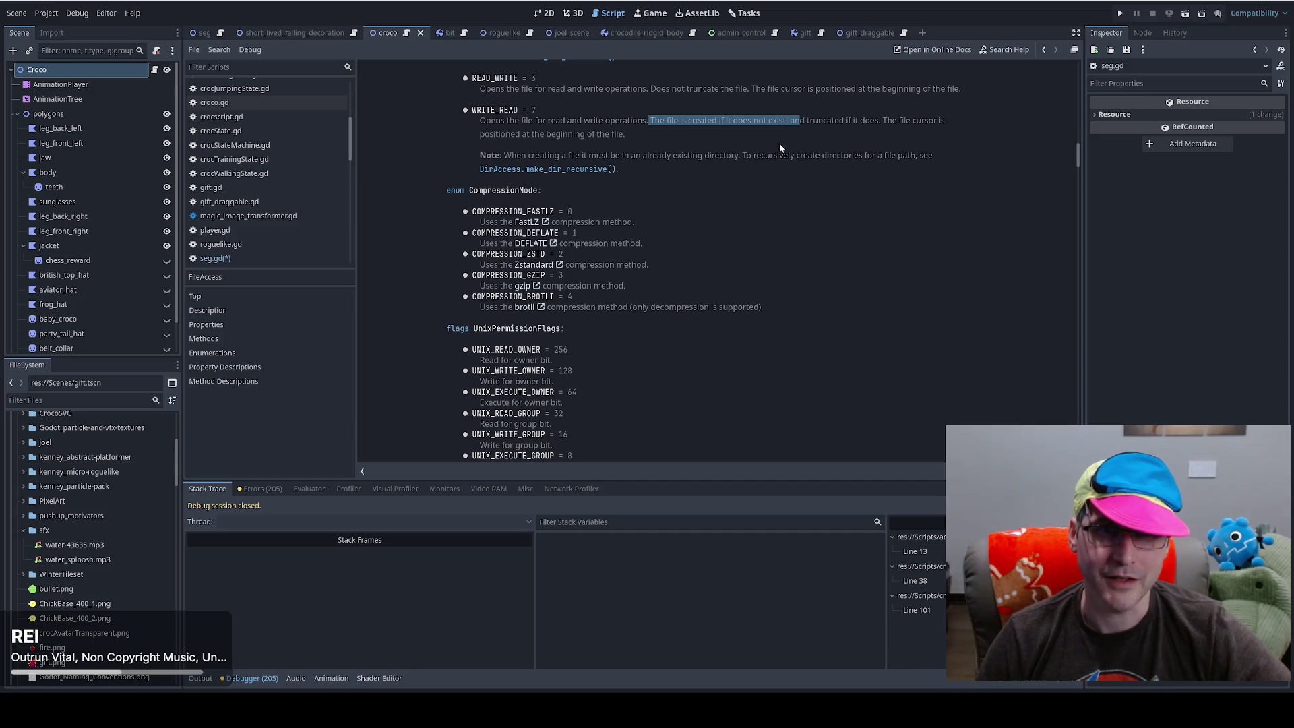
scroll(718, 139, up, 3)
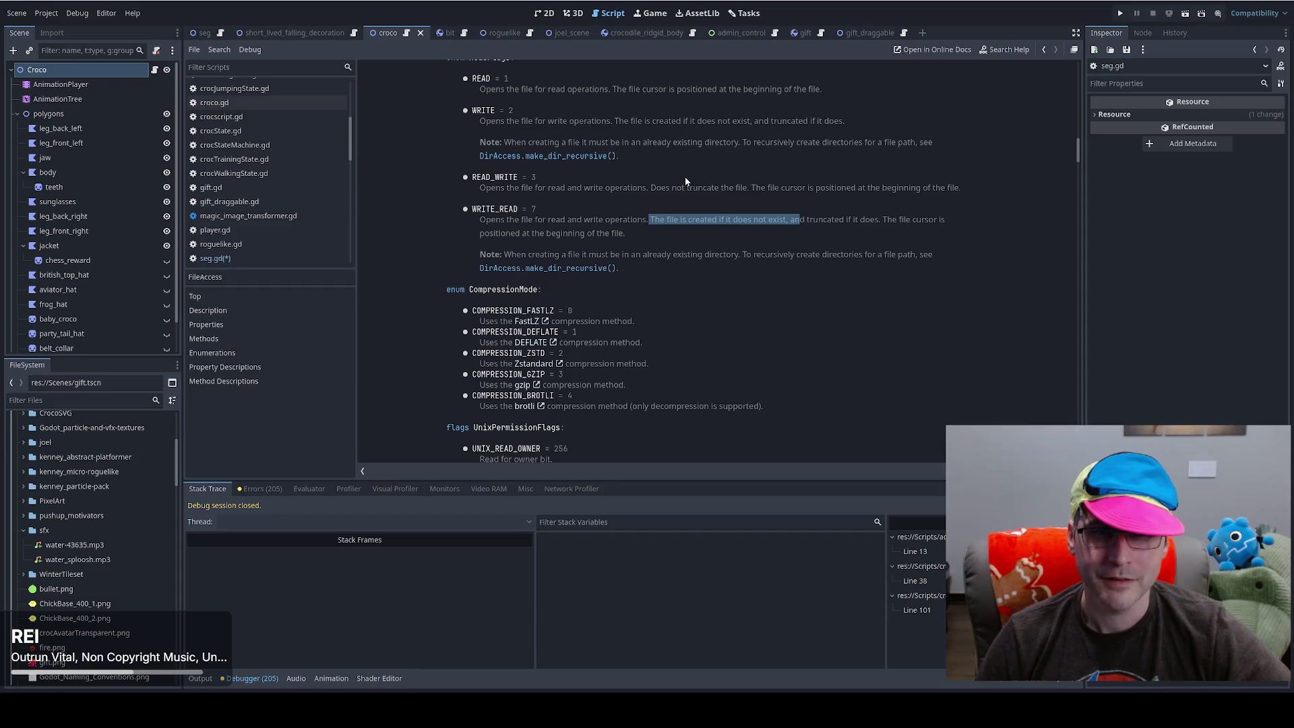
- Change line 1029 to FileAccess.WRITE_READ and set a breakpoint on line 1030
key(alt+Left)
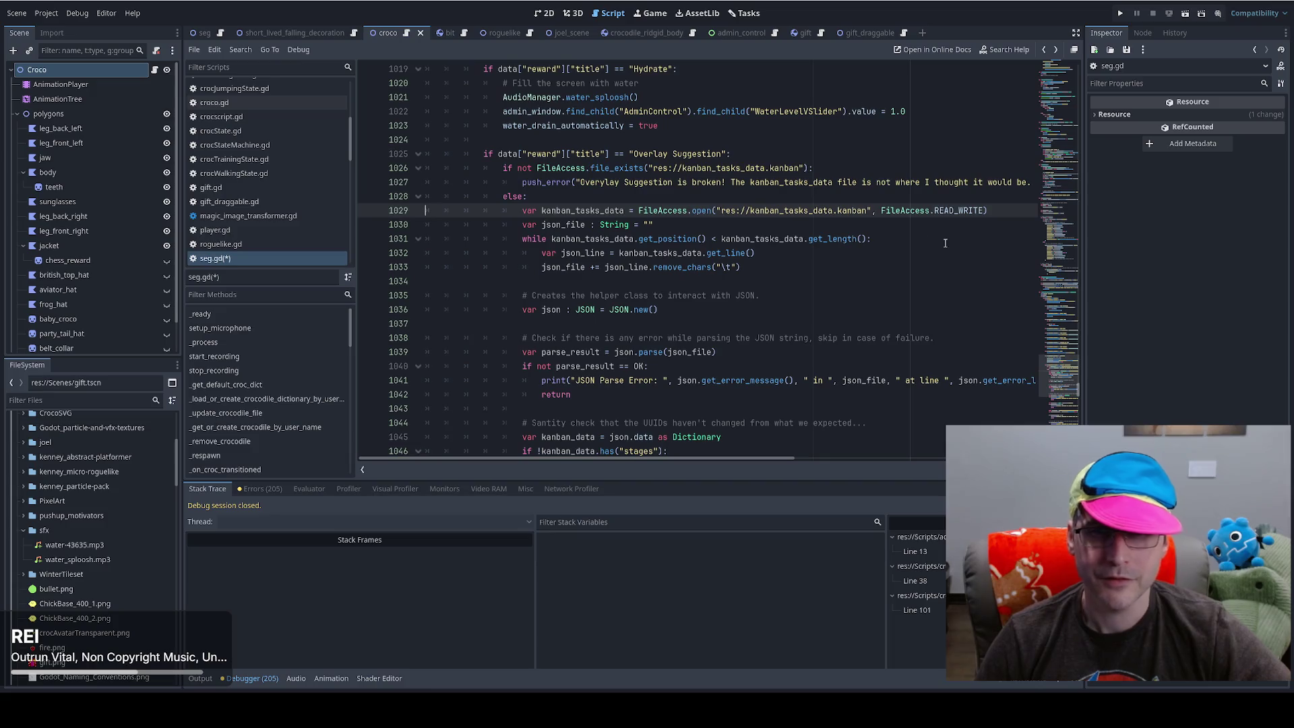
double_click(958, 212)
text(WR)
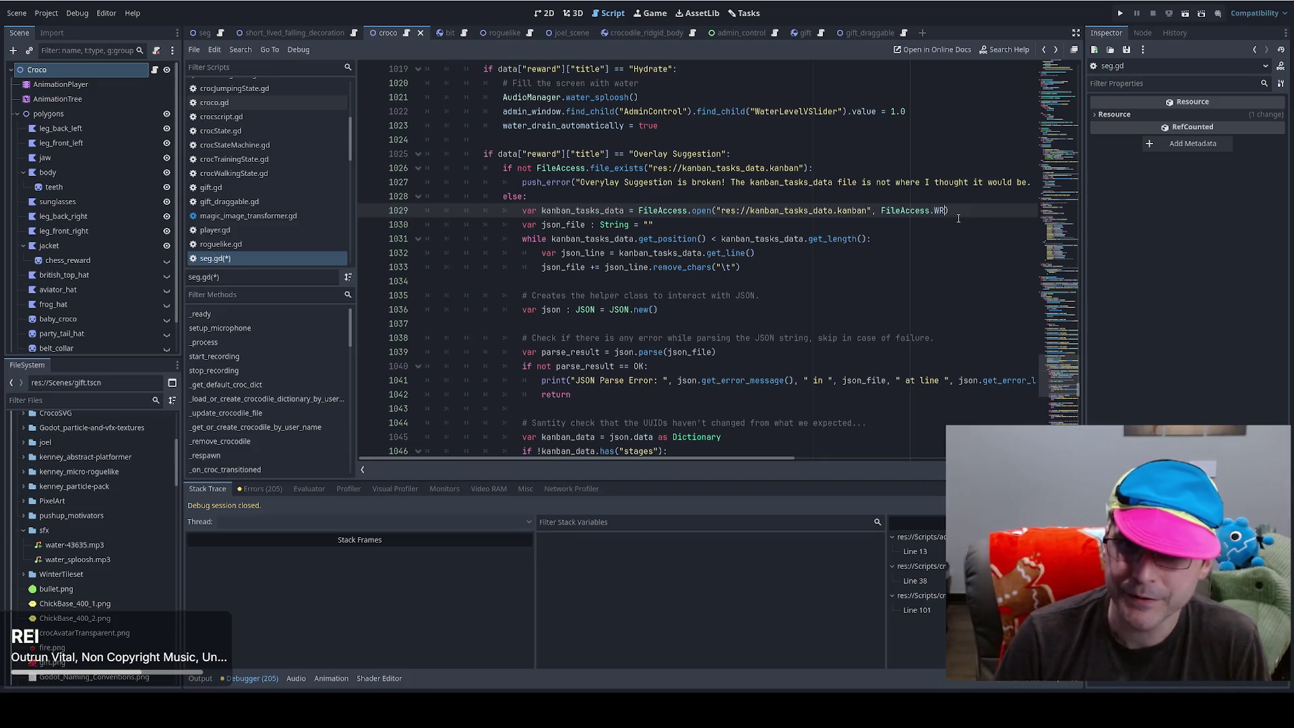
key(Down)
key(Return)
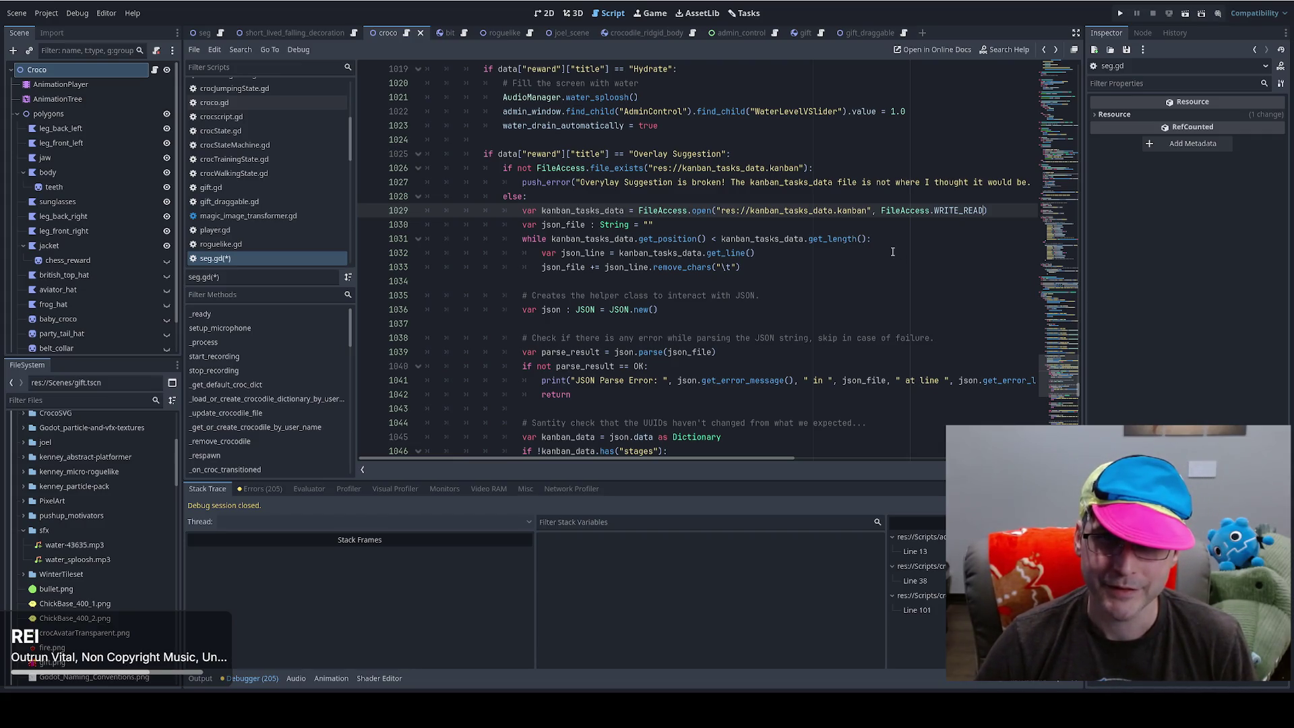
key(ctrl+z)
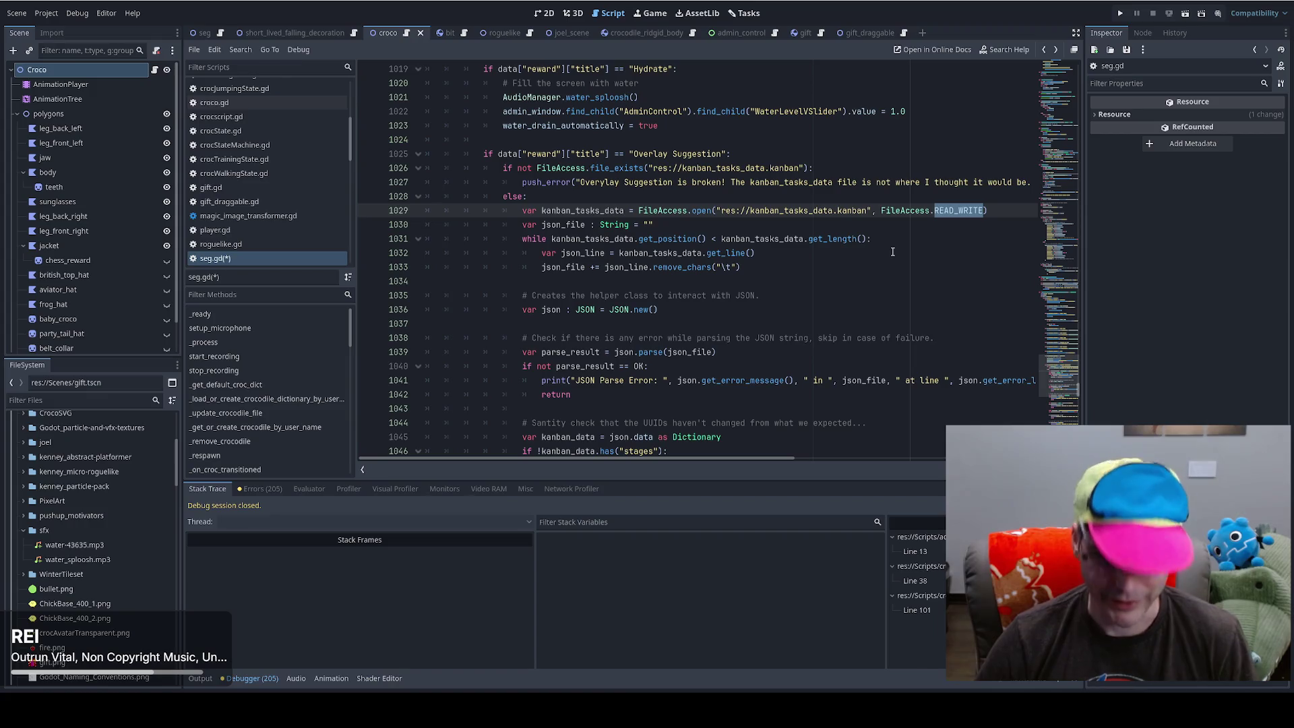
key(ctrl+shift+z)
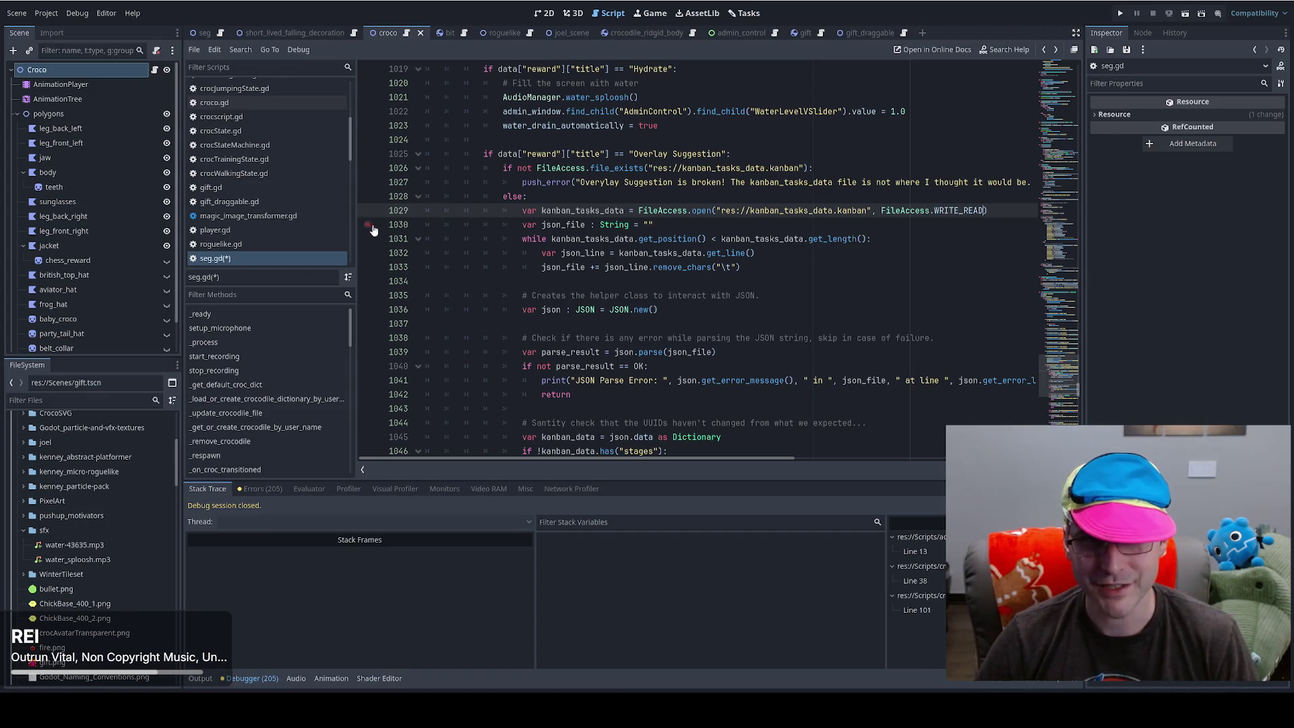
click(371, 227)
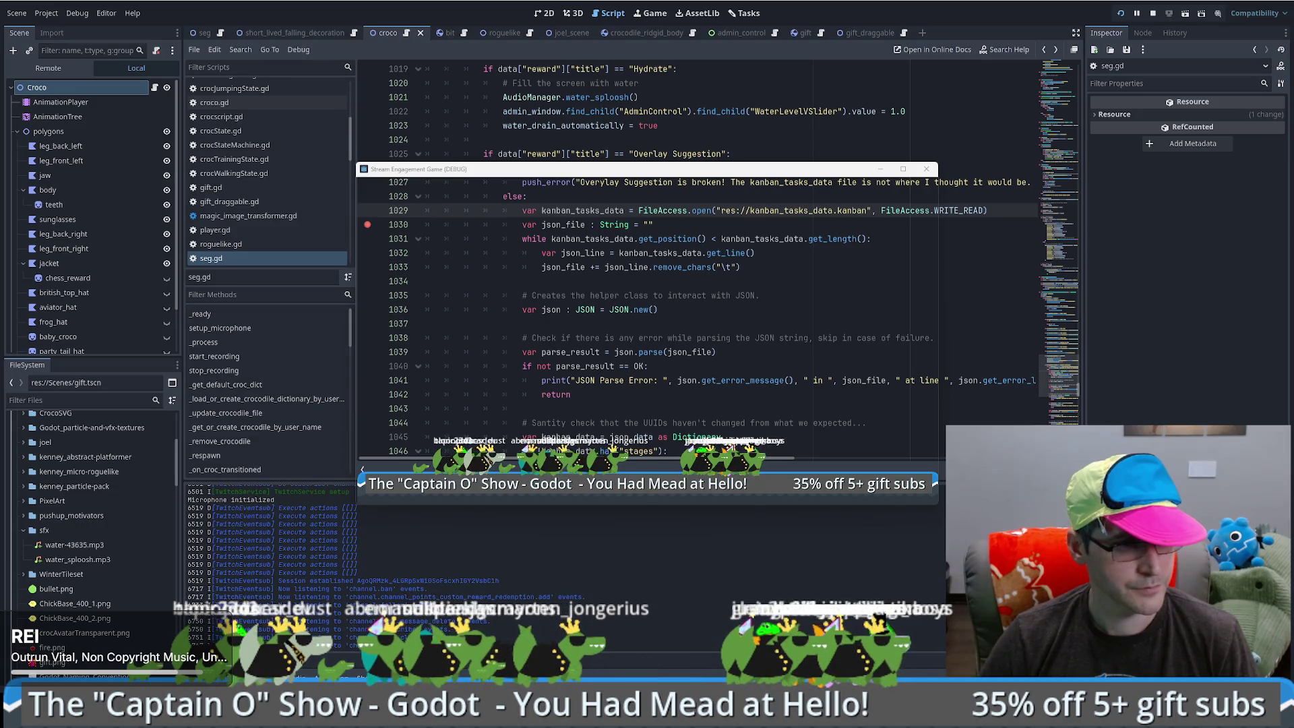
- Inspect kanban_tasks_data at the breakpoint, step over line 1030, then continue the game
click(963, 267)
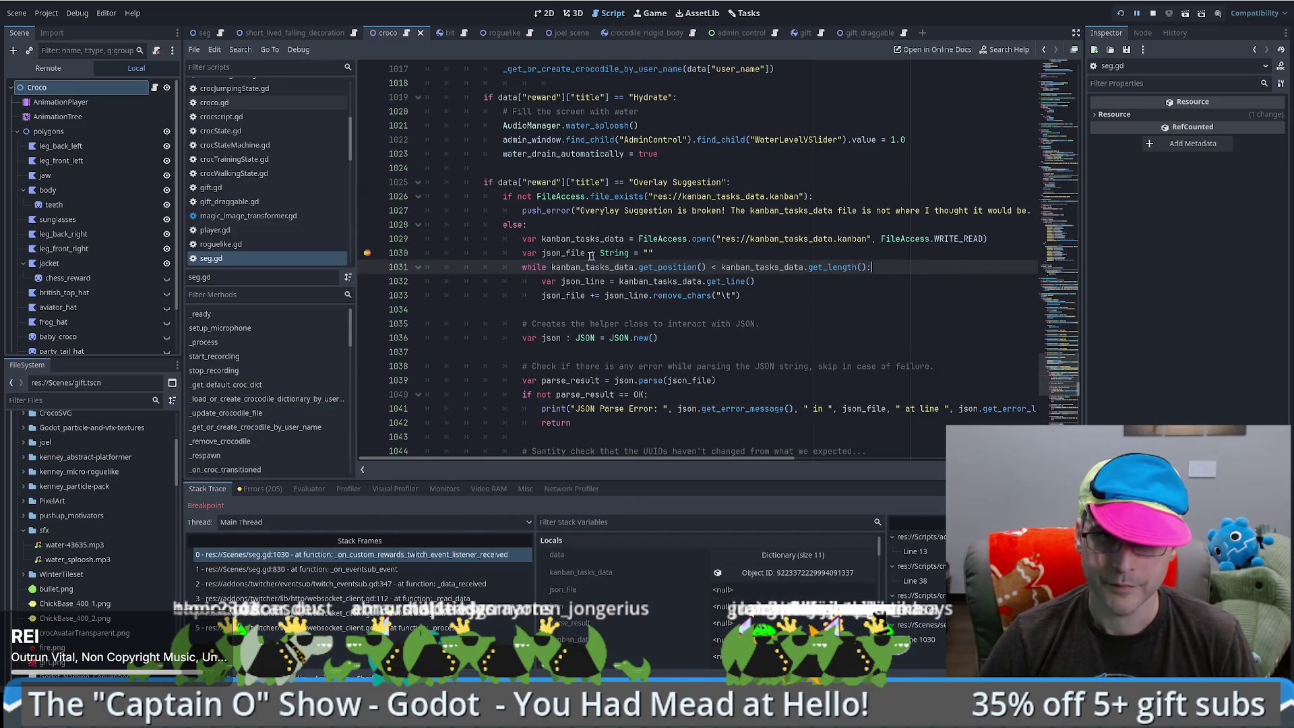
click(768, 573)
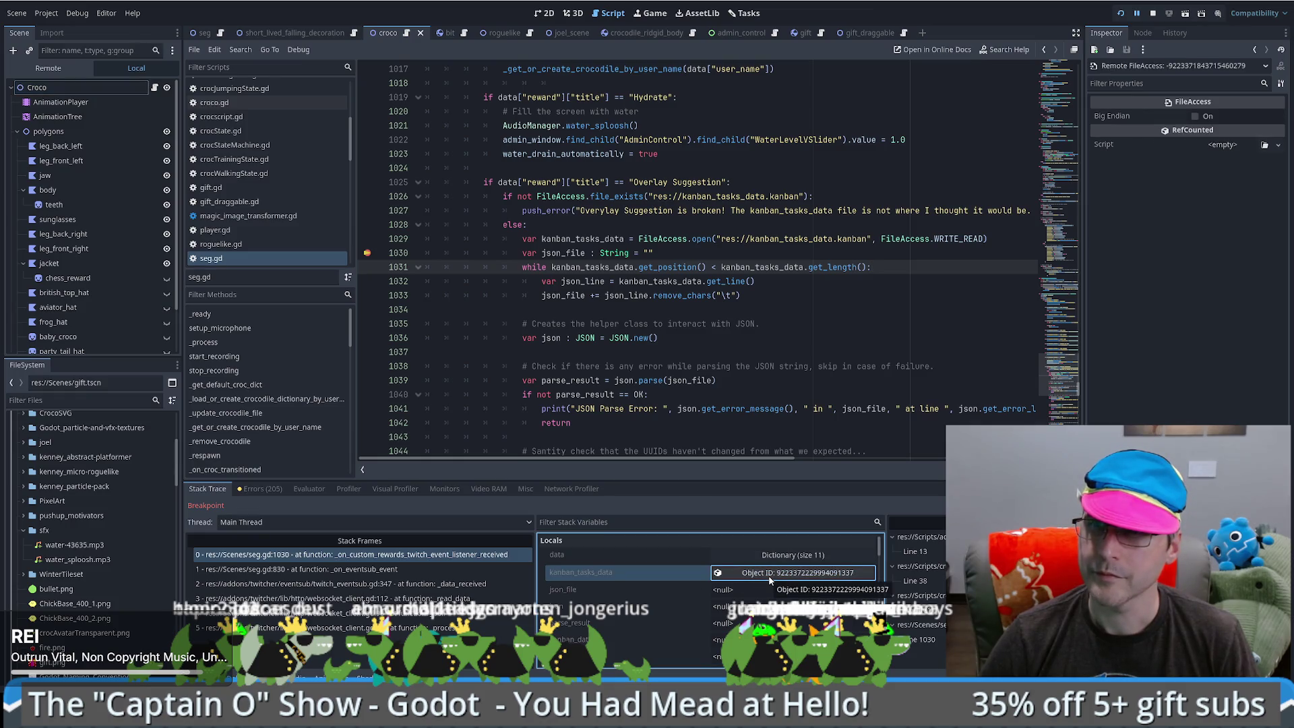
click(665, 252)
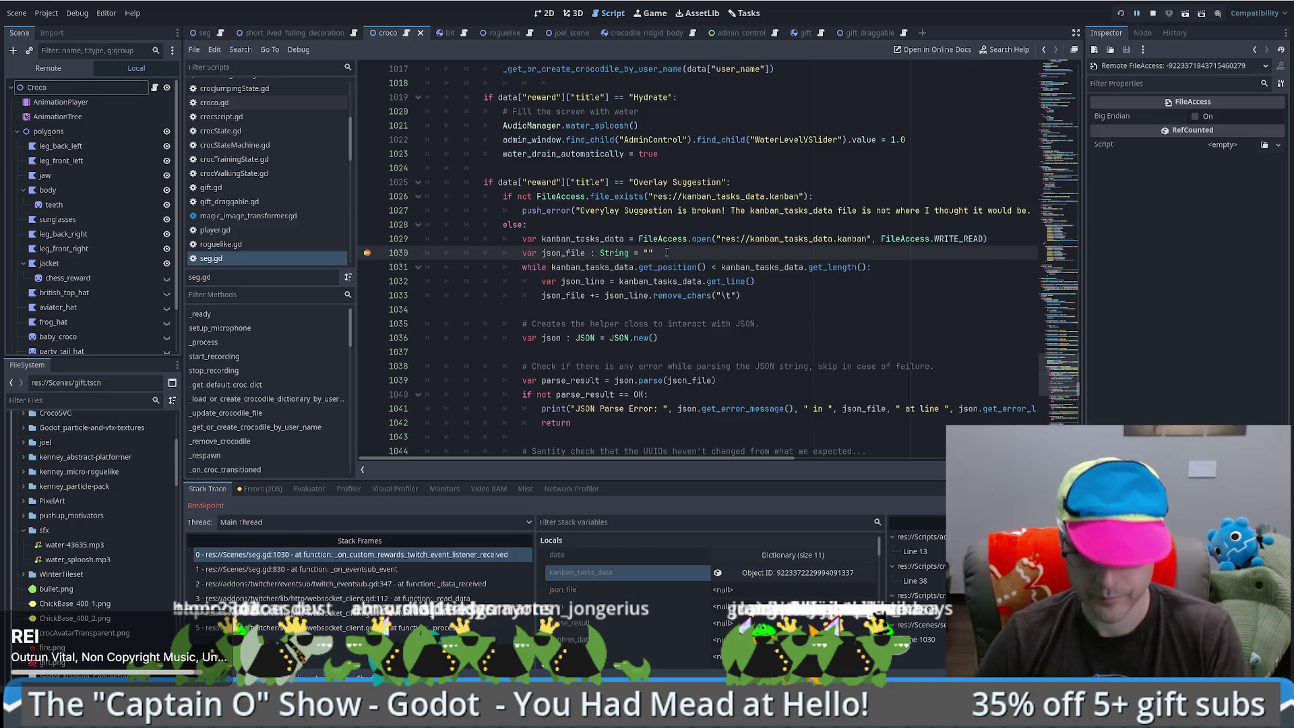
key(F10)
key(F10)
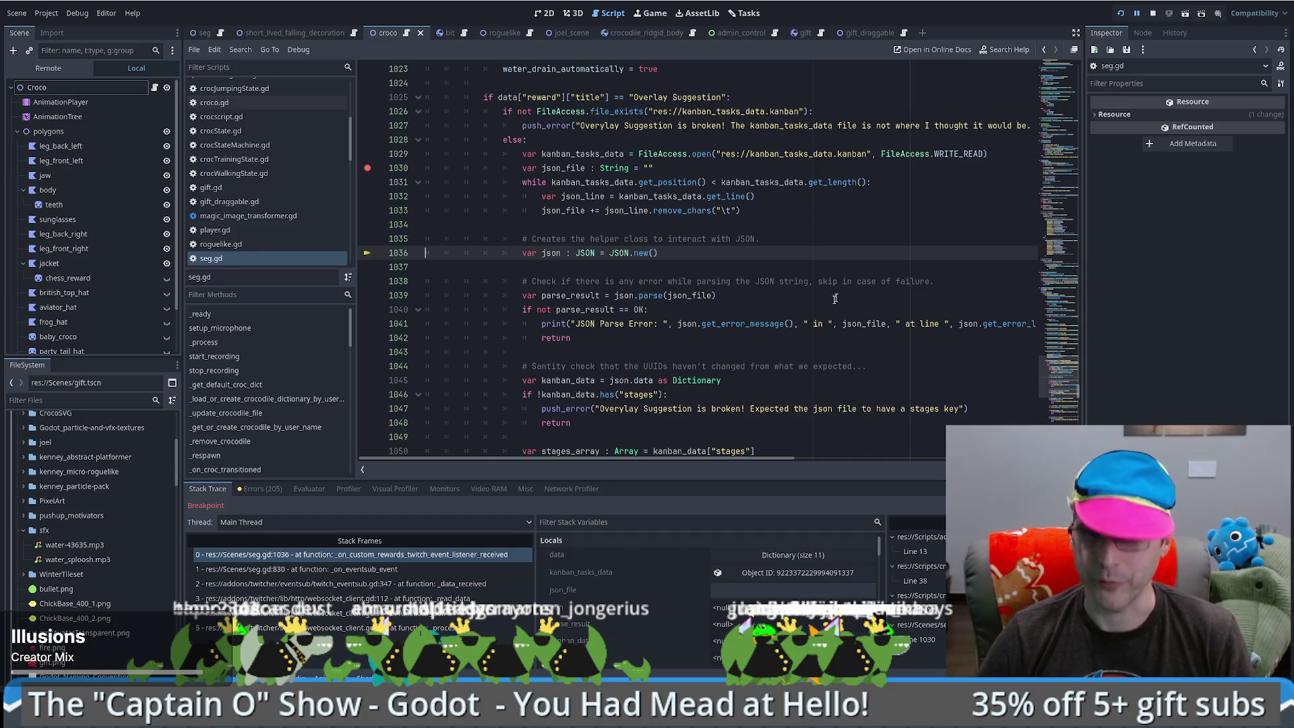
key(F12)
- Stop the game and show the Output log with the JSON Parse Error
click(1155, 5)
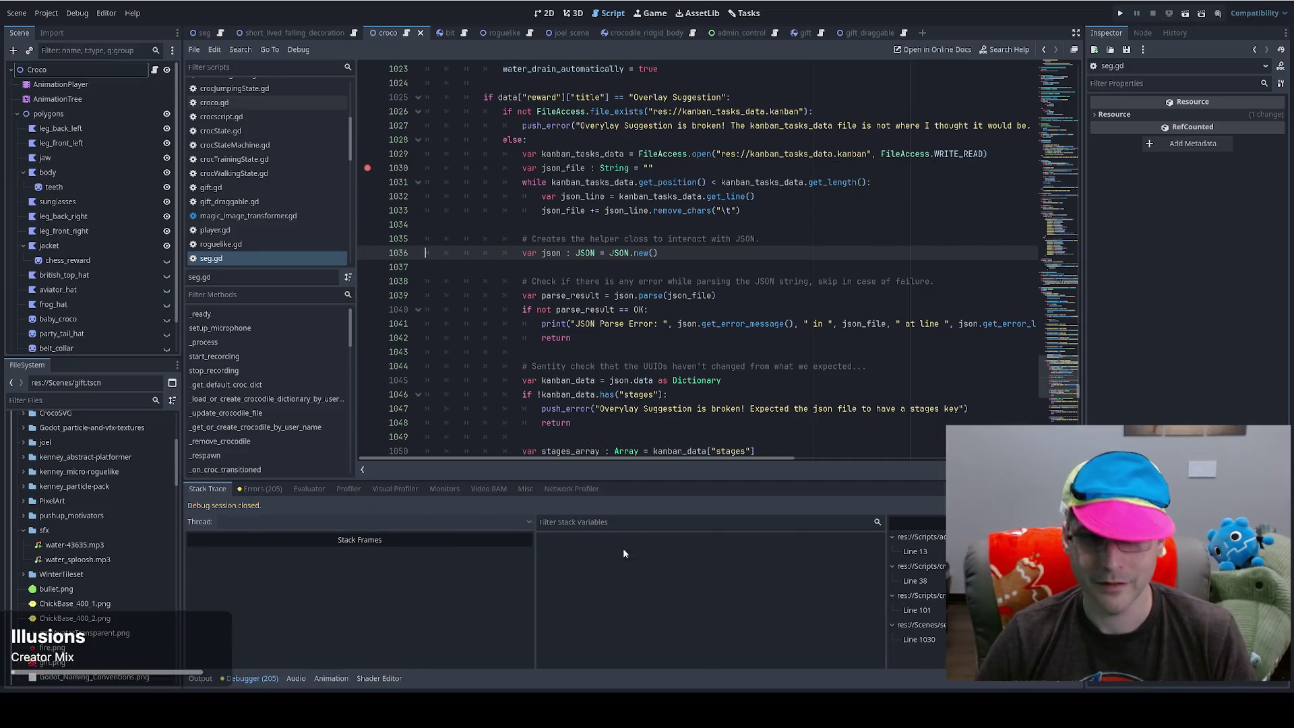
mouse_move(305, 707)
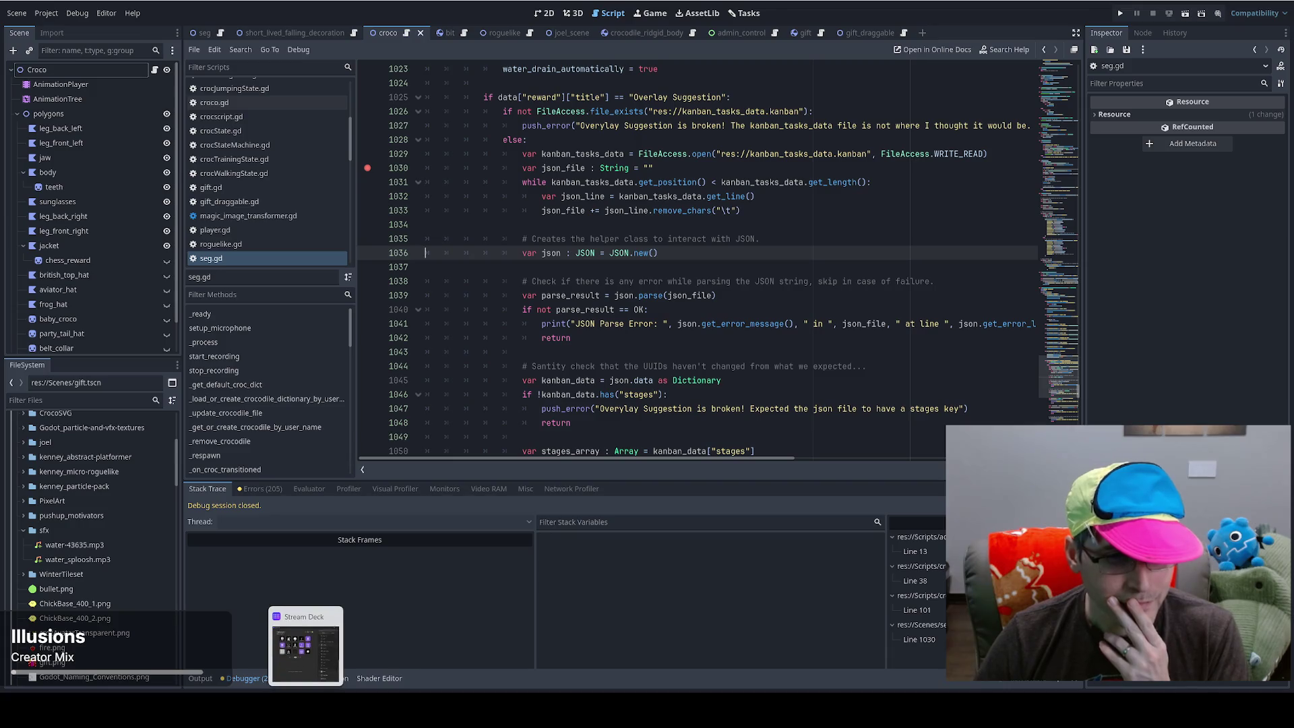
click(406, 613)
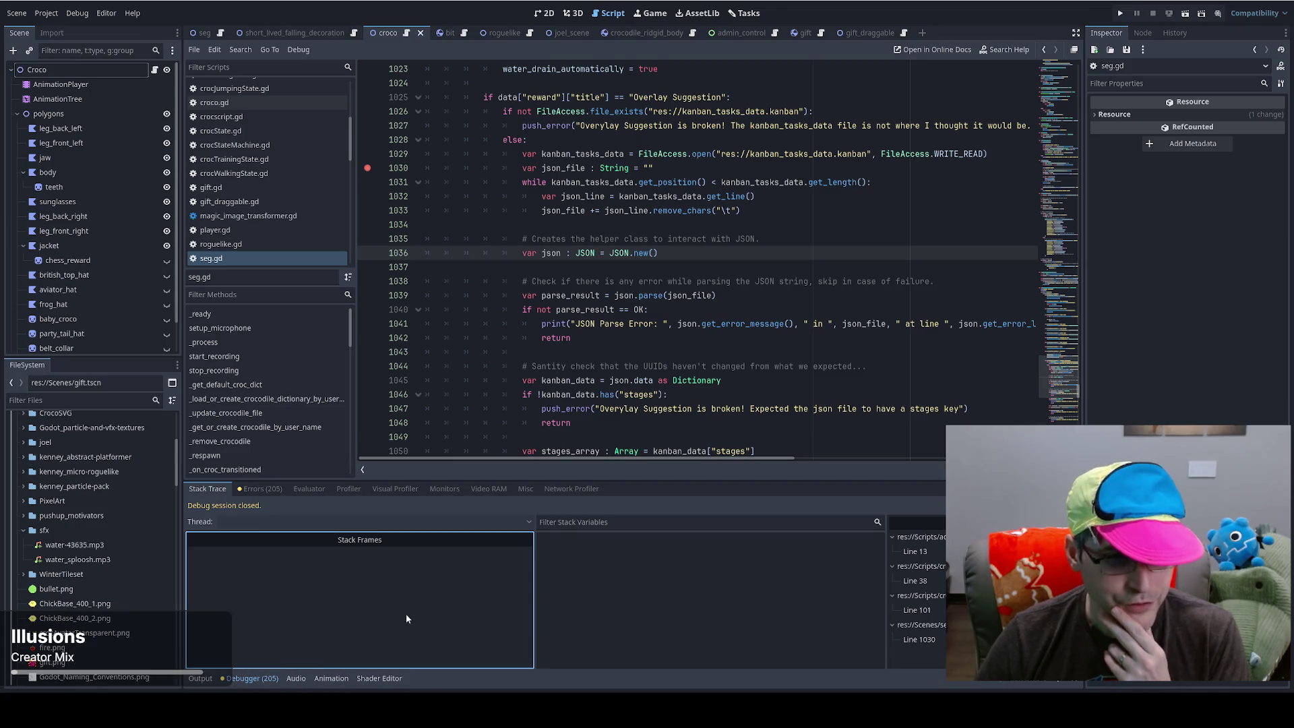
click(209, 682)
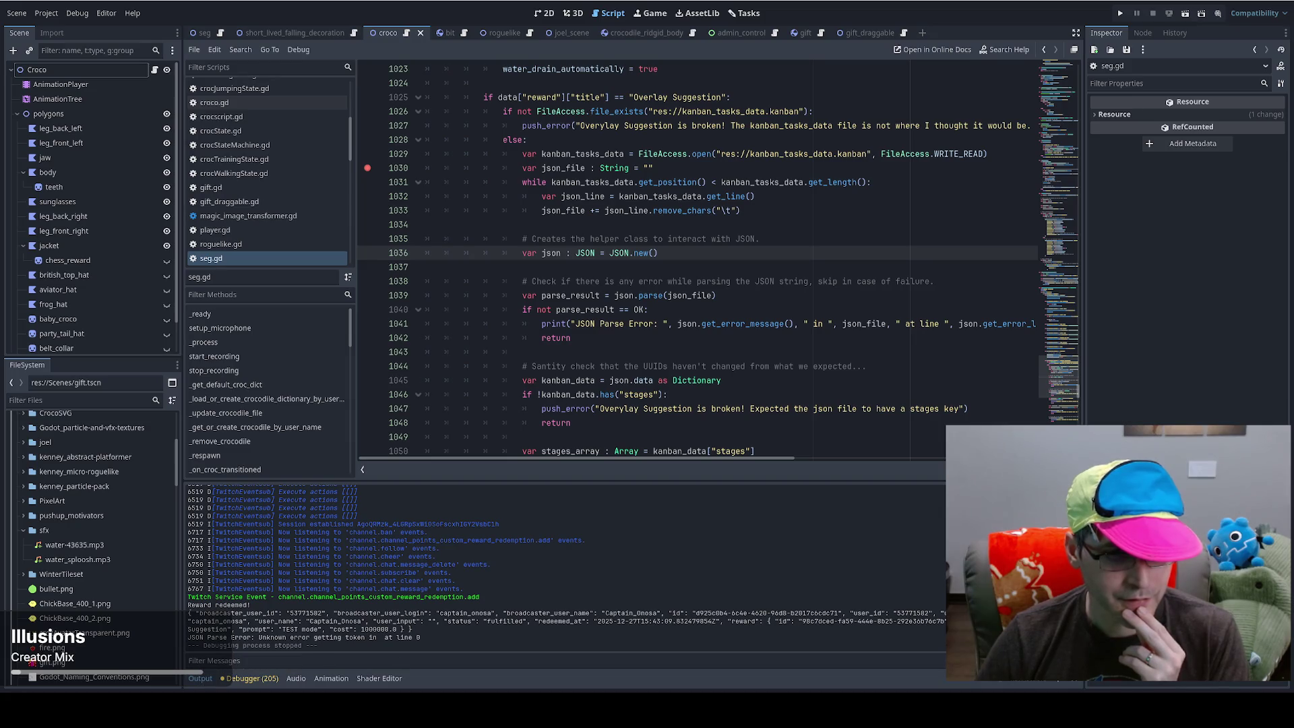
- In VS Code, paste the backup JSON into the emptied kanban_tasks_data.kanban file
key(alt+Tab)
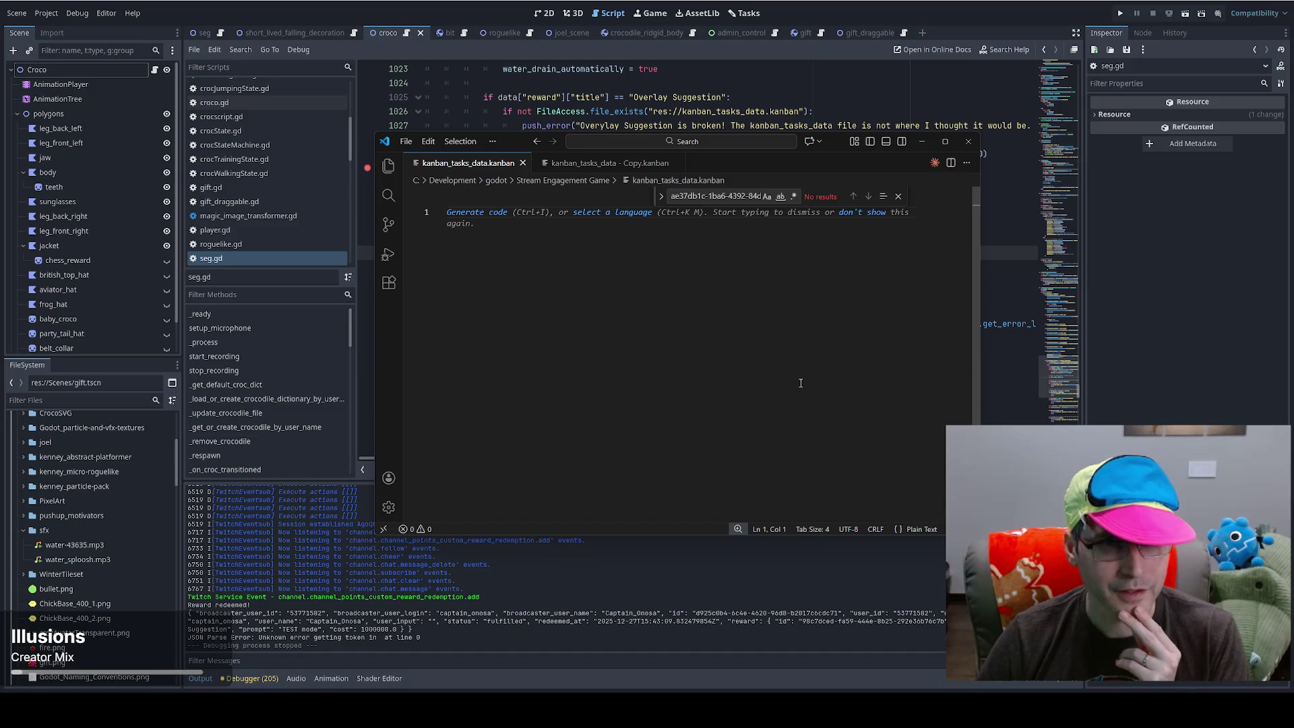
key(ctrl+z)
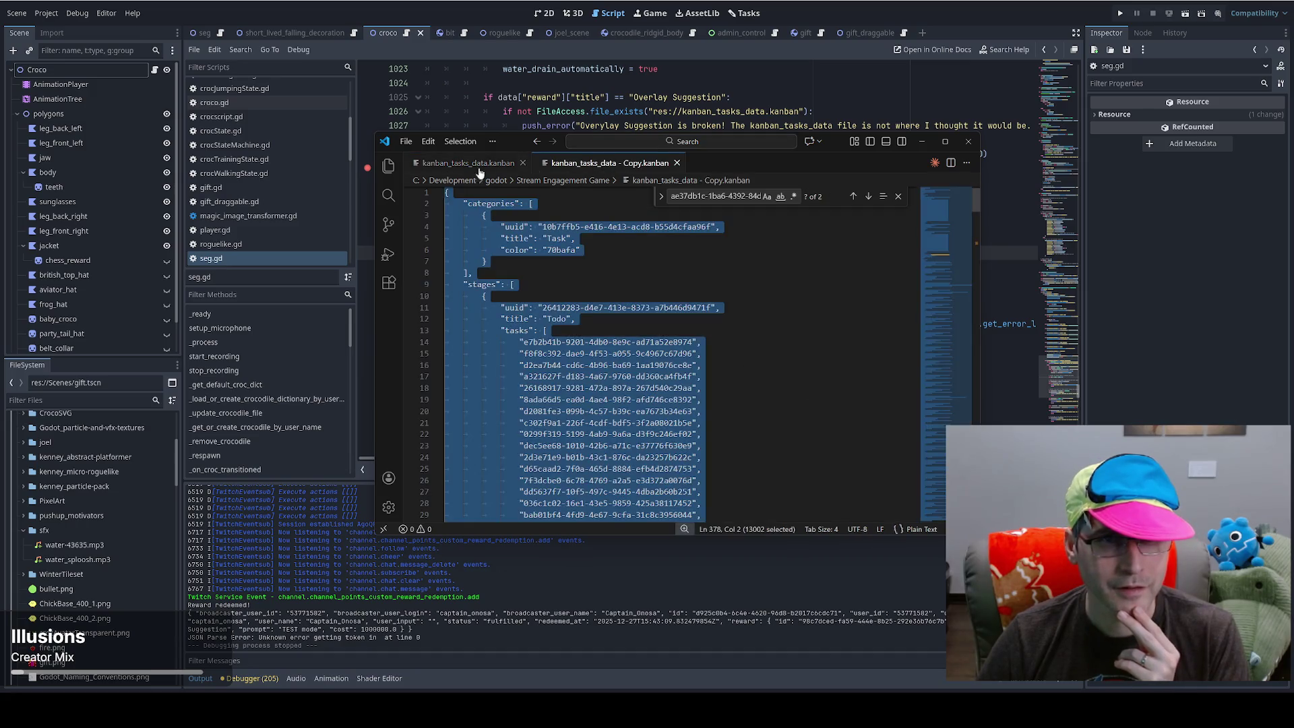
key(ctrl+y)
click(600, 162)
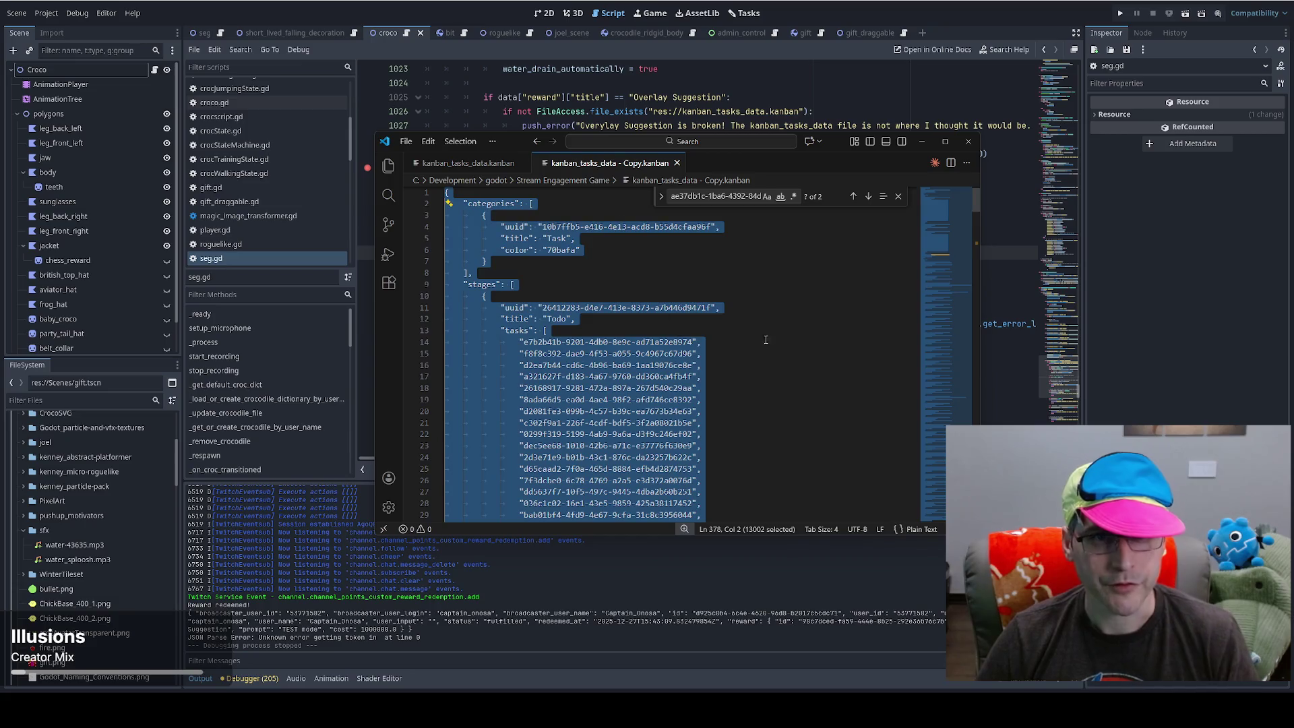
click(467, 163)
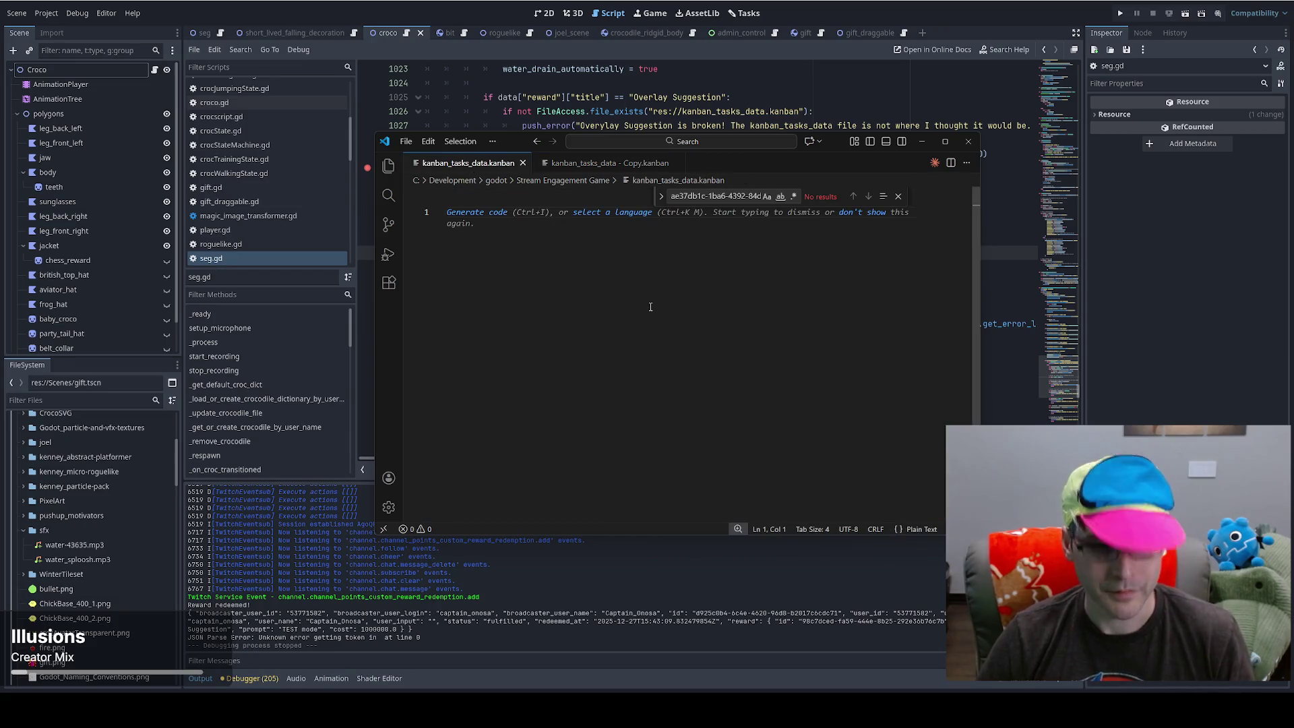
key(ctrl+v)
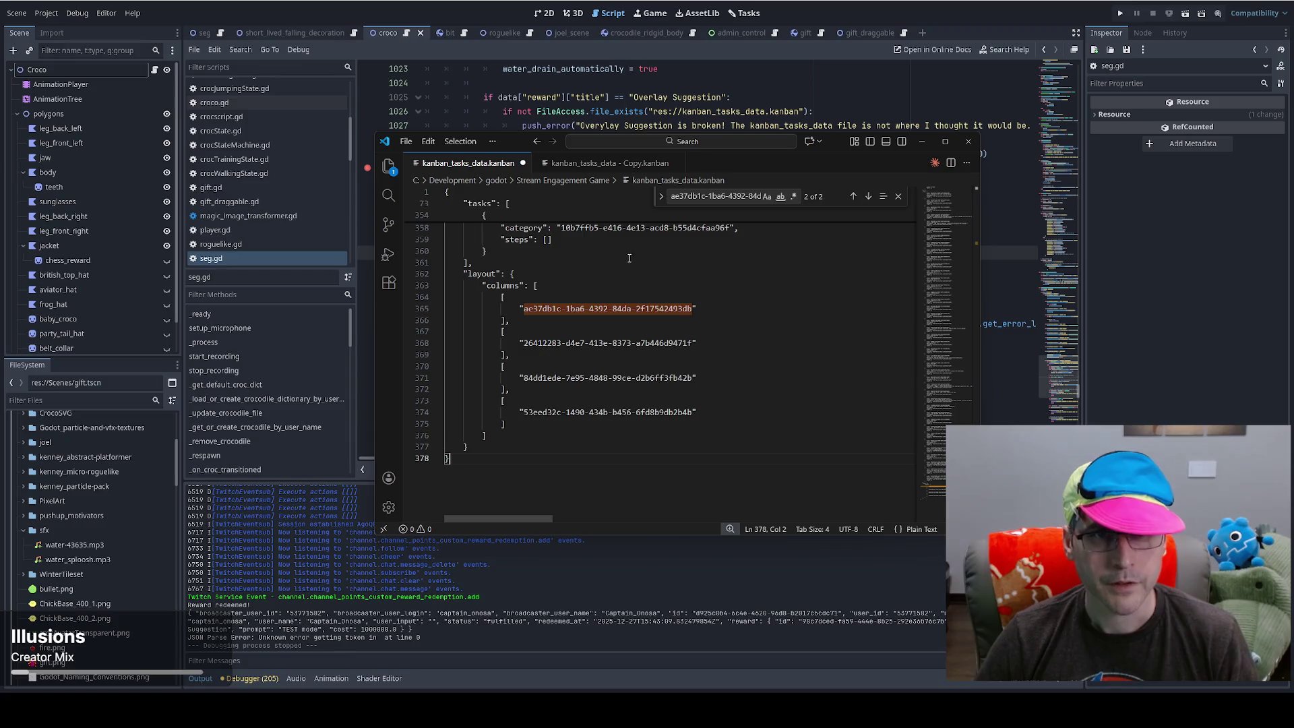
- Back in seg.gd, examine line 1029's open mode and variable, then move to line 1077
click(921, 141)
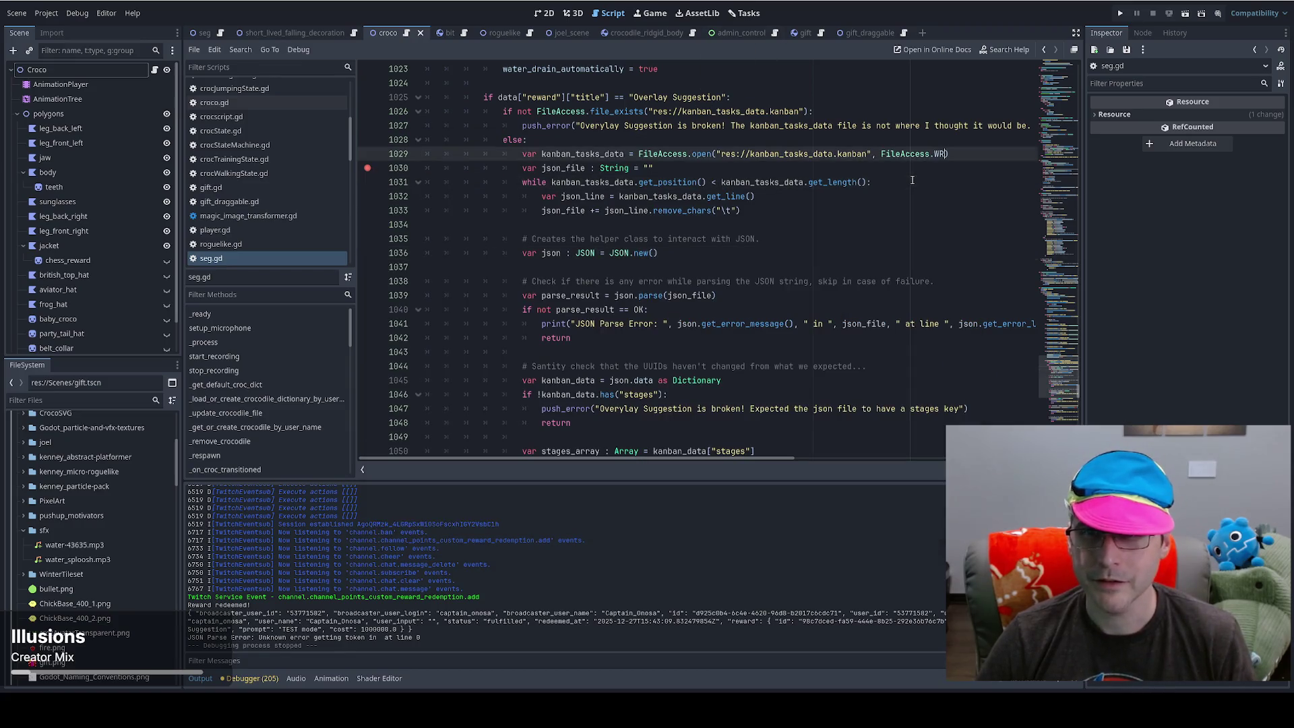
double_click(958, 154)
text(READ_WRITE)
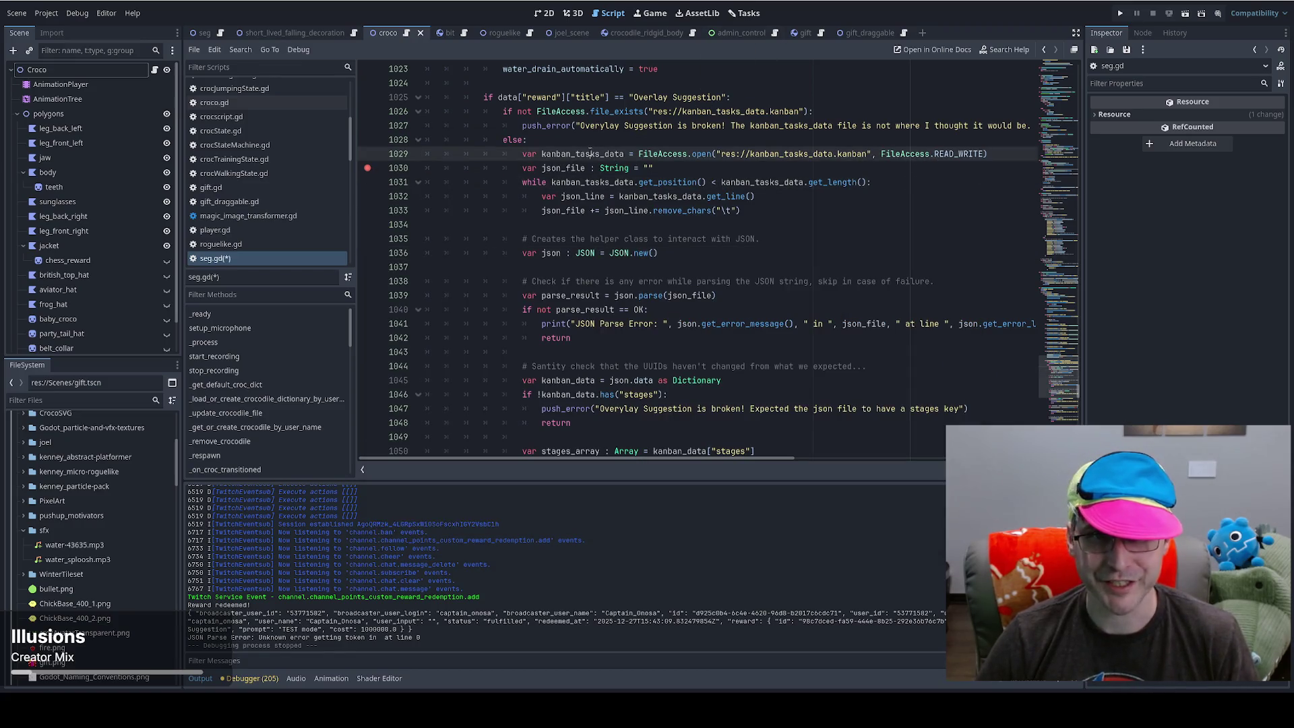
double_click(583, 154)
scroll(1054, 389, down, 10)
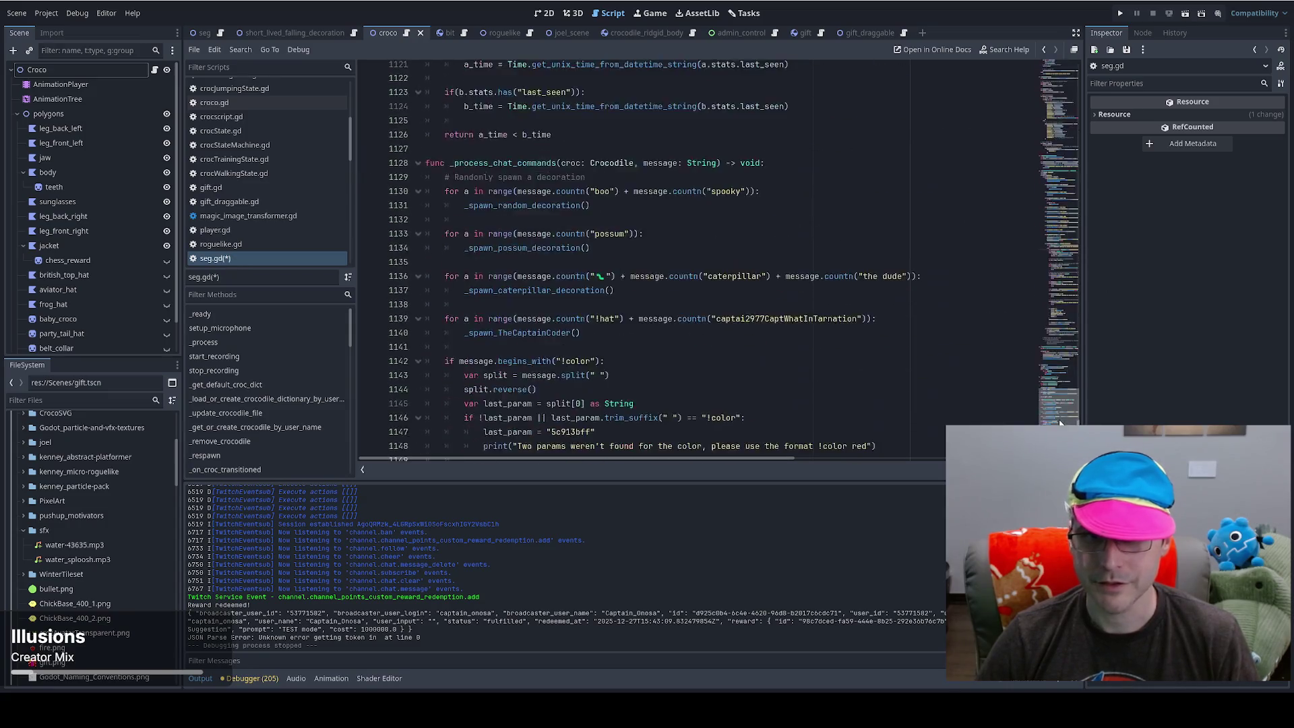
click(811, 266)
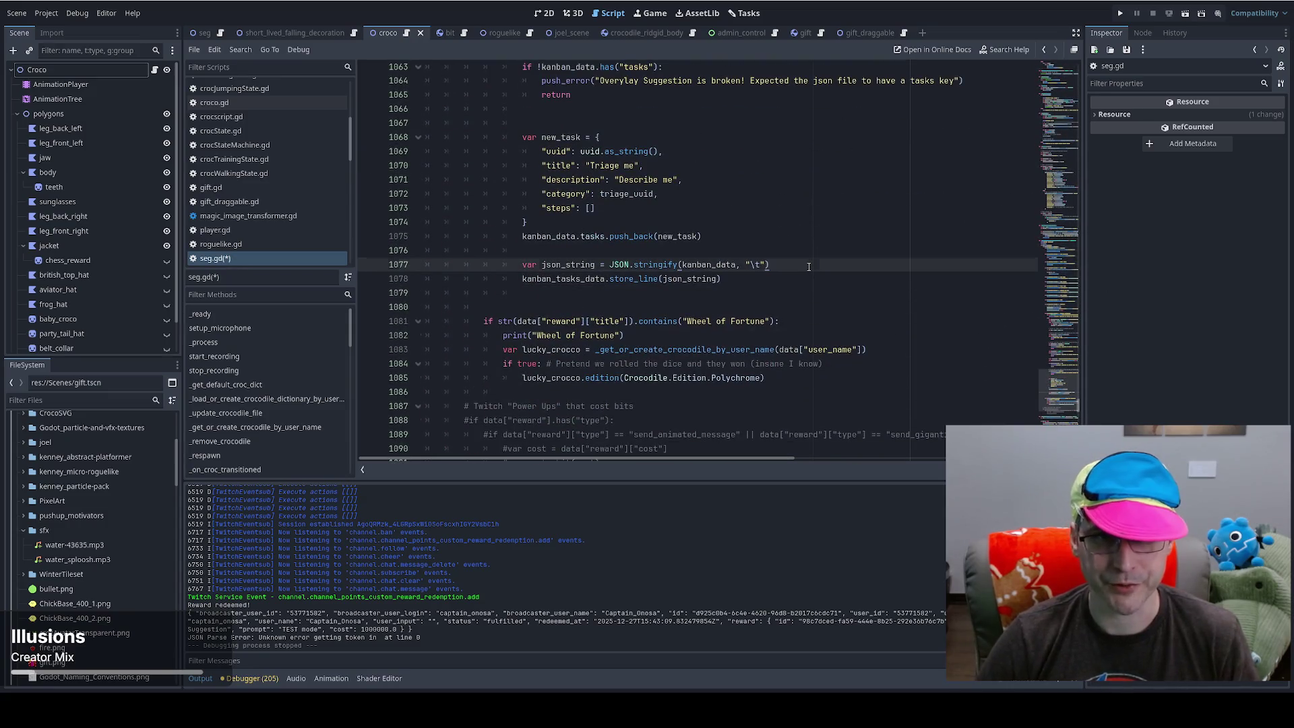
- Try a .trun truncate line below the JSON stringify line, then discard it
key(Return)
text(kanban_tasks_data)
text(.trun)
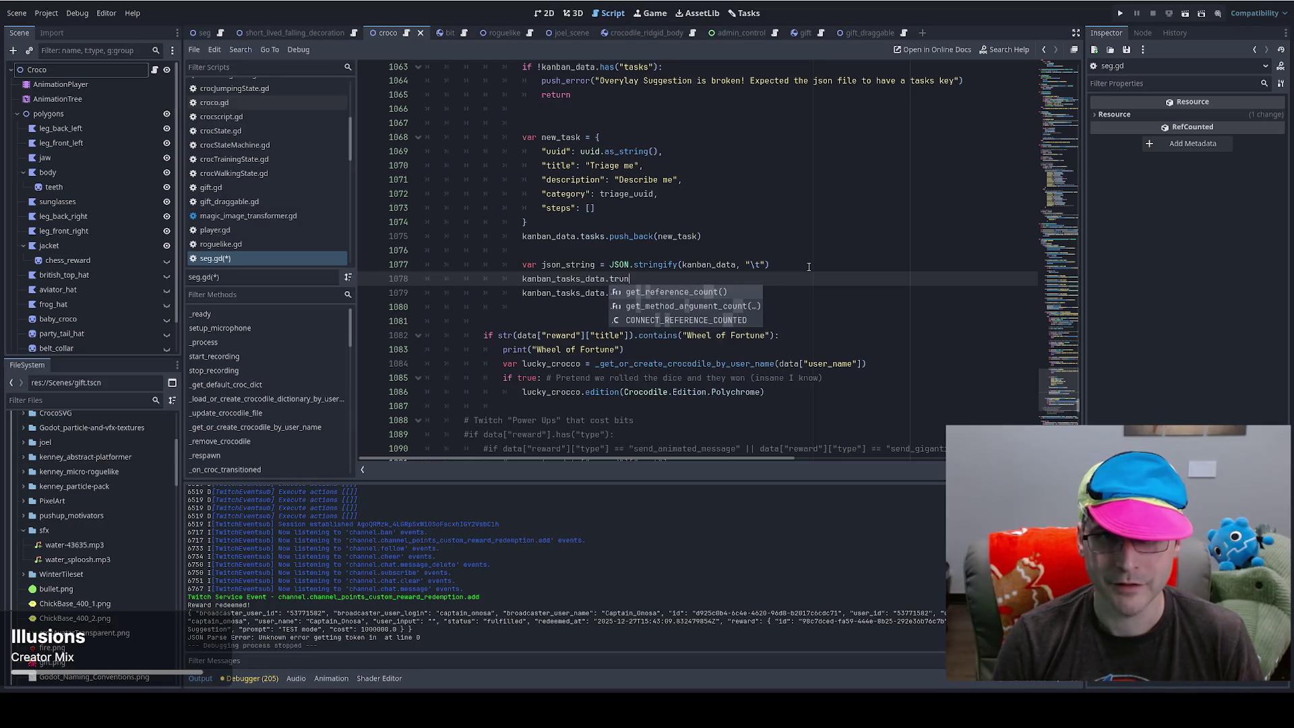
click(635, 282)
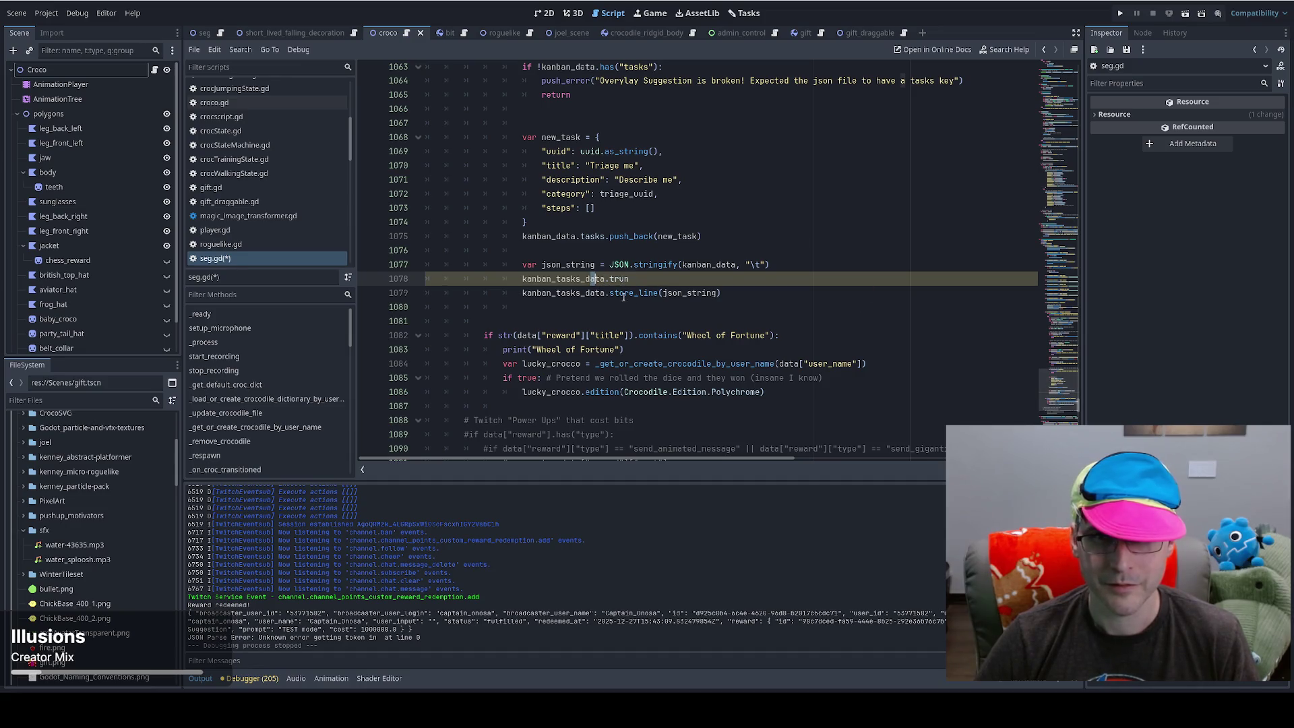
scroll(1078, 396, up, 8)
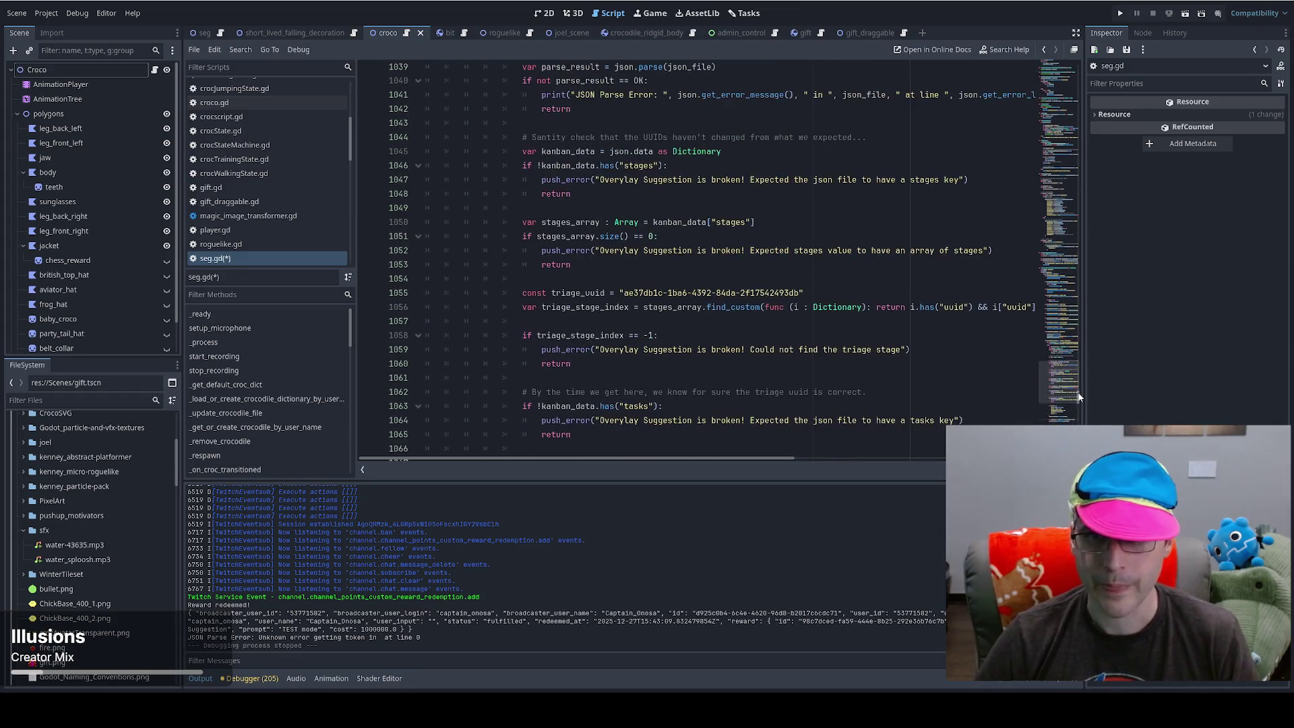
scroll(1078, 396, up, 20)
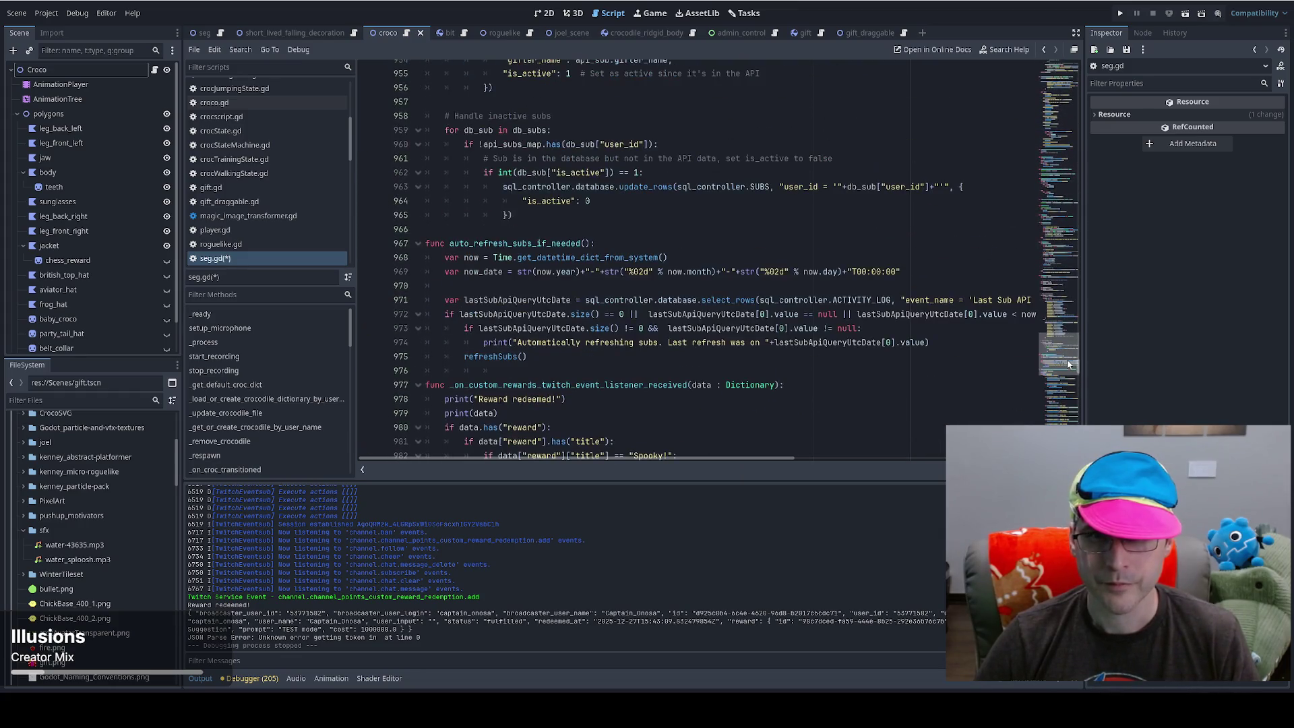
scroll(1068, 365, down, 18)
- Change line 1029 to open the kanban file with FileAccess.READ and select that line
click(959, 375)
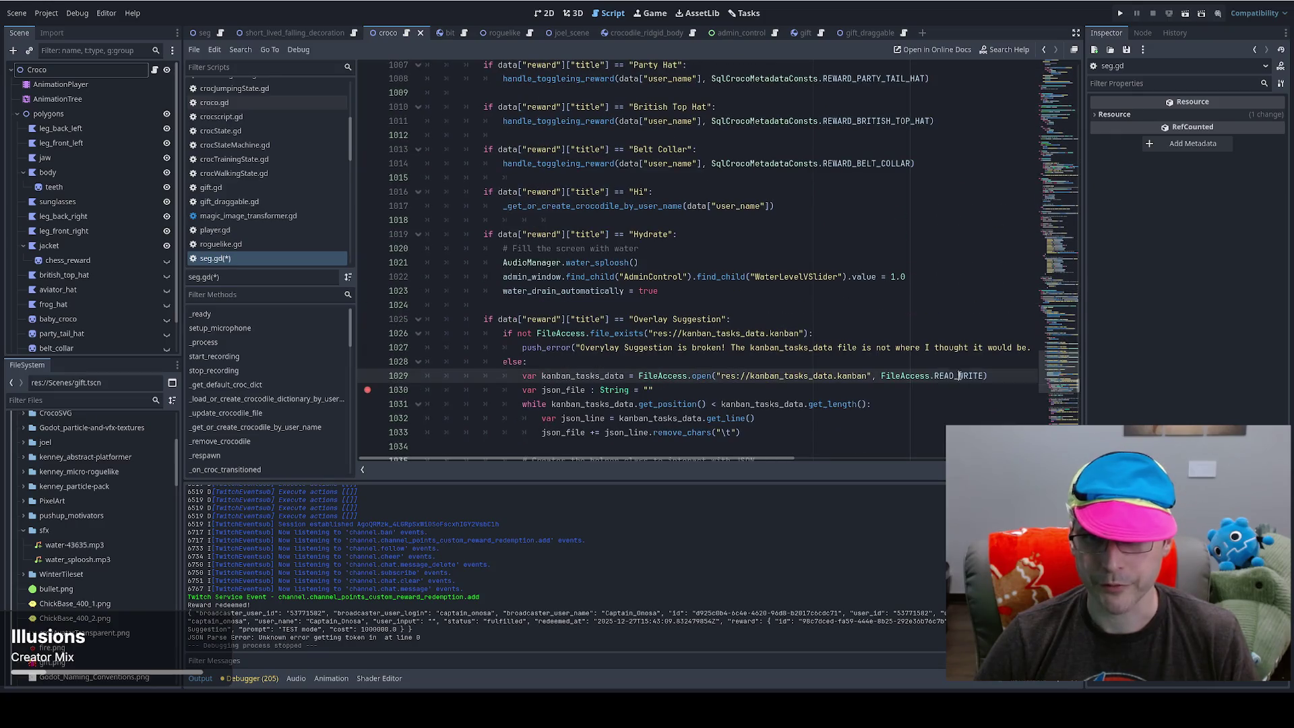
double_click(959, 375)
text(READ)
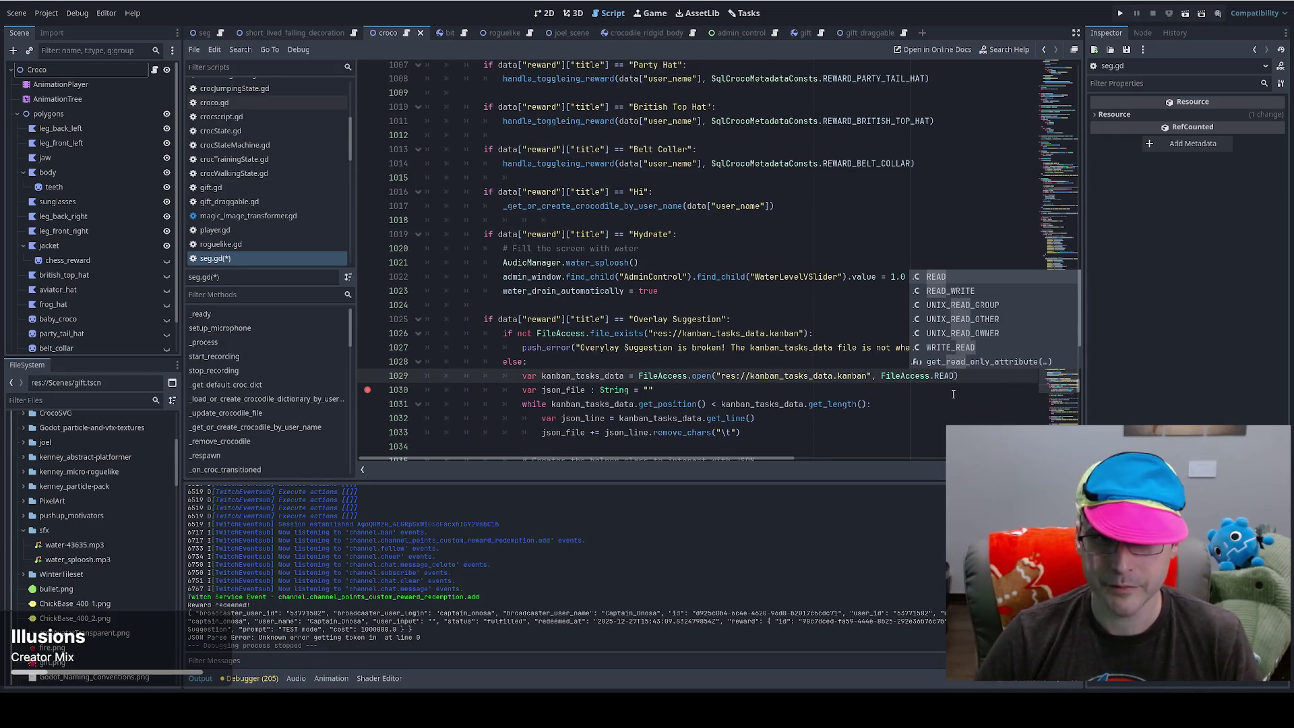
click(782, 375)
click(747, 384)
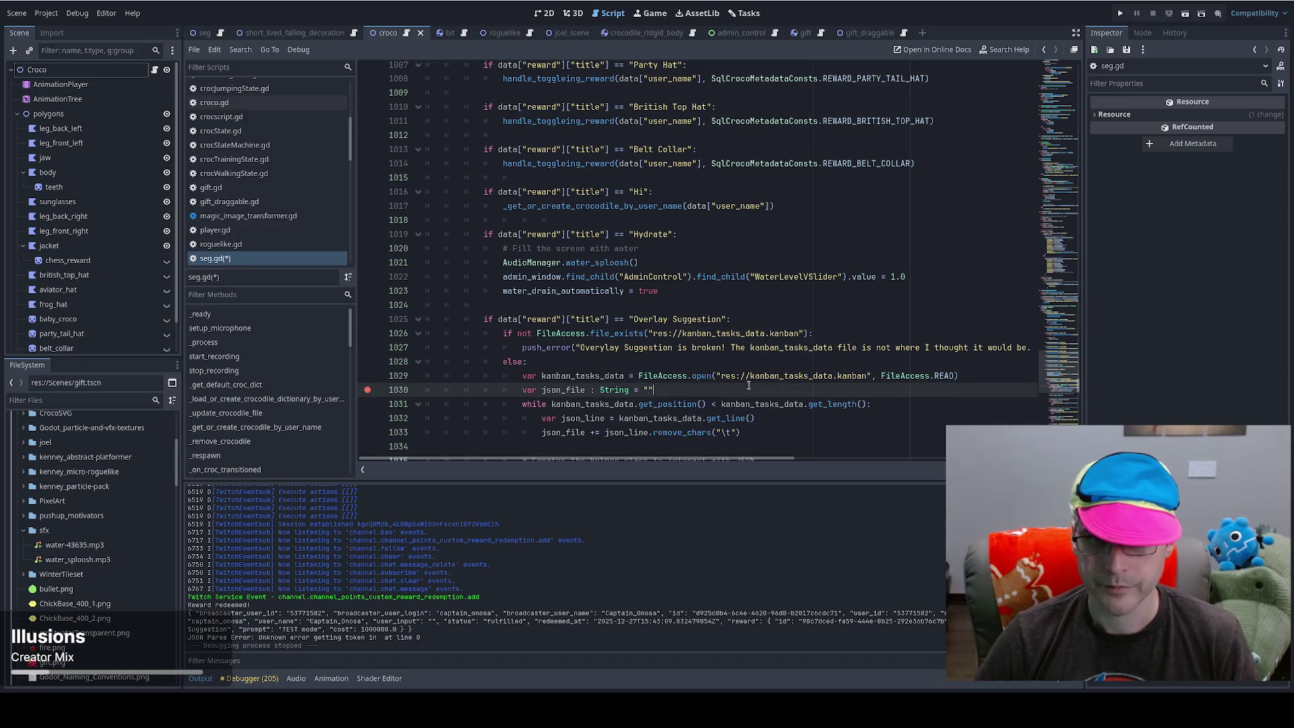
triple_click(958, 376)
key(ctrl+c)
mouse_move(1055, 322)
mouse_down()
mouse_move(1065, 404)
mouse_move(1067, 391)
mouse_up()
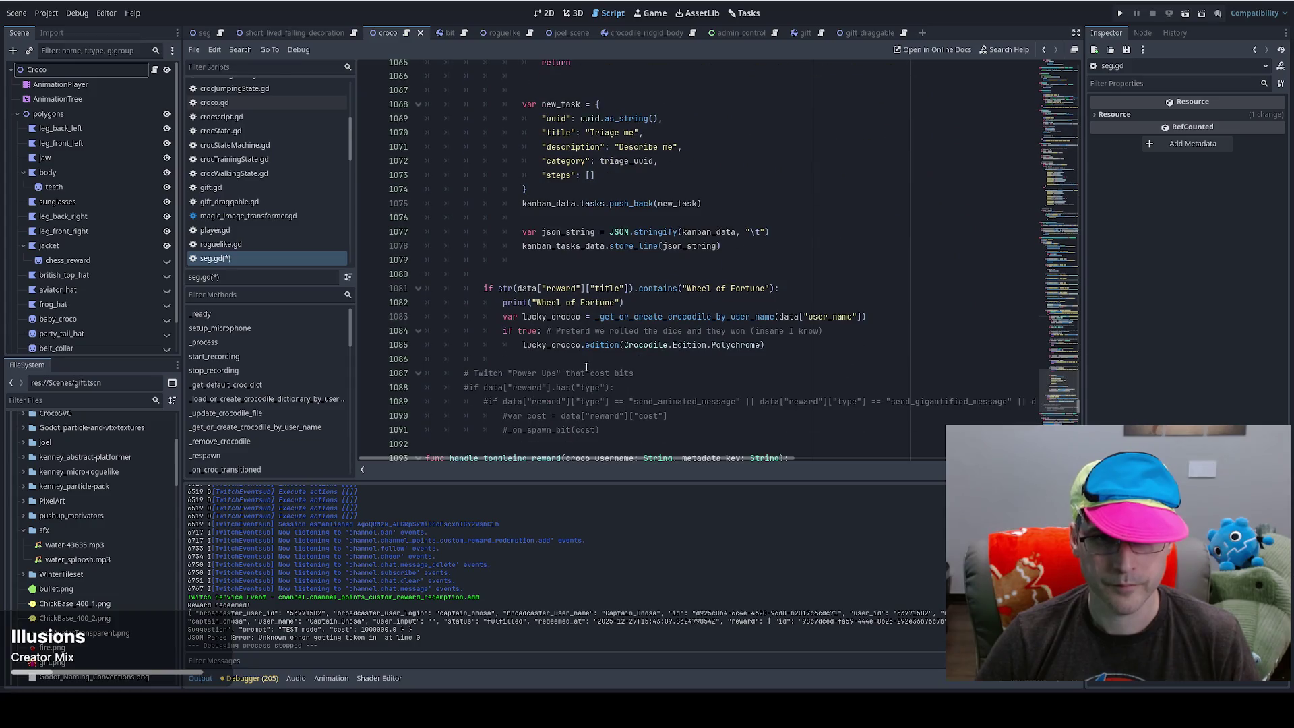
- Insert a copy of the file-open line after line 1077
scroll(820, 333, up, 2)
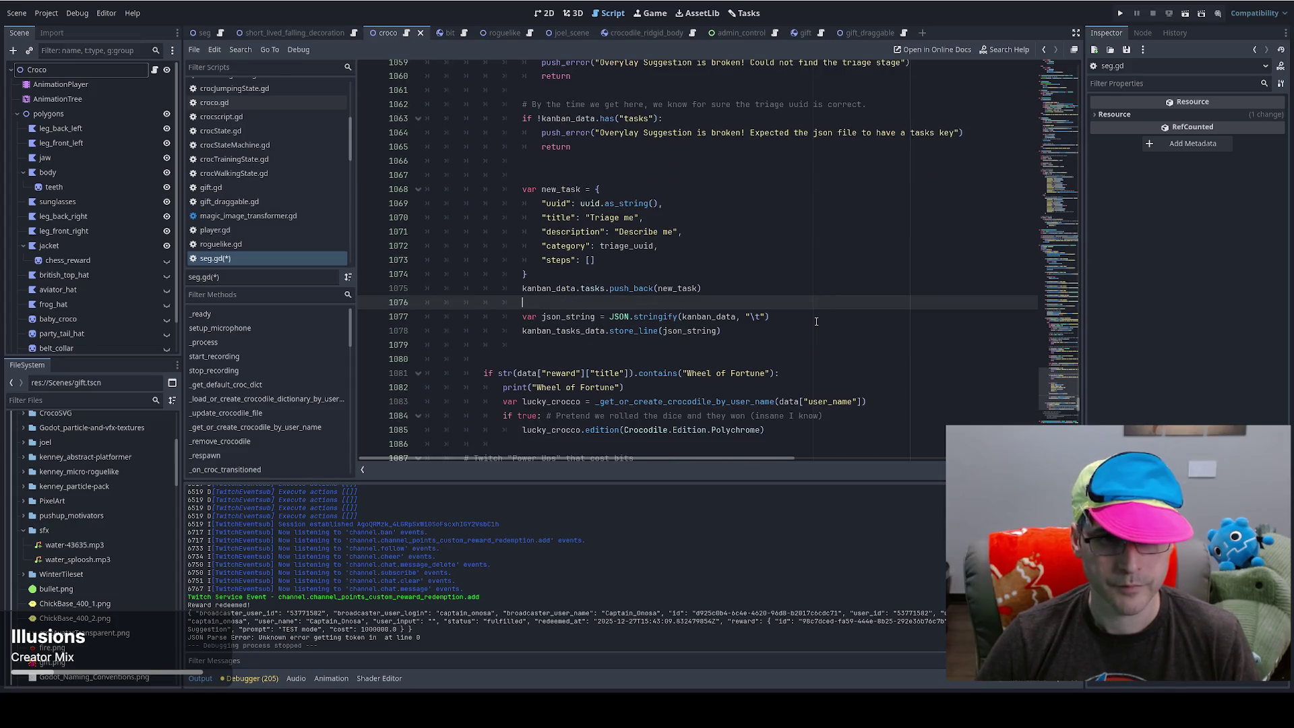
click(814, 316)
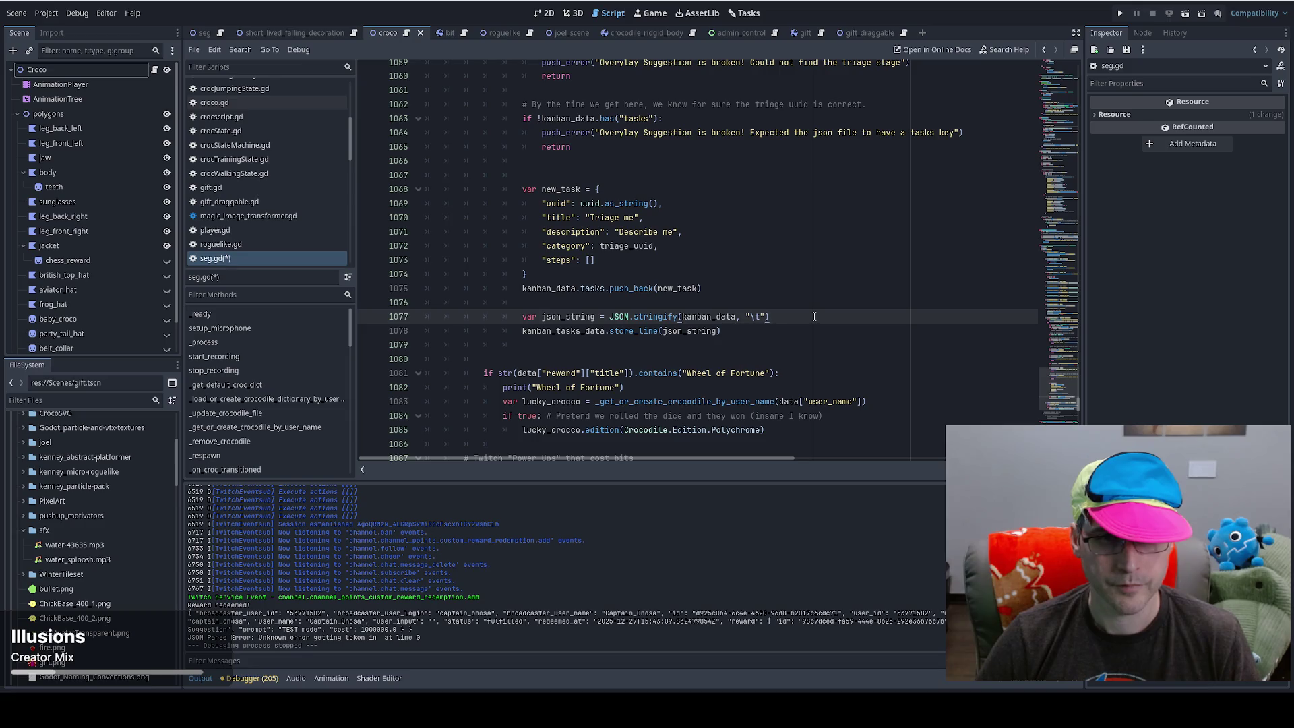
key(Return)
key(Return)
key(ctrl+v)
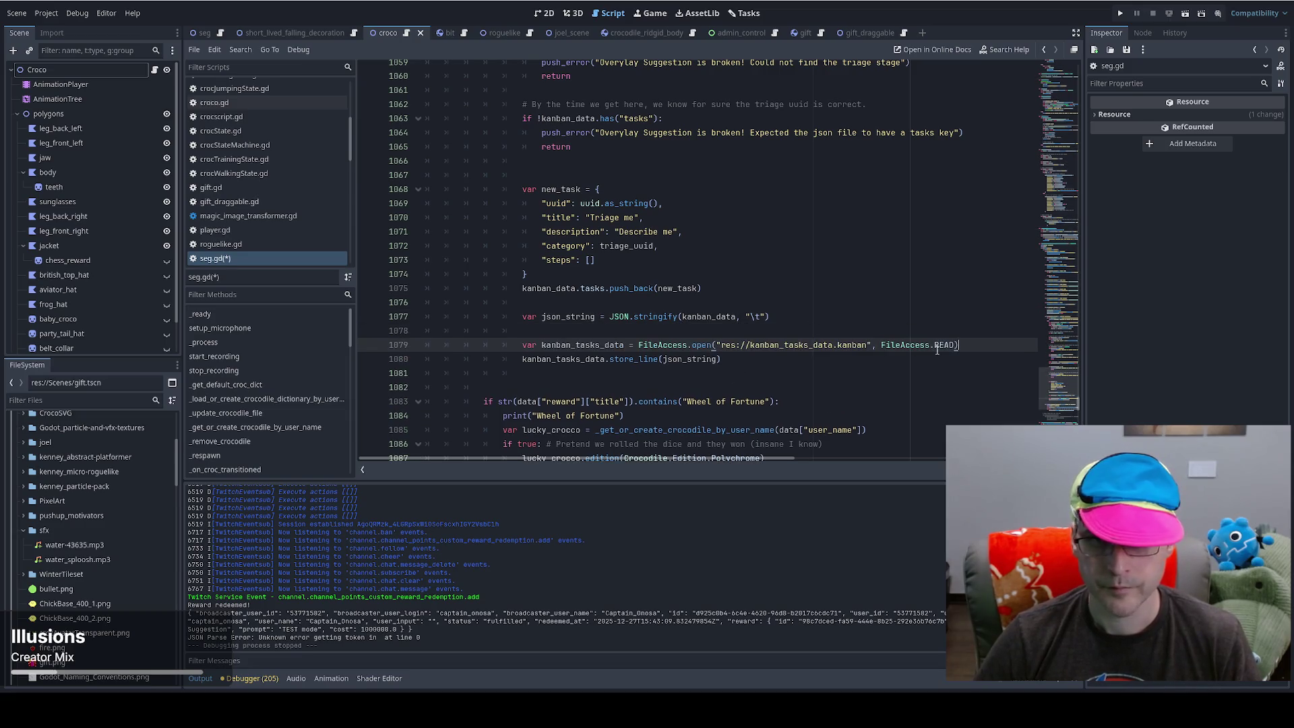
- Make the copied line open kanban_tasks_data_write with FileAccess.WRITE, and use it on line 1080
double_click(936, 350)
text(W)
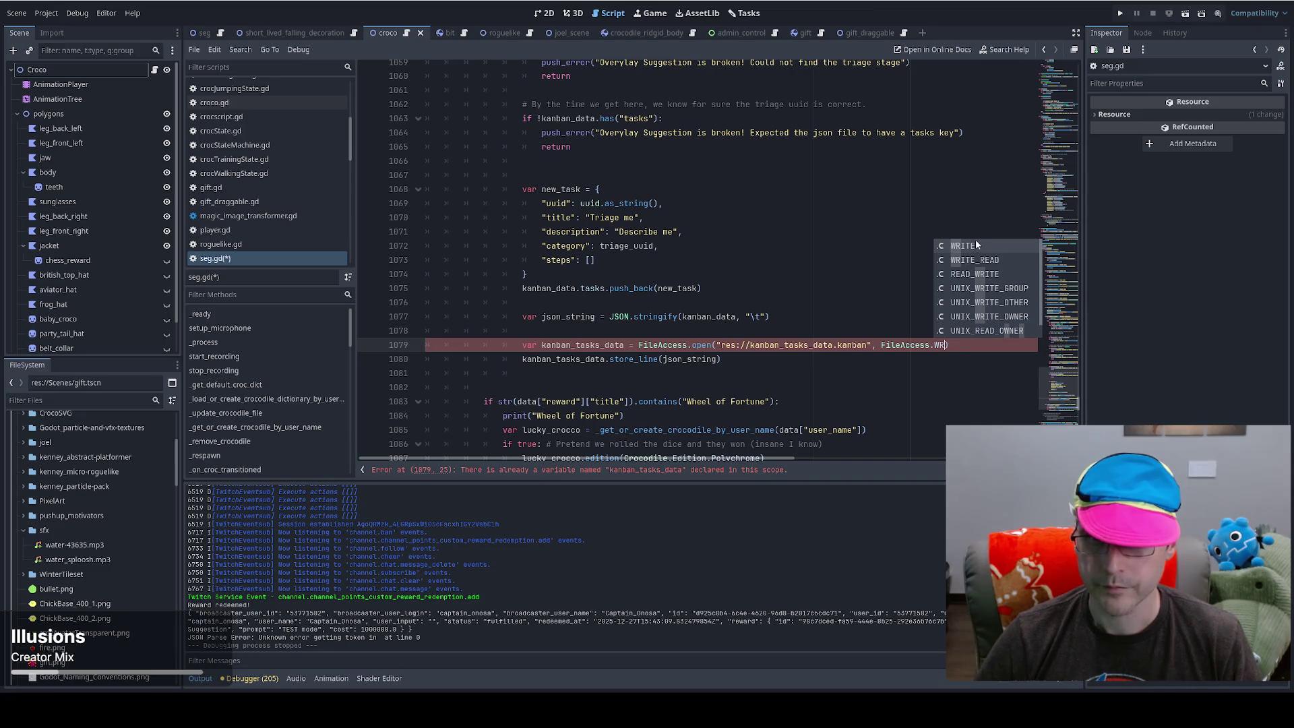
click(977, 245)
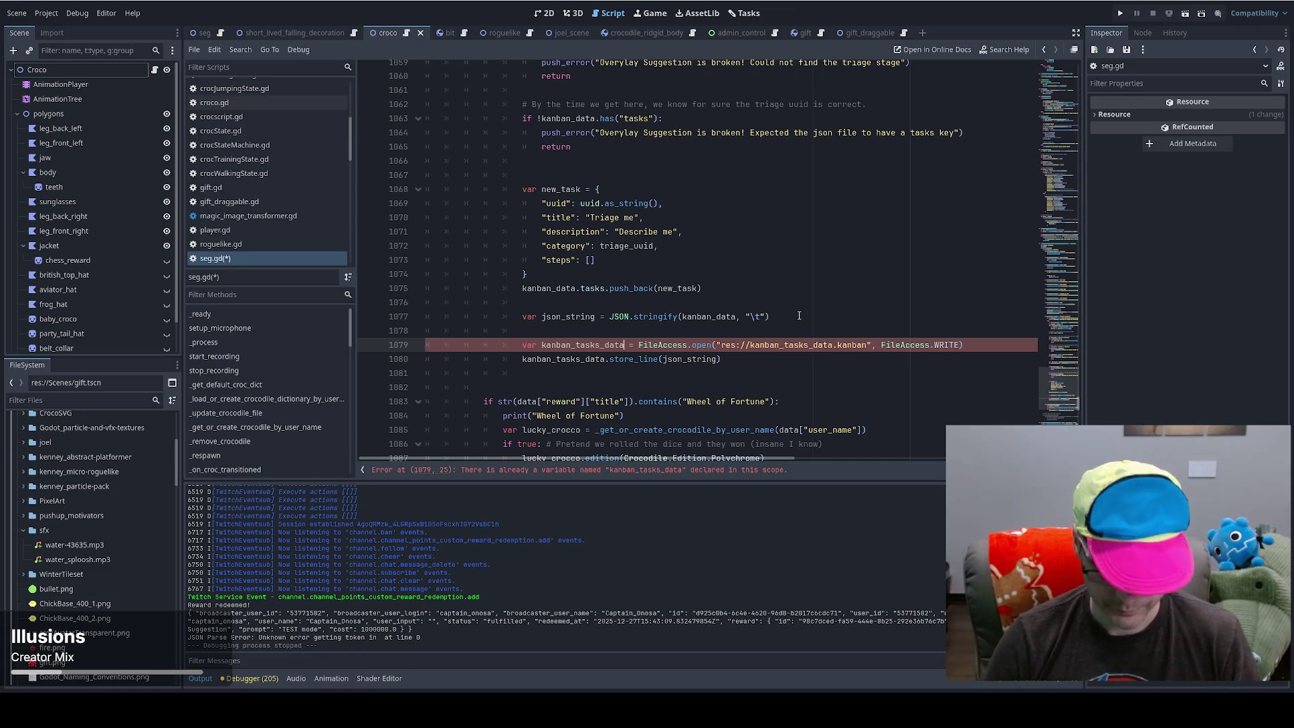
text(_write)
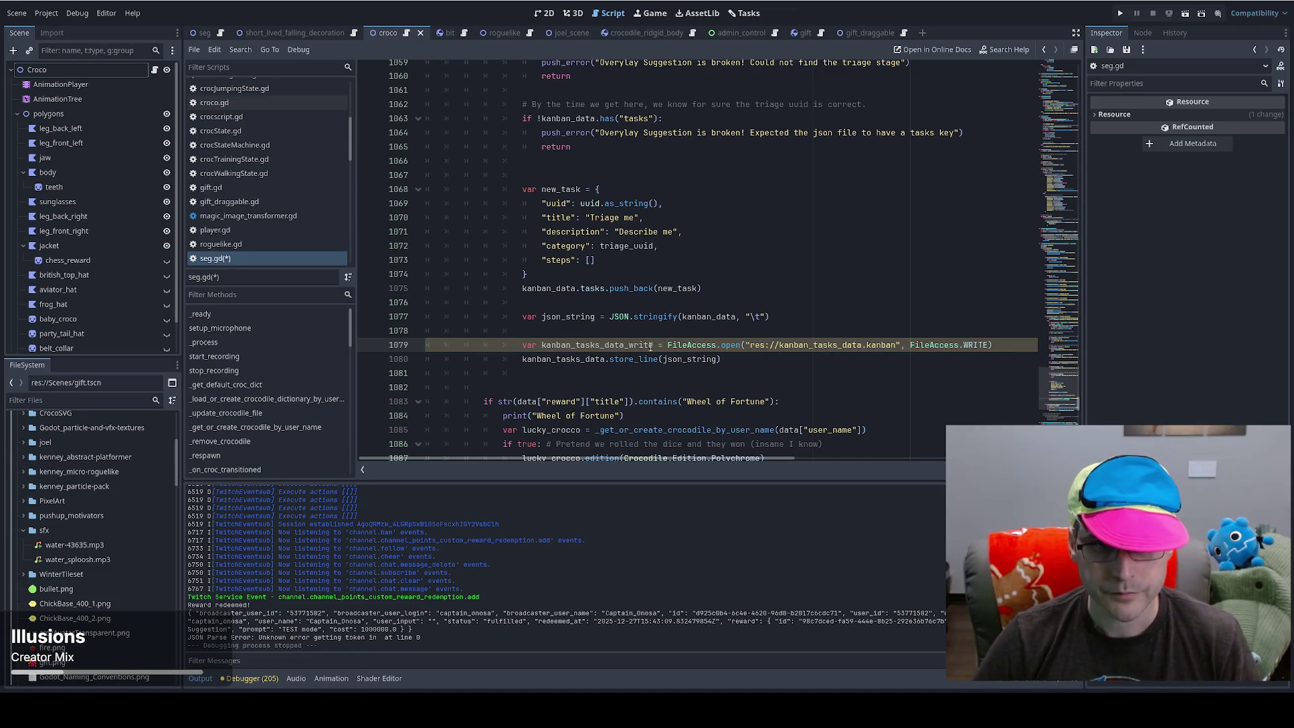
double_click(635, 344)
key(ctrl+c)
double_click(573, 362)
key(ctrl+v)
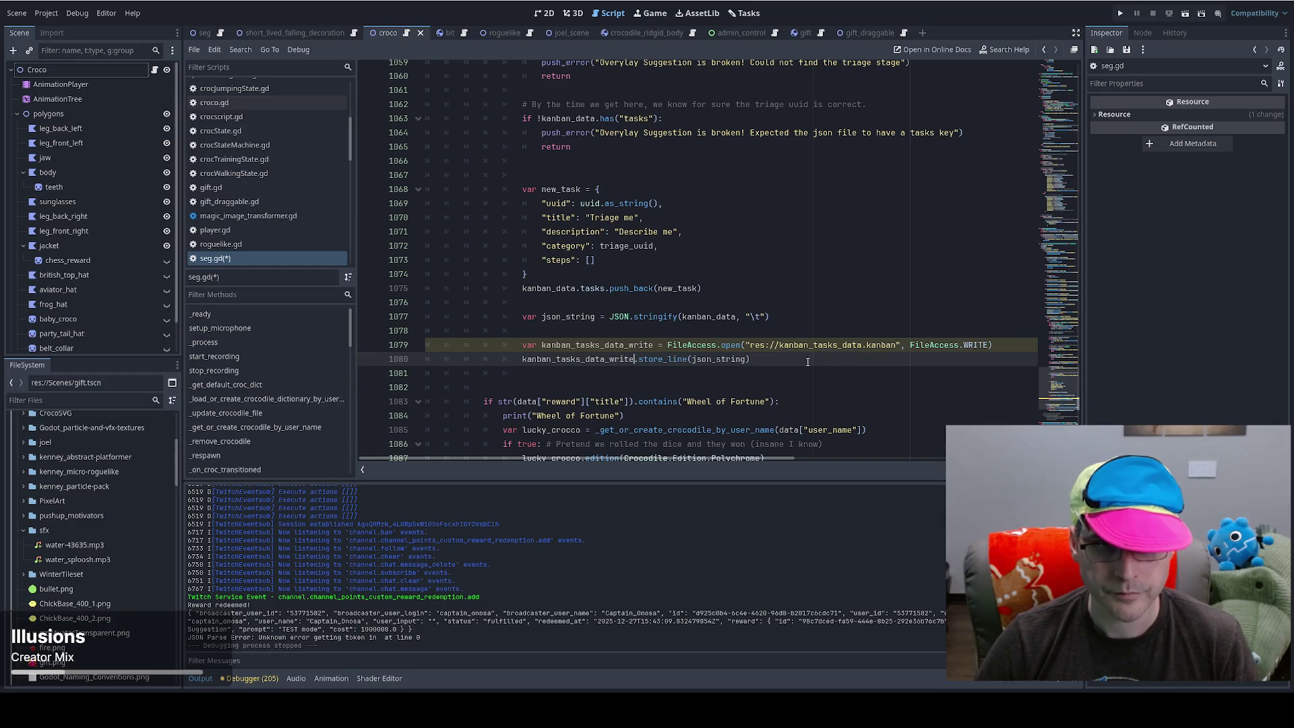
- Remove the blank line between the stringify line and the write file-open line
click(959, 331)
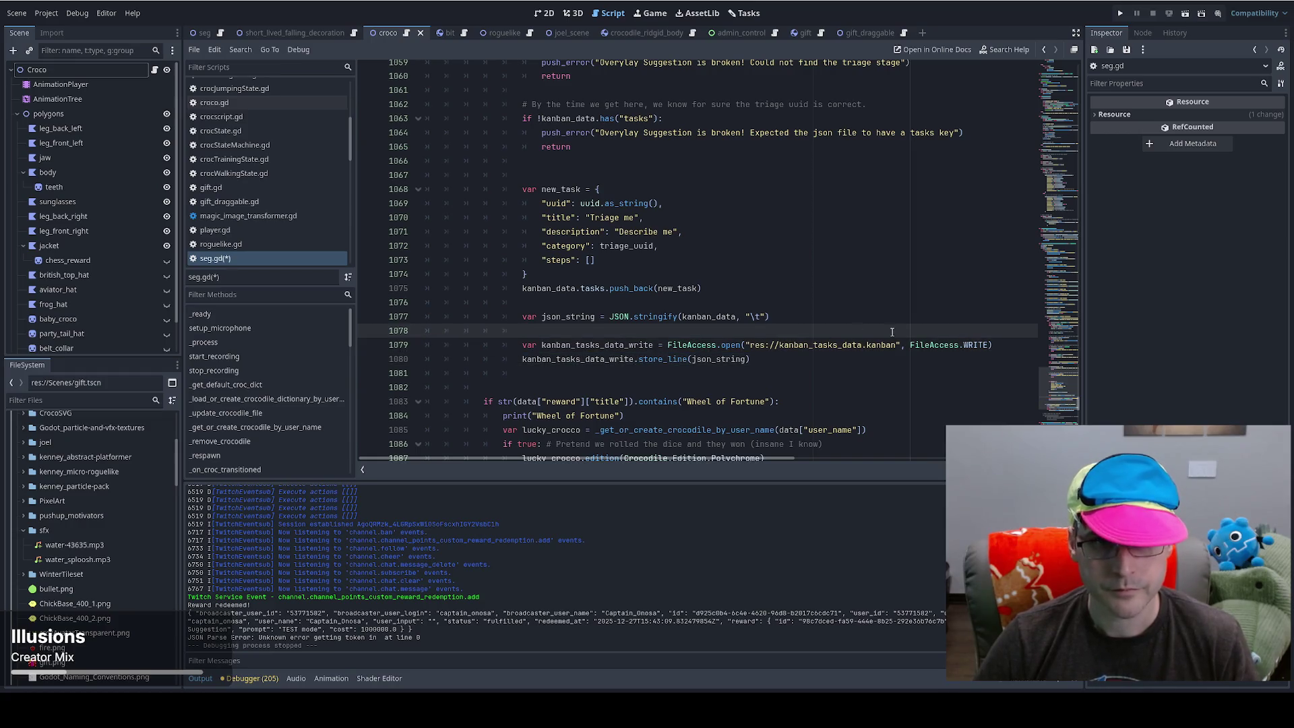
key(Up)
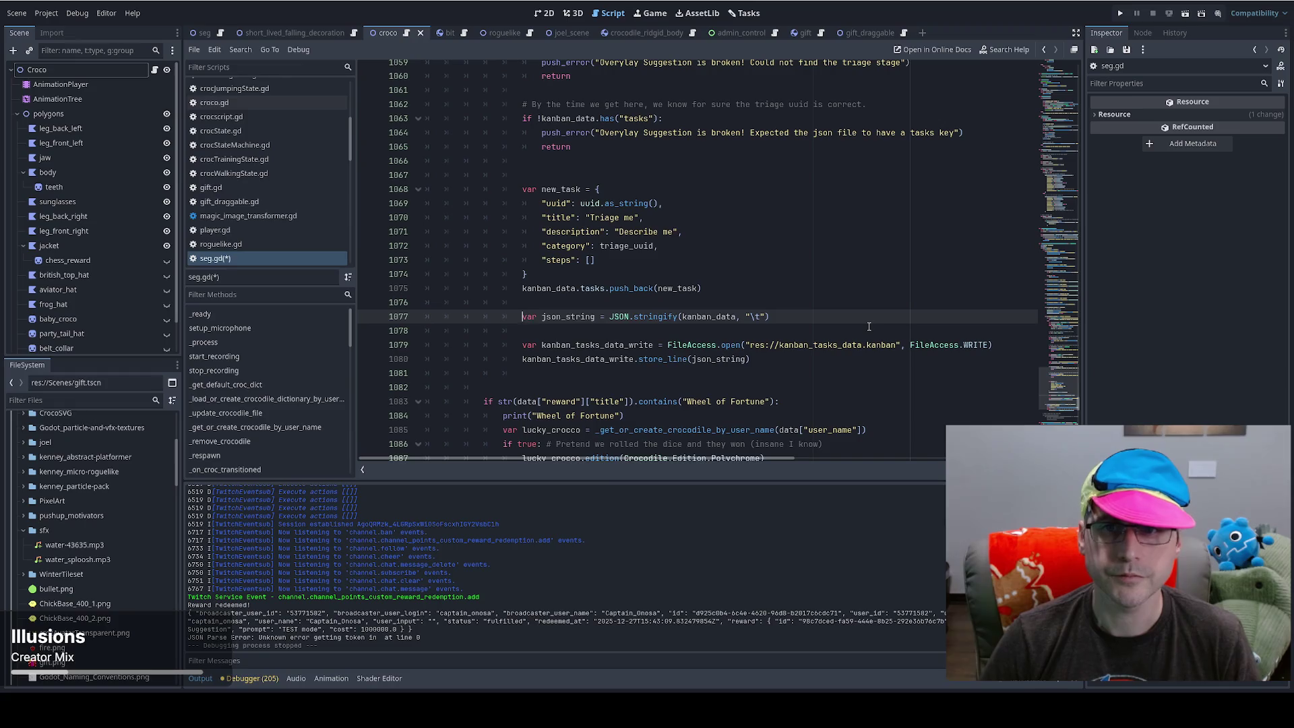
key(Delete)
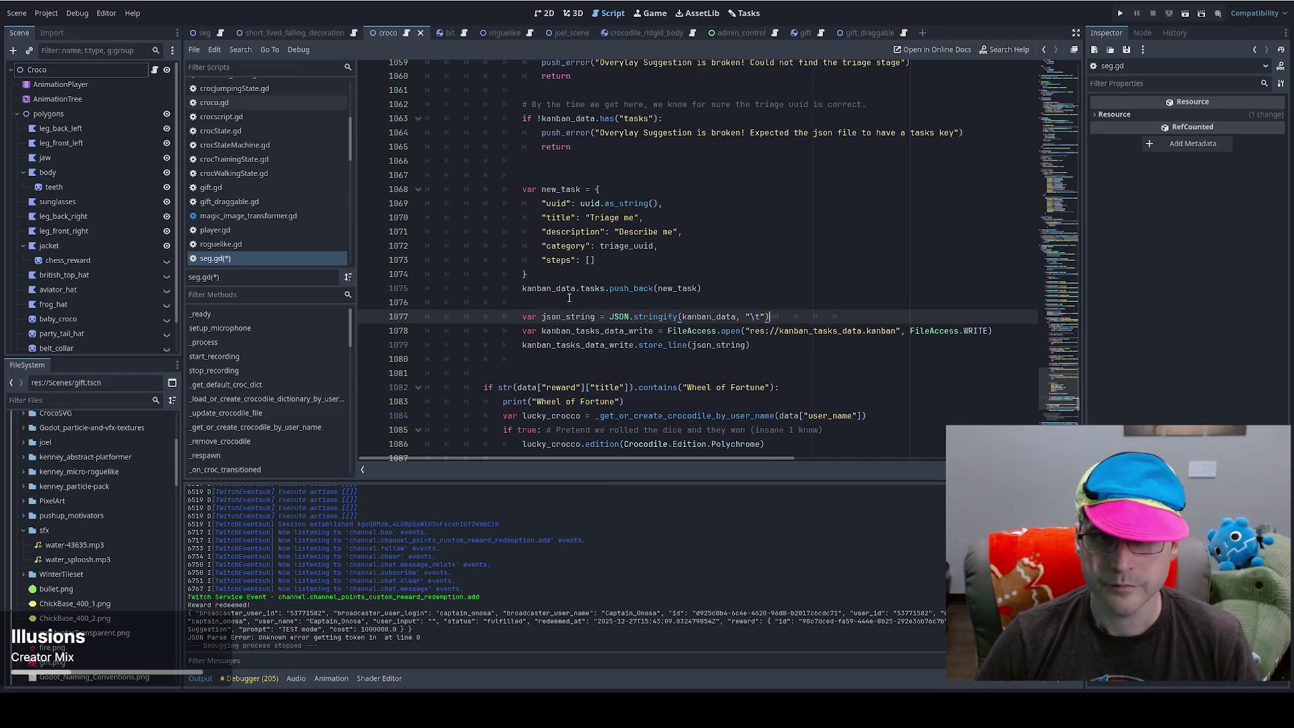
scroll(586, 303, up, 15)
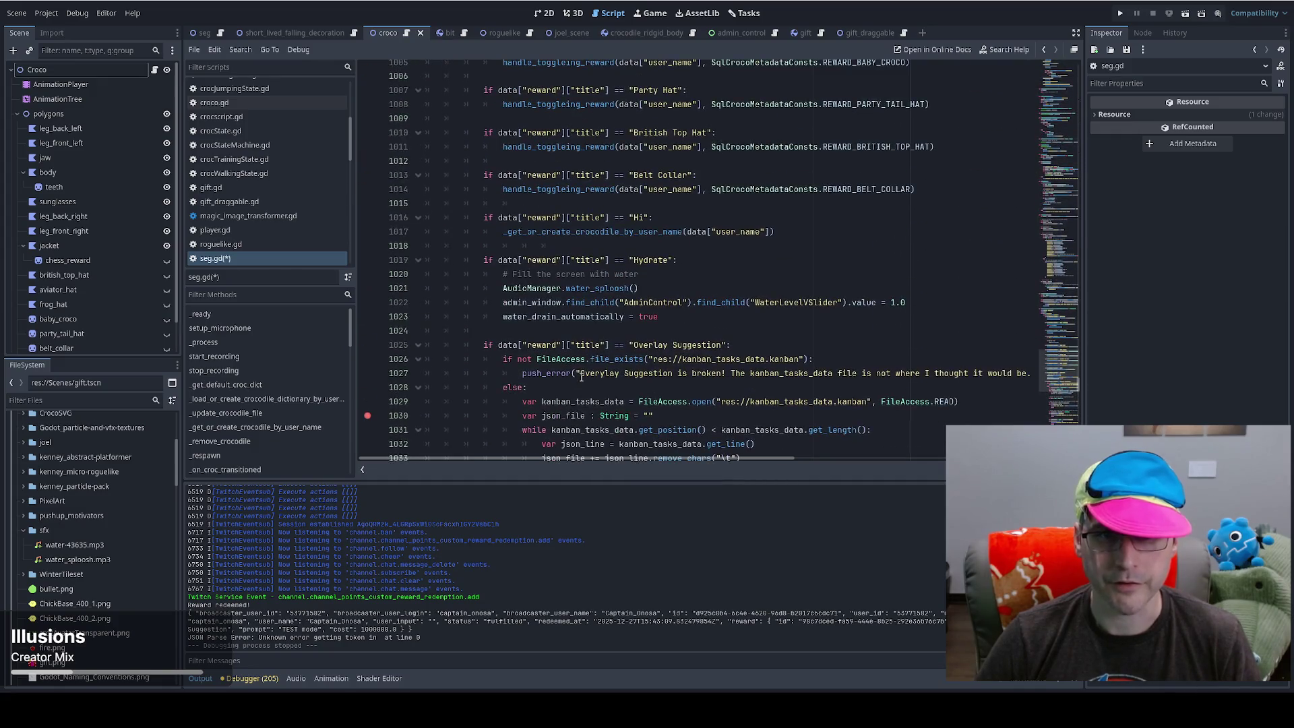
- Add kanban_tasks_data.close() after the read loop on line 1034 and view its FileAccess help
double_click(582, 275)
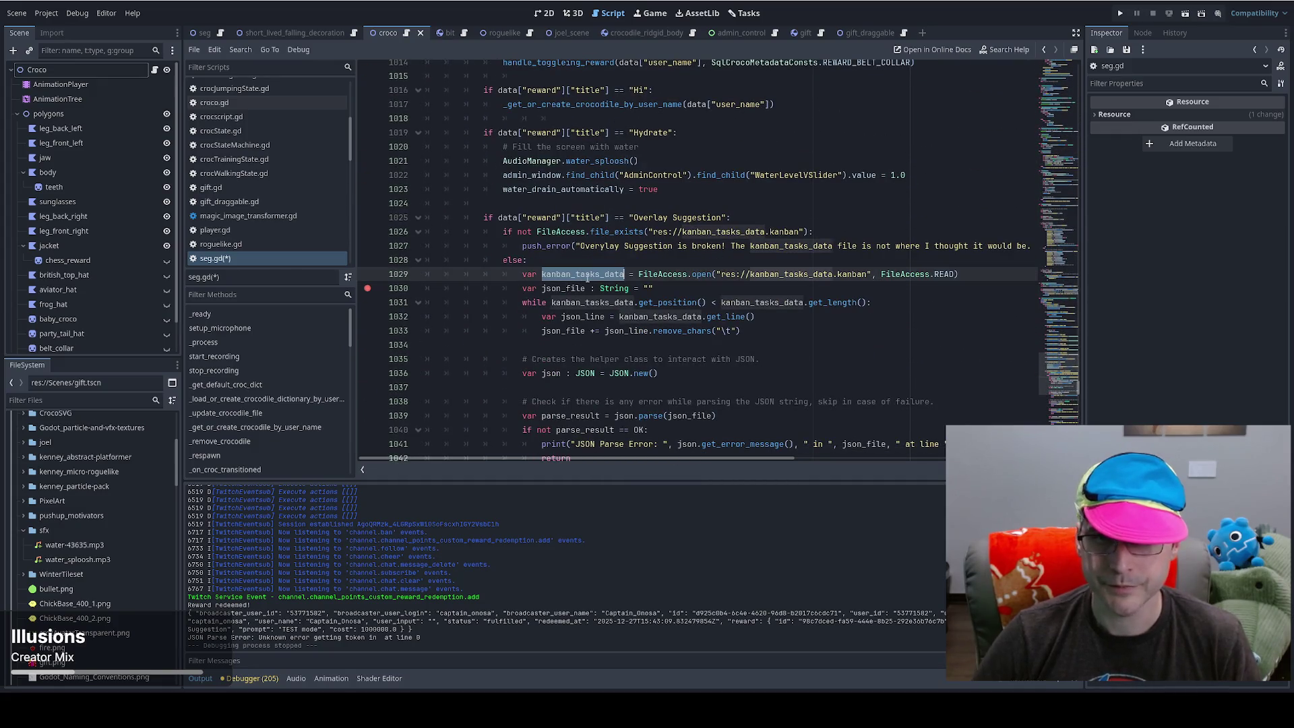
click(562, 340)
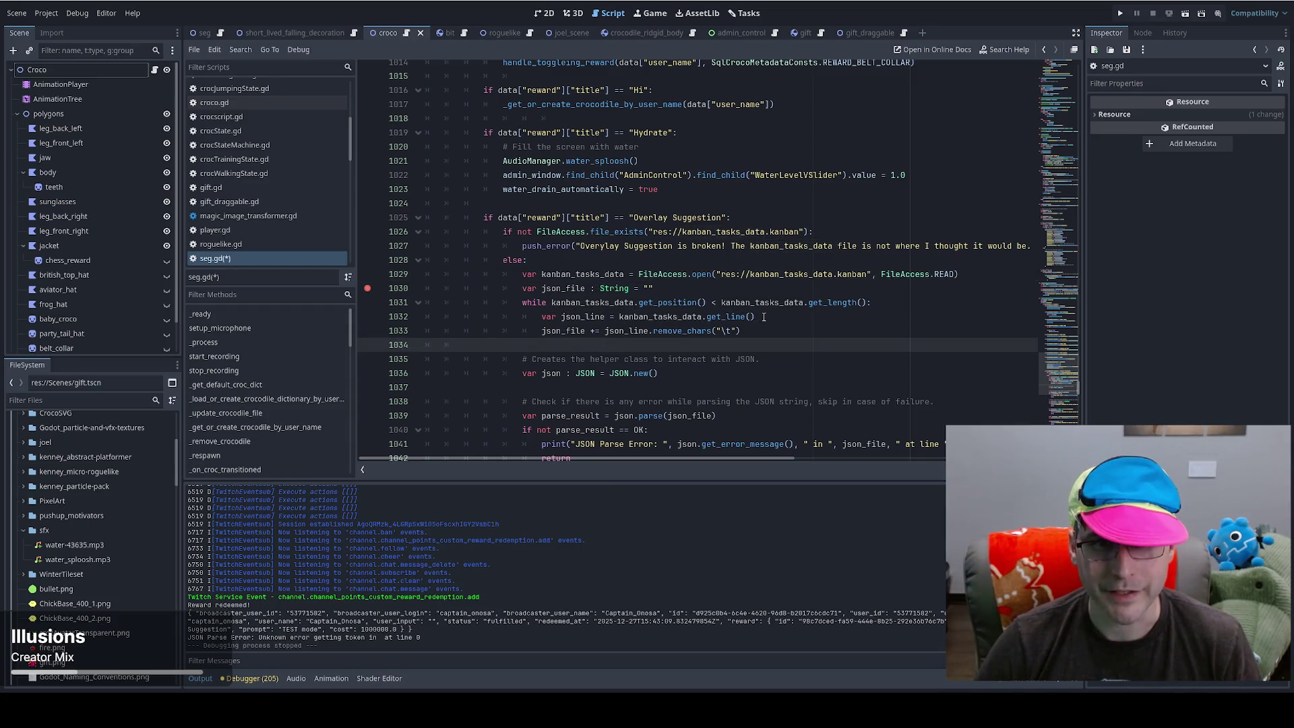
key(Return)
key(Up)
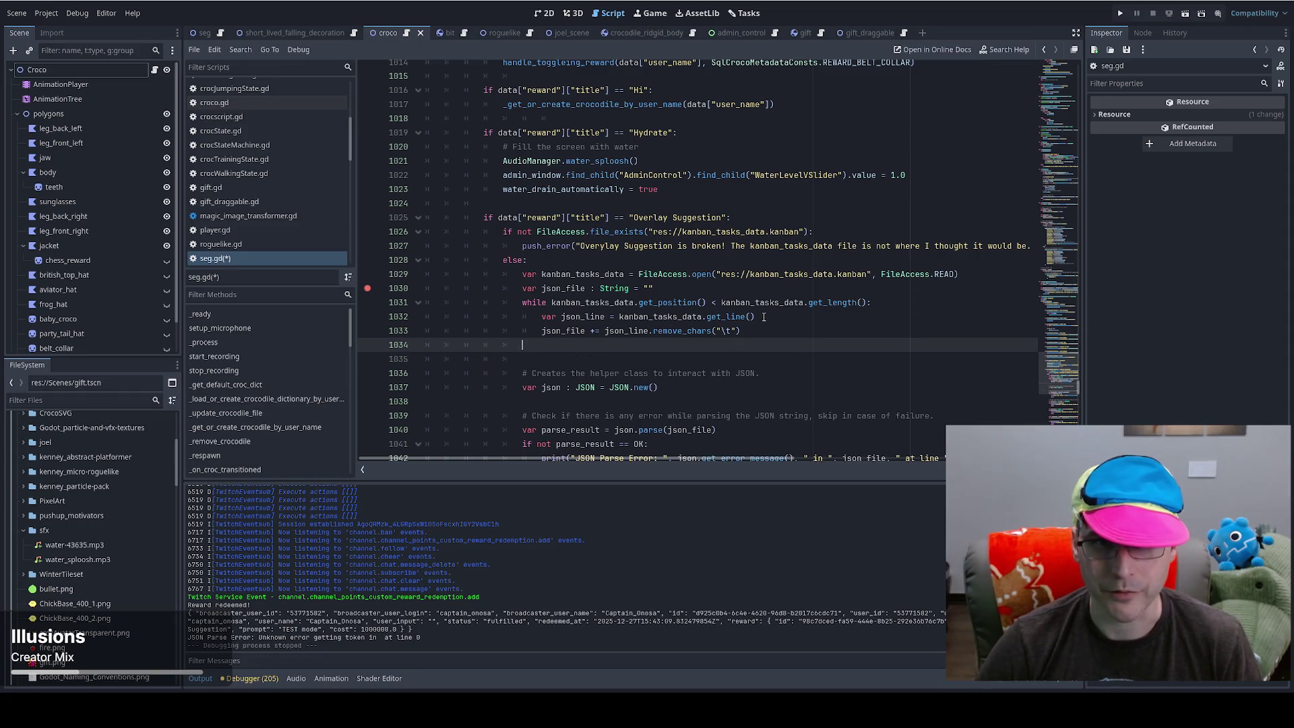
text(kanban_tasks_data.cl)
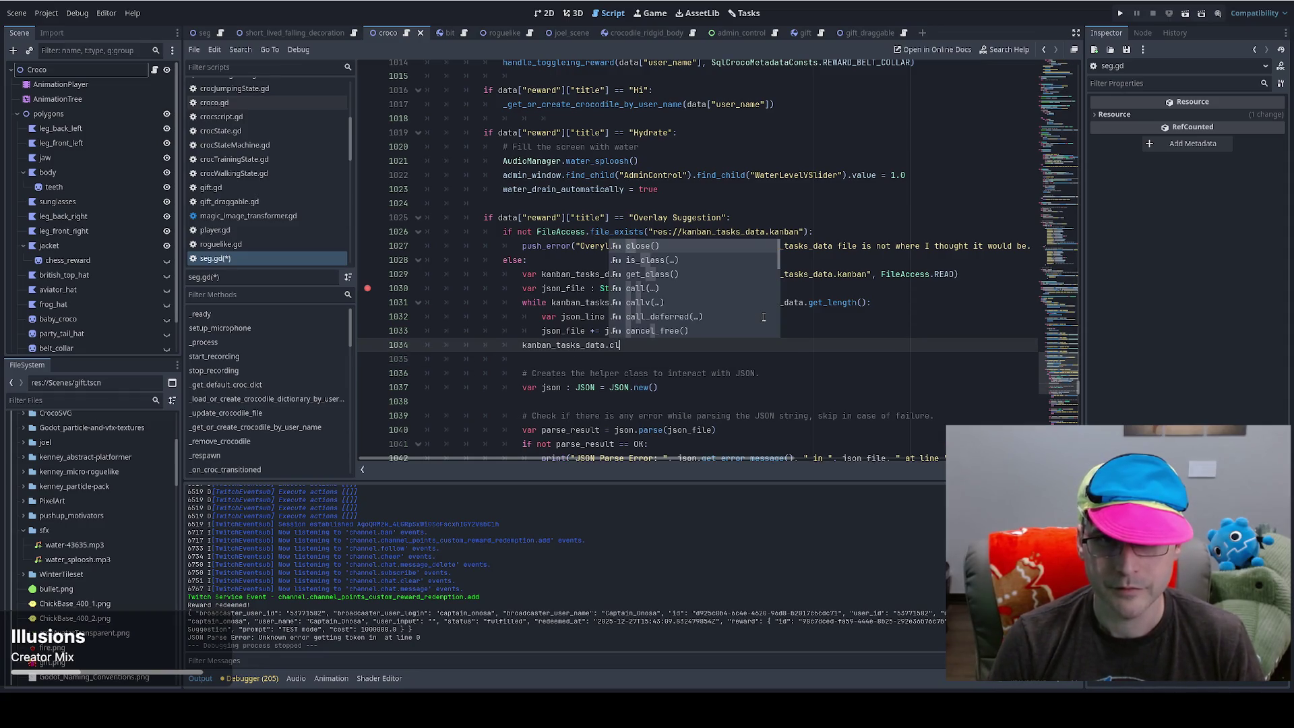
key(Return)
ctrl+click(623, 349)
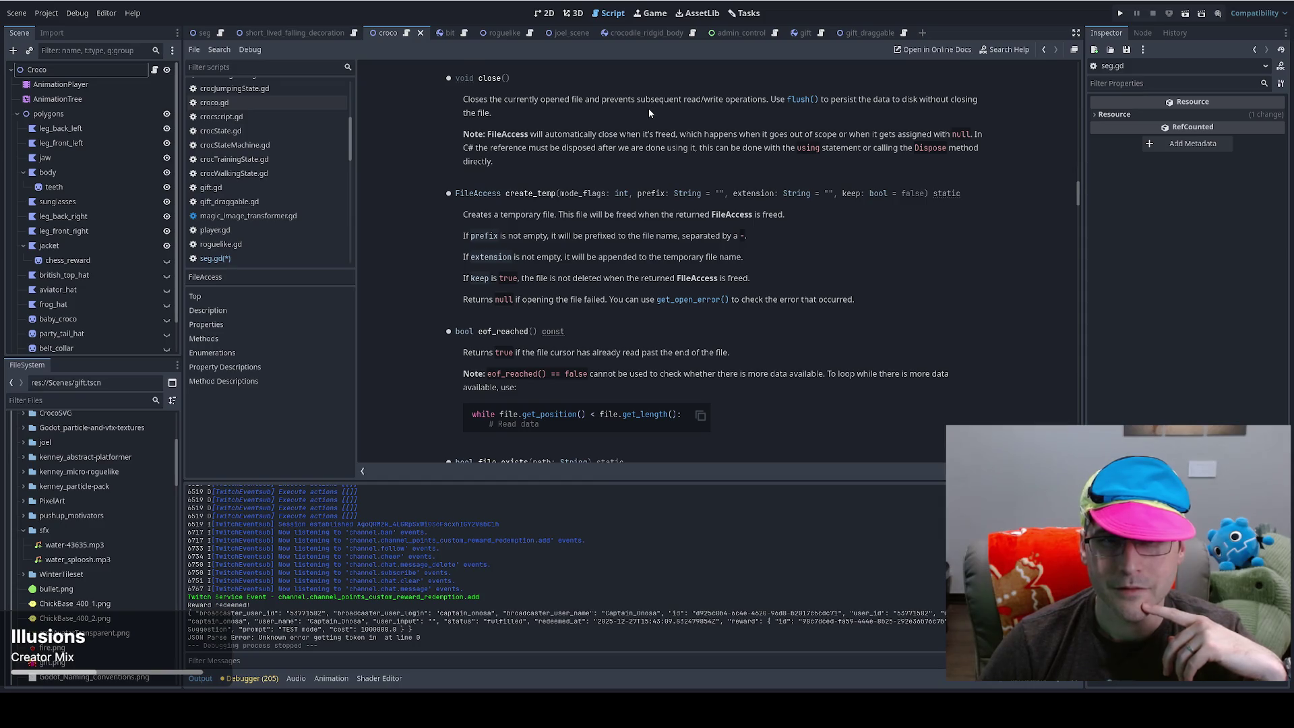
- Look up store_line in the FileAccess docs for kanban_tasks_data_write
key(alt+Left)
scroll(729, 279, down, 5)
scroll(730, 279, down, 8)
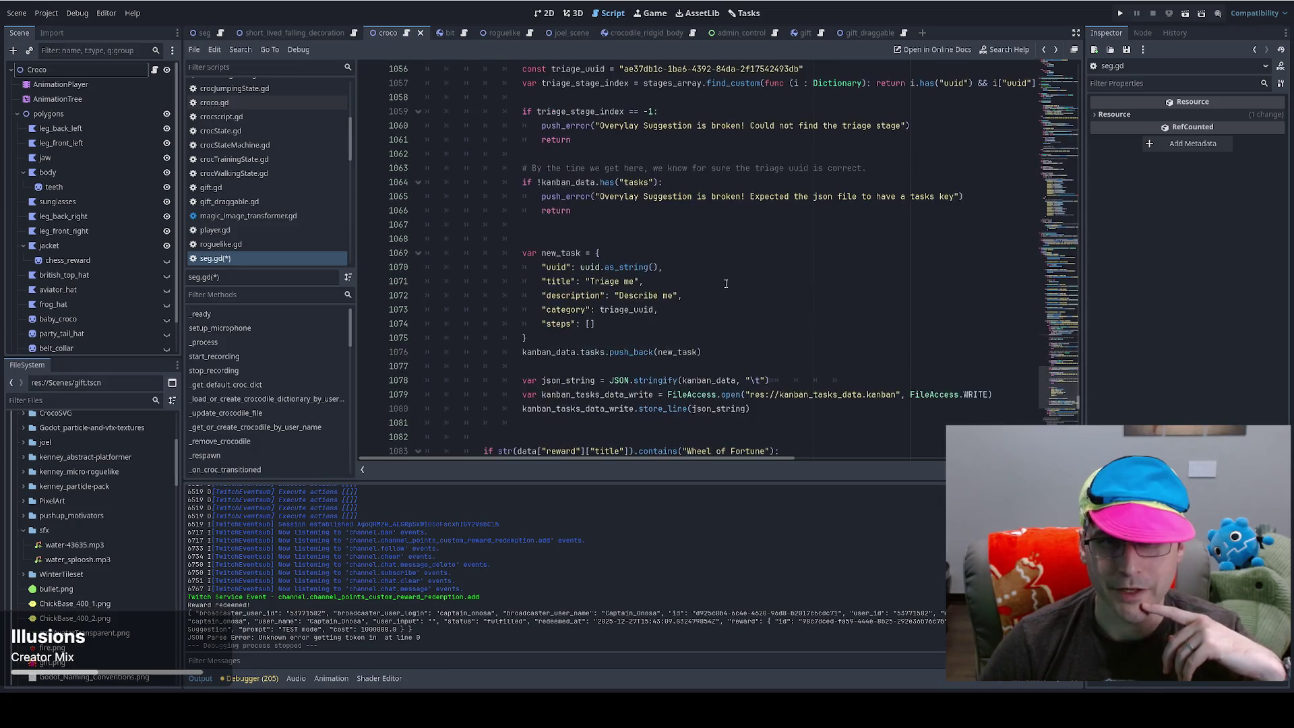
double_click(594, 366)
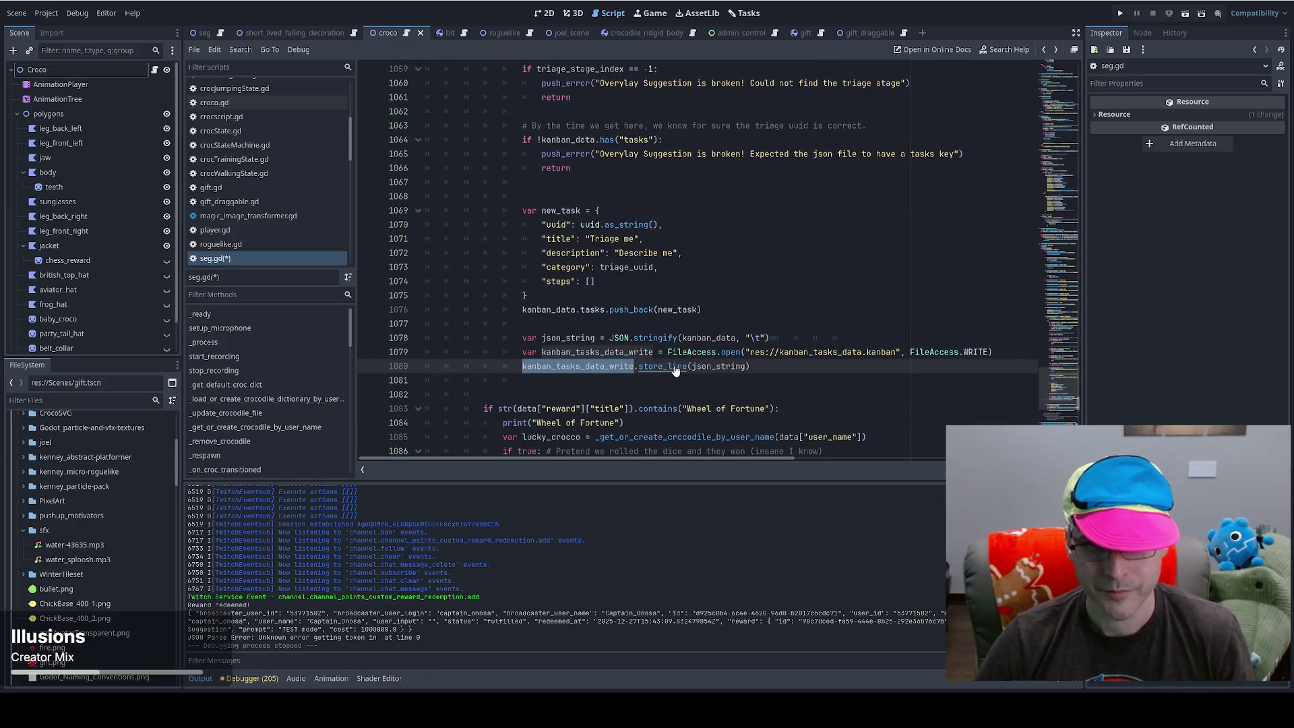
ctrl+click(674, 368)
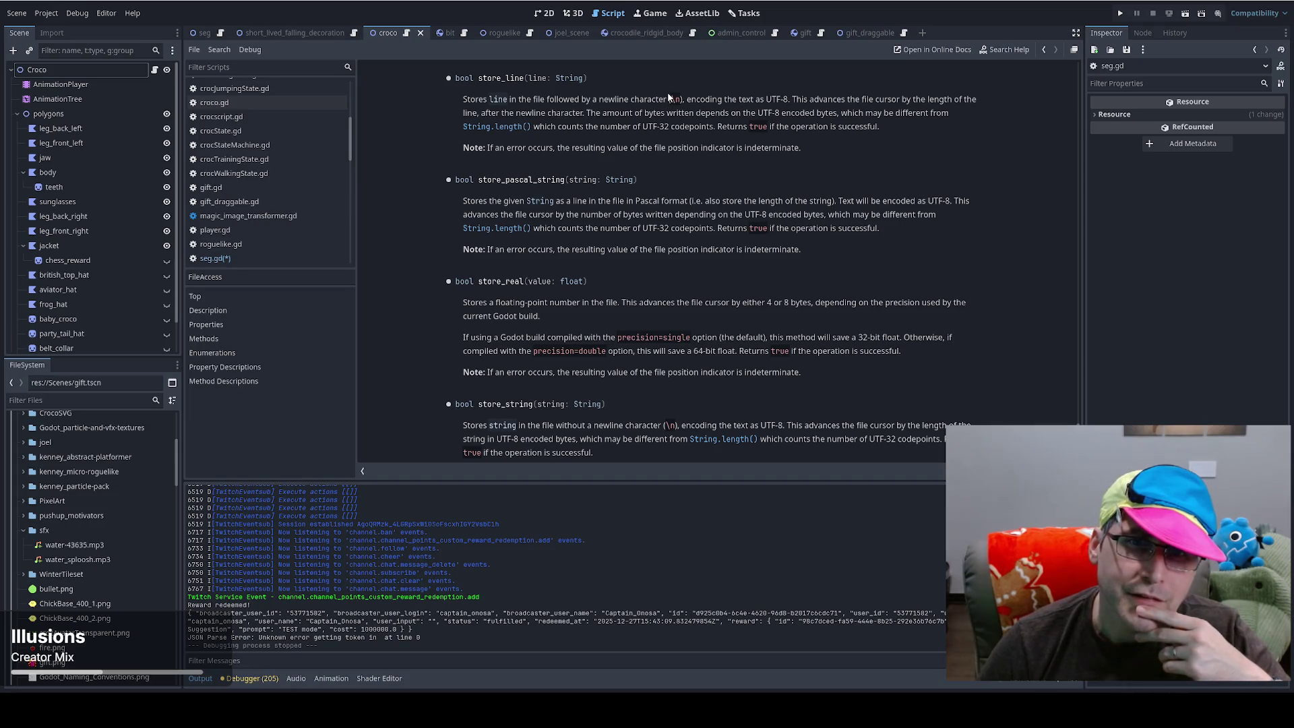
key(alt+Left)
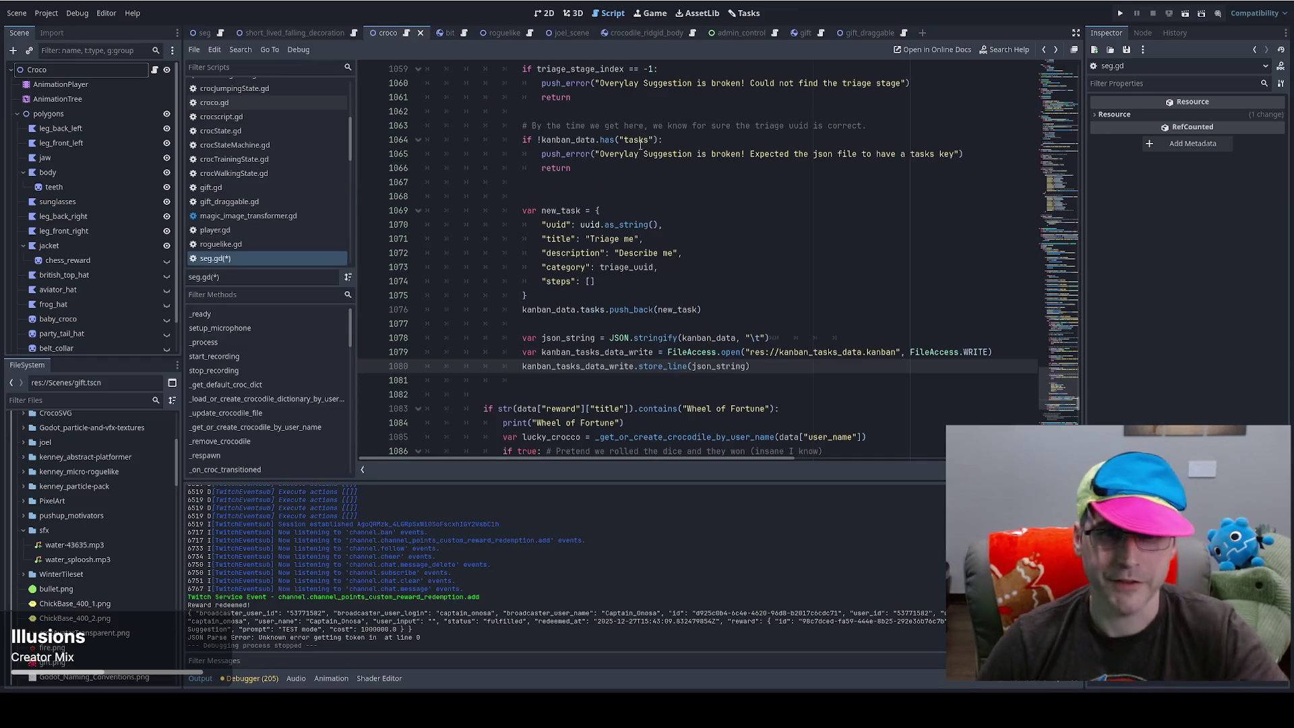
- Add kanban_tasks_data_write.flush() and close() after store_line, save seg.gd, and rerun the game
double_click(589, 366)
key(ctrl+c)
key(End)
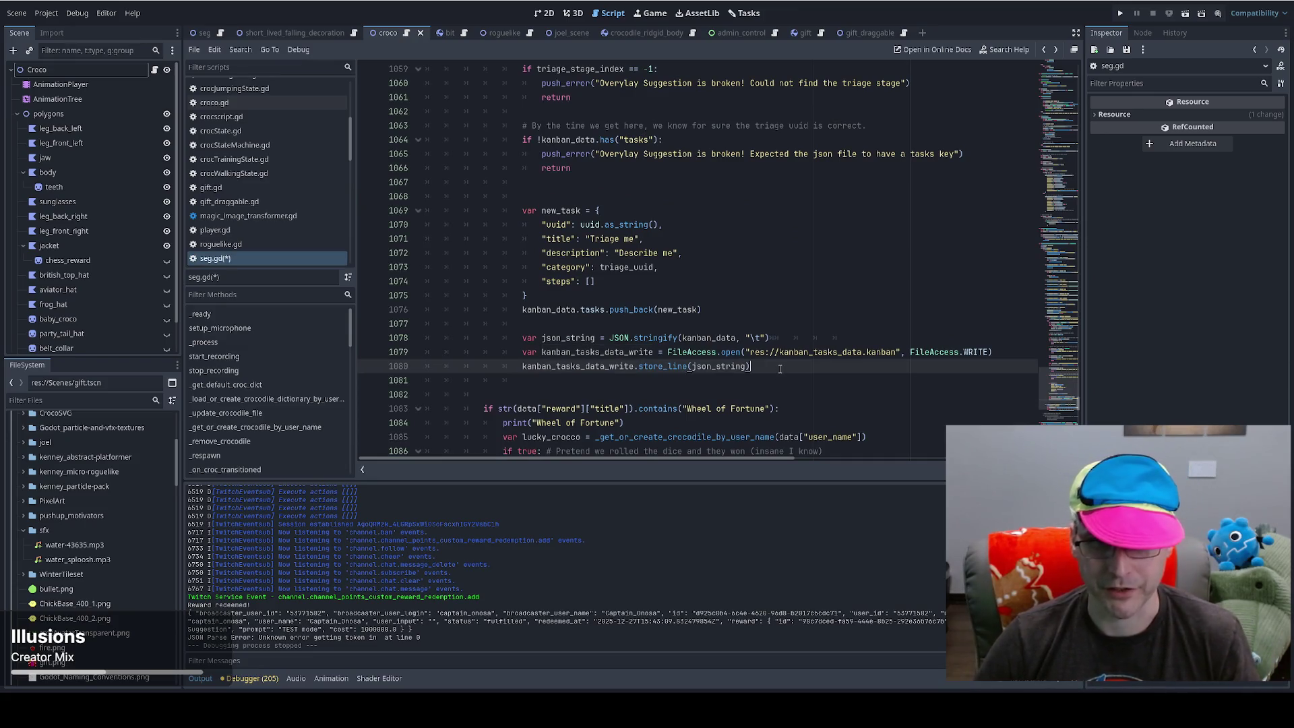
key(Return)
key(ctrl+v)
text(.fl)
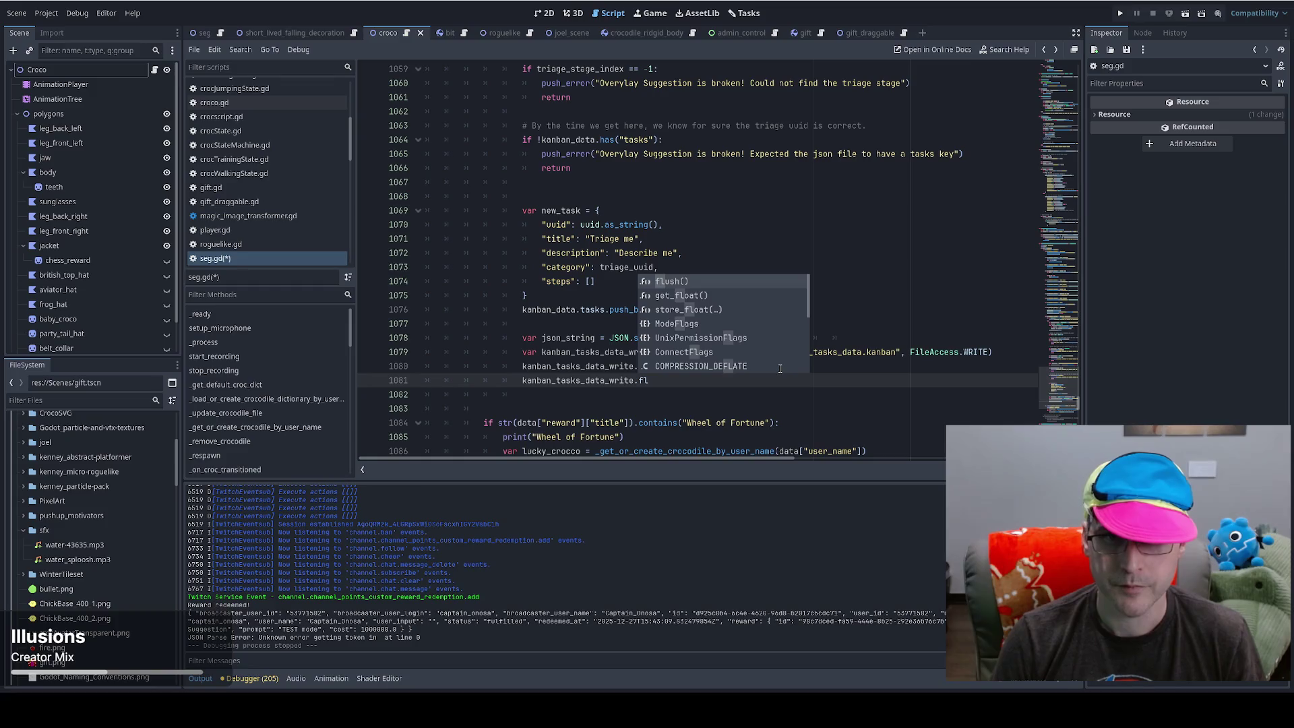
key(Return)
key(Return)
key(ctrl+v)
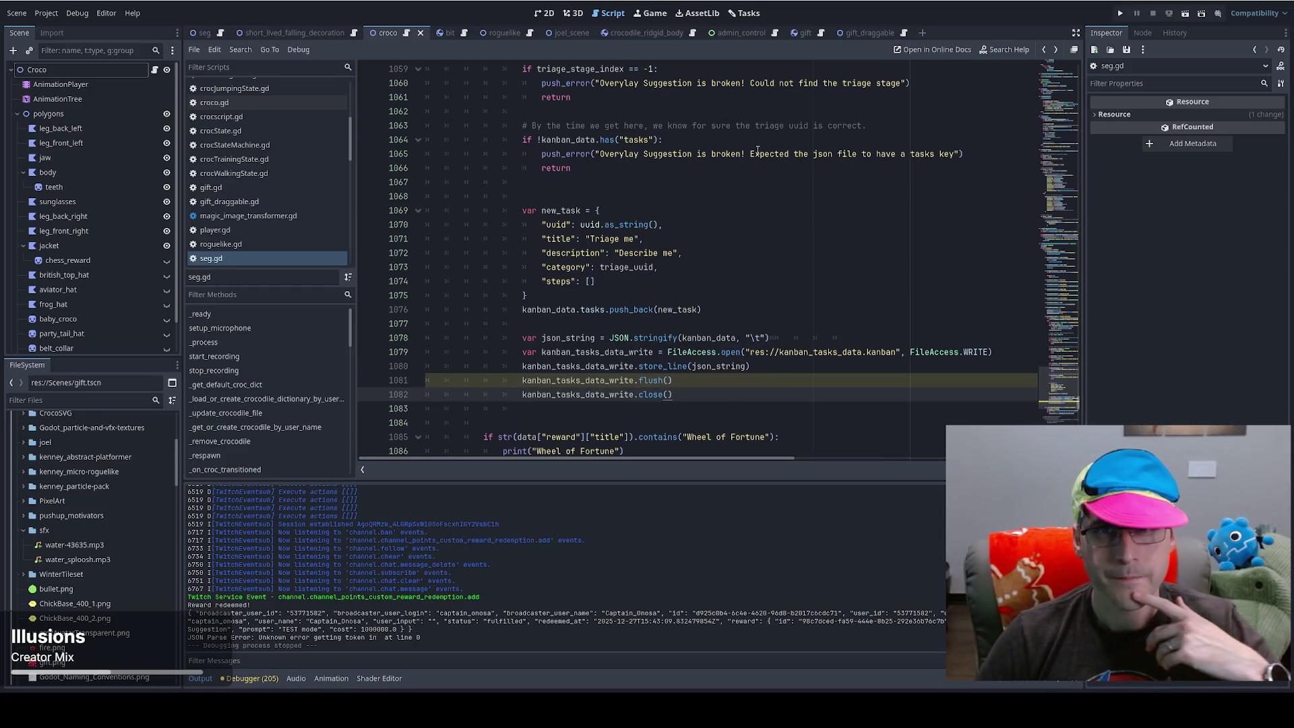
key(ctrl+s)
click(1118, 13)
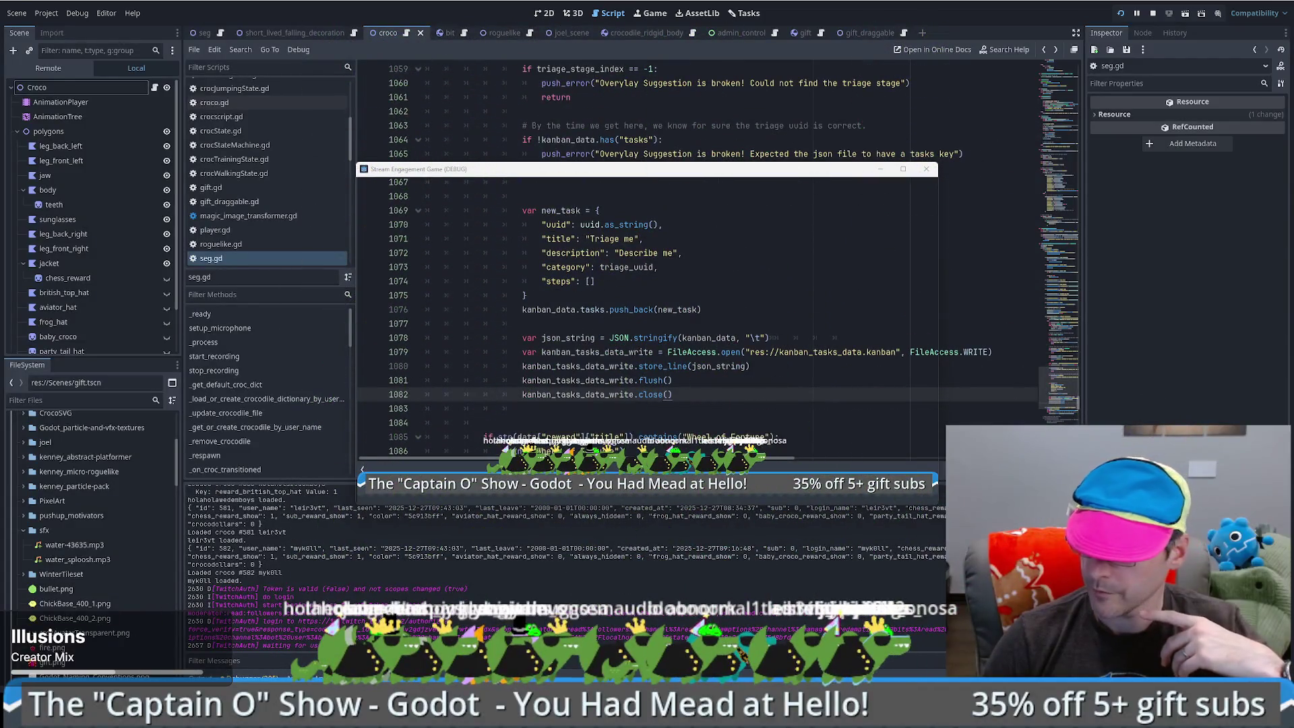
- Inspect the layout column entries in kanban_tasks_data.kanban down to the end of the file
key(alt+Tab)
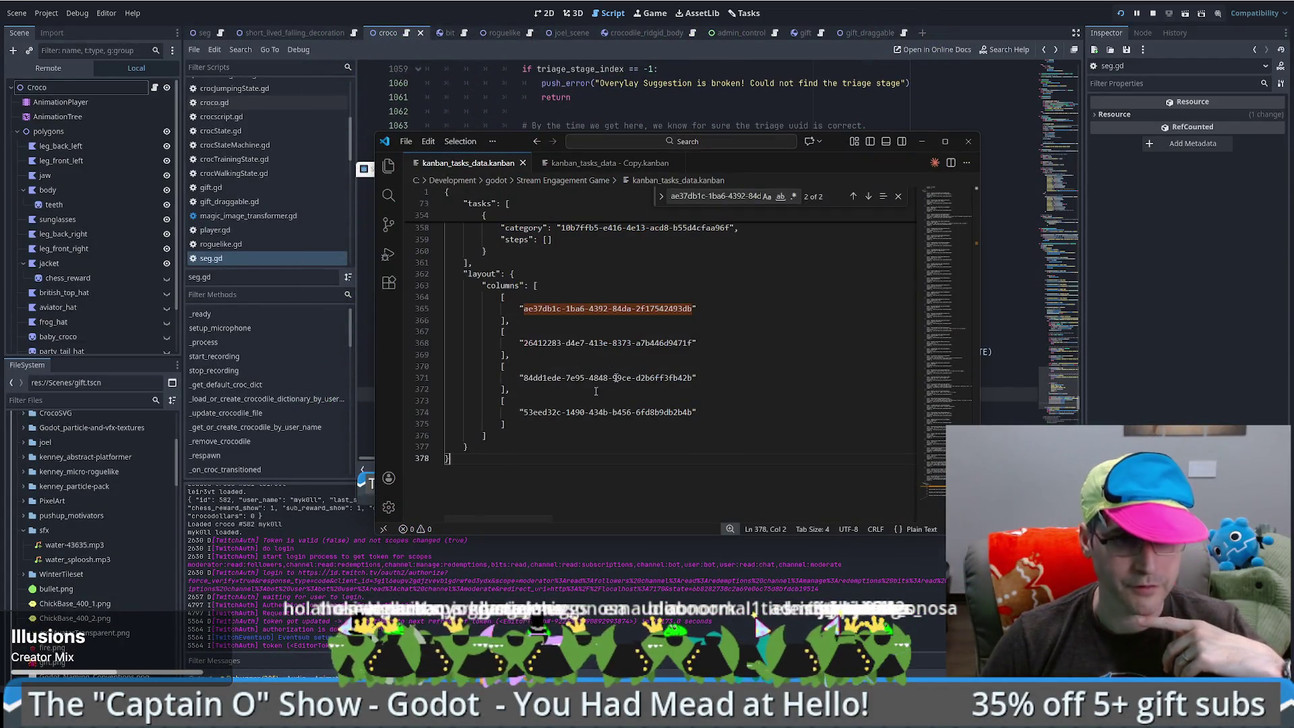
click(802, 356)
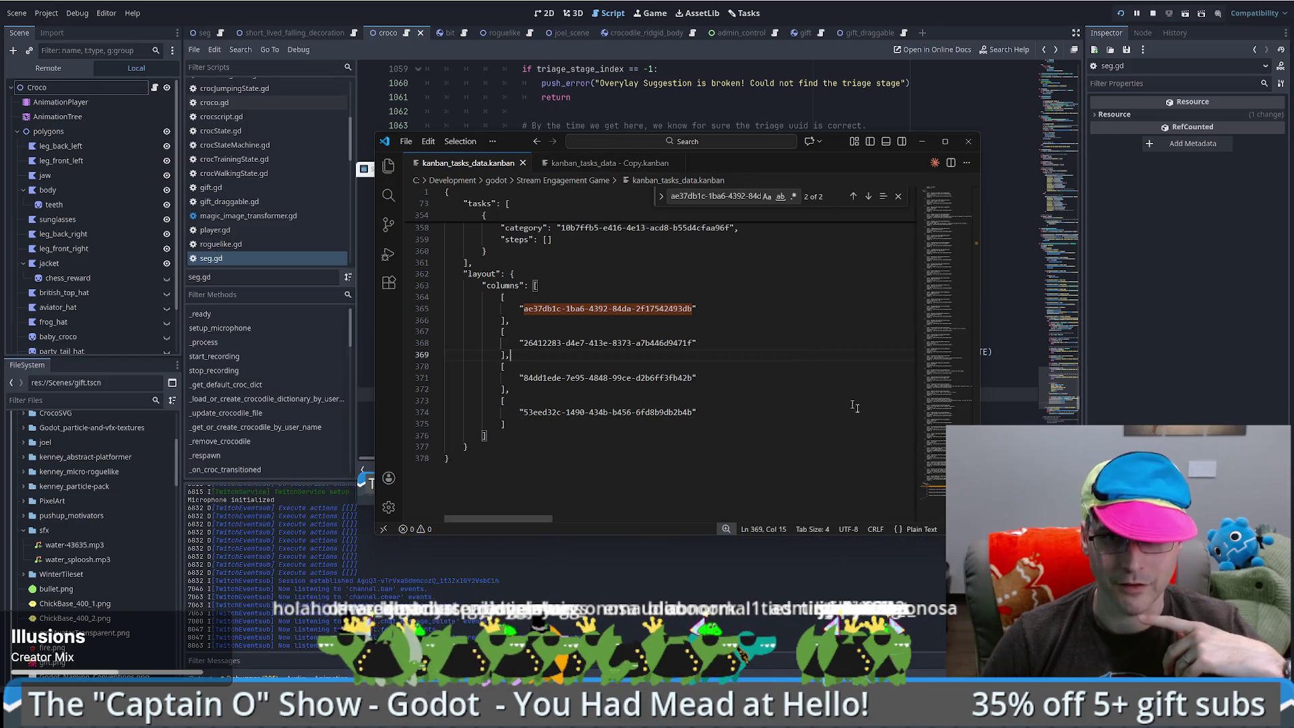
scroll(826, 453, up, 2)
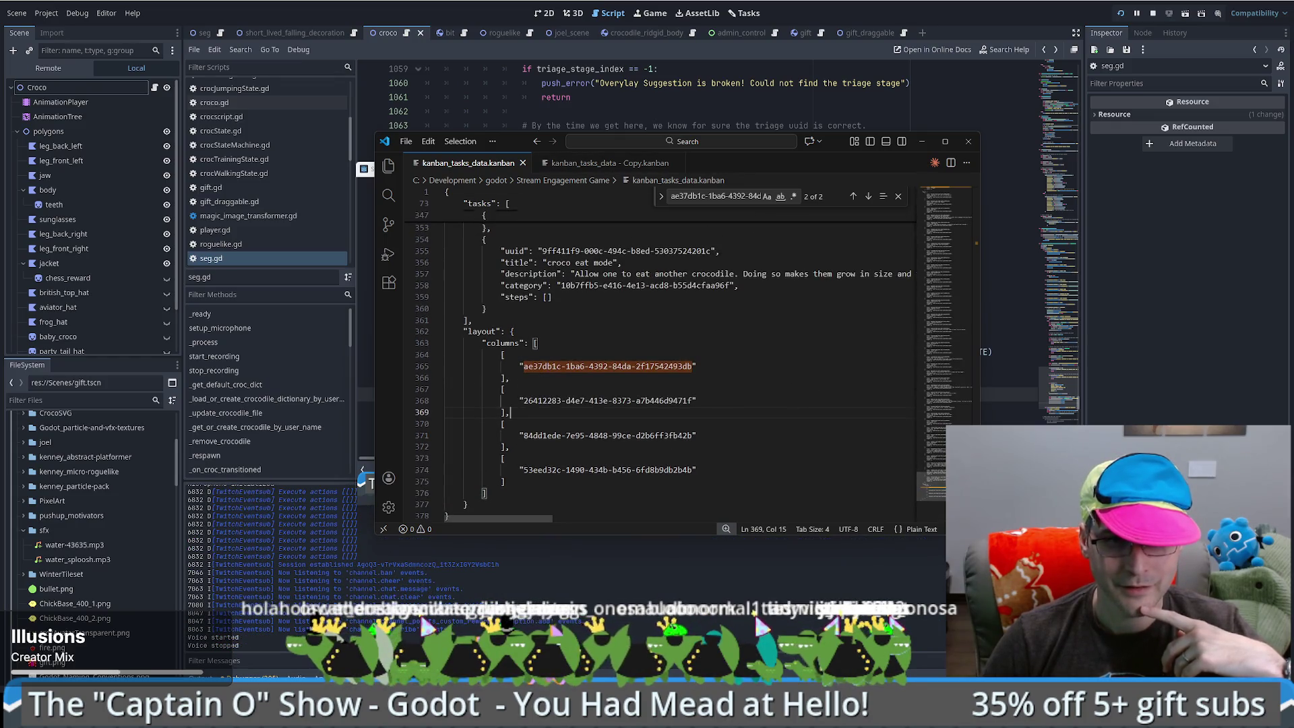
scroll(826, 453, down, 3)
click(826, 453)
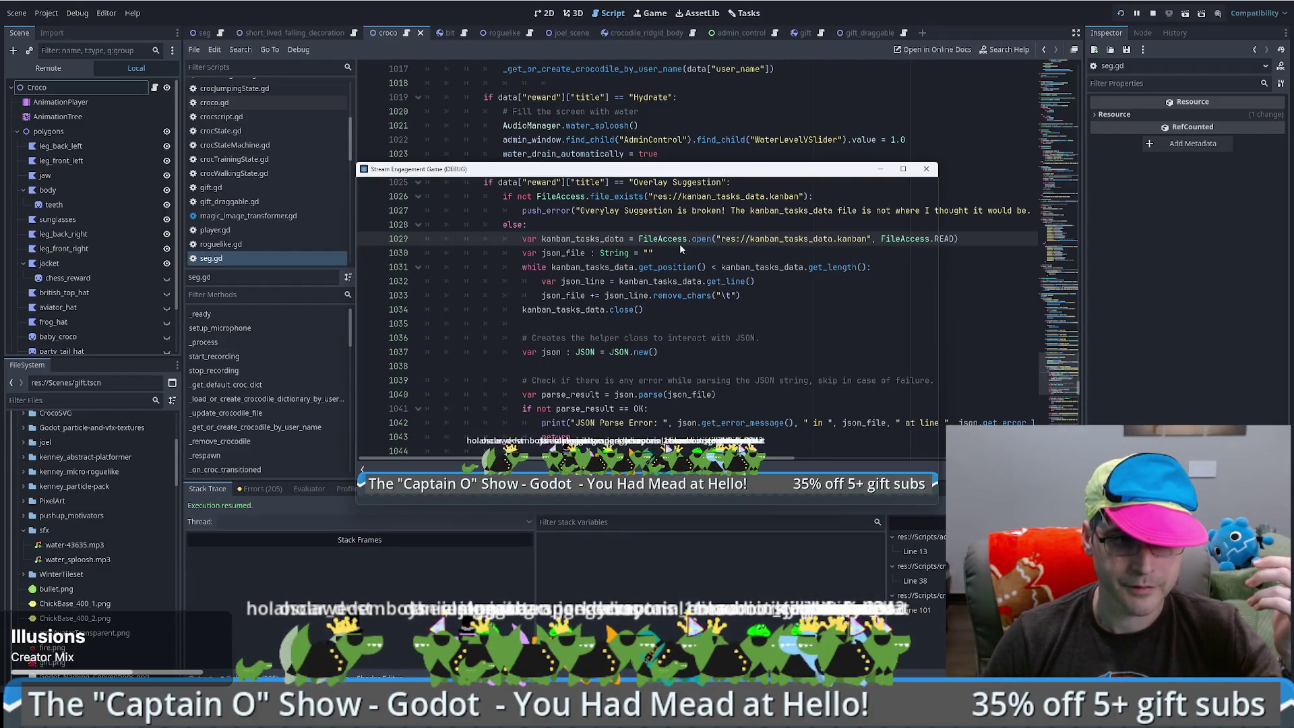
- Bring the kanban data file back up and view its backup copy for comparison
click(686, 238)
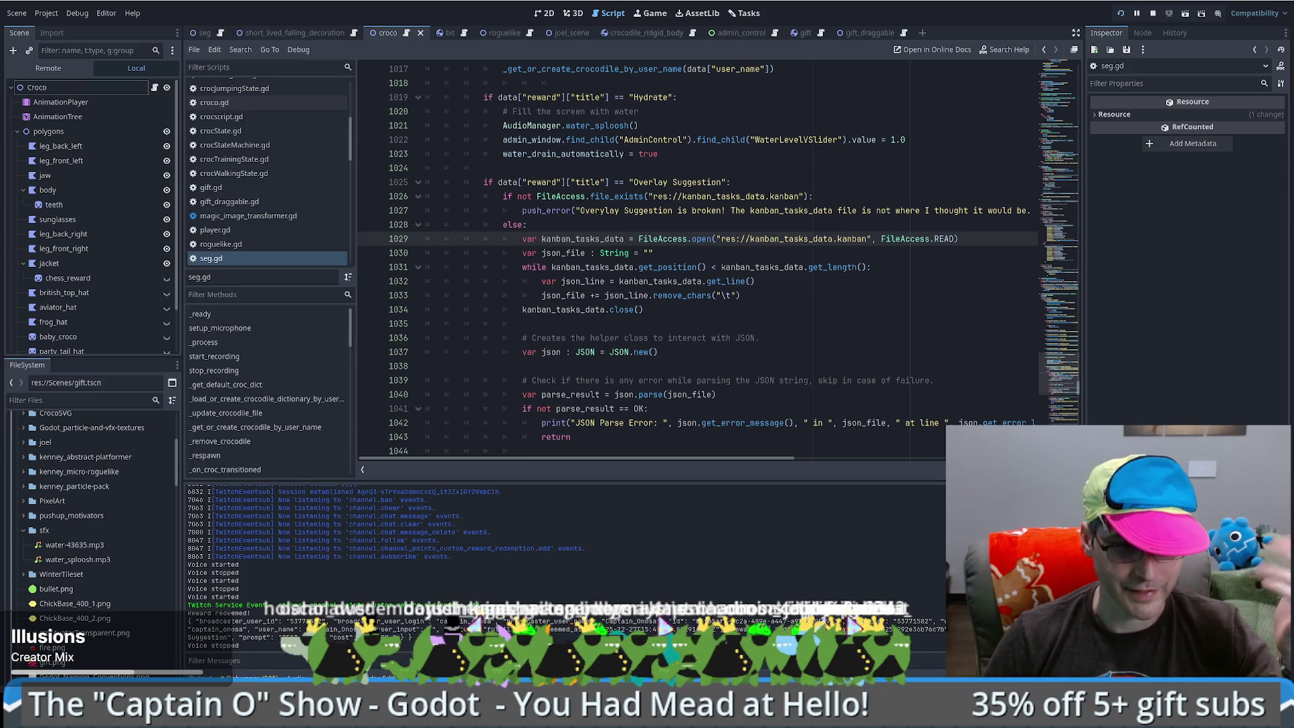
key(alt+Tab)
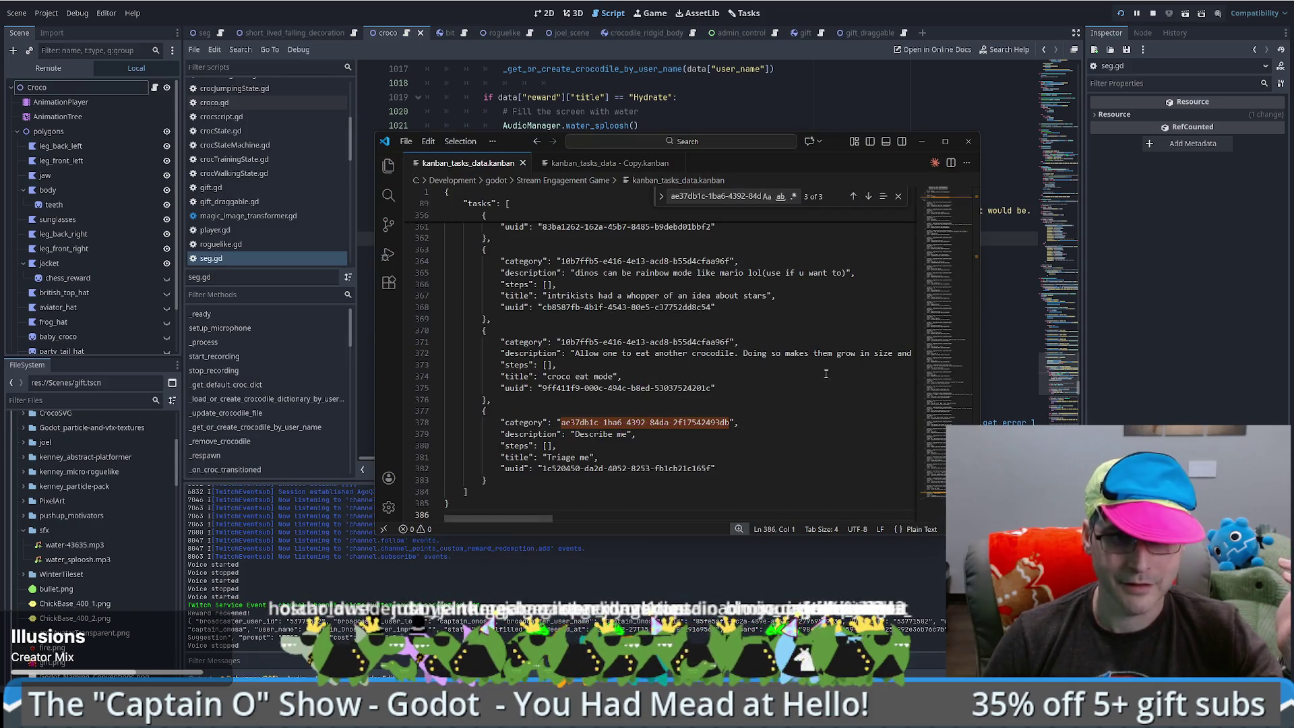
scroll(943, 489, down, 2)
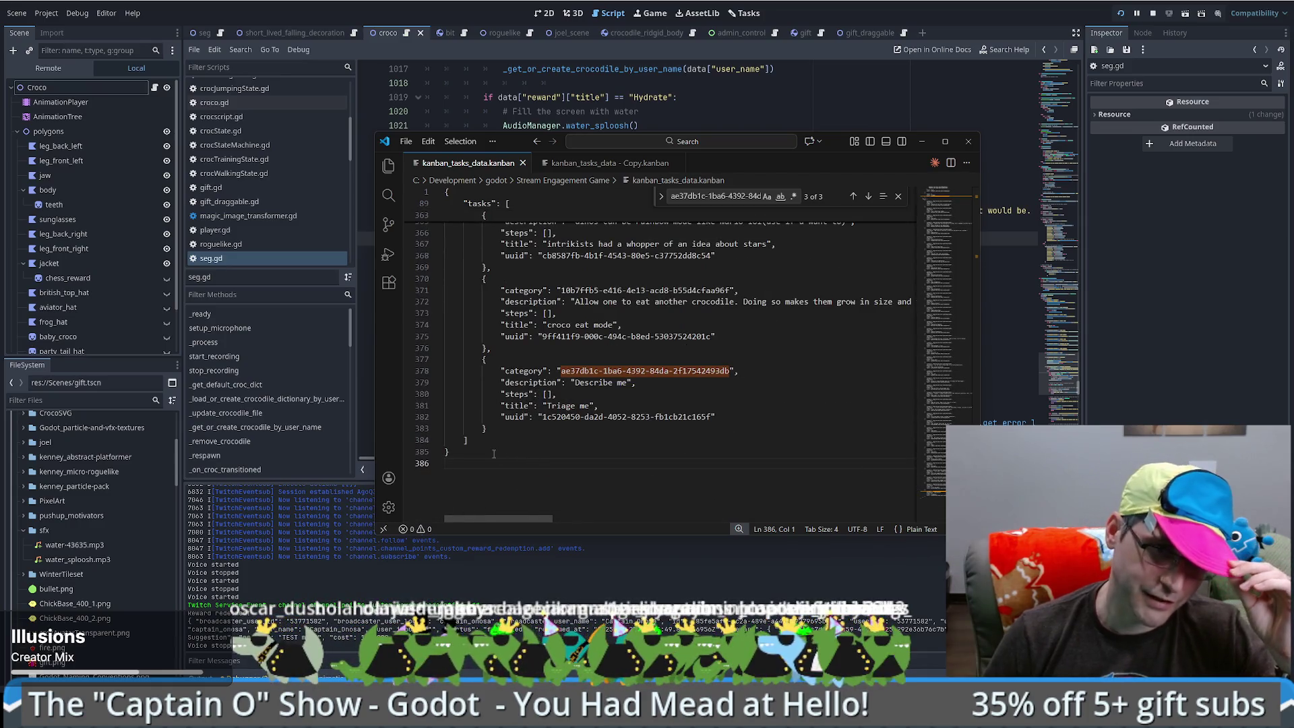
key(ctrl+Tab)
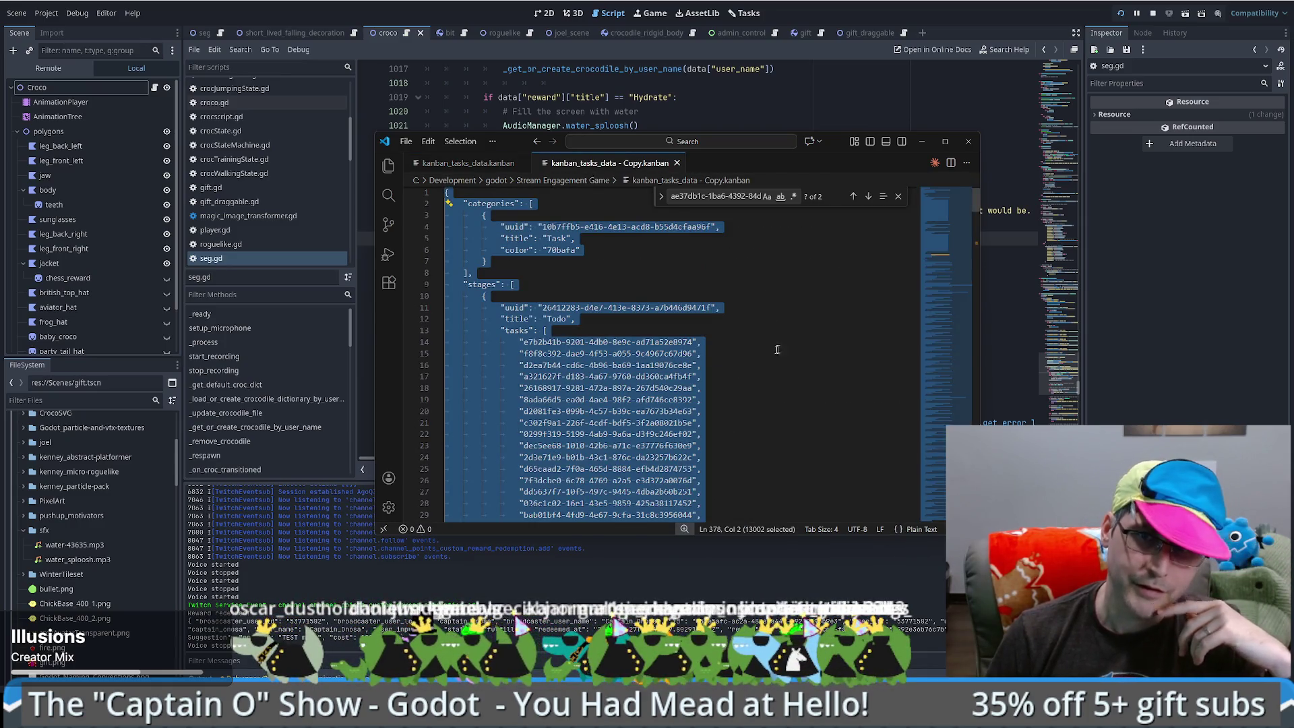
click(774, 351)
mouse_move(946, 229)
mouse_down()
mouse_move(946, 515)
mouse_move(946, 499)
mouse_up()
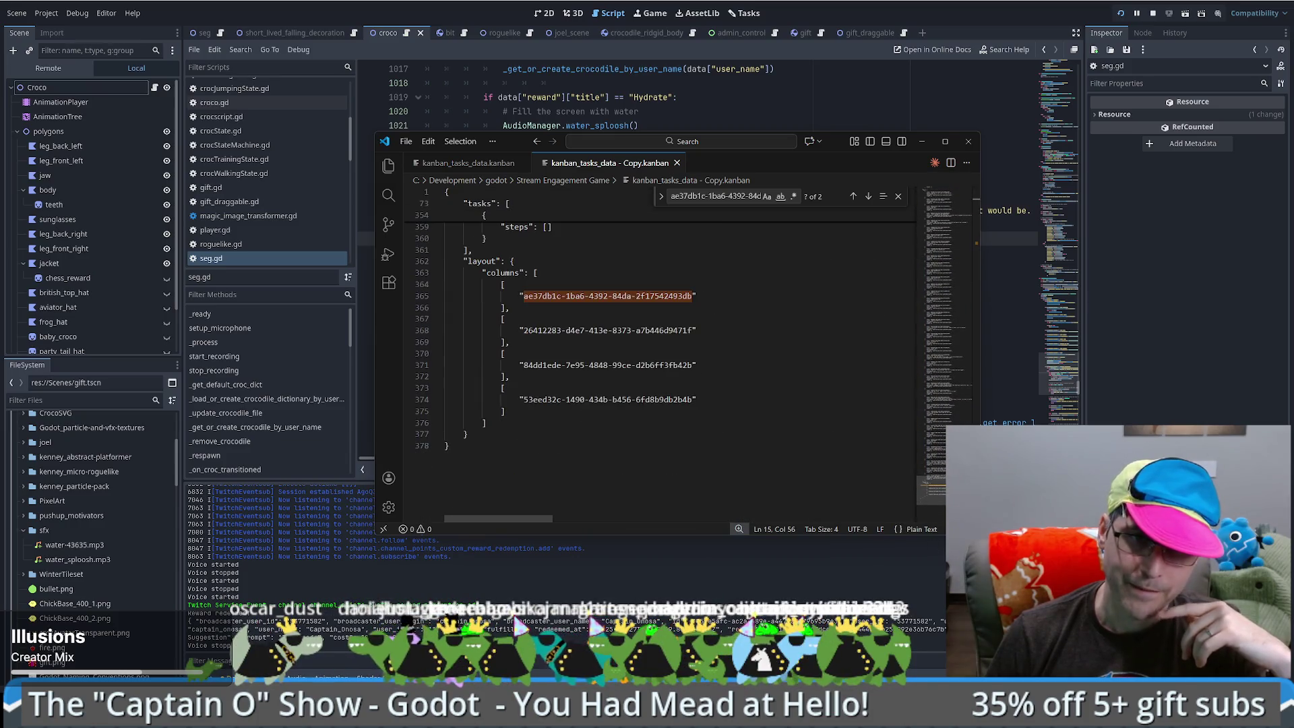
- Delete the added 'Triage me' task, compare with the backup, then undo the removal
click(469, 163)
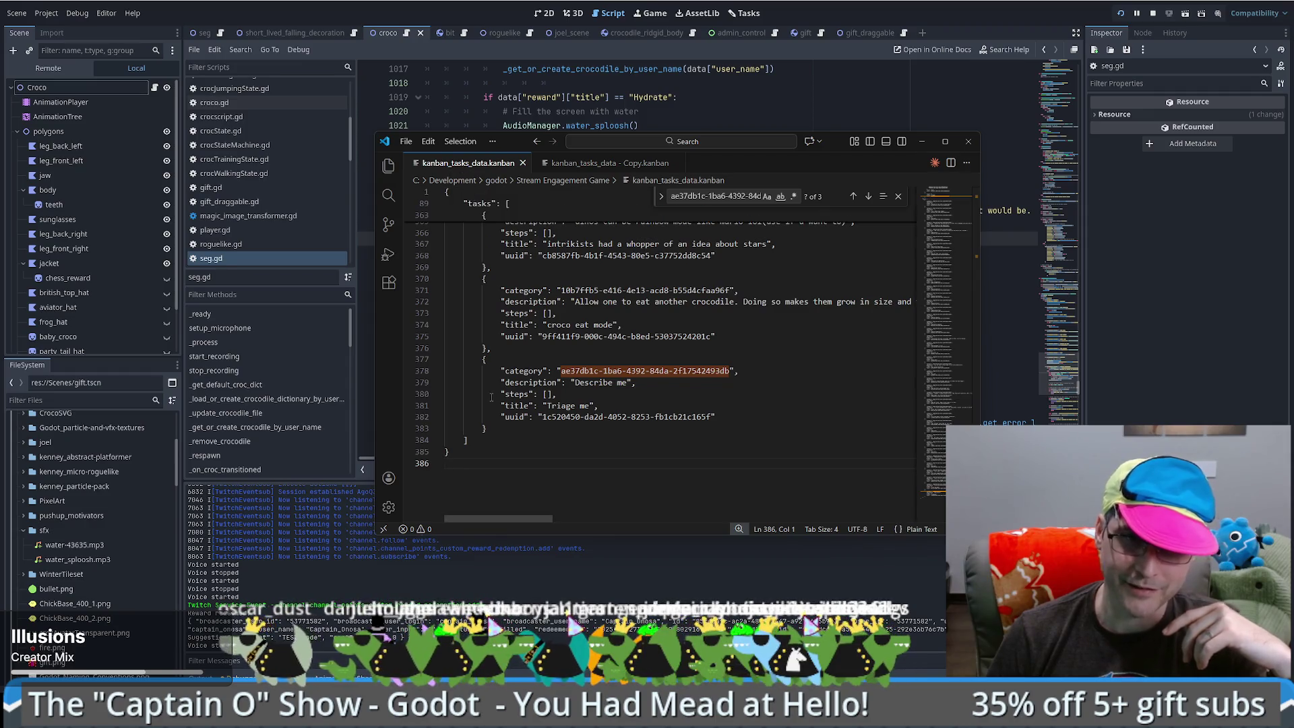
mouse_move(487, 347)
mouse_down()
mouse_move(478, 370)
mouse_move(509, 425)
mouse_up()
key(Delete)
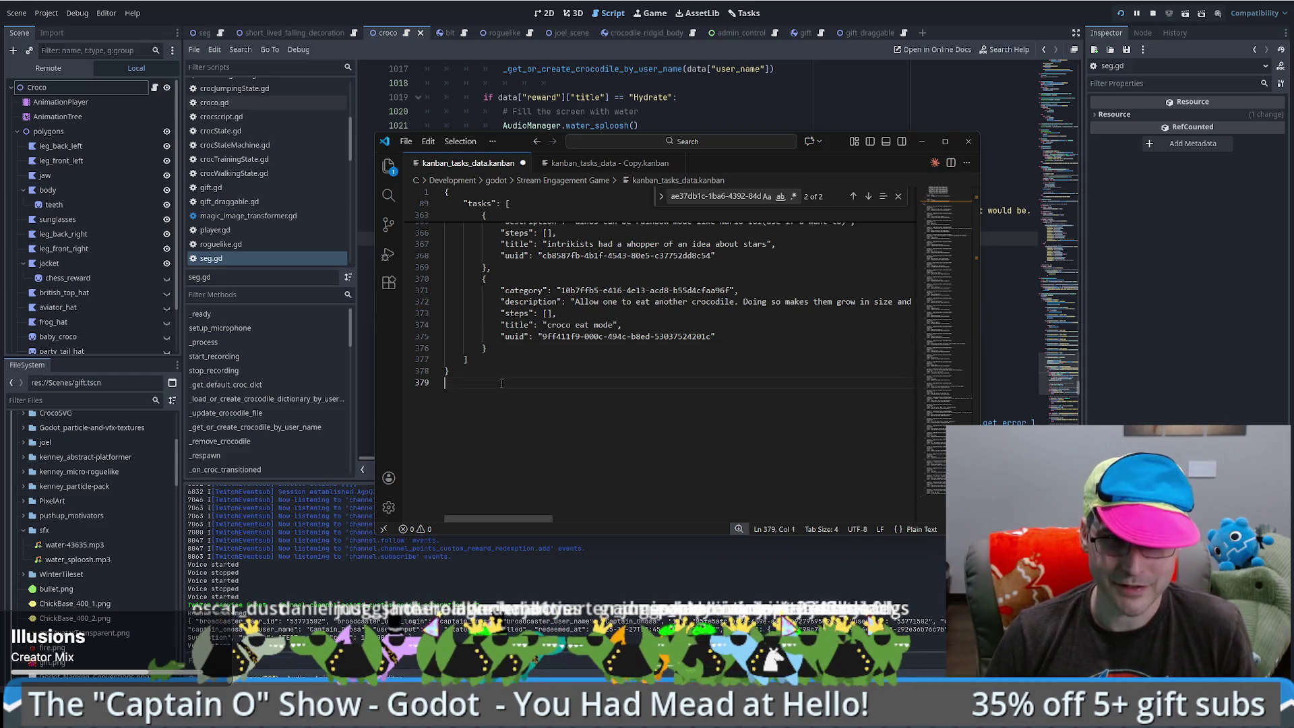
click(631, 168)
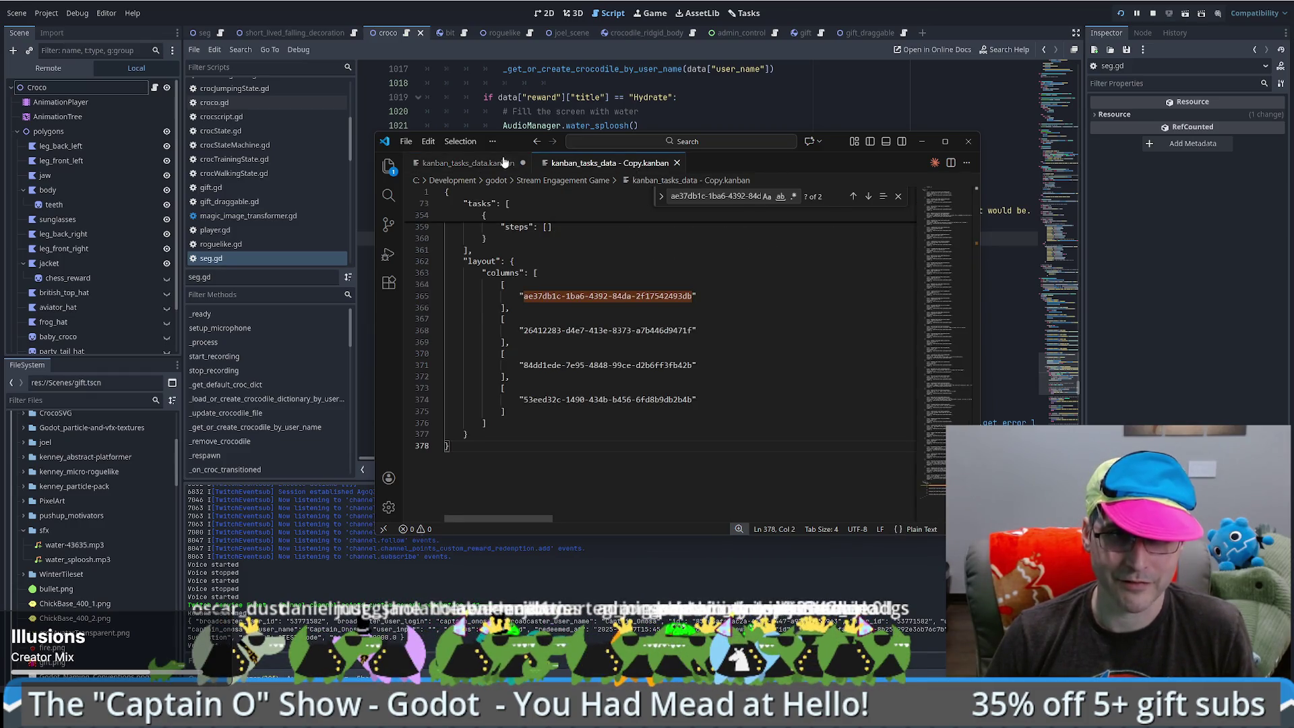
click(465, 163)
key(ctrl+z)
click(577, 433)
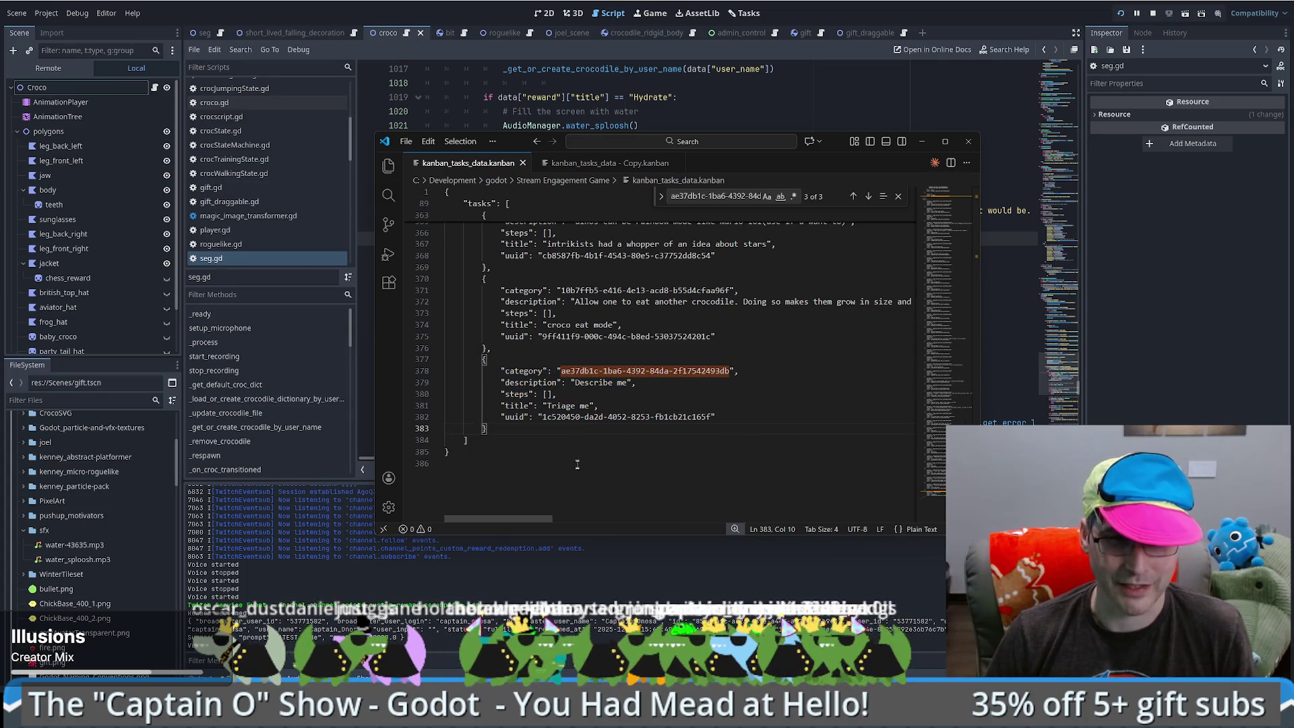
mouse_move(953, 202)
mouse_down()
mouse_move(953, 238)
mouse_move(956, 195)
mouse_up()
click(815, 335)
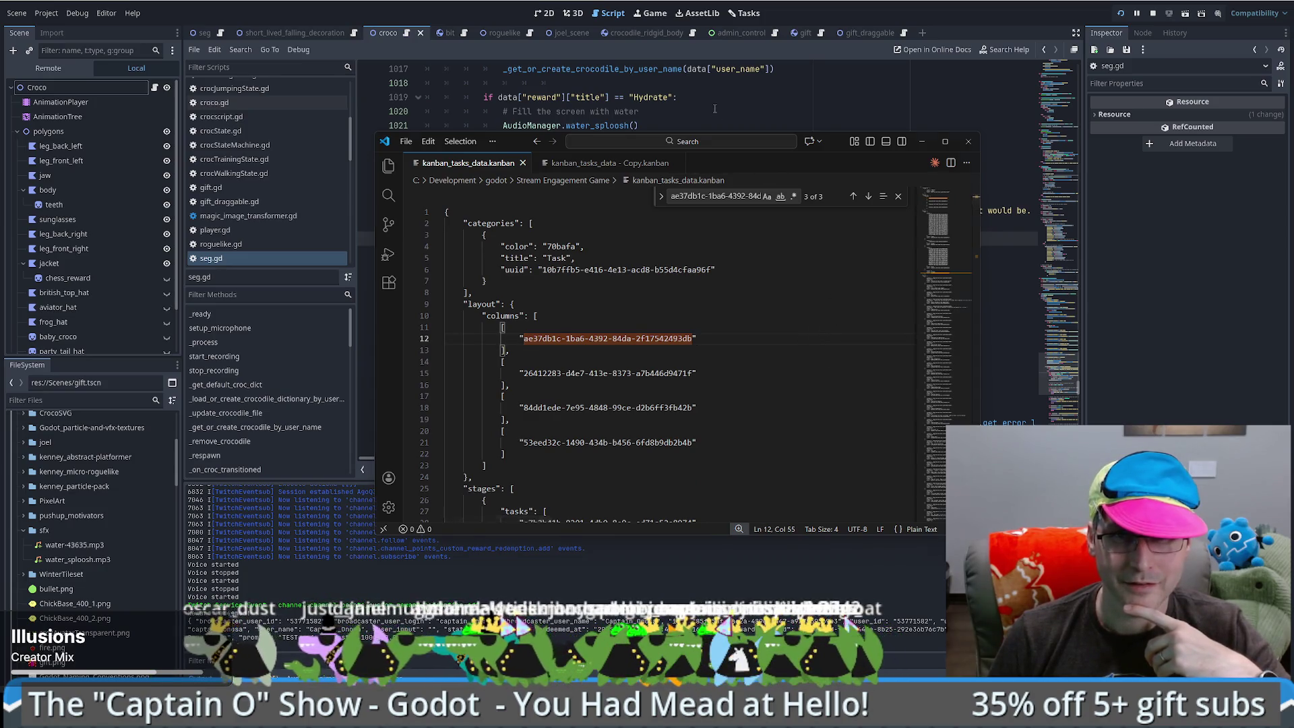
- Stop the running game and choose Stream Engagement Game in the Project Manager
click(714, 109)
click(1153, 14)
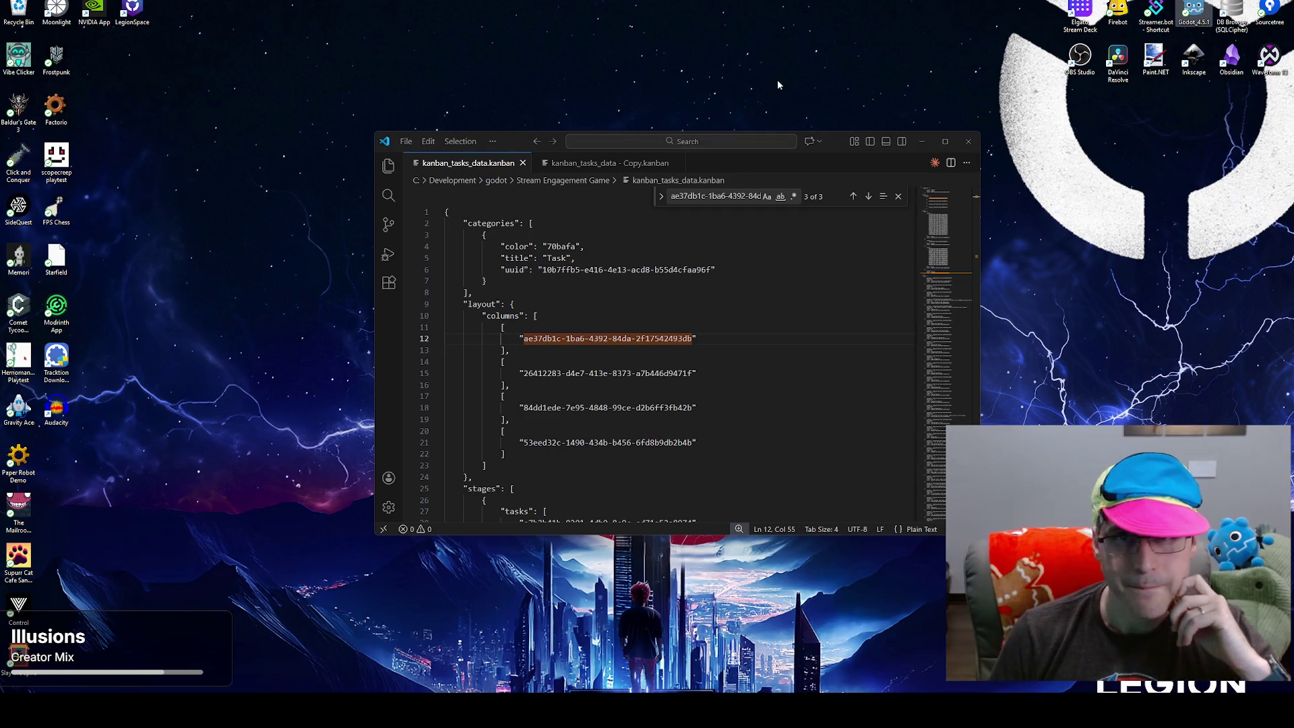
click(647, 203)
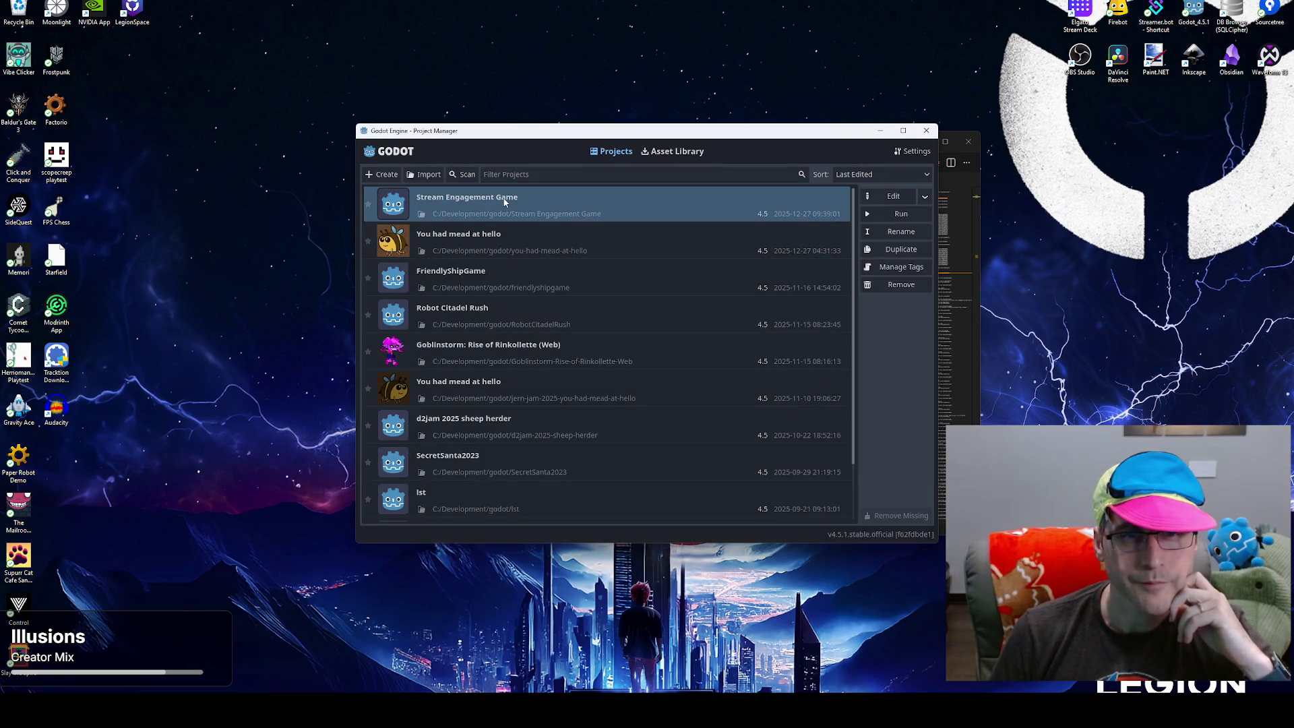
- Open Stream Engagement Game, browse the Tasks board's Todo and Done columns, and focus its search field
click(890, 197)
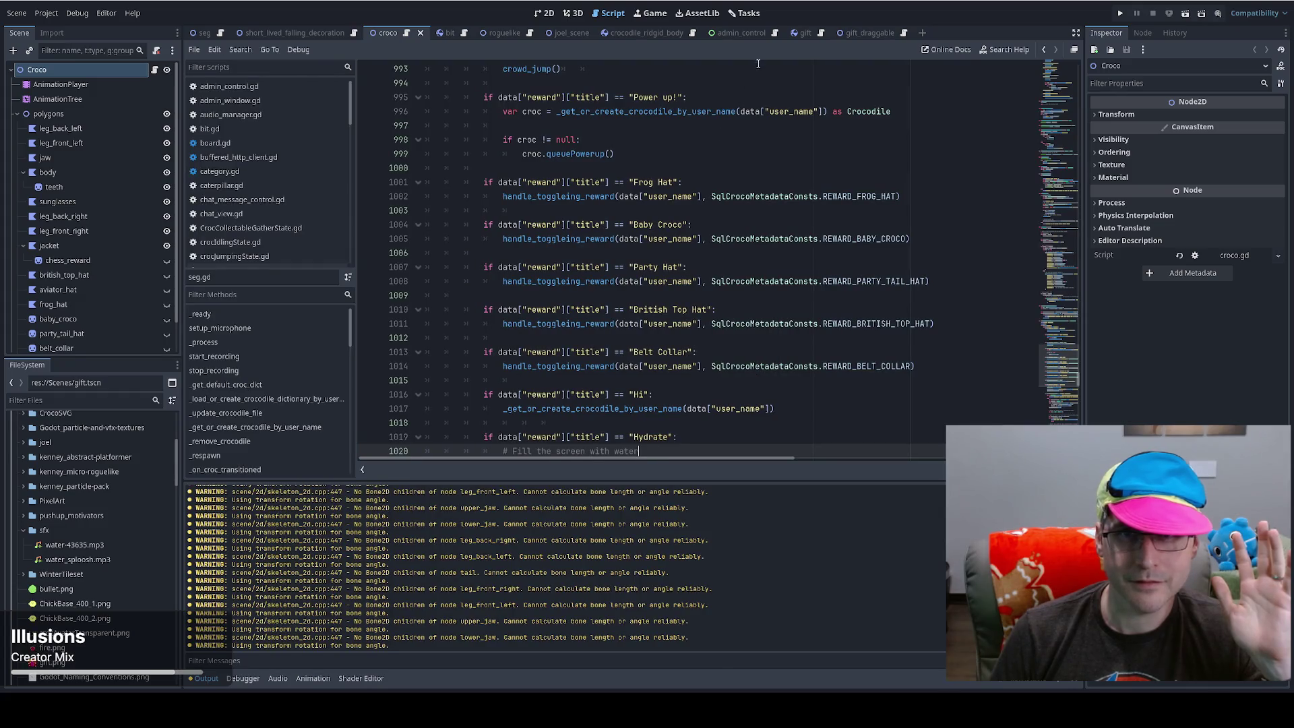
click(741, 14)
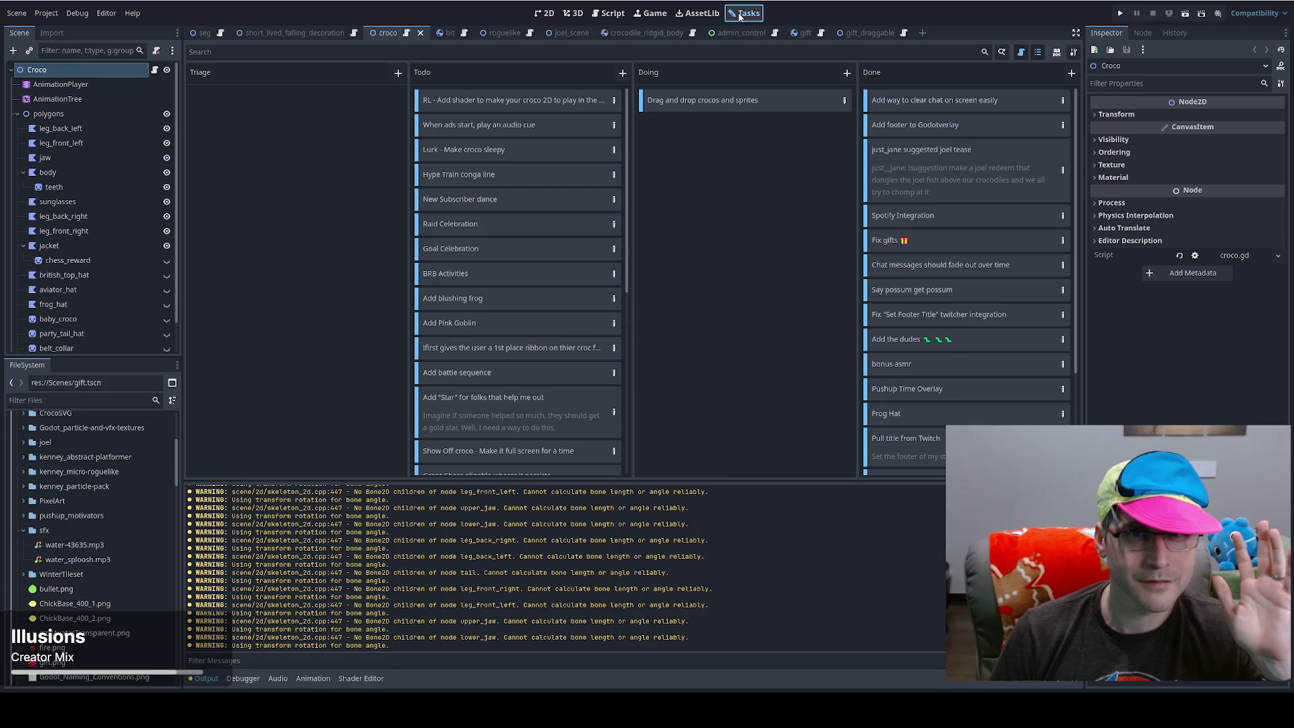
scroll(623, 208, down, 2)
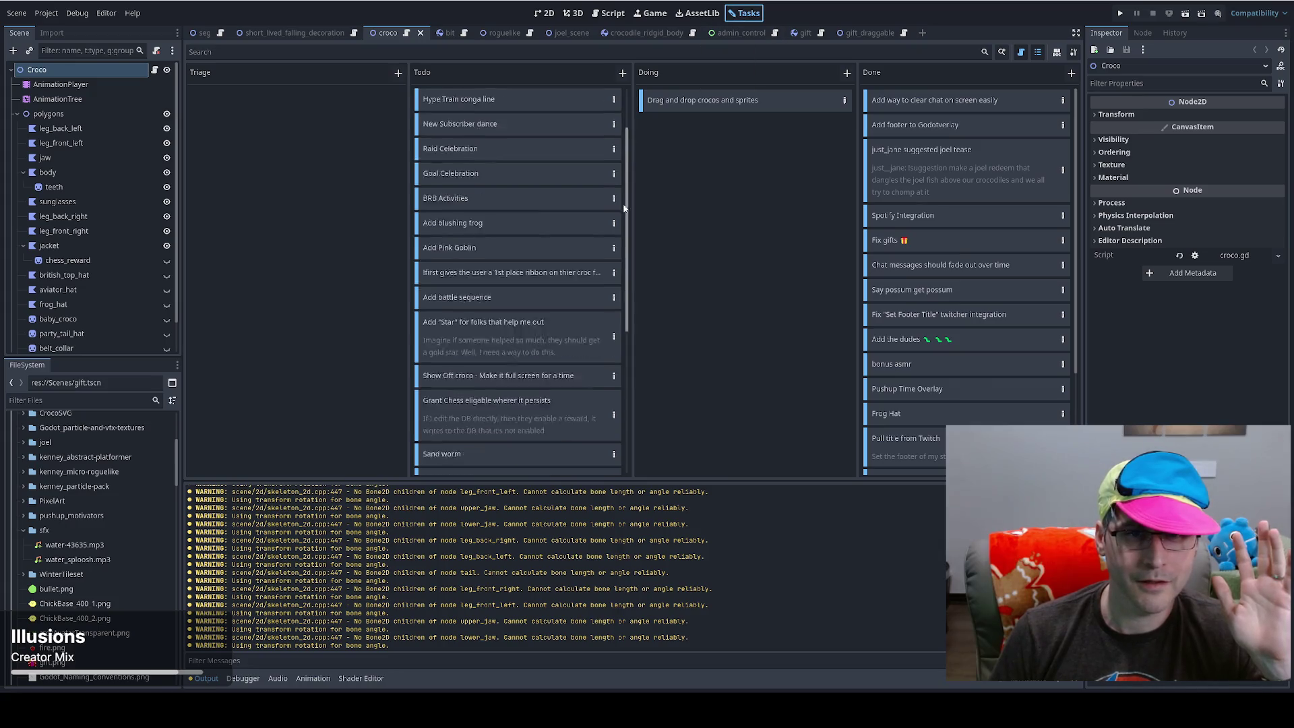
scroll(621, 304, down, 6)
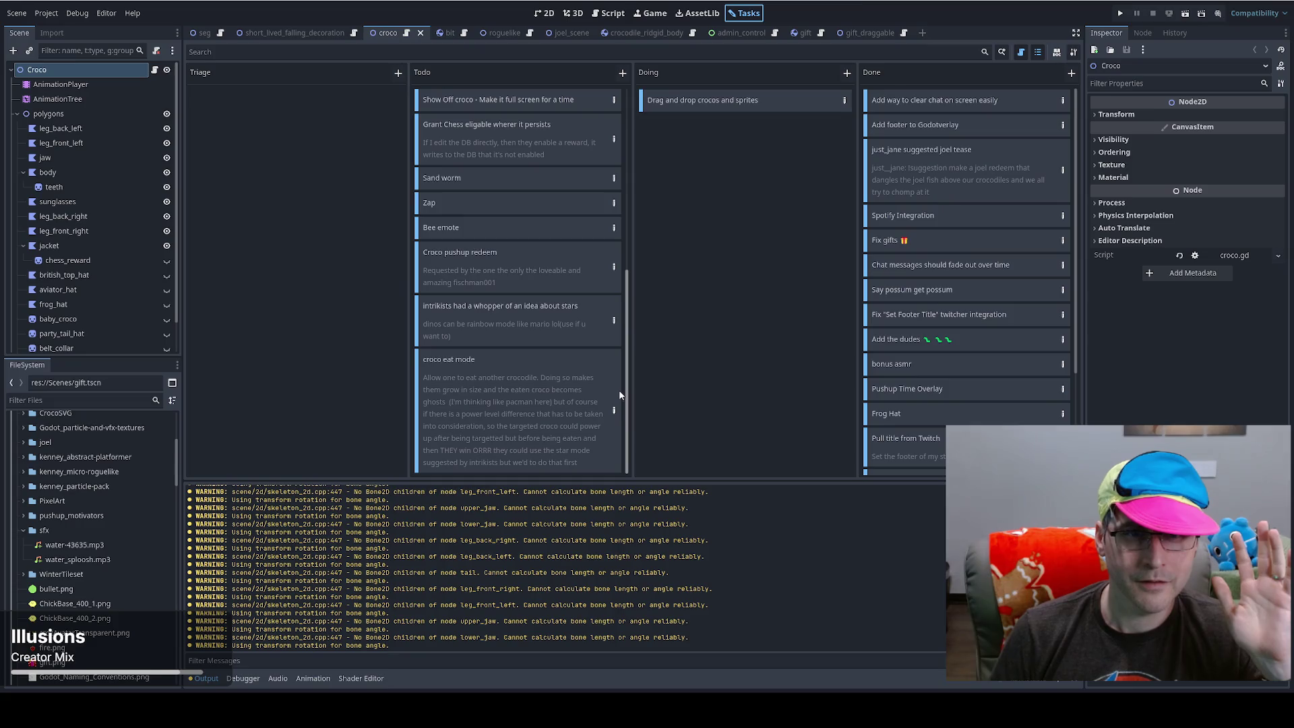
scroll(633, 201, up, 8)
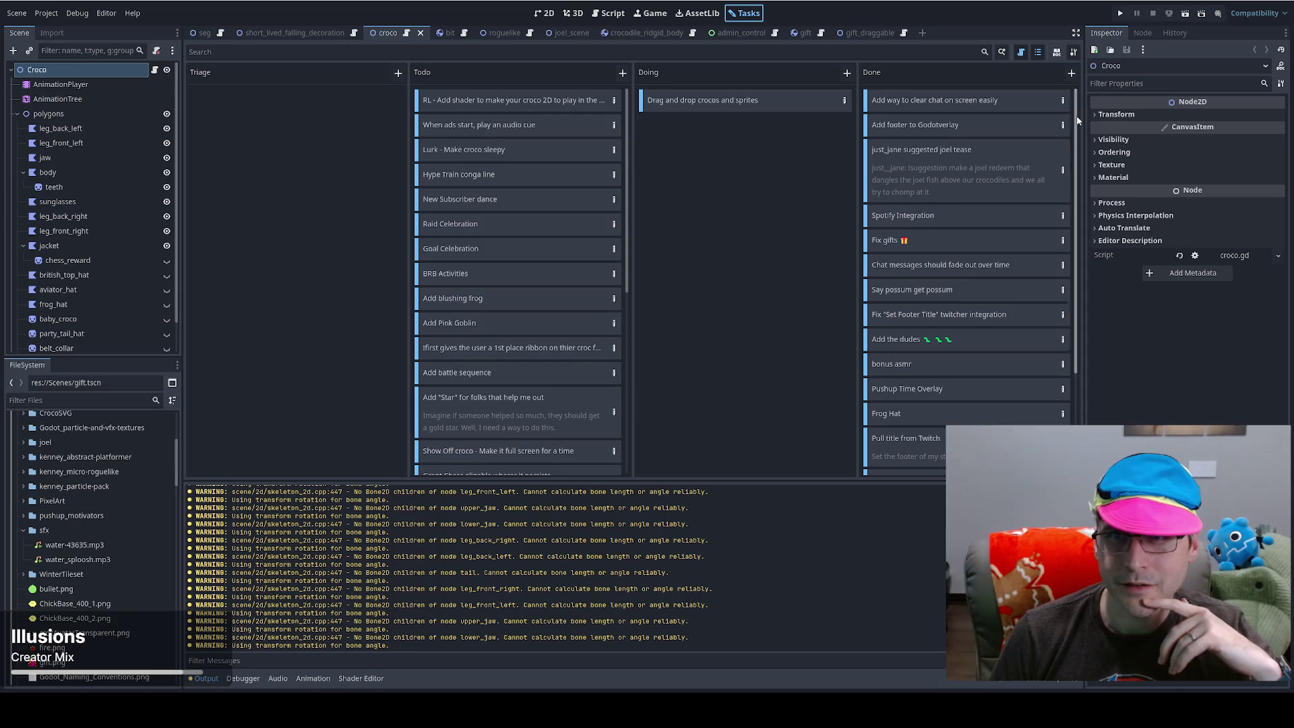
scroll(1076, 358, down, 4)
scroll(1057, 155, up, 4)
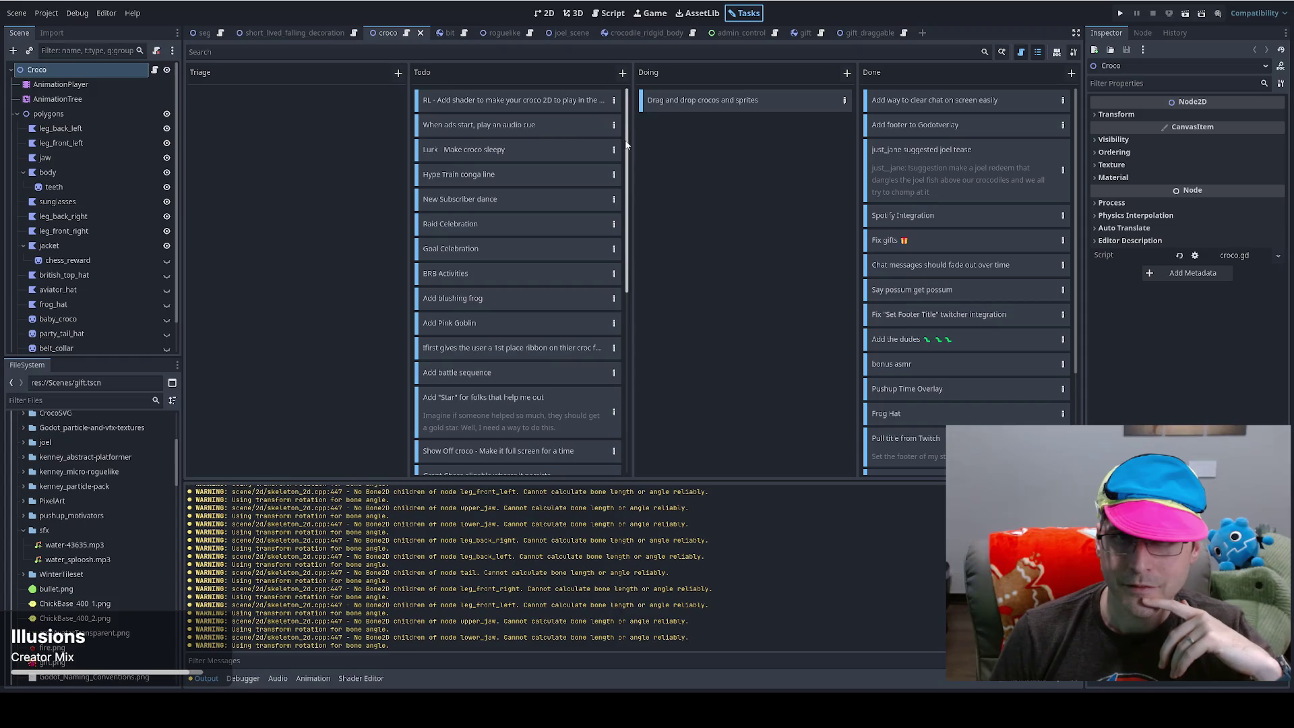
click(446, 54)
- Filter the Tasks board by 'des', clear the filter, and return to the script editor
text(des)
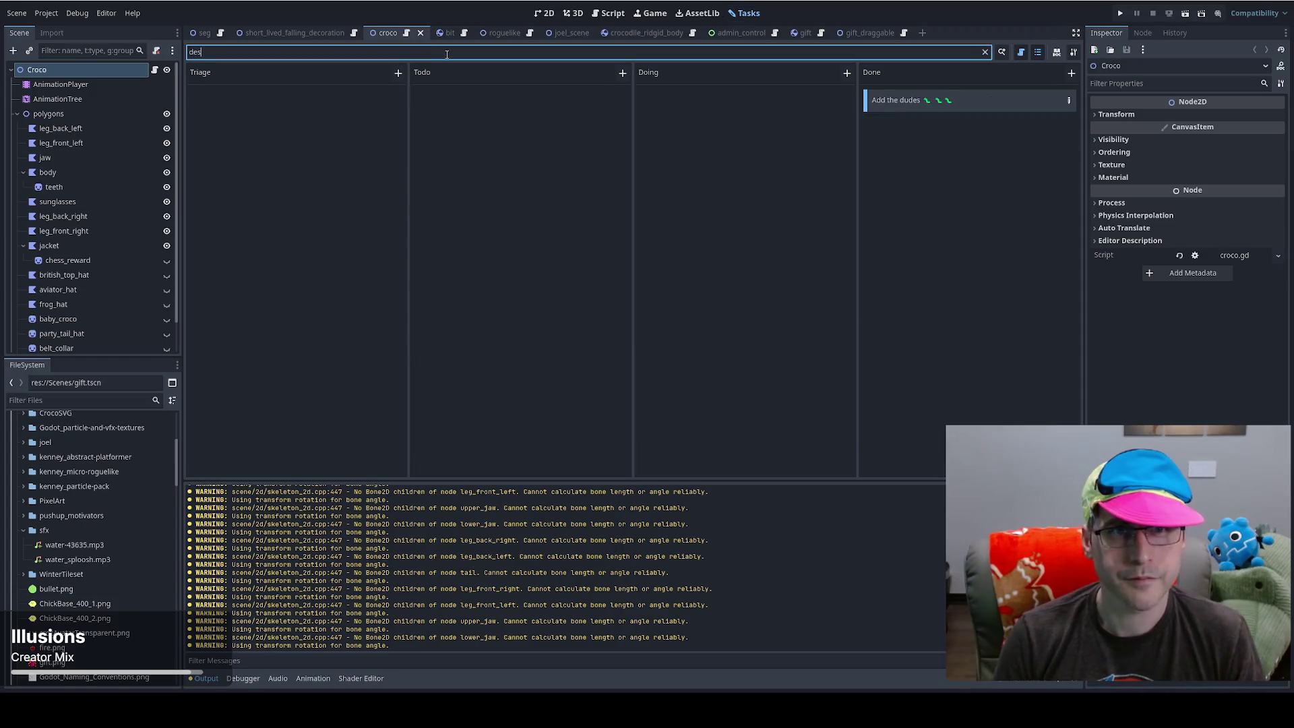
key(BackSpace)
key(BackSpace)
key(BackSpace)
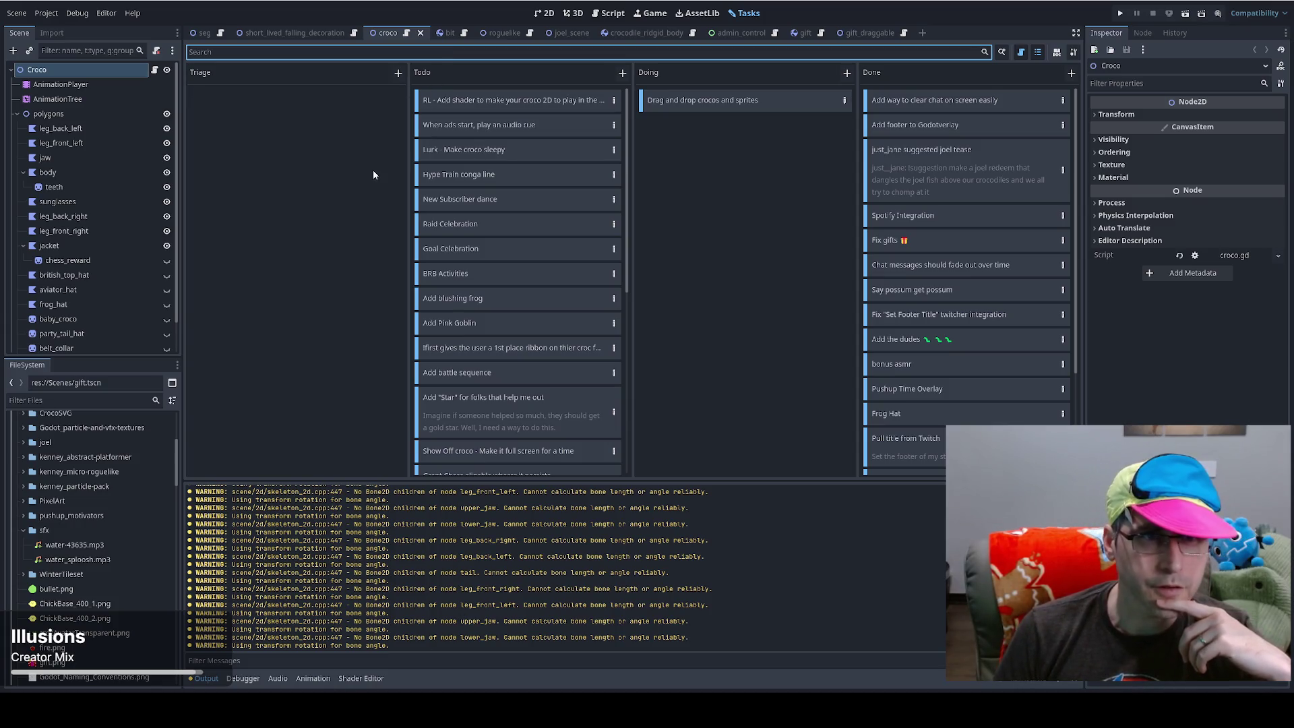
key(ctrl+F3)
- Step back through the open help pages, then return to seg.gd
key(ctrl+Home)
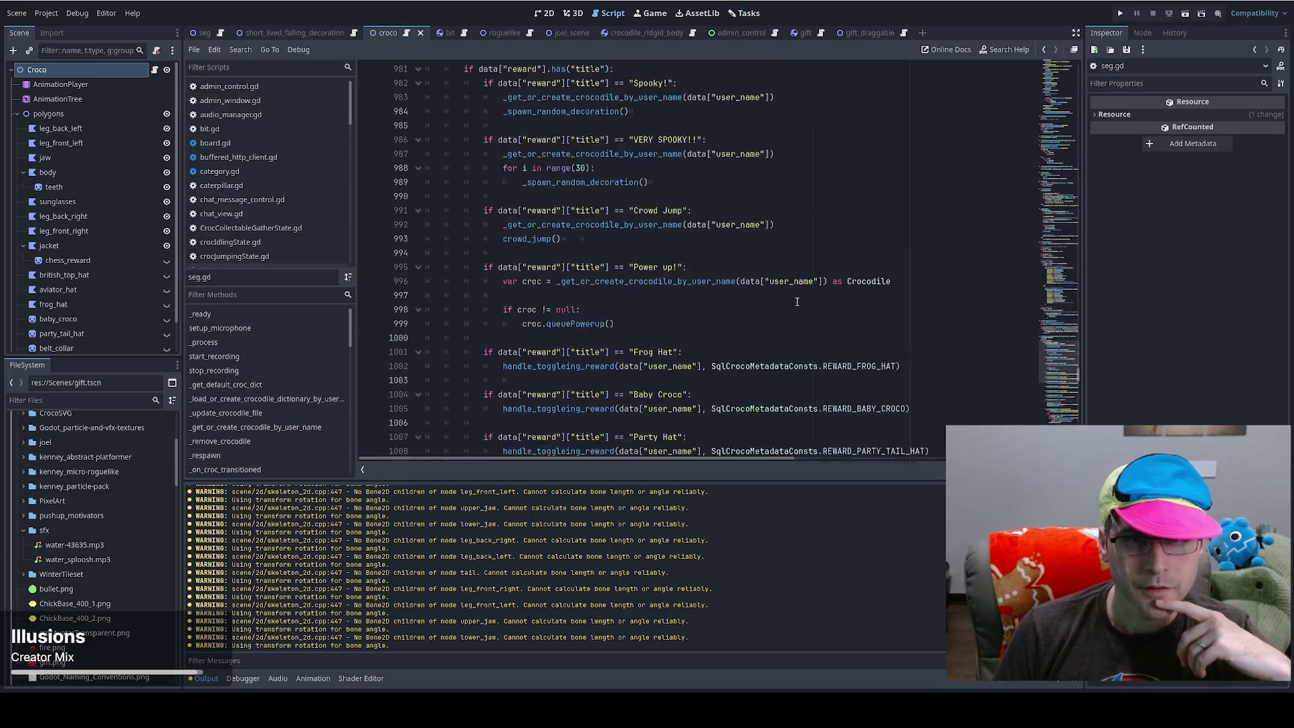
ctrl+click(778, 311)
key(alt+Left)
key(alt+Left)
key(alt+Left)
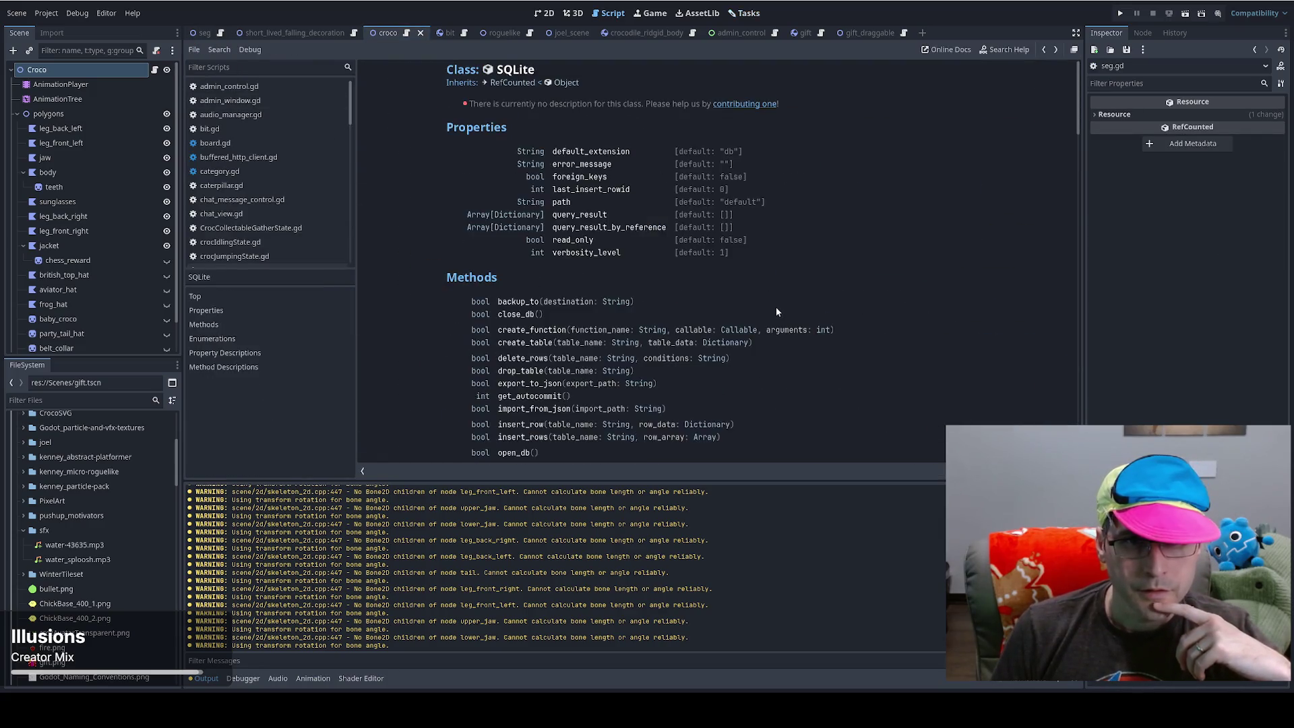
key(alt+Left)
key(alt+Left)
key(alt+Left)
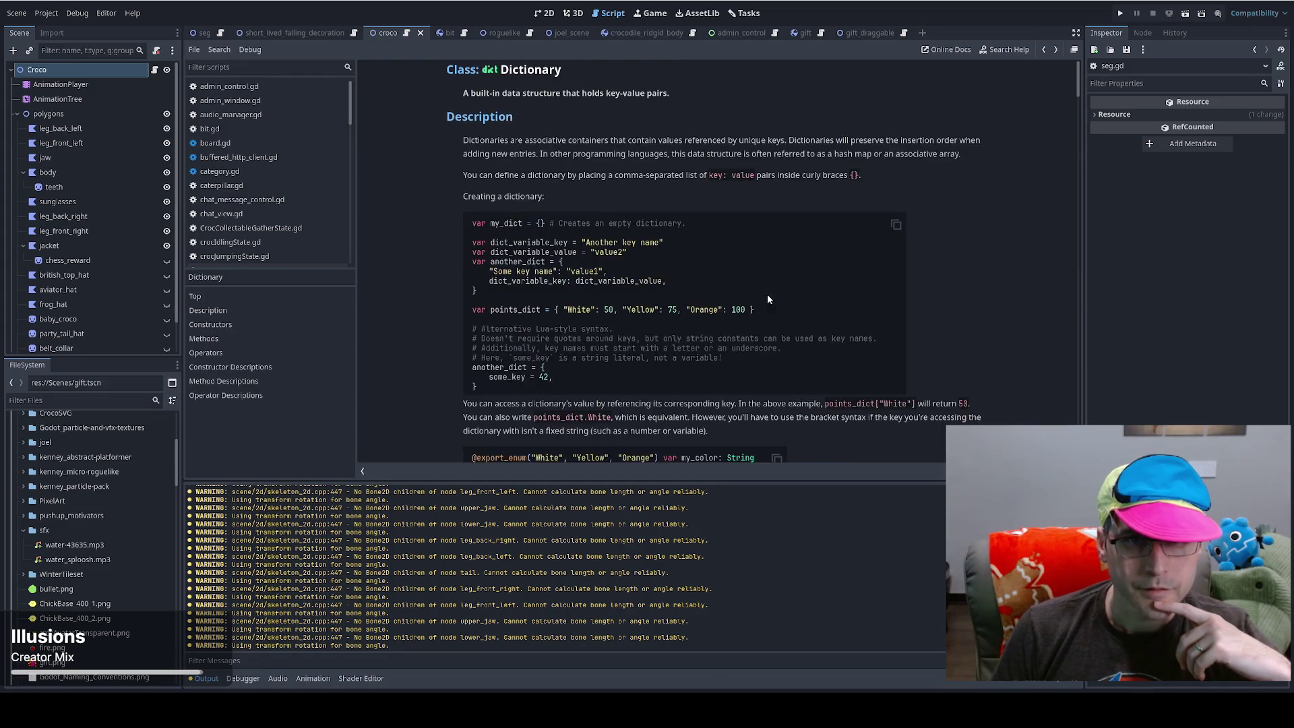
click(220, 34)
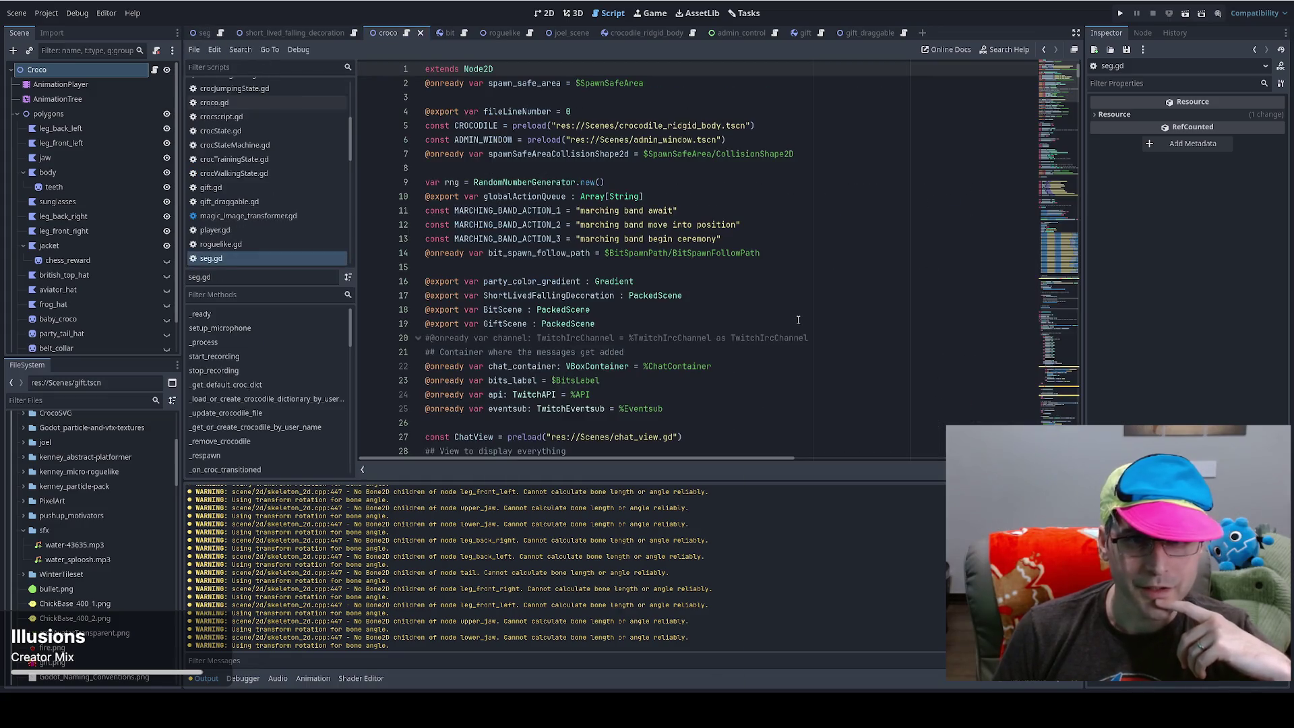
mouse_move(1051, 253)
mouse_down()
mouse_move(1052, 219)
mouse_move(1053, 304)
mouse_up()
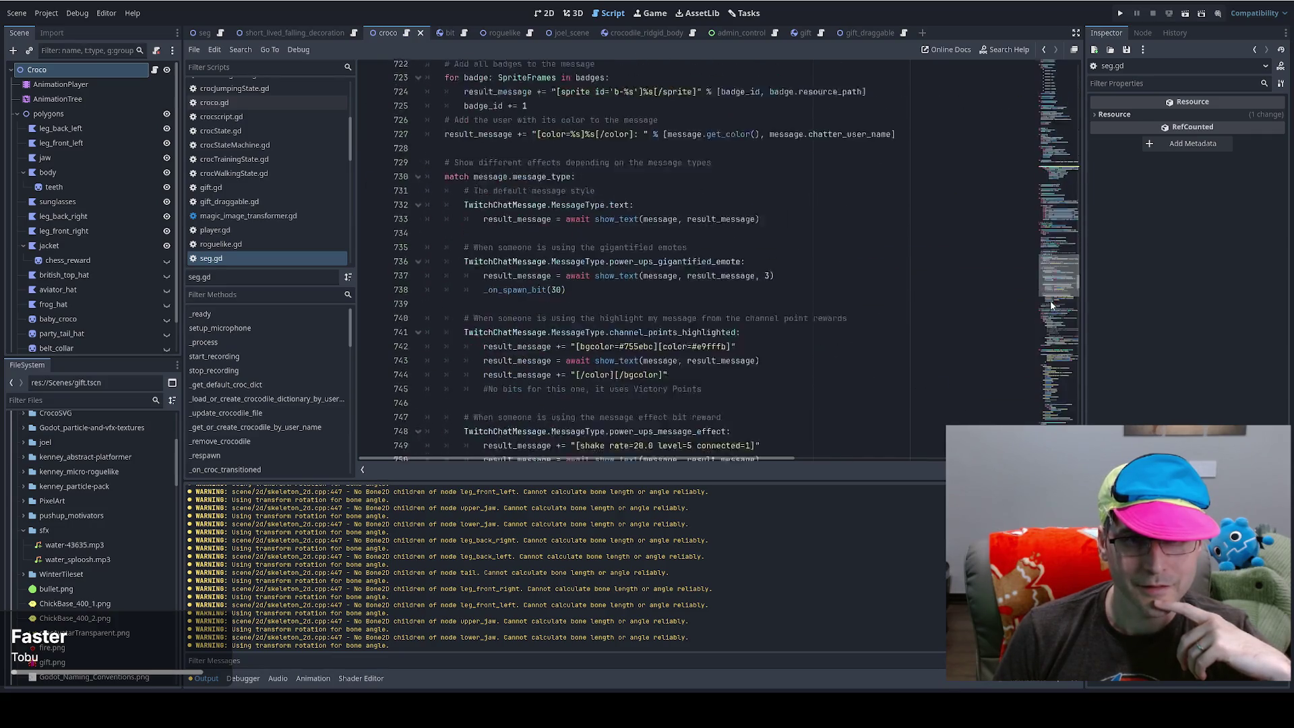
- Search seg.gd for 'overlay' to reach the Overlay Suggestion block and highlight triage_uuid's uses
click(838, 284)
key(ctrl+f)
text(overlay)
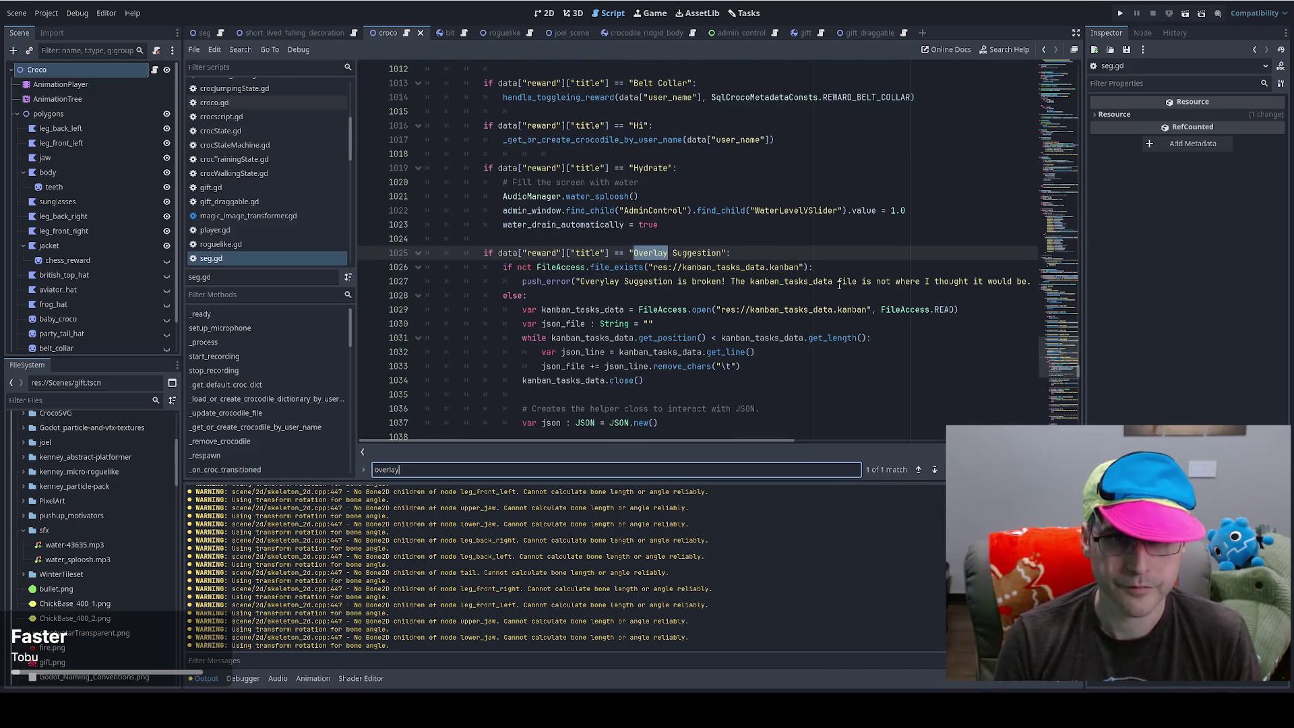
key(Escape)
scroll(728, 338, down, 6)
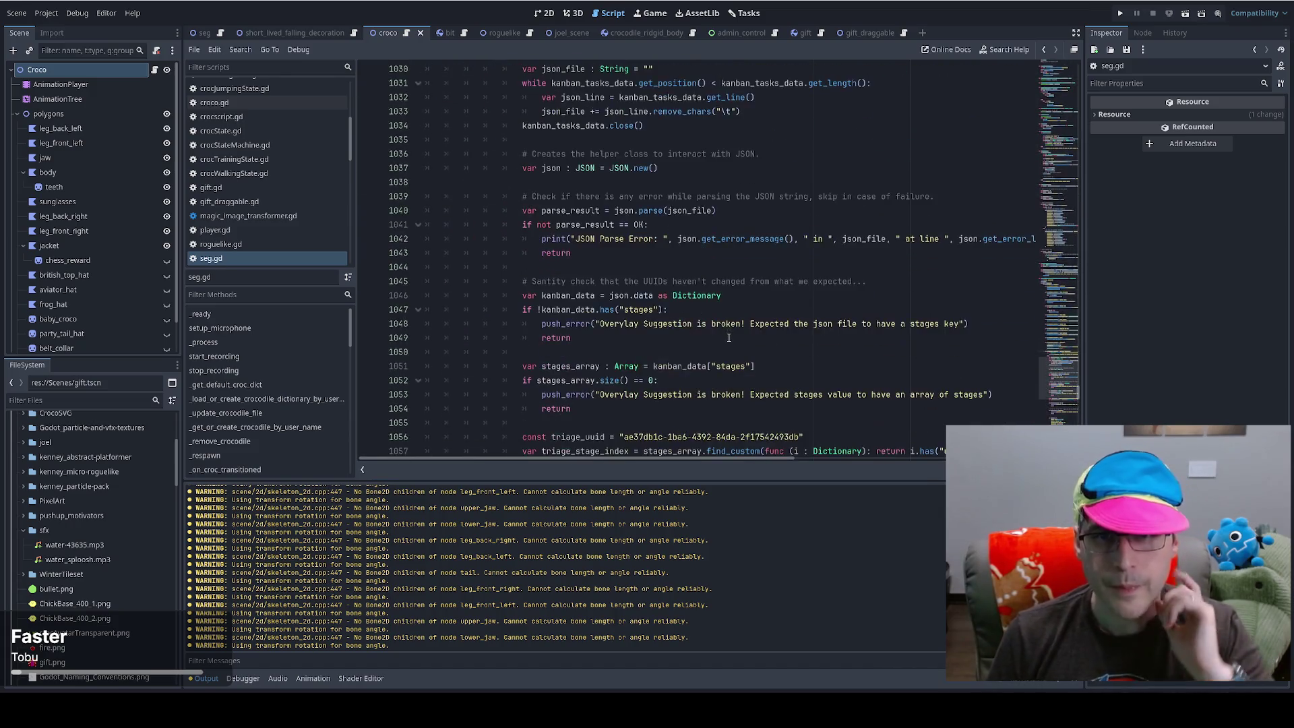
scroll(729, 337, down, 7)
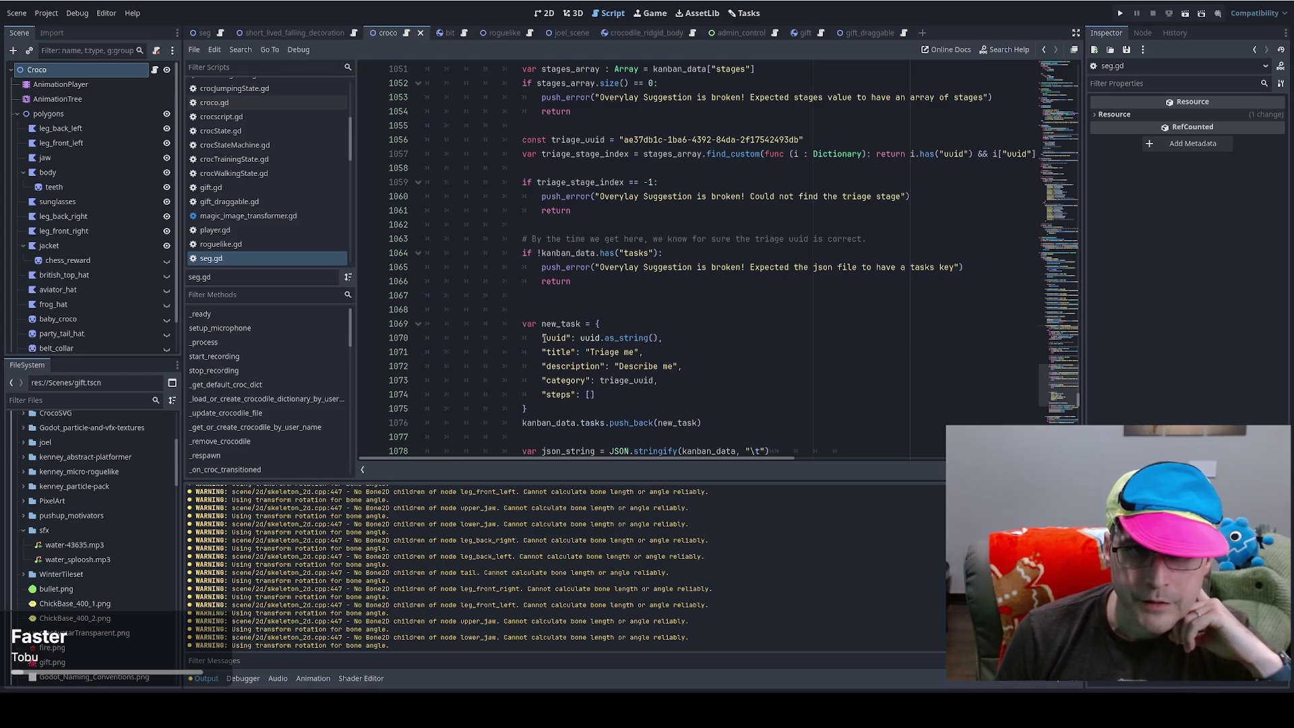
drag(543, 337, 687, 338)
click(688, 338)
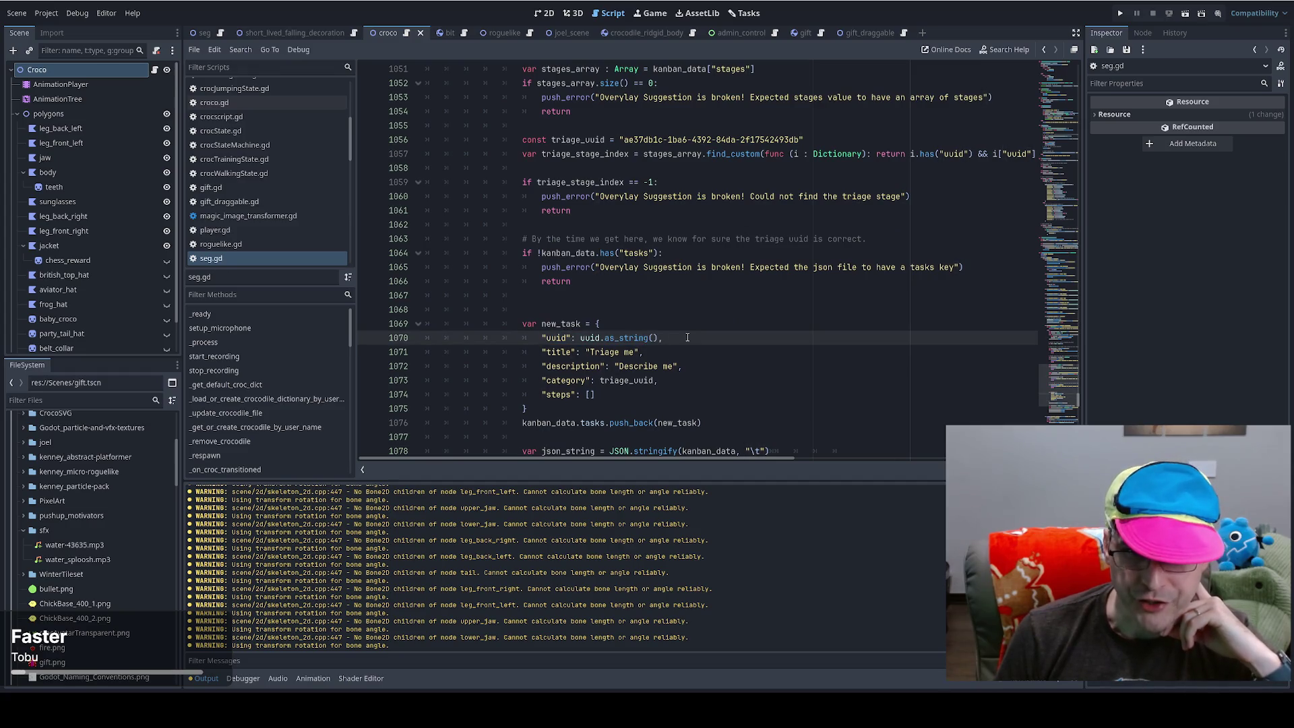
double_click(626, 380)
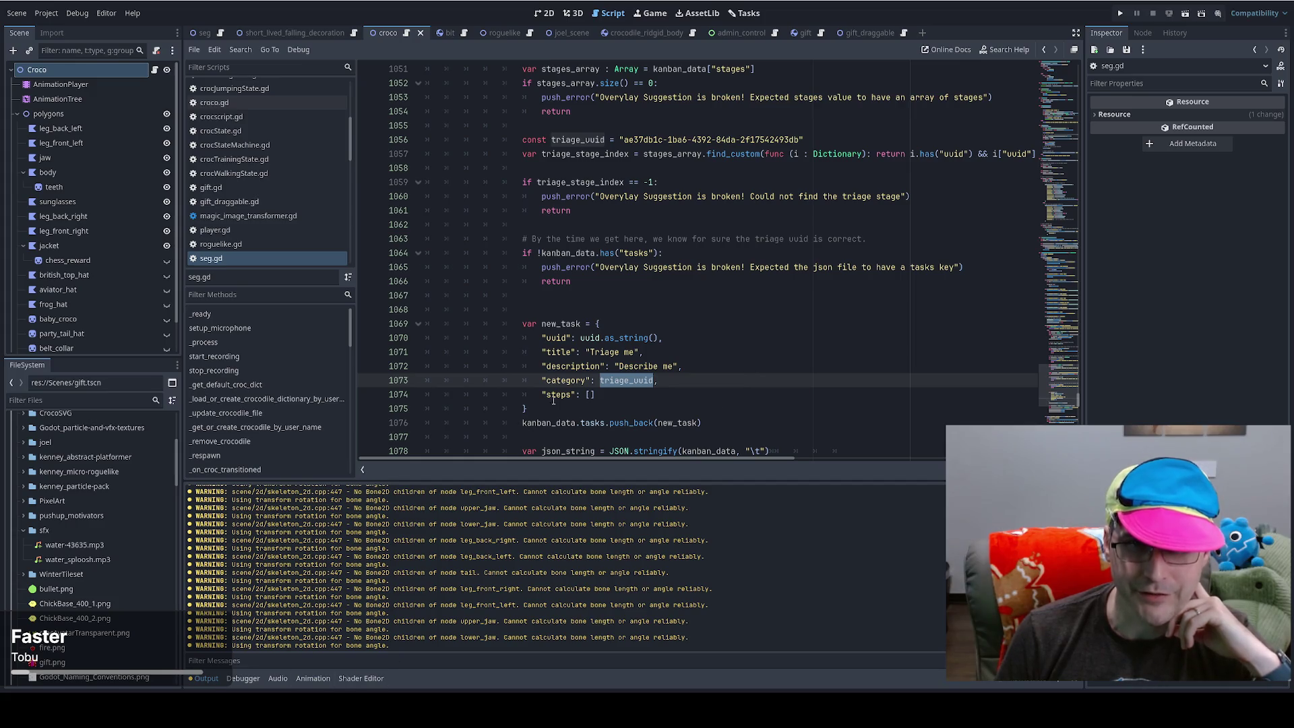
- Review the triage stage lookup on line 1057 and its surrounding code
click(681, 196)
drag(598, 153, 879, 154)
click(878, 156)
scroll(878, 161, up, 4)
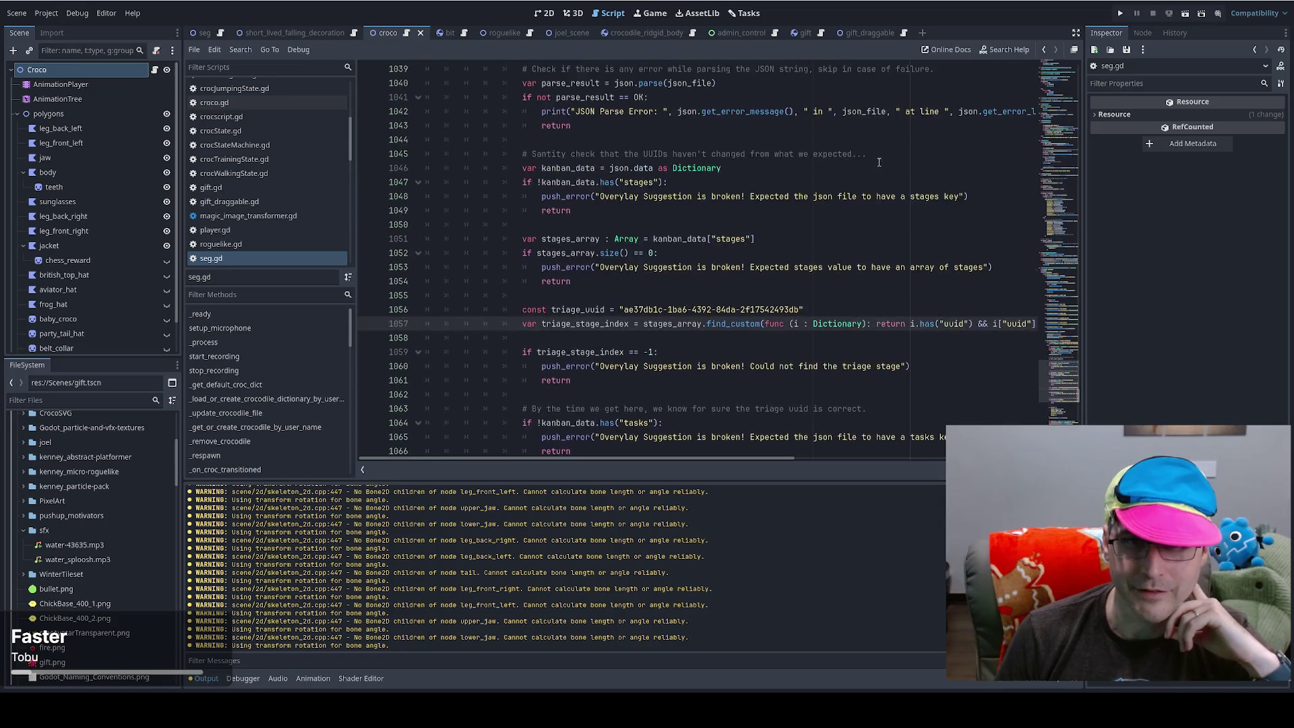
scroll(878, 161, up, 1)
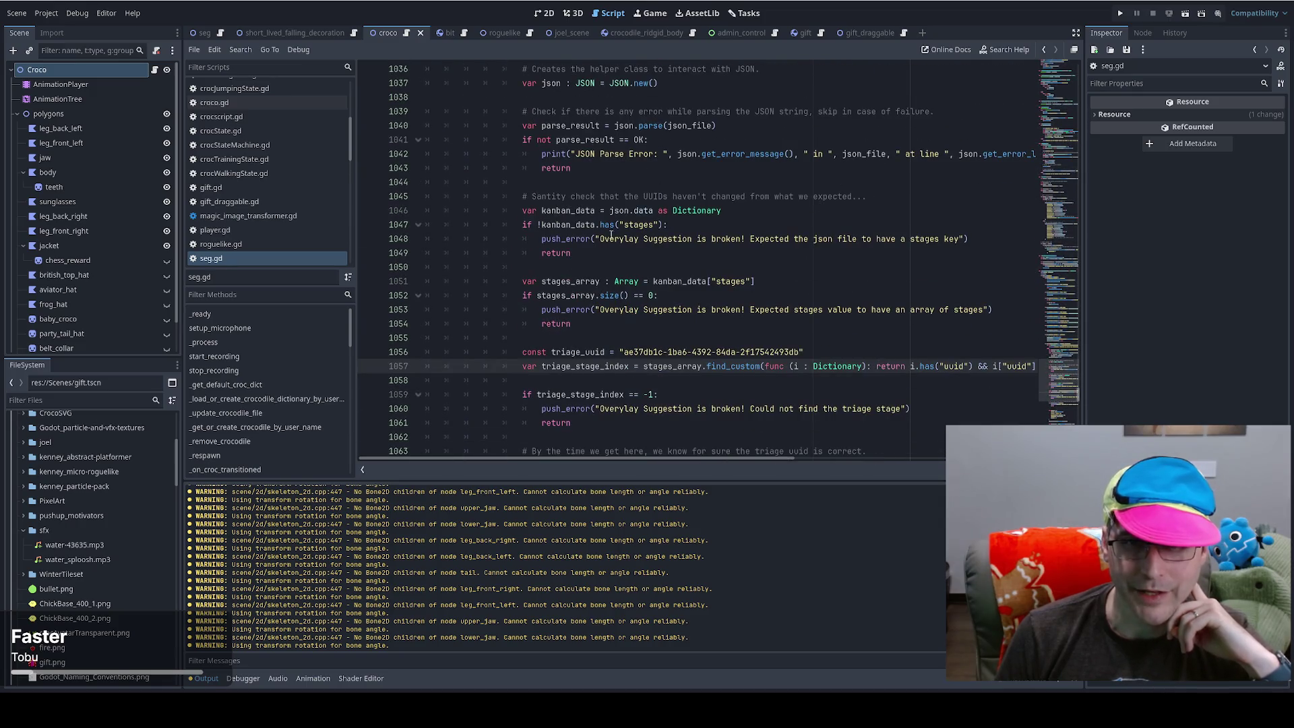
scroll(632, 261, down, 1)
drag(624, 182, 666, 180)
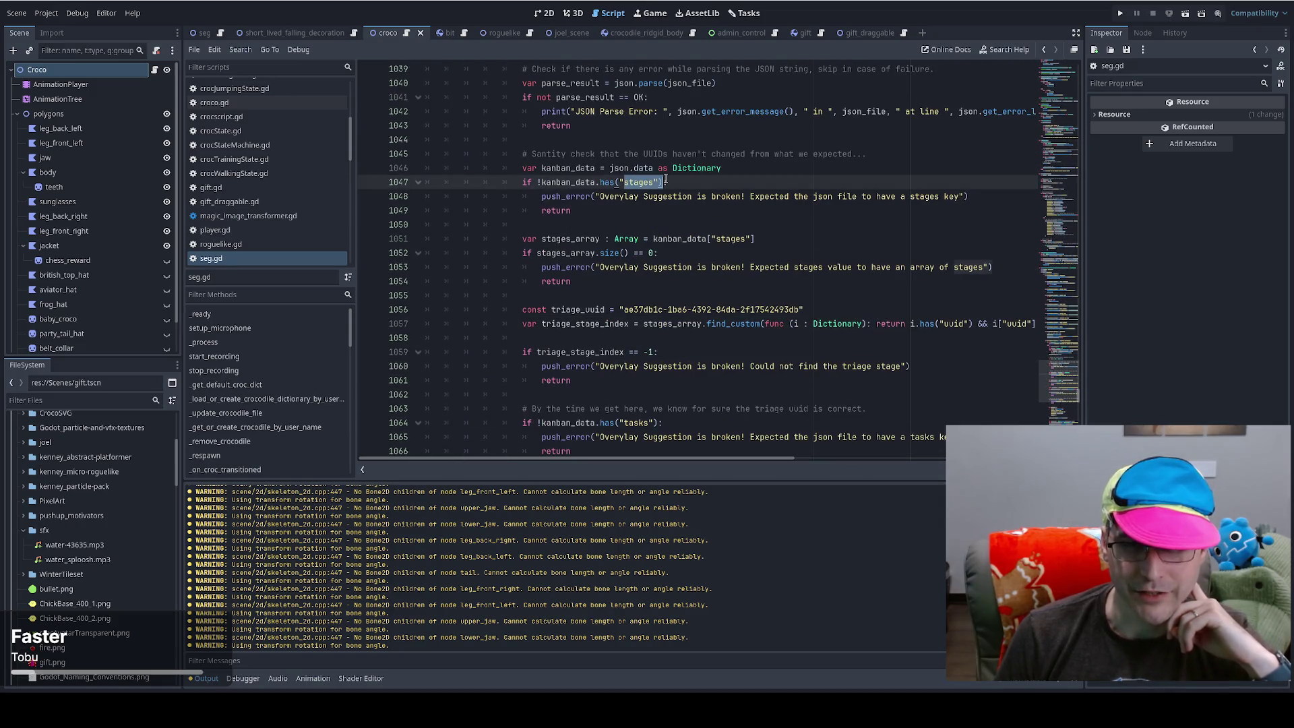
- Highlight the uses of triage_stage_index and triage_uuid below the stages size check
double_click(588, 253)
scroll(588, 253, down, 1)
drag(610, 281, 751, 281)
double_click(635, 267)
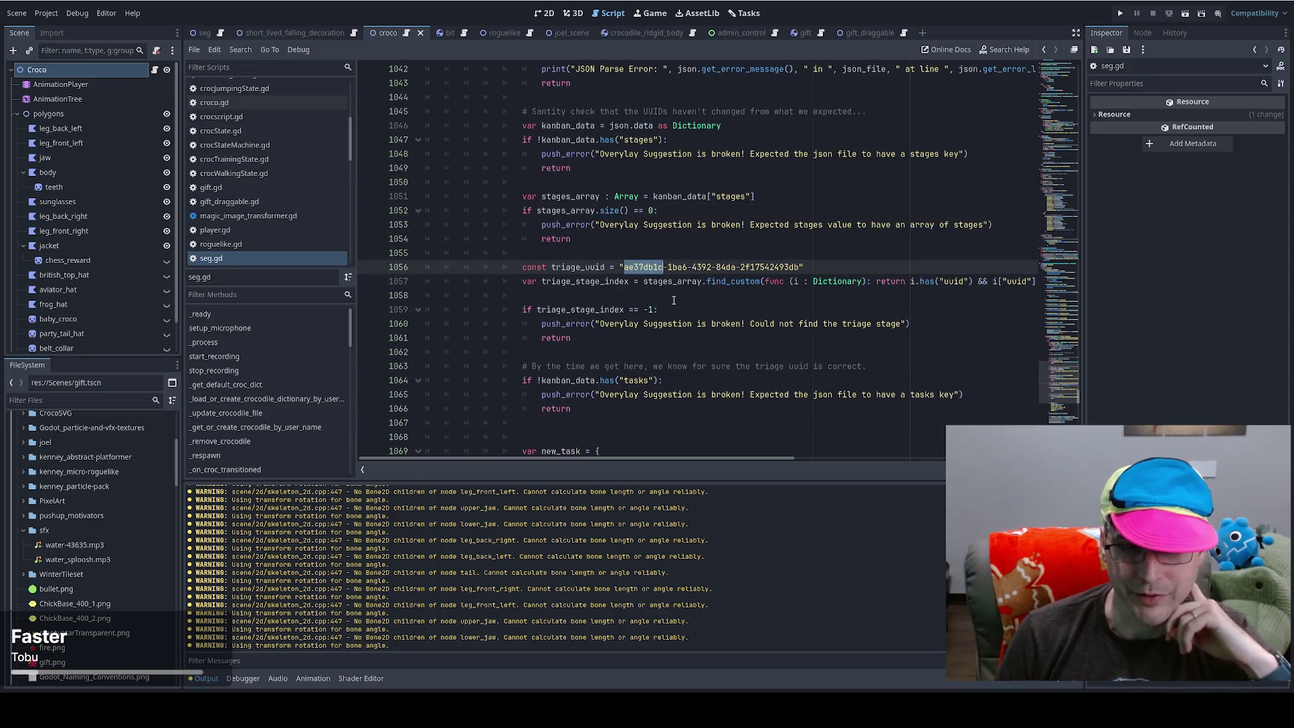
double_click(600, 282)
click(560, 267)
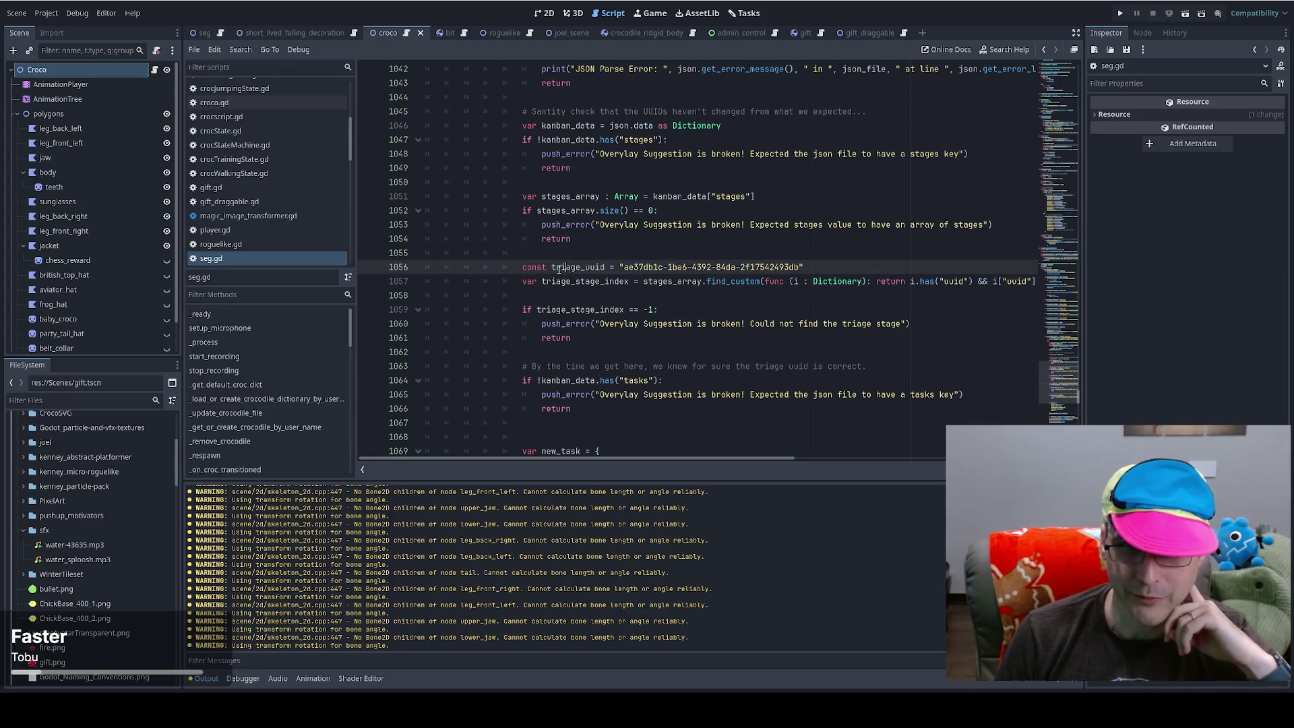
double_click(560, 267)
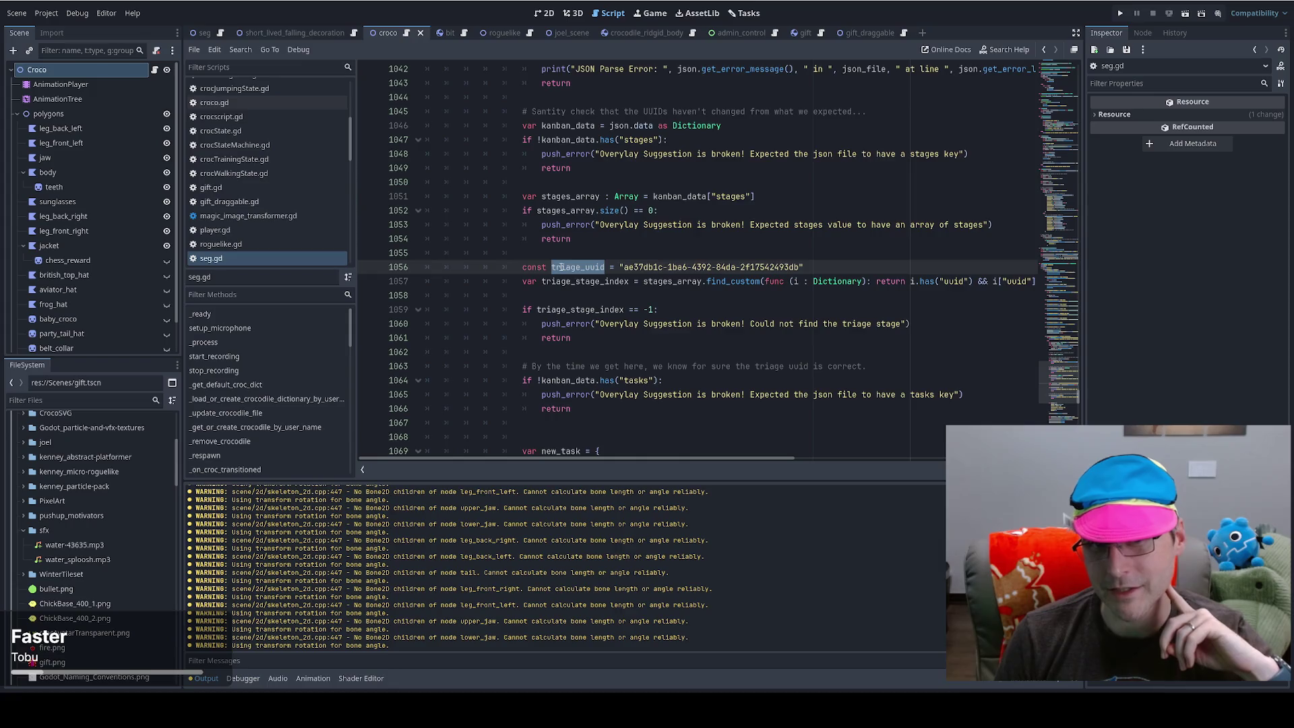
scroll(560, 268, down, 3)
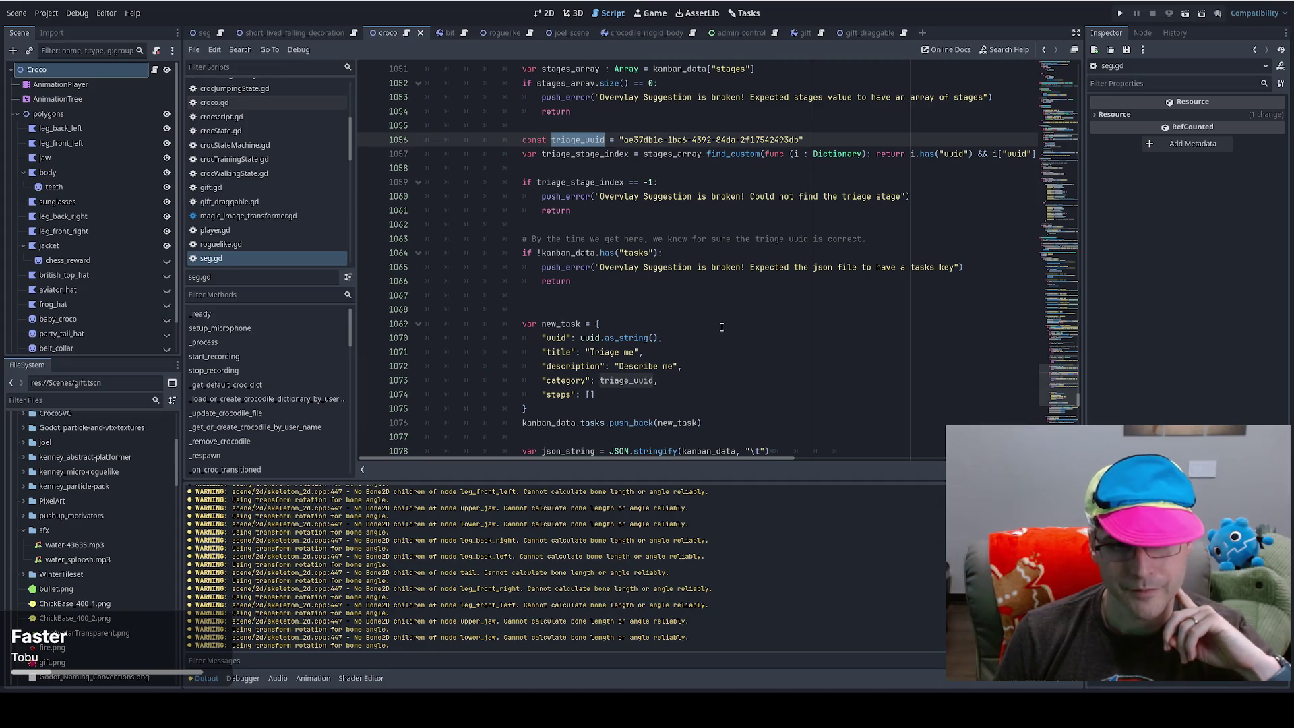
key(alt+Tab)
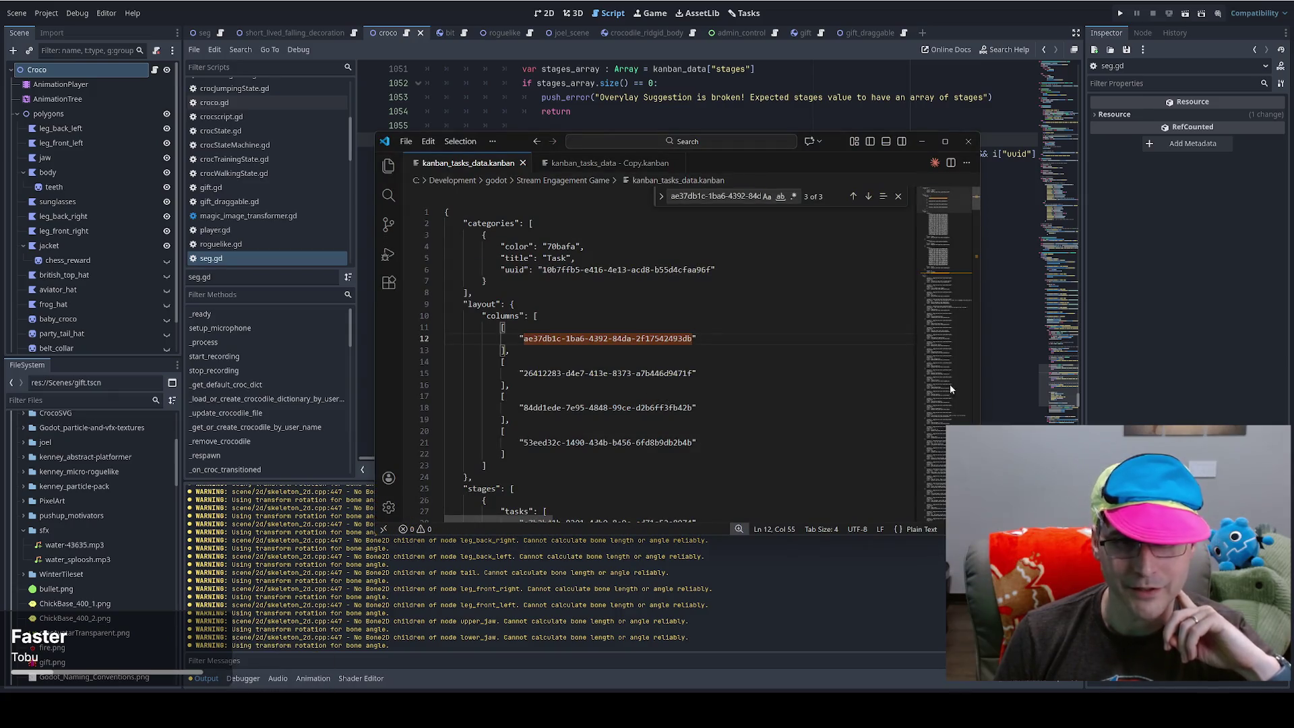
- Fold the stages and tasks arrays in kanban_tasks_data.kanban to view the categories and layout
scroll(947, 200, down, 5)
scroll(937, 202, up, 5)
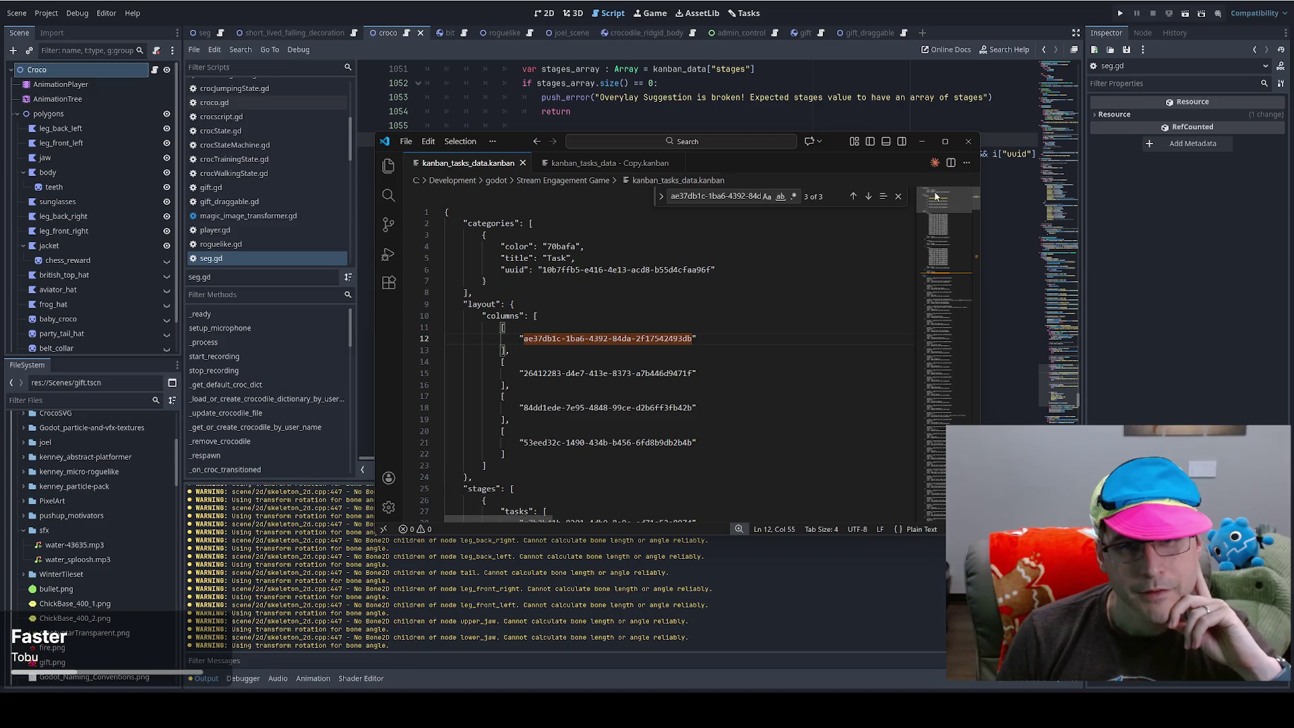
mouse_move(928, 204)
mouse_down()
mouse_move(928, 222)
mouse_move(936, 194)
mouse_up()
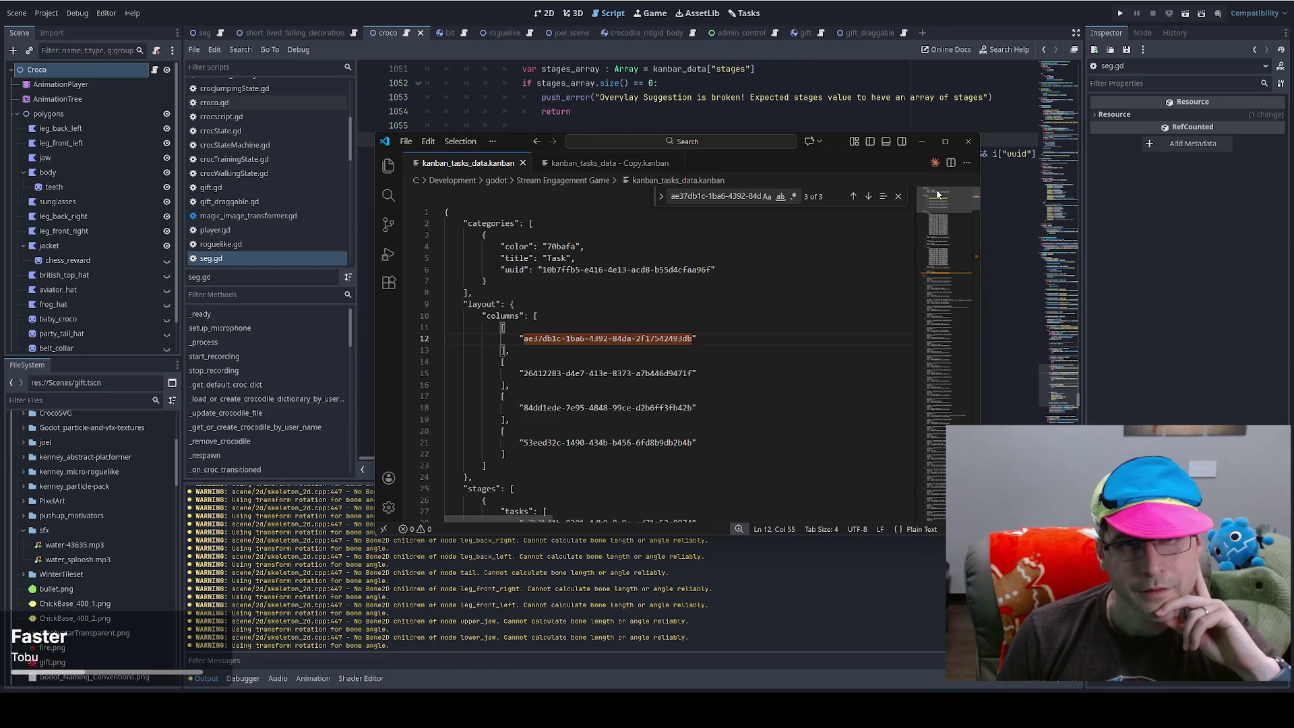
scroll(551, 408, down, 2)
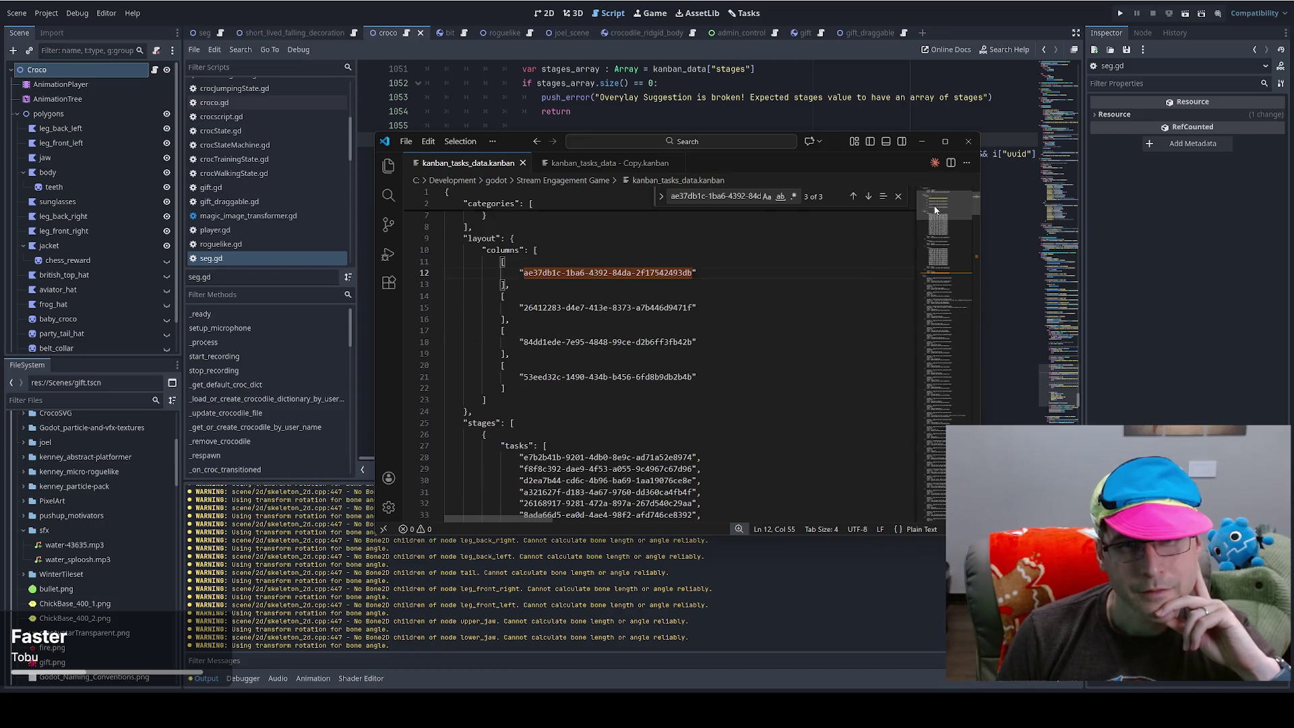
click(437, 423)
click(438, 447)
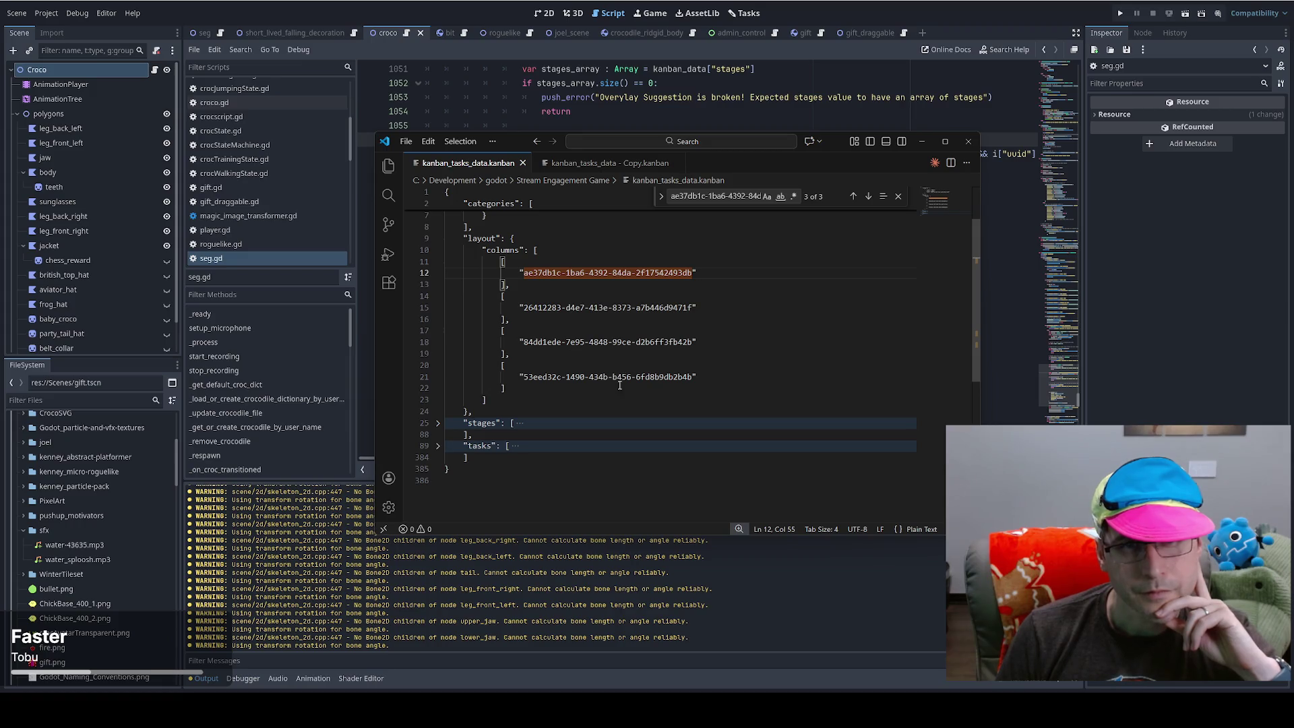
scroll(619, 385, up, 2)
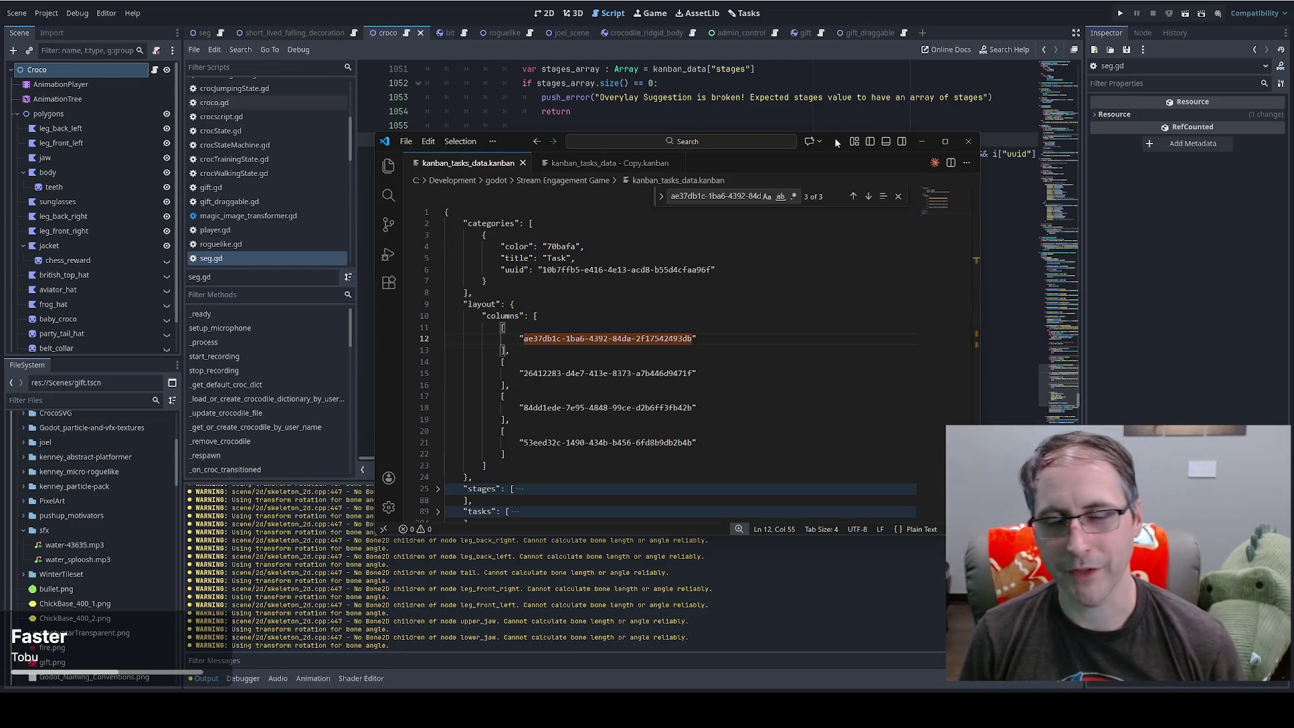
click(610, 163)
- Replace kanban_tasks_data.kanban's contents with the full text of the copy file
click(820, 308)
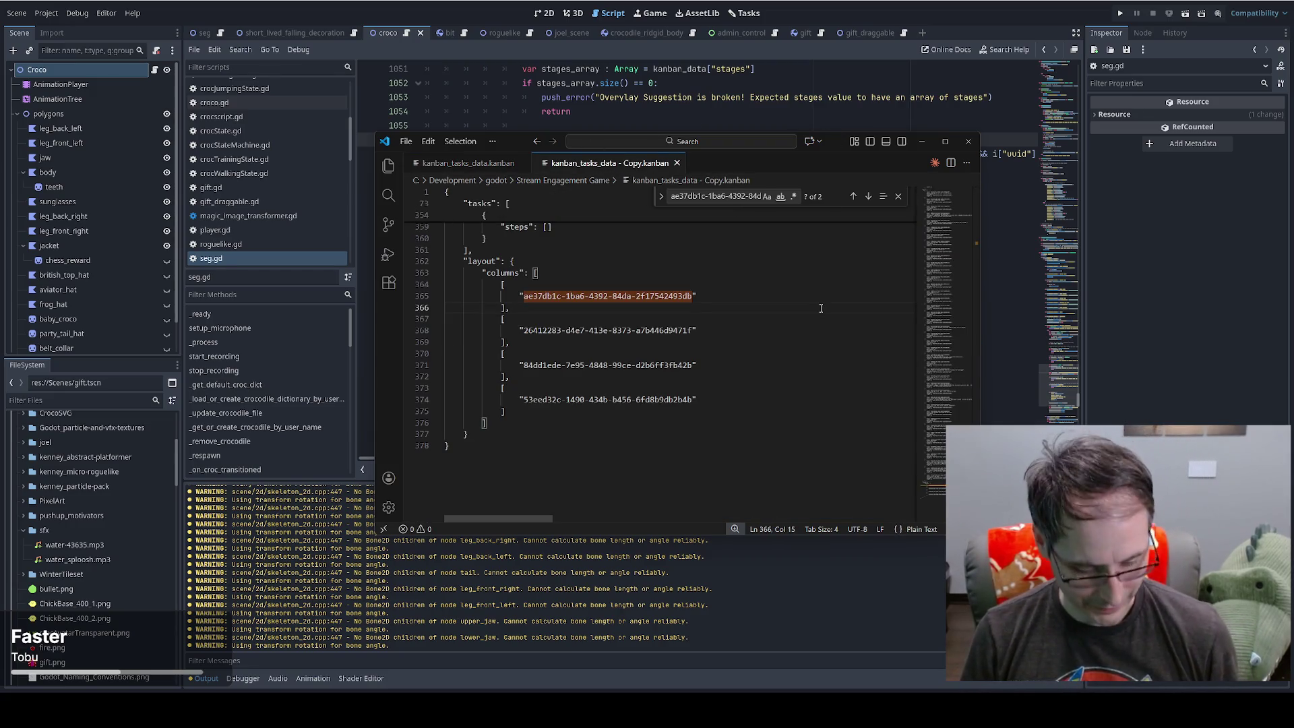
key(ctrl+a)
key(ctrl+c)
key(ctrl+Page_Up)
key(ctrl+a)
key(ctrl+v)
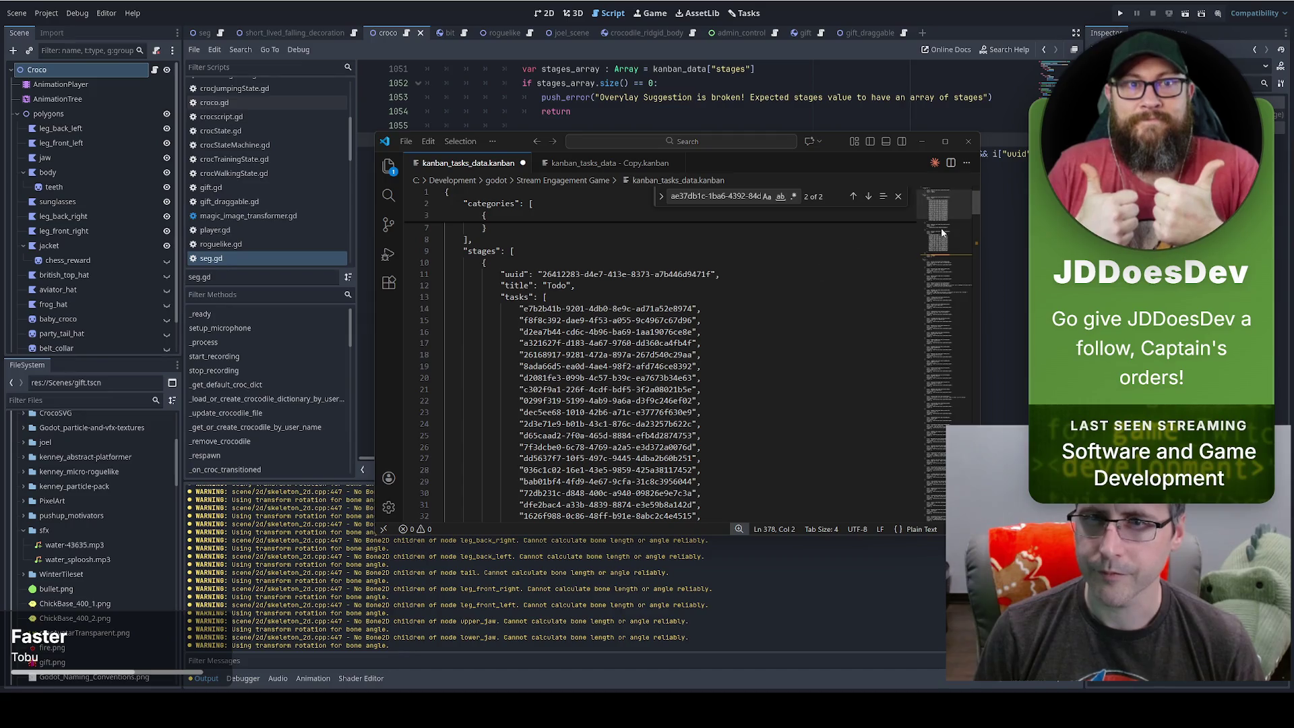
- Fold the Todo, Done and top-level task arrays to inspect the stages, then minimize VS Code
click(943, 192)
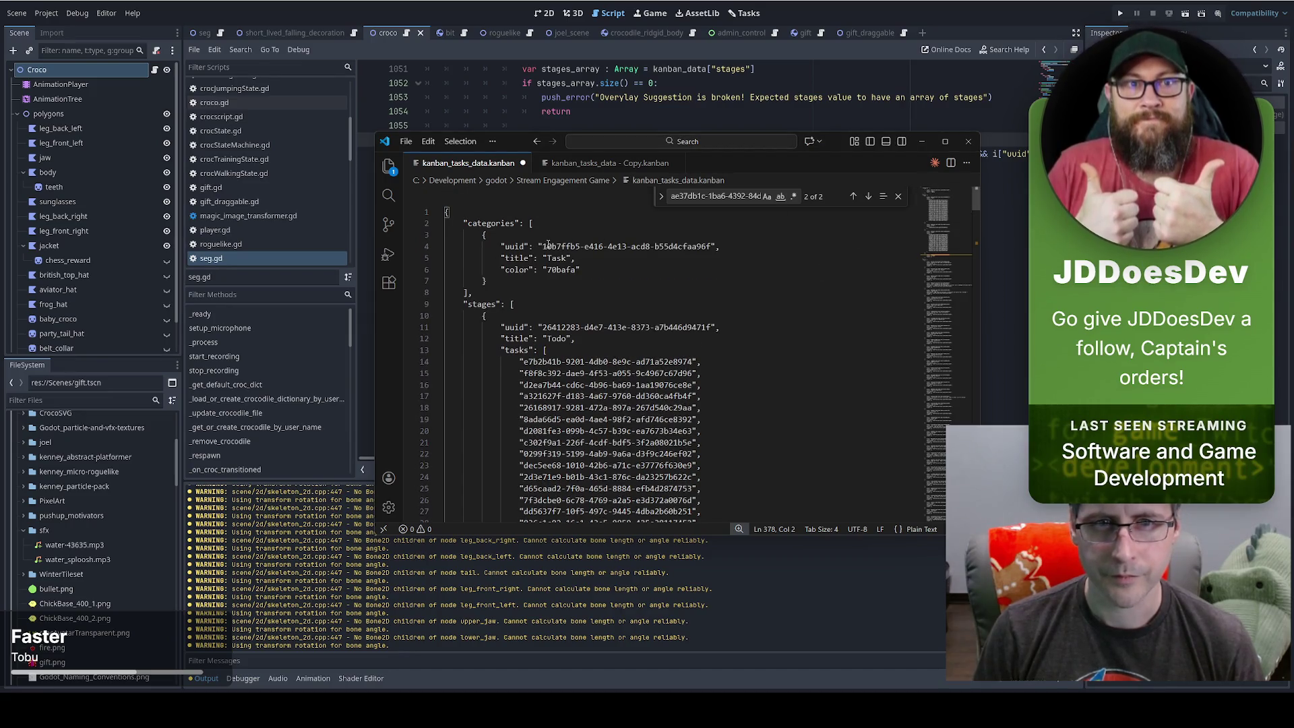
drag(543, 247, 710, 249)
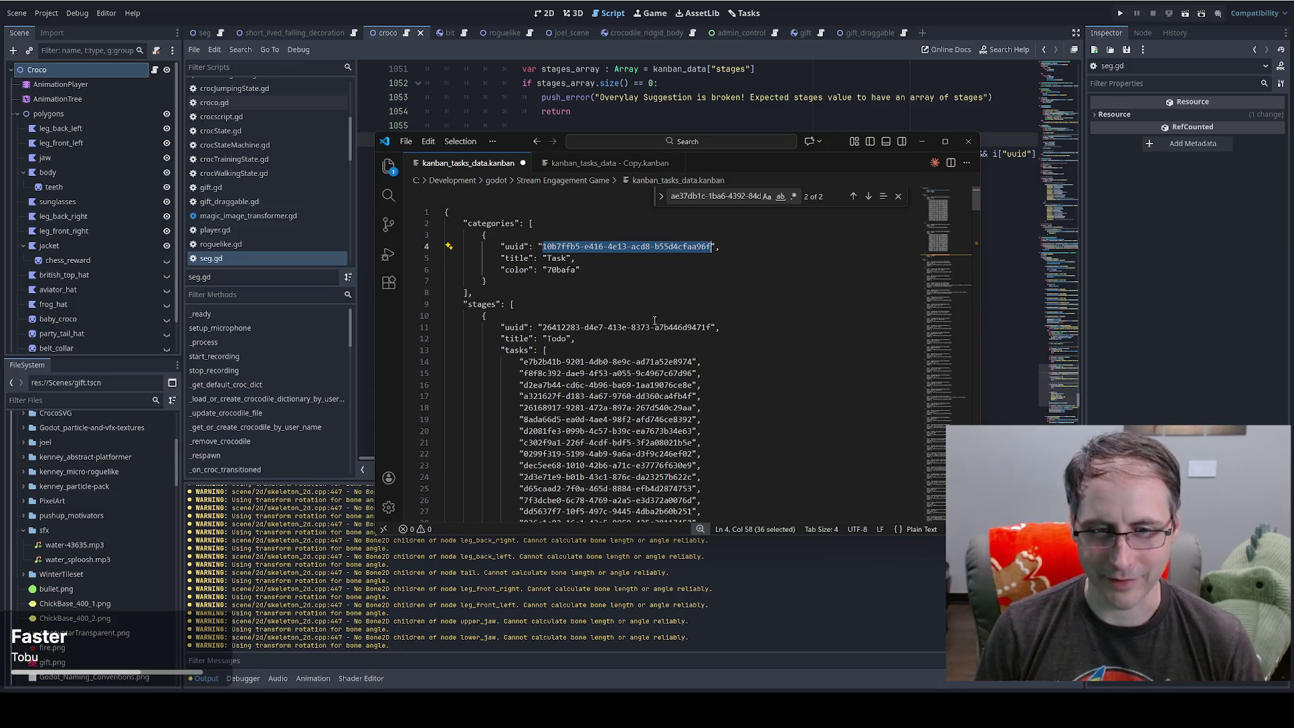
scroll(677, 317, down, 2)
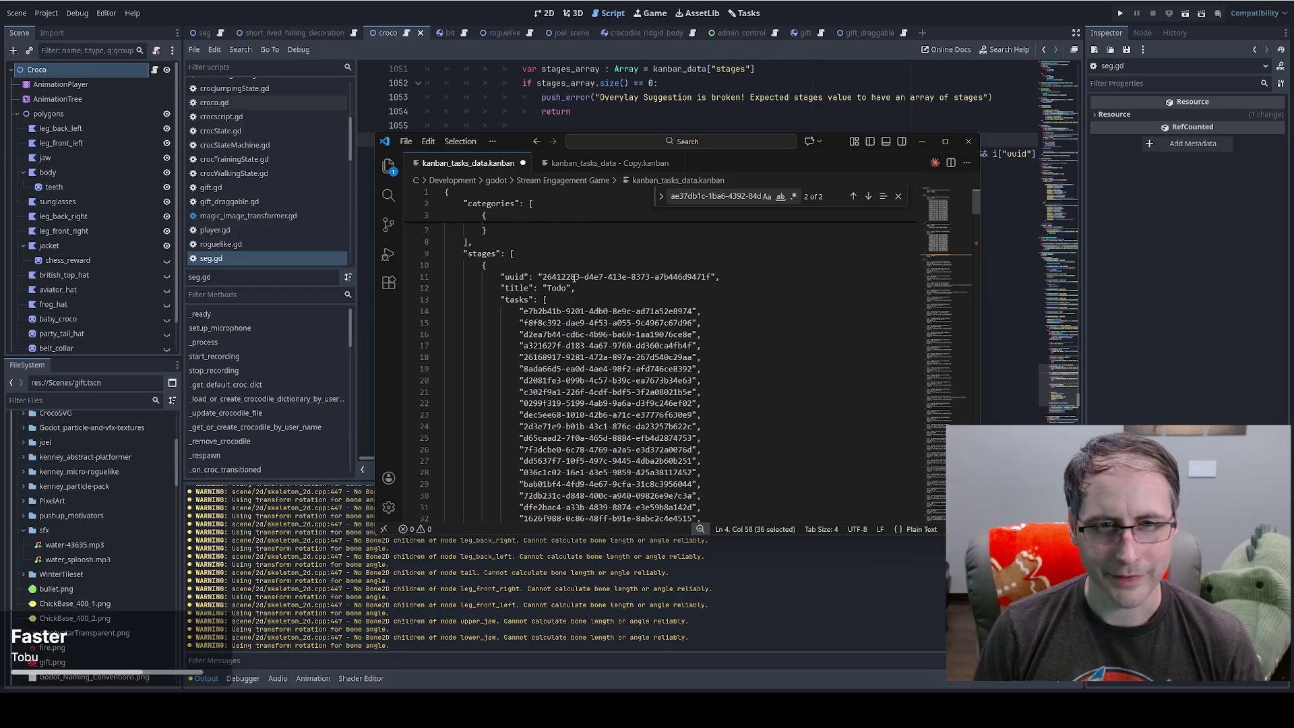
click(437, 300)
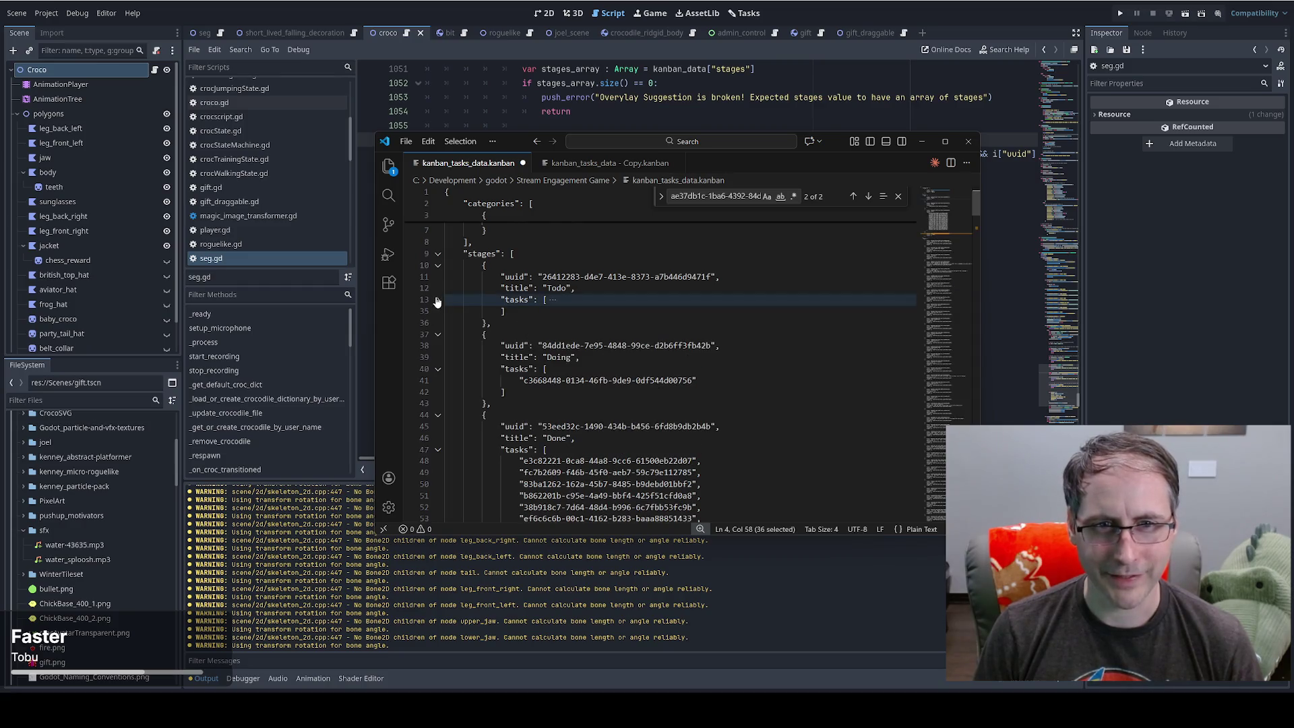
click(438, 450)
scroll(590, 460, down, 1)
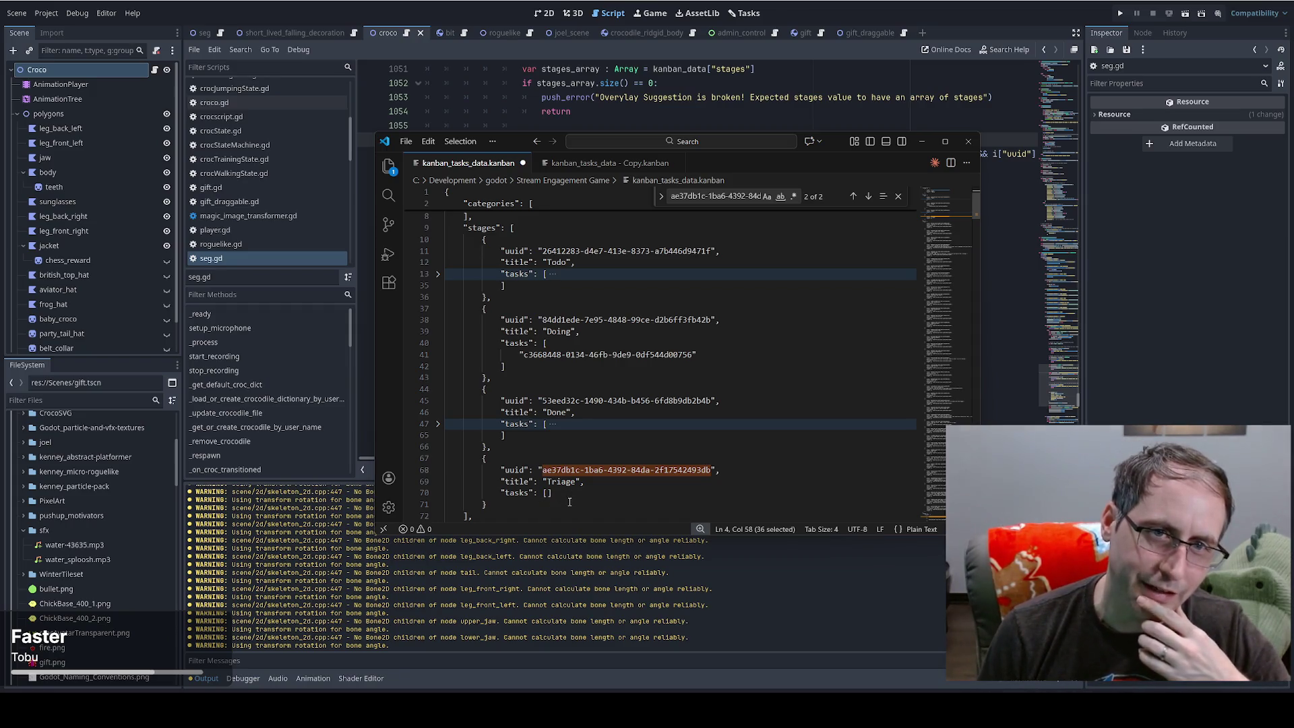
scroll(590, 497, down, 3)
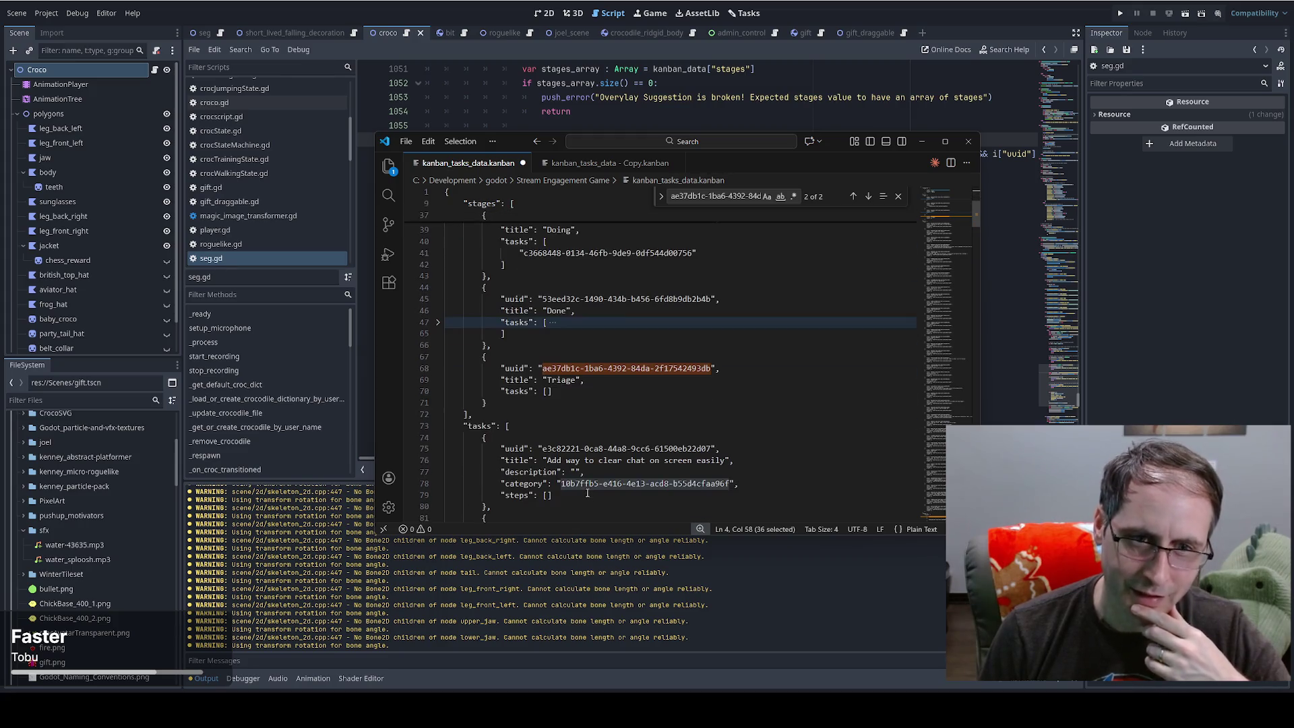
click(438, 426)
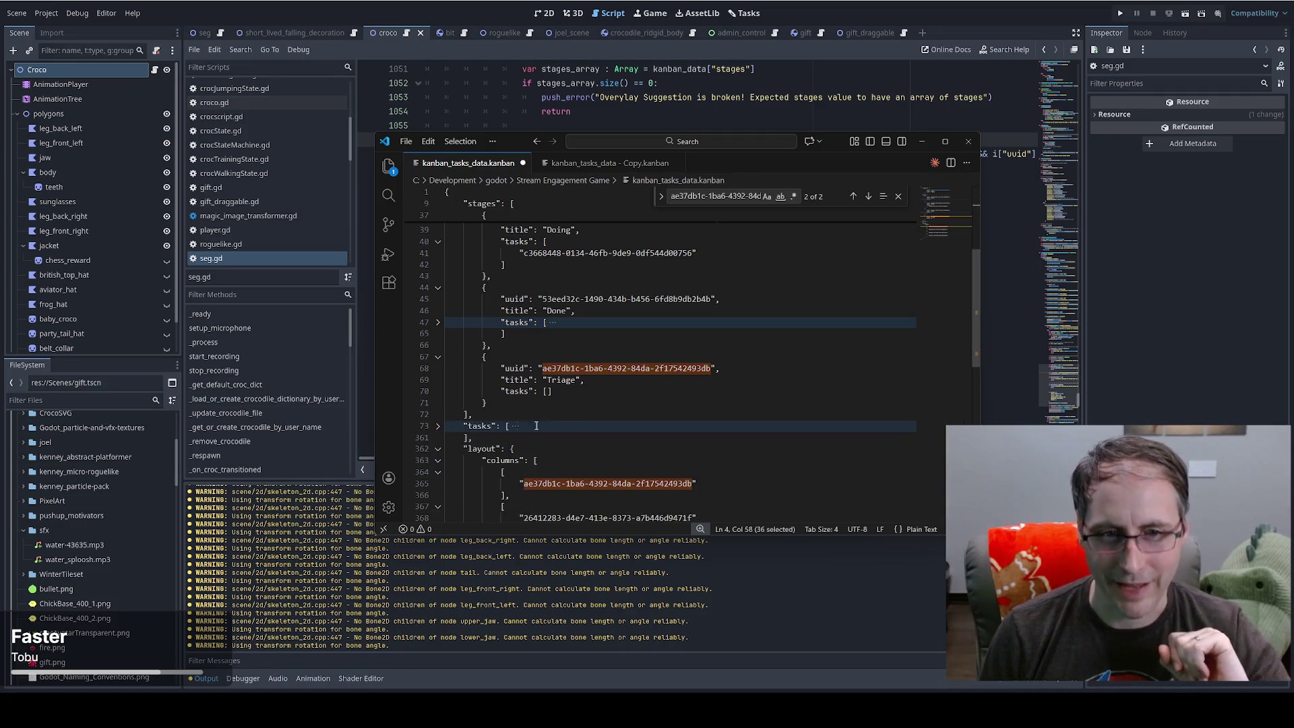
click(540, 426)
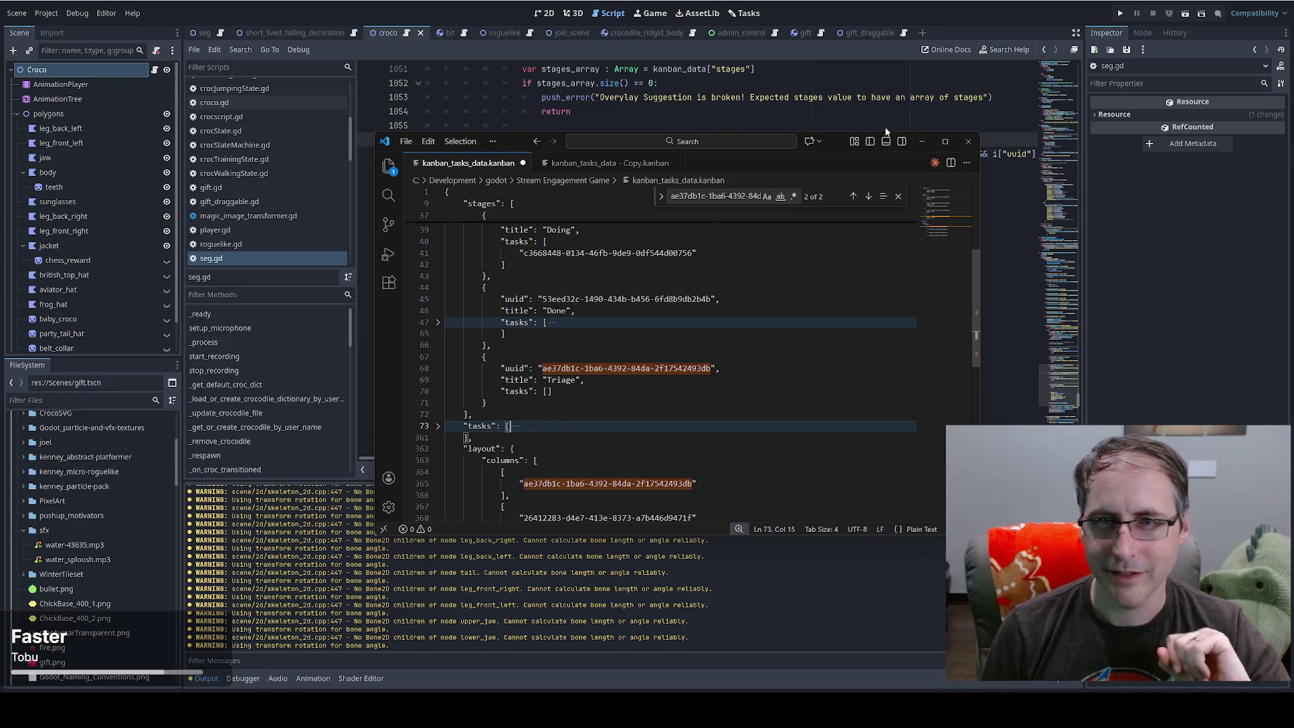
click(921, 141)
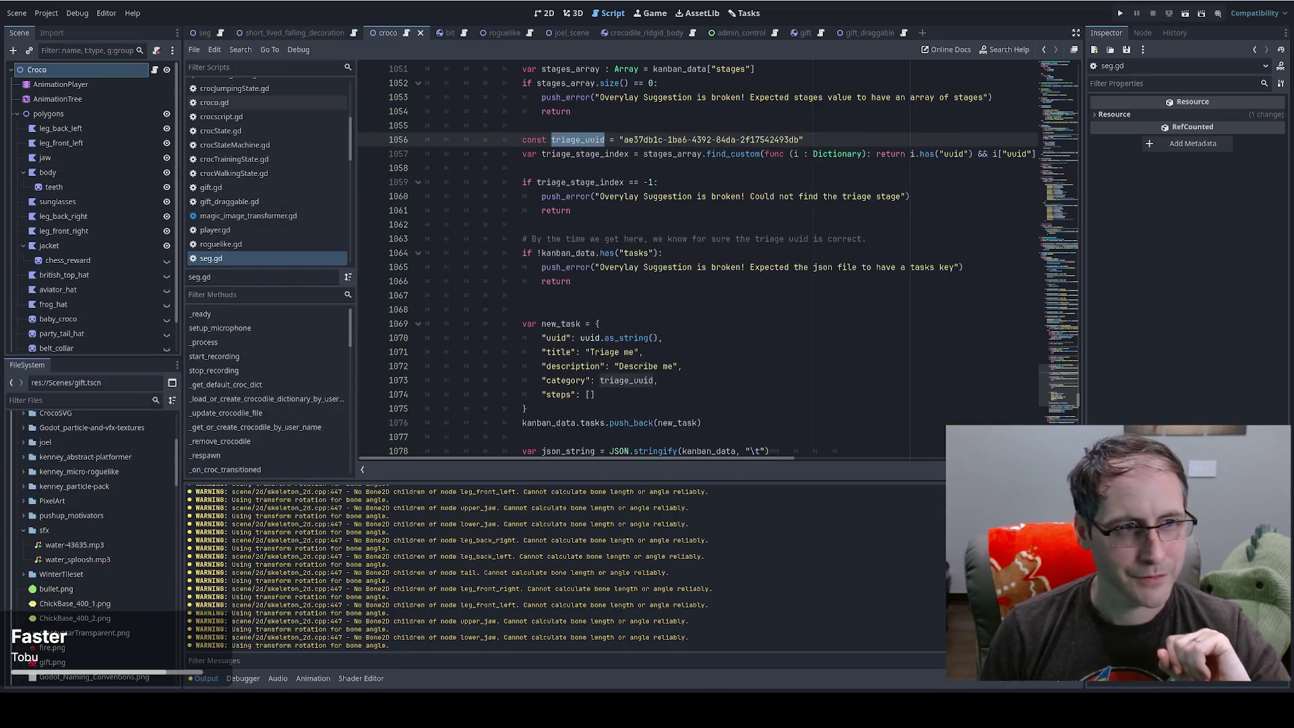
- Rename the triage_uuid constant on line 1056 to triage_stage_uuid
click(538, 309)
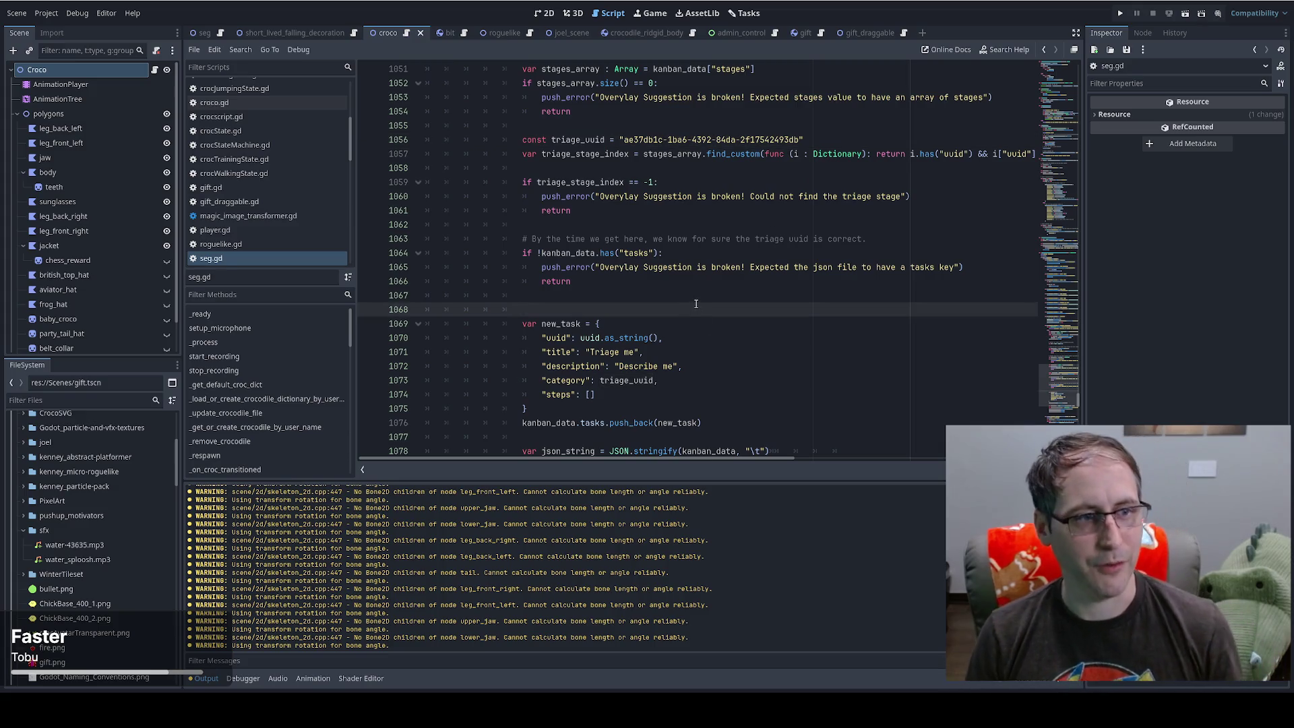
scroll(772, 355, up, 8)
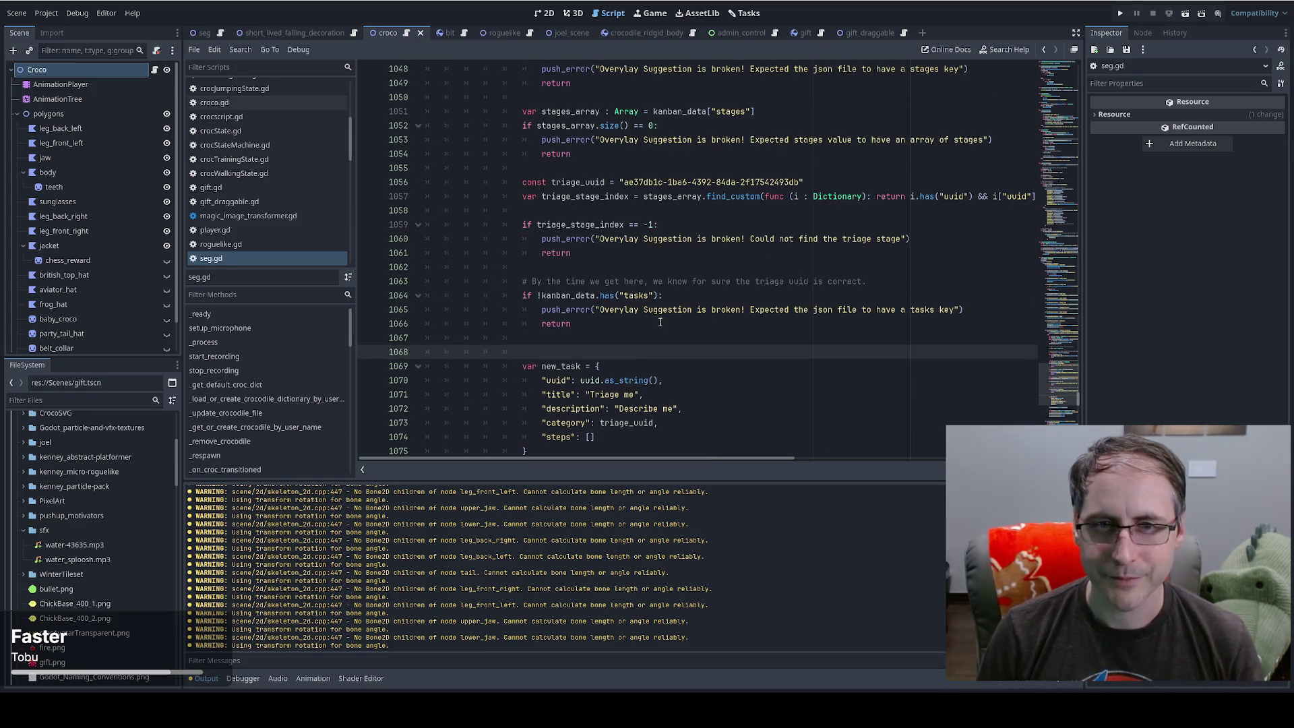
scroll(705, 317, down, 8)
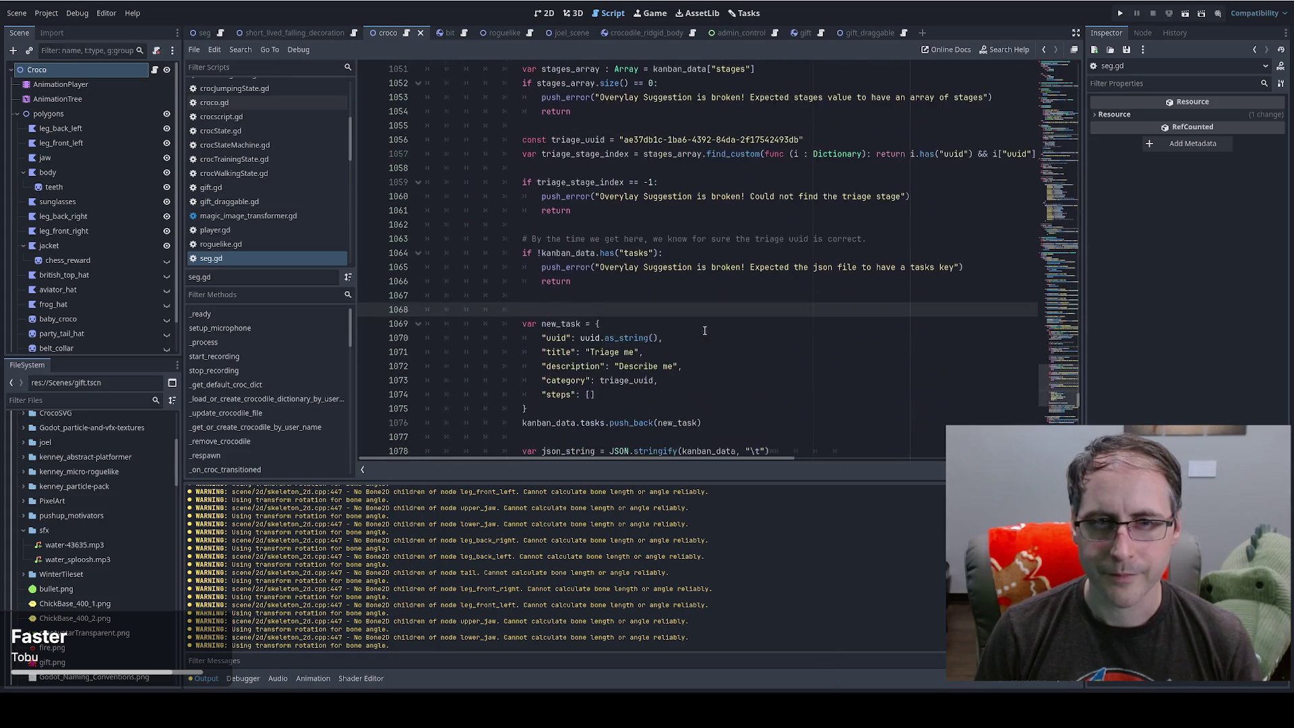
scroll(698, 316, up, 5)
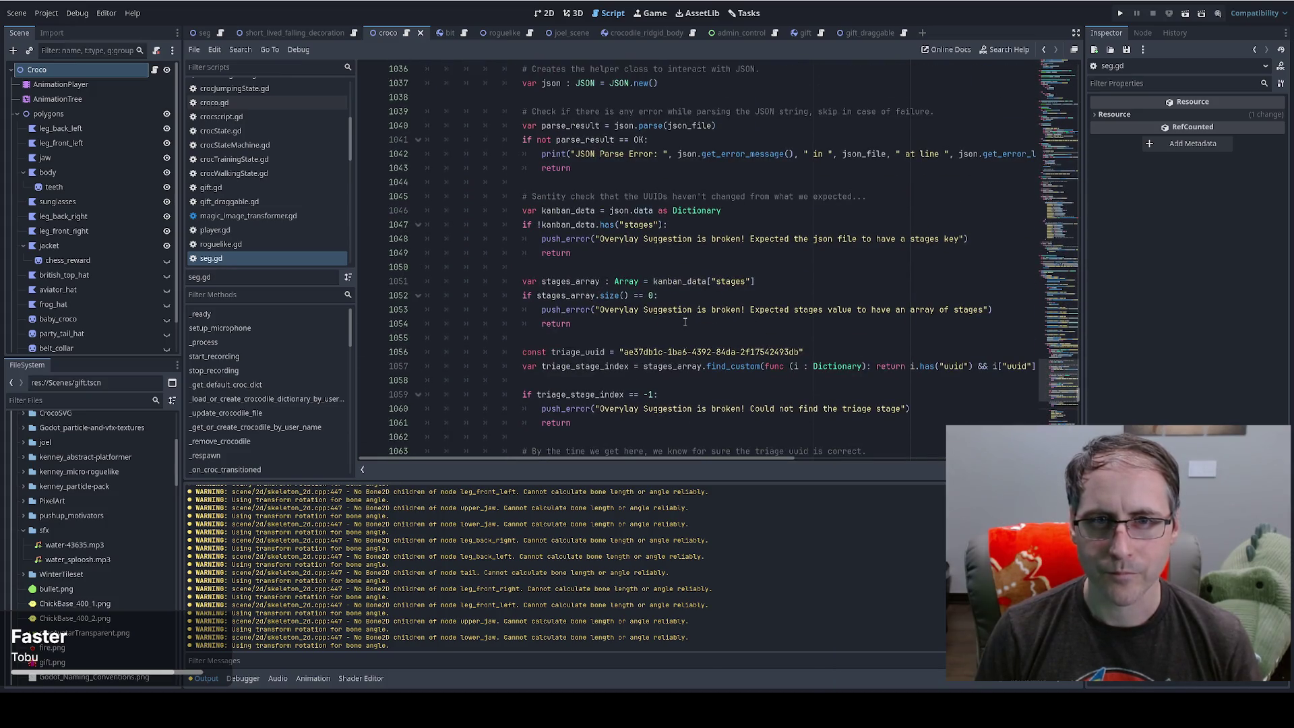
scroll(685, 322, down, 5)
click(611, 295)
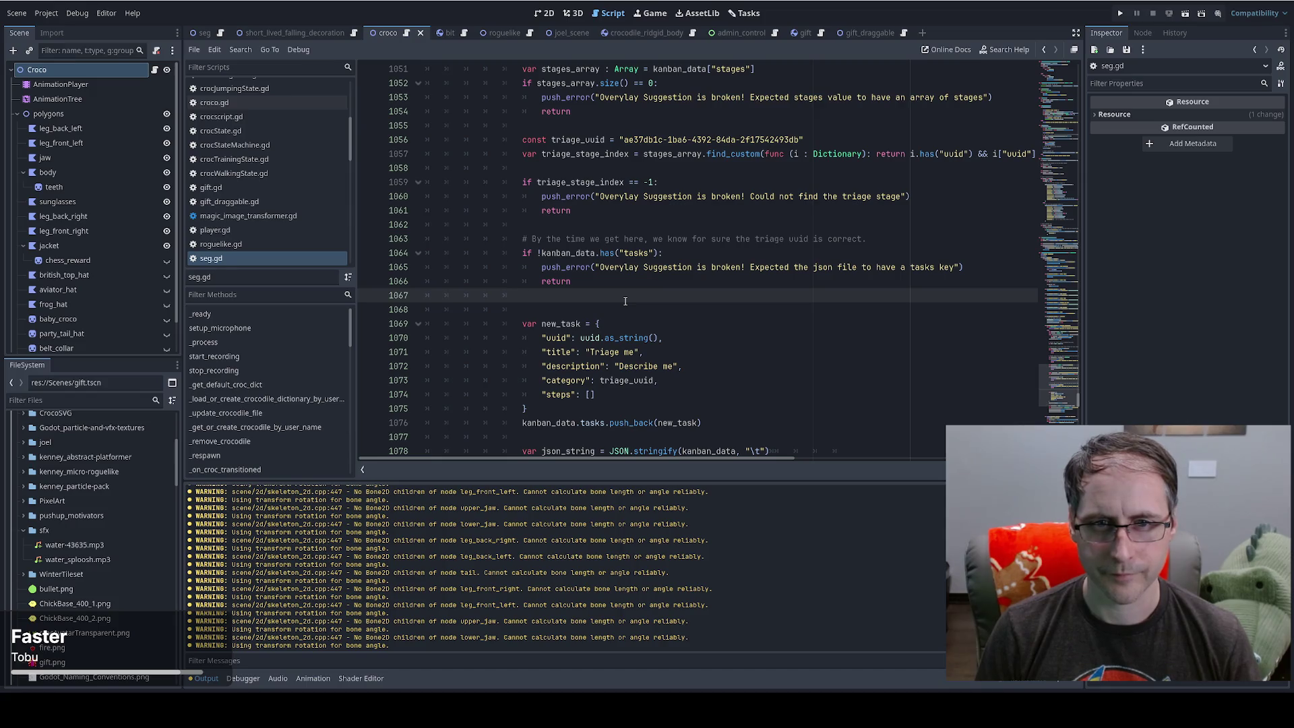
double_click(614, 380)
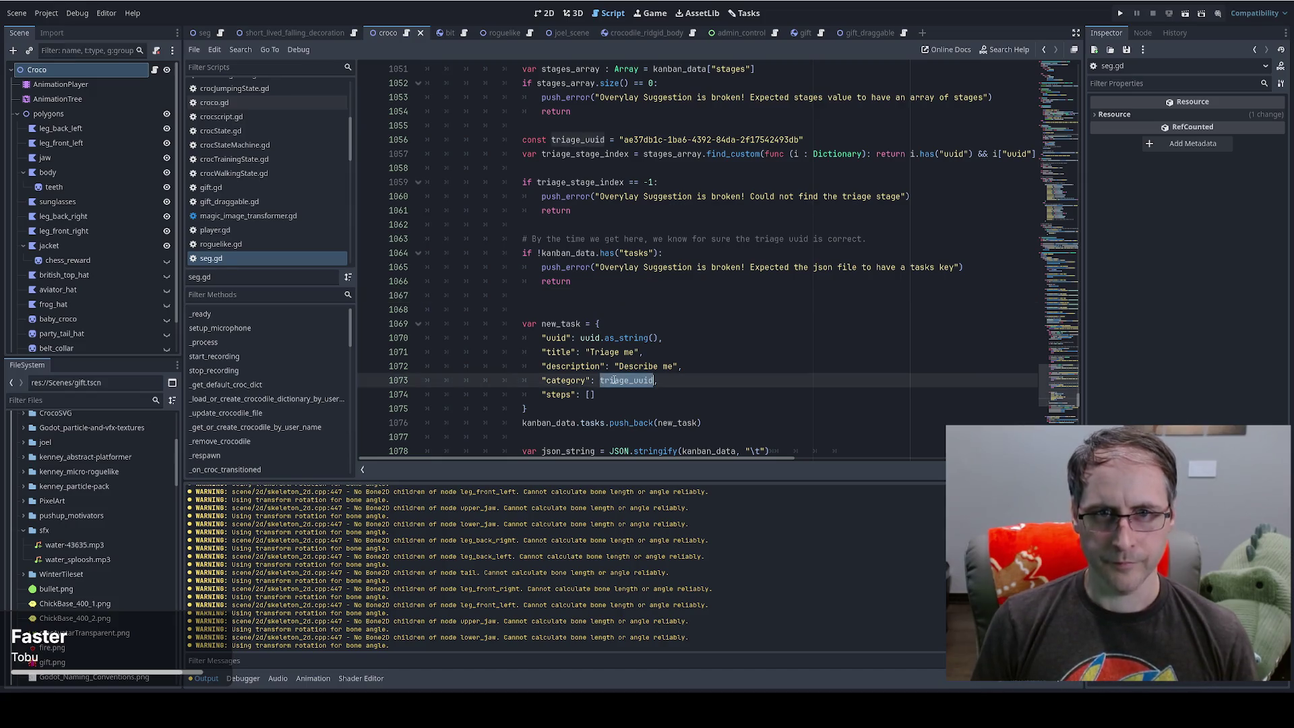
click(585, 140)
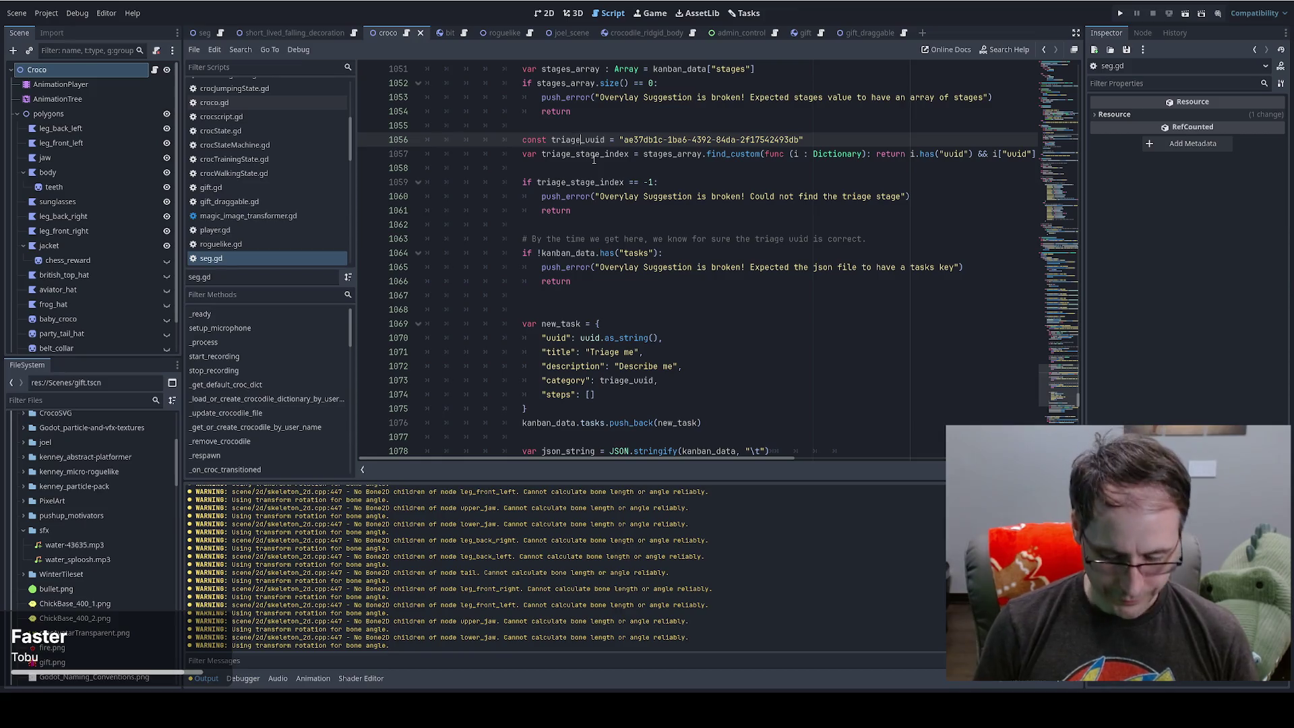
text(_stage_)
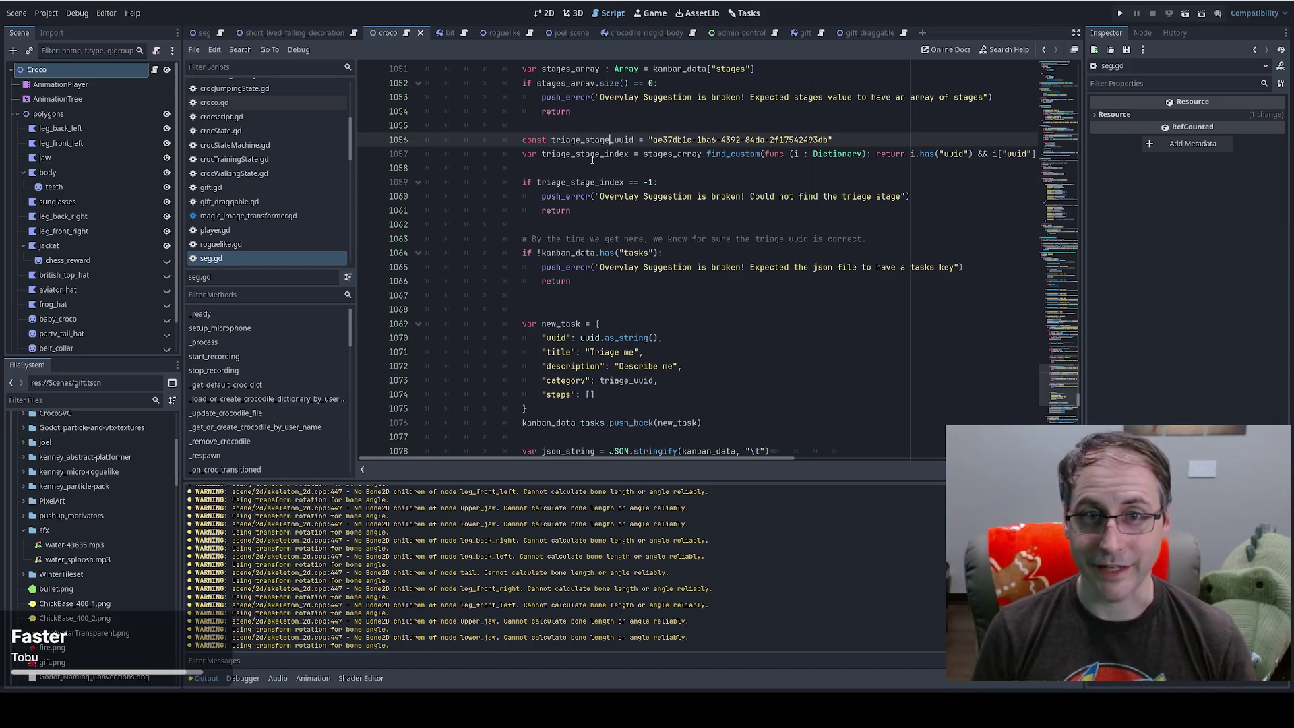
- Replace the triage_uuid references on lines 1073 and 1057 with triage_stage_uuid
double_click(599, 139)
key(ctrl+c)
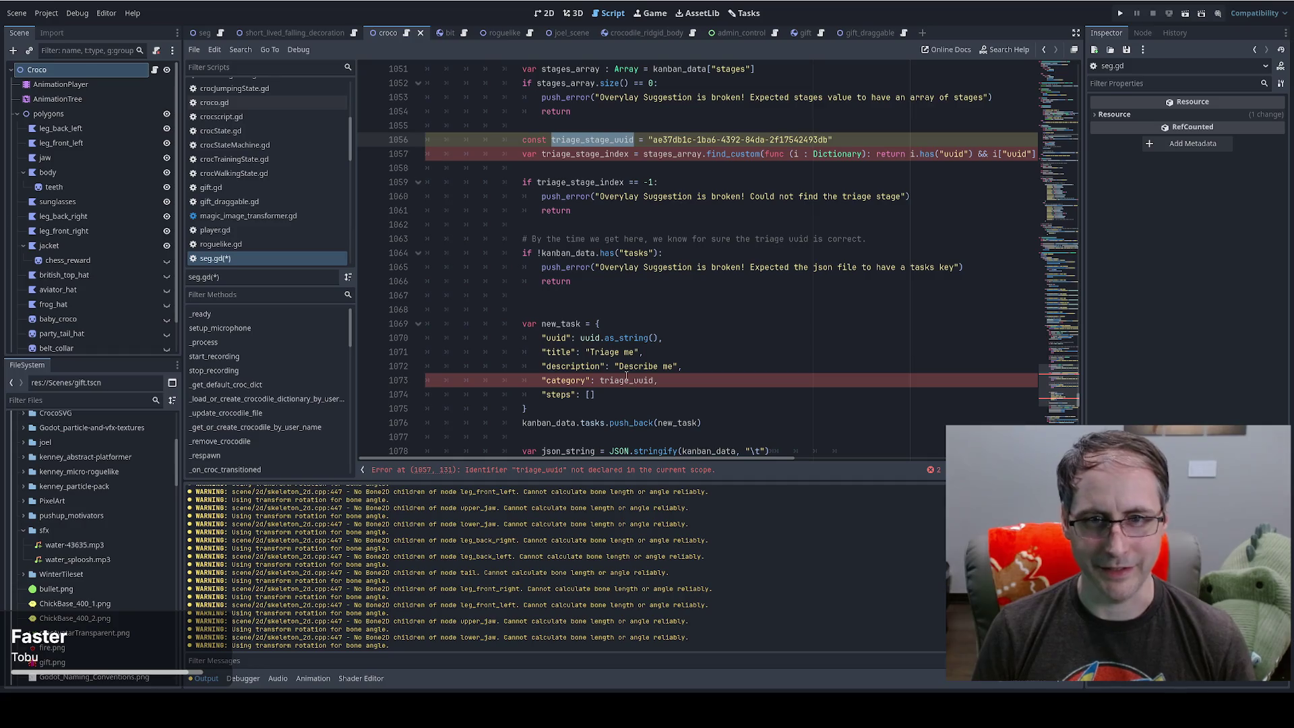
double_click(626, 379)
key(ctrl+v)
scroll(790, 451, right, 5)
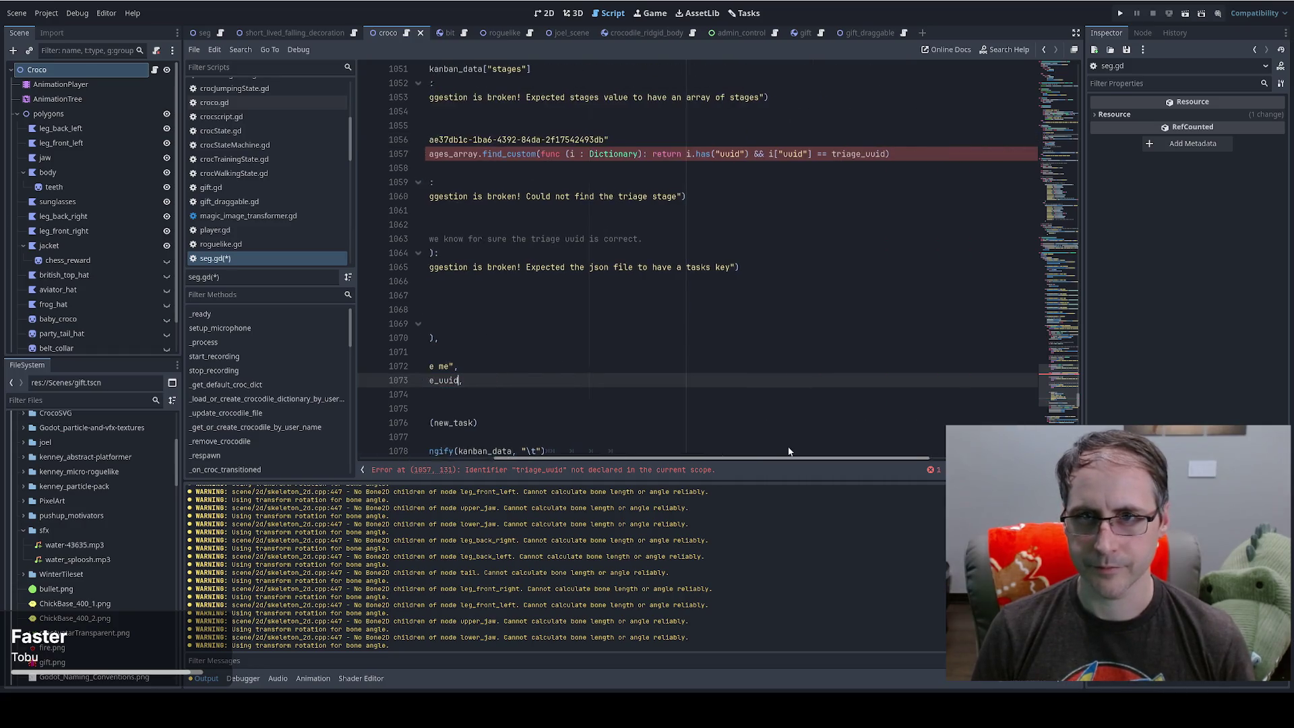
double_click(862, 154)
key(ctrl+v)
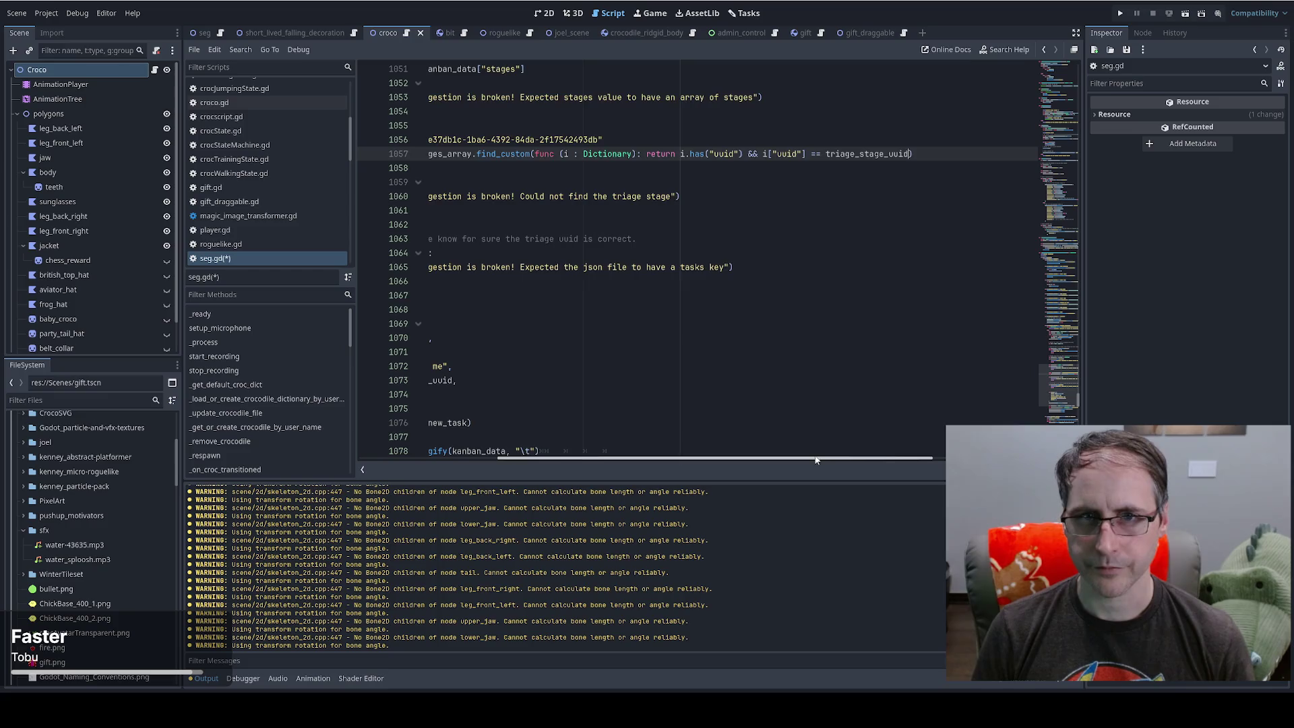
drag(810, 459, 673, 459)
scroll(673, 288, up, 1)
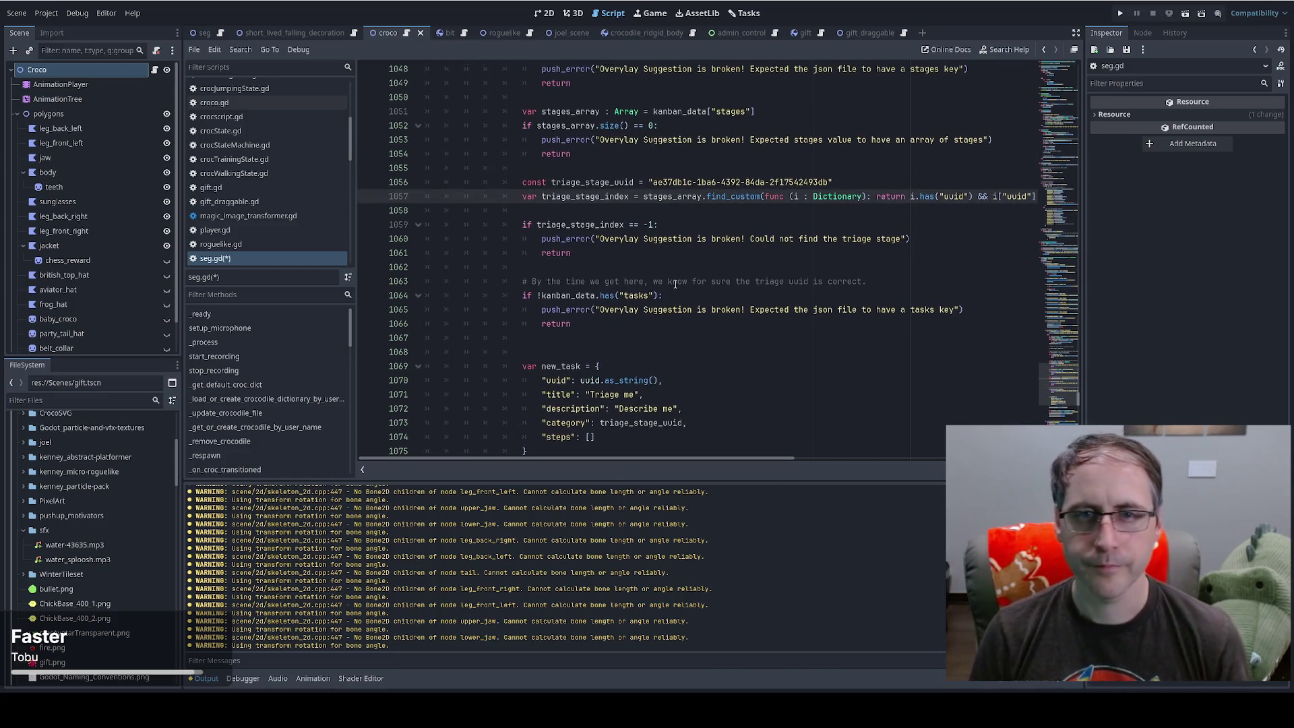
- Delete the empty-stages check and its leftover blank line
click(634, 155)
key(shift+Up)
key(shift+Up)
key(shift+Up)
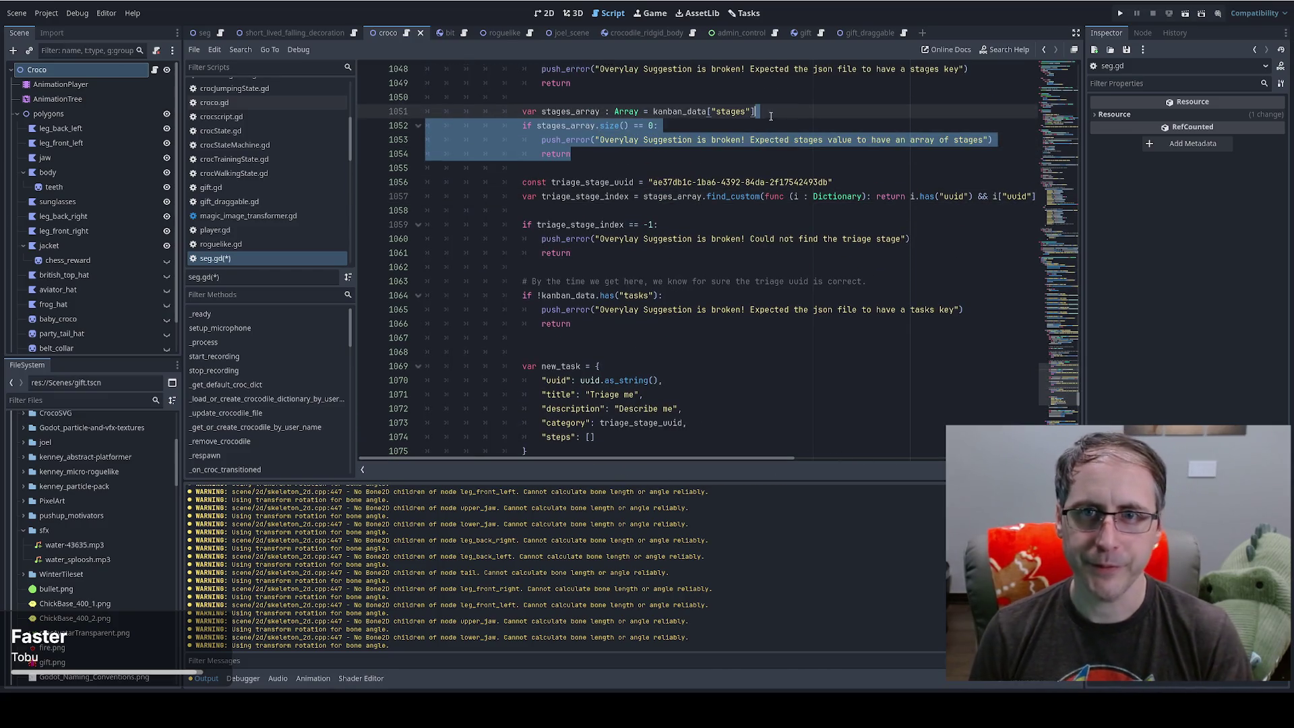
key(BackSpace)
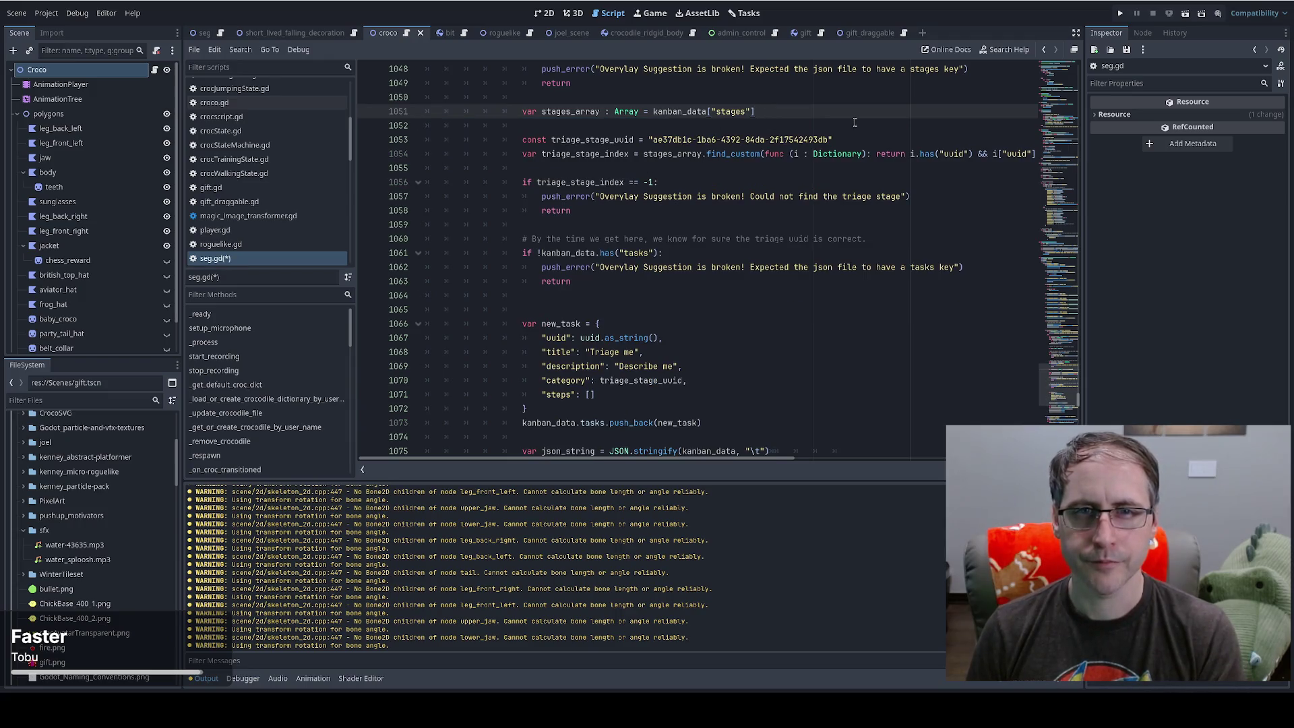
key(Delete)
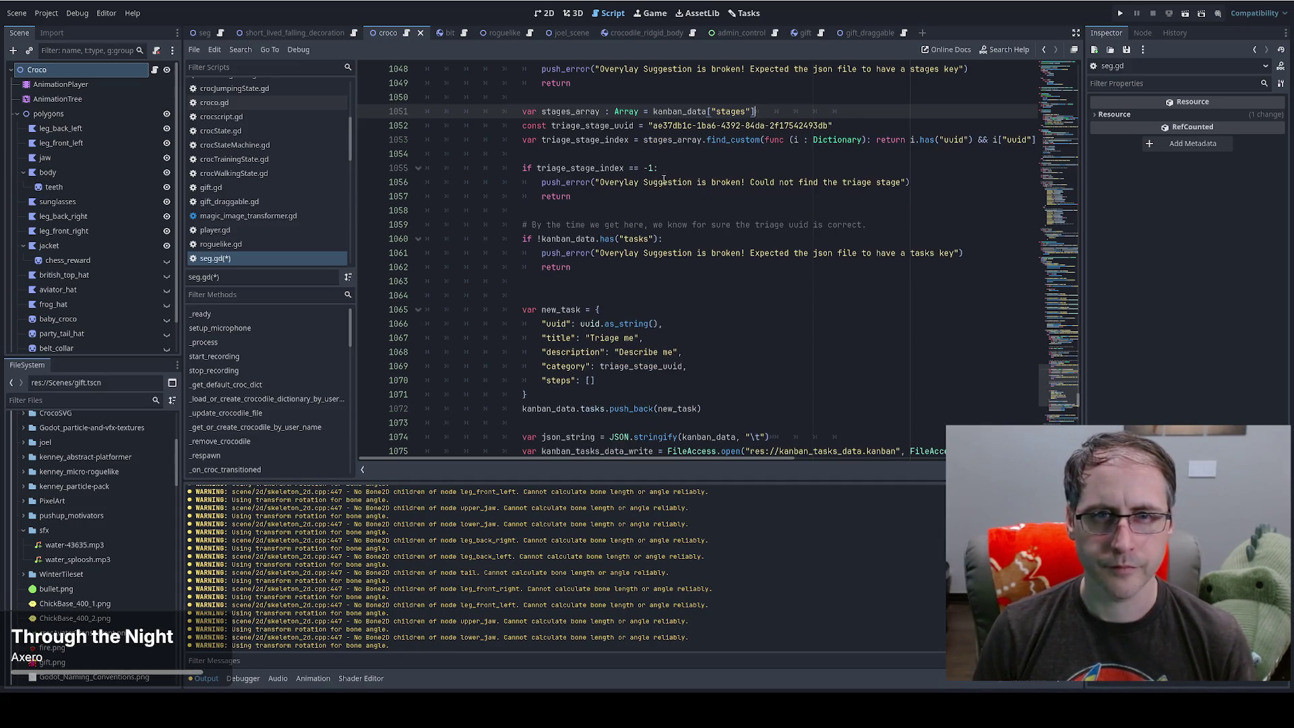
- Add a blank line after the triage-stage check's return and run the project
click(612, 198)
key(Return)
key(Return)
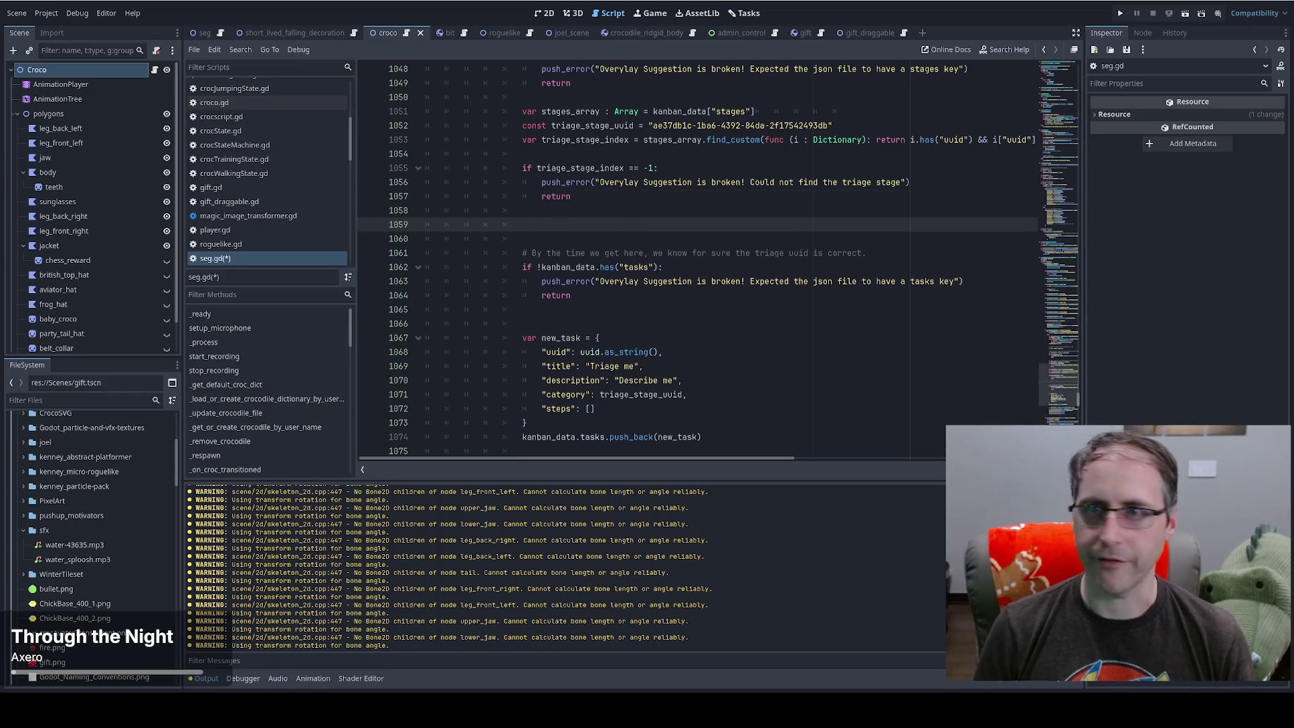
click(1120, 13)
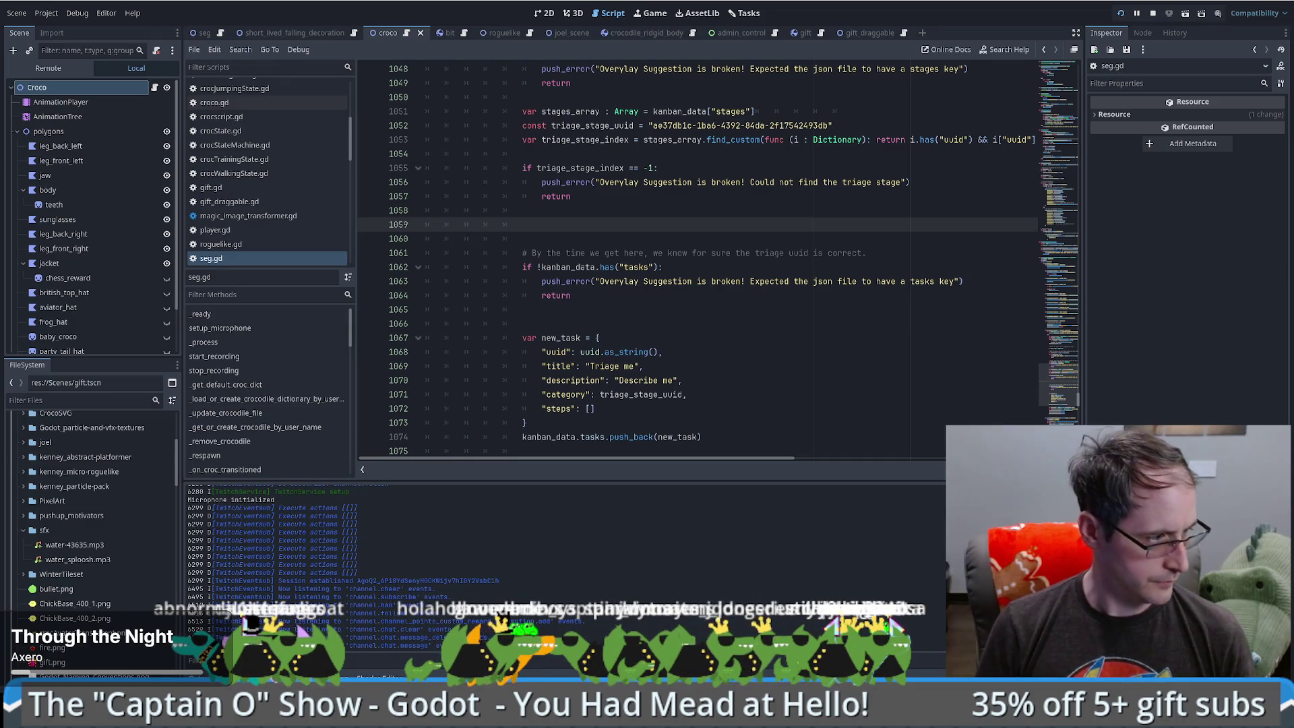
- Tidy the blank lines so one empty line follows the triage stage check
key(super+d)
key(super+d)
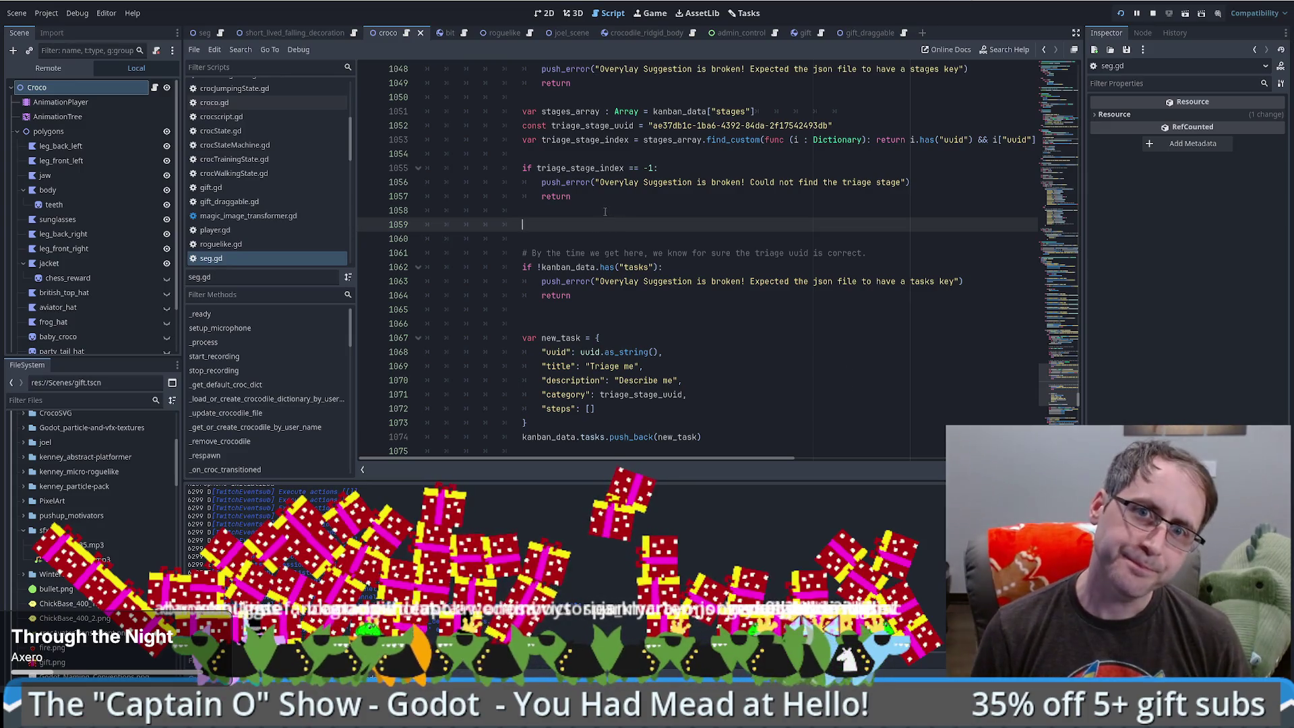
double_click(605, 234)
key(BackSpace)
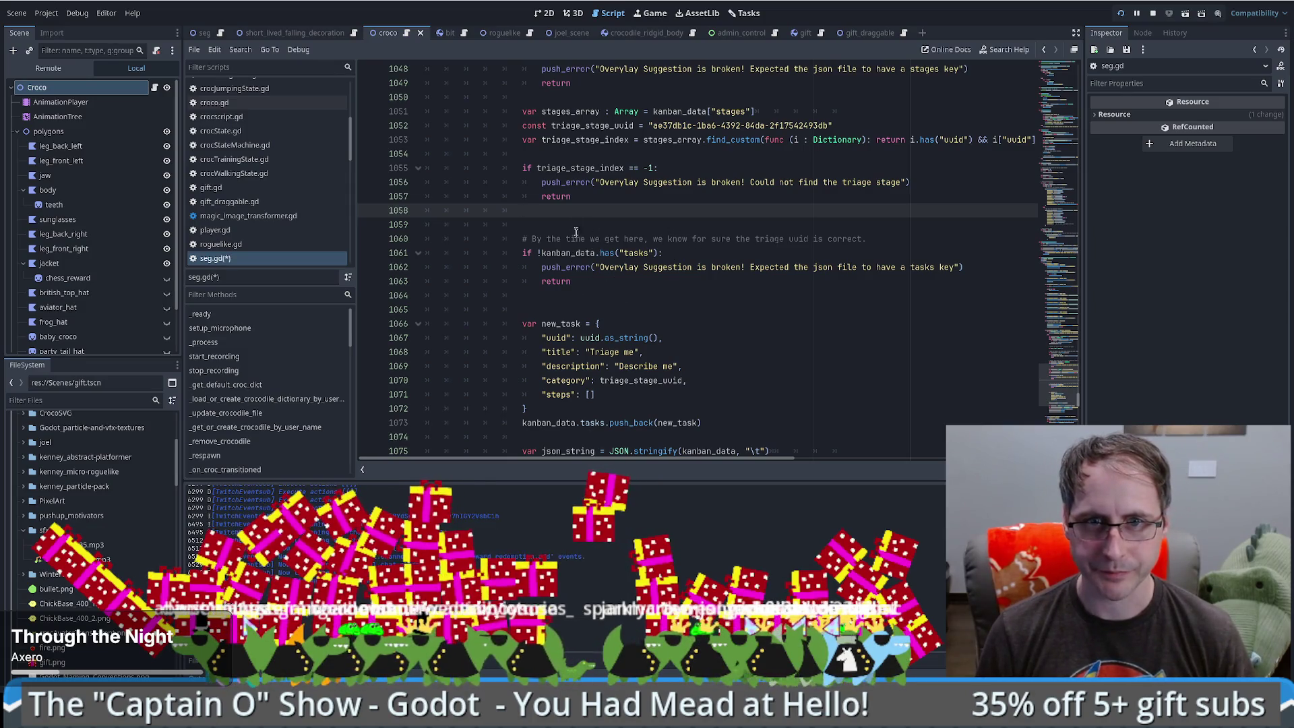
key(Return)
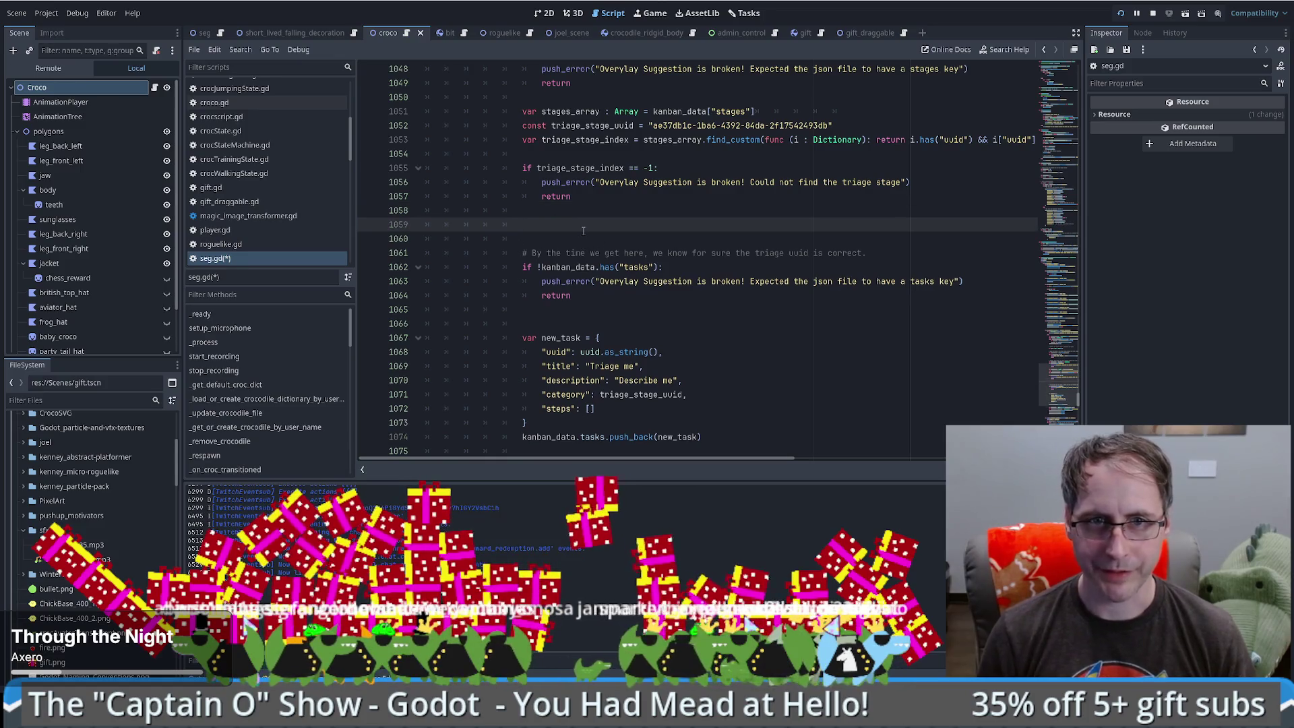
- Copy the if !kanban_data.has("tasks"): condition onto new line 1059 and select 'tasks'
drag(524, 266, 663, 267)
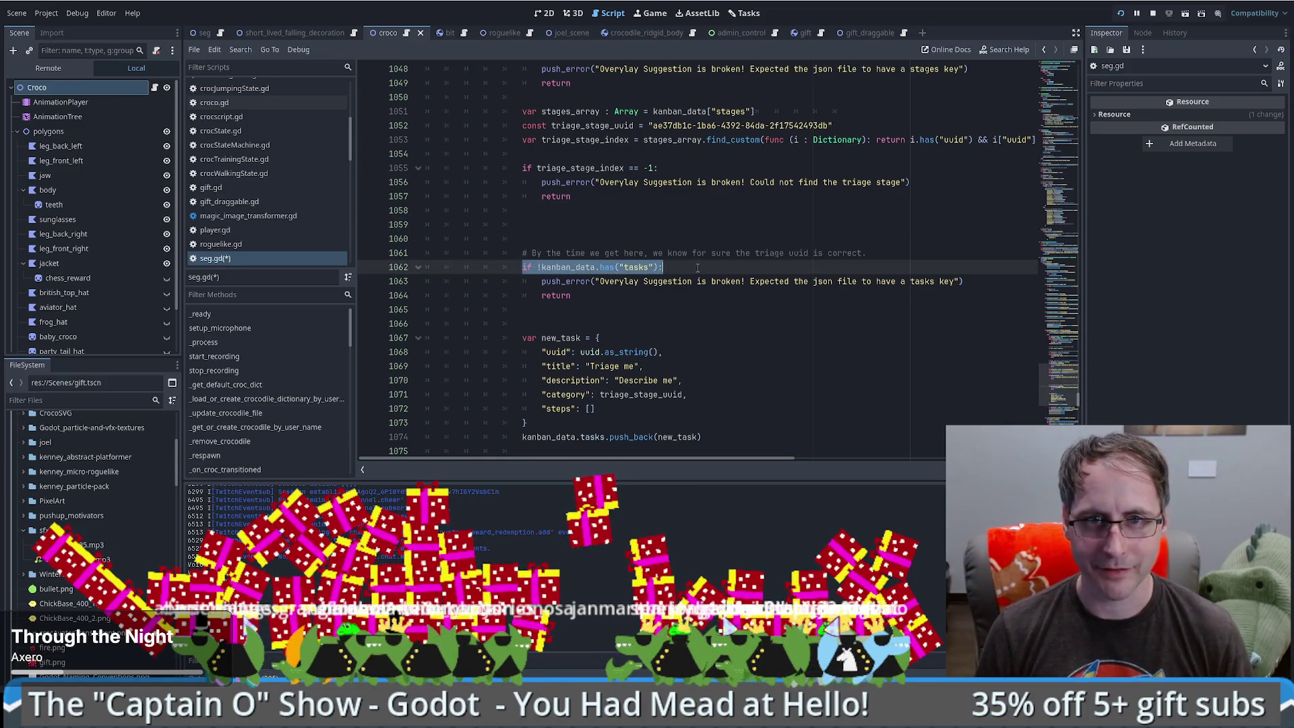
key(ctrl+c)
click(587, 225)
key(ctrl+v)
double_click(643, 224)
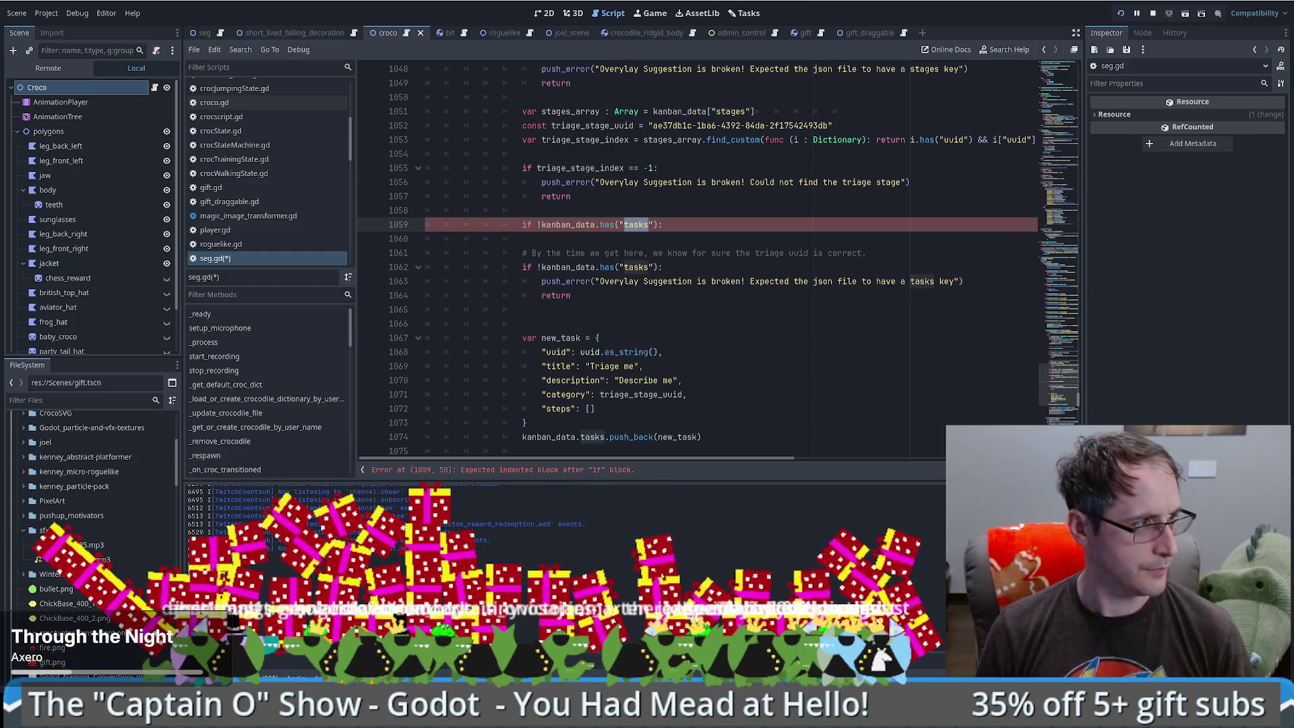
- Switch the key check to "categories", with a push_error naming the categories key and a return
text(categories)
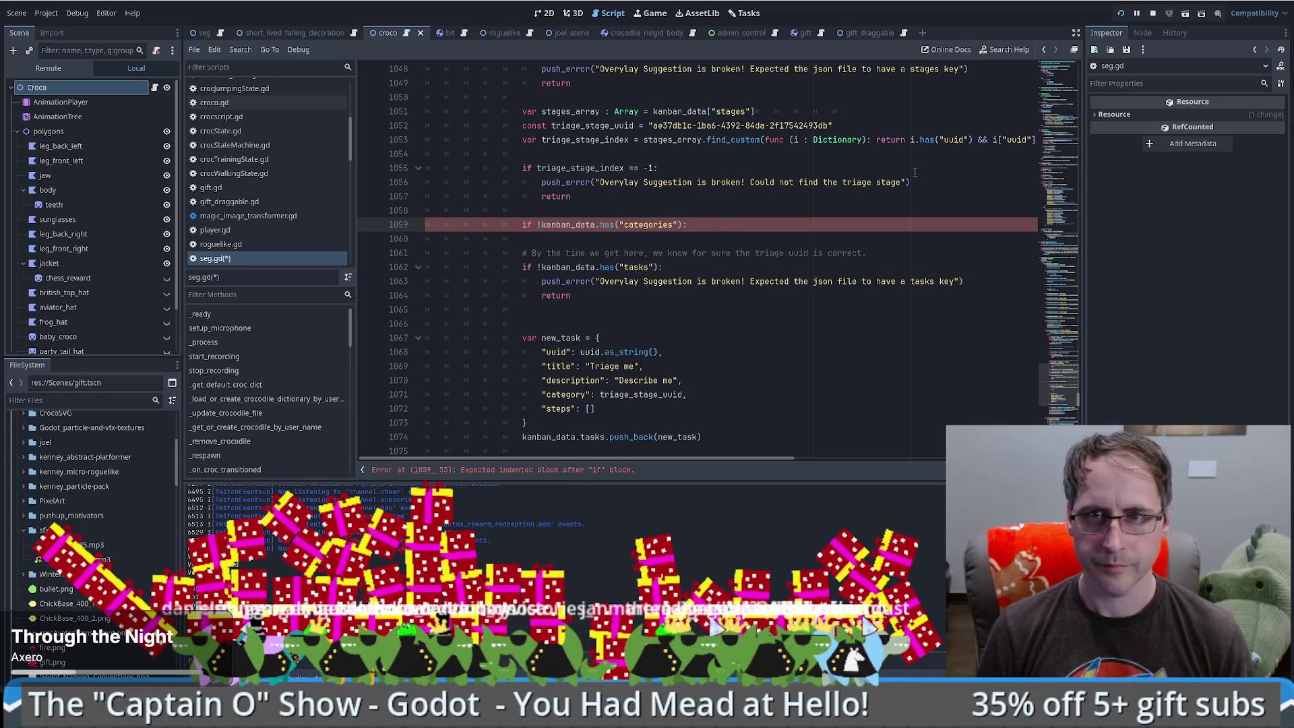
scroll(774, 164, up, 3)
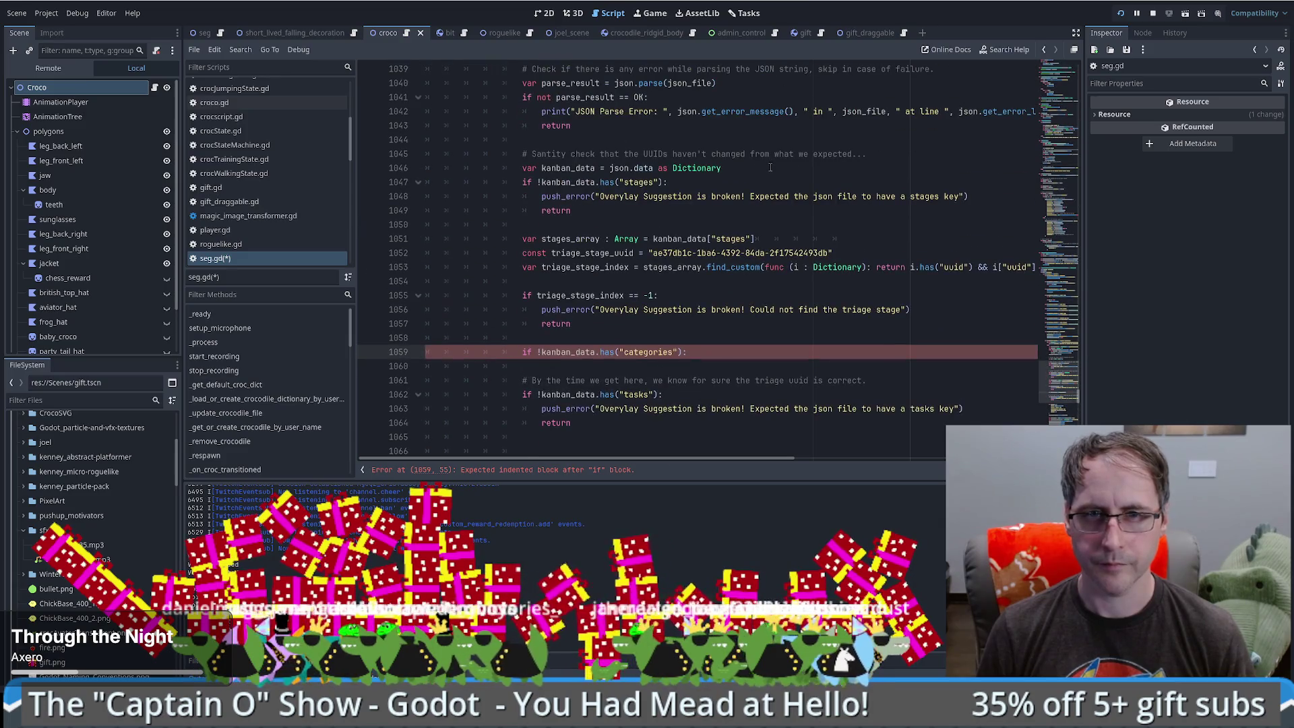
drag(870, 187, 993, 194)
click(704, 351)
key(ctrl+v)
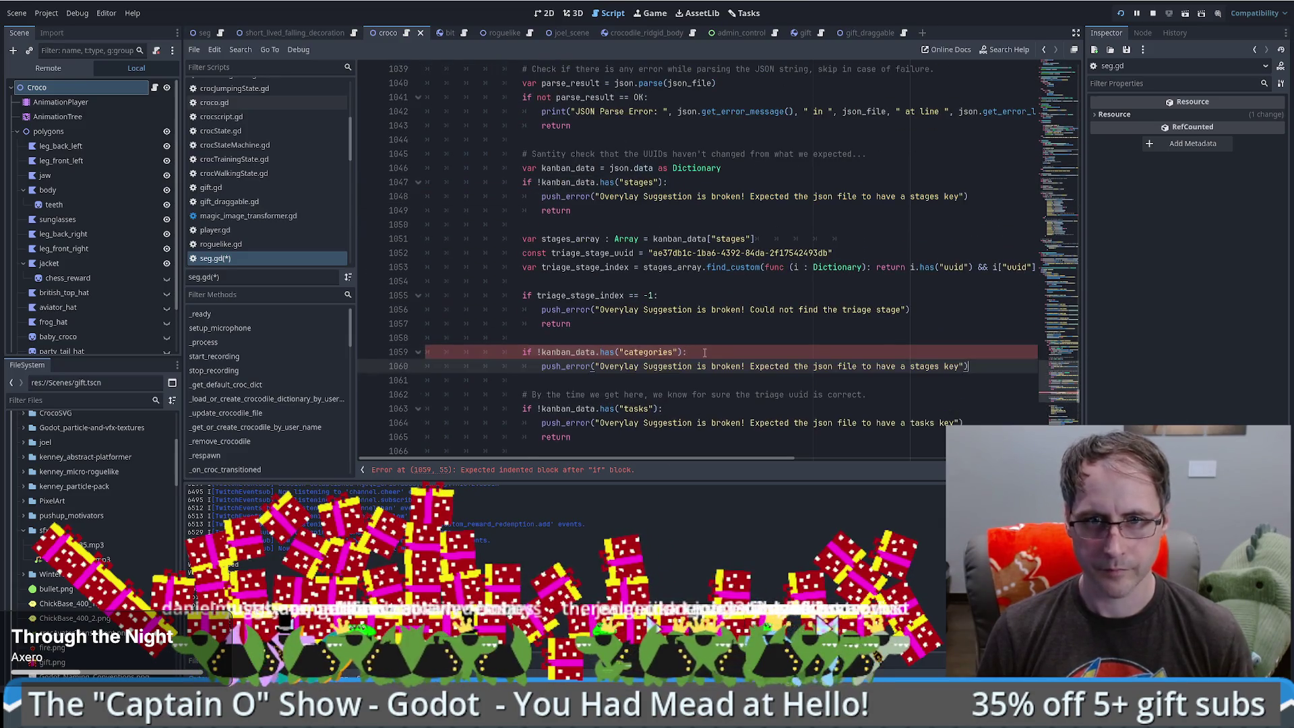
double_click(921, 365)
text(categoreies)
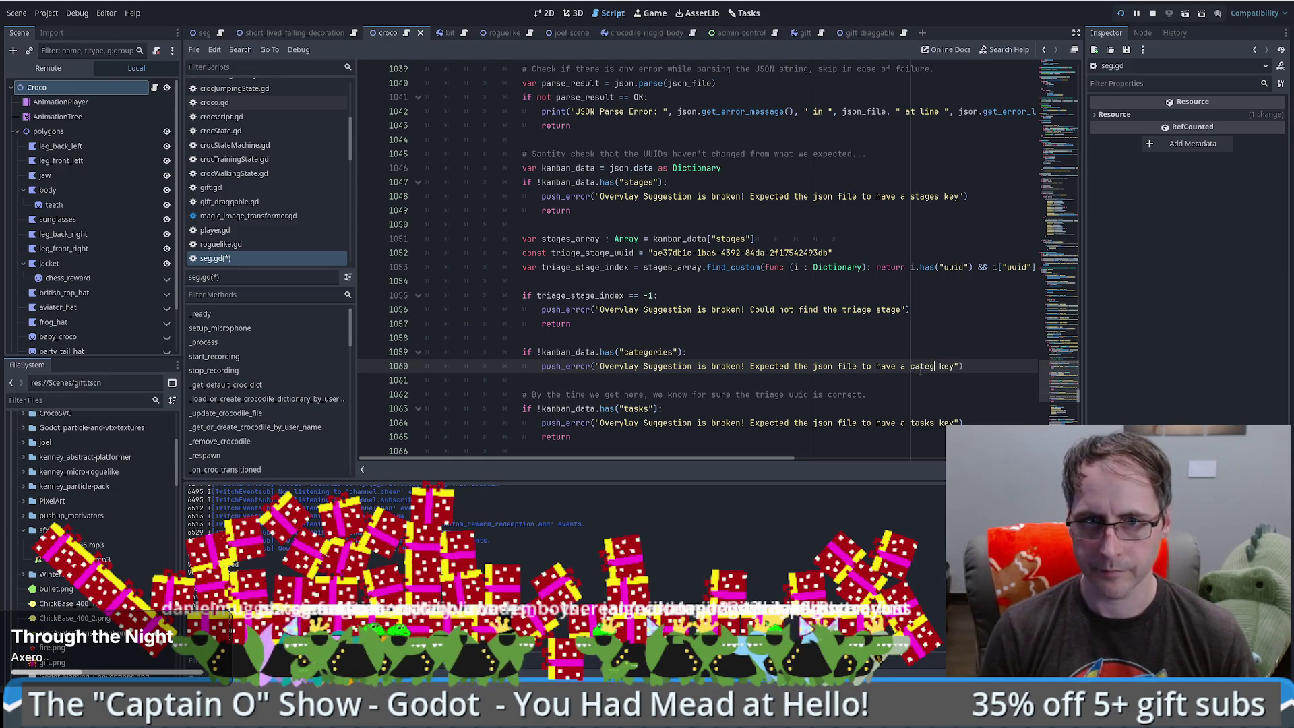
key(BackSpace)
key(BackSpace)
key(BackSpace)
text(ies)
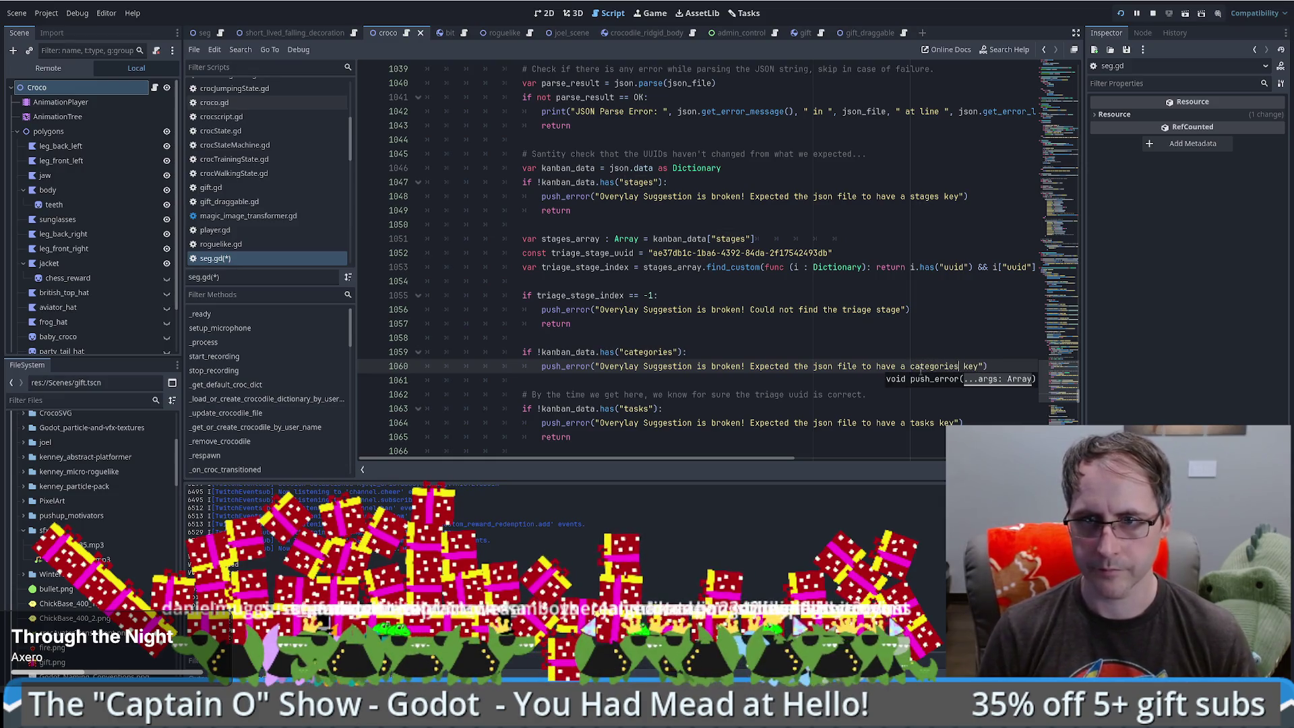
click(549, 379)
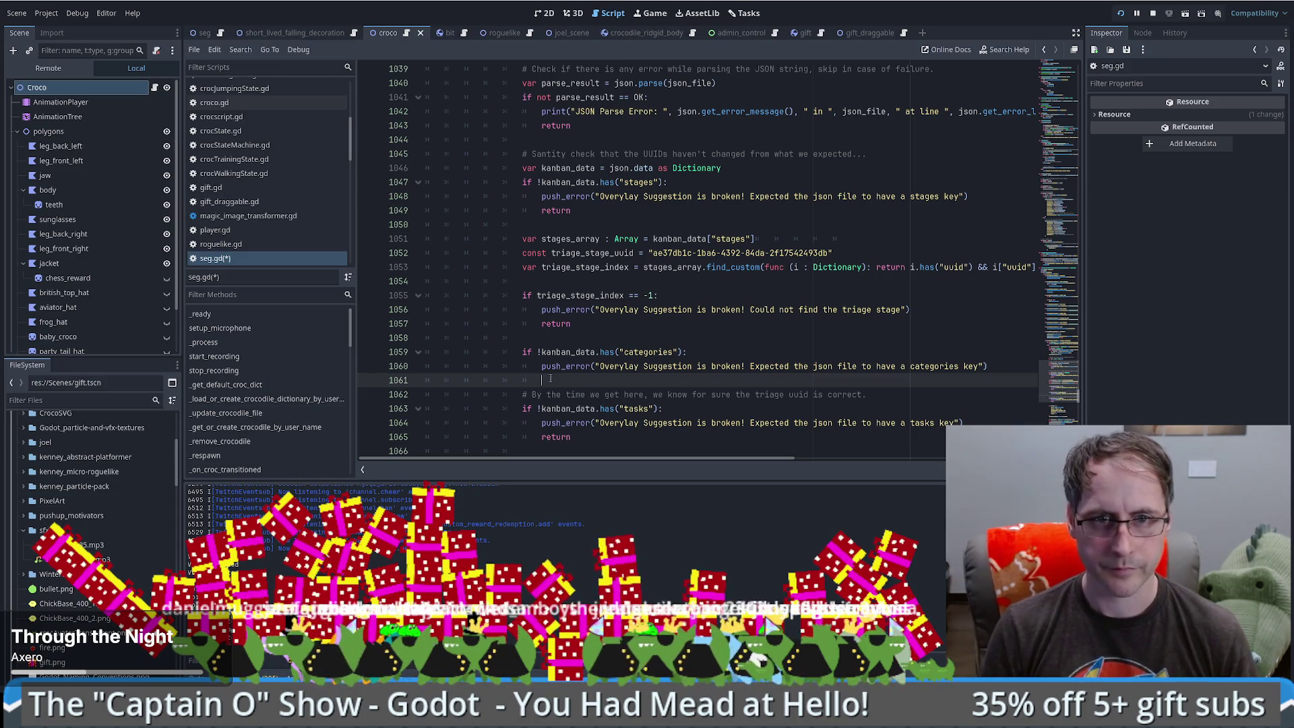
text(return)
key(Return)
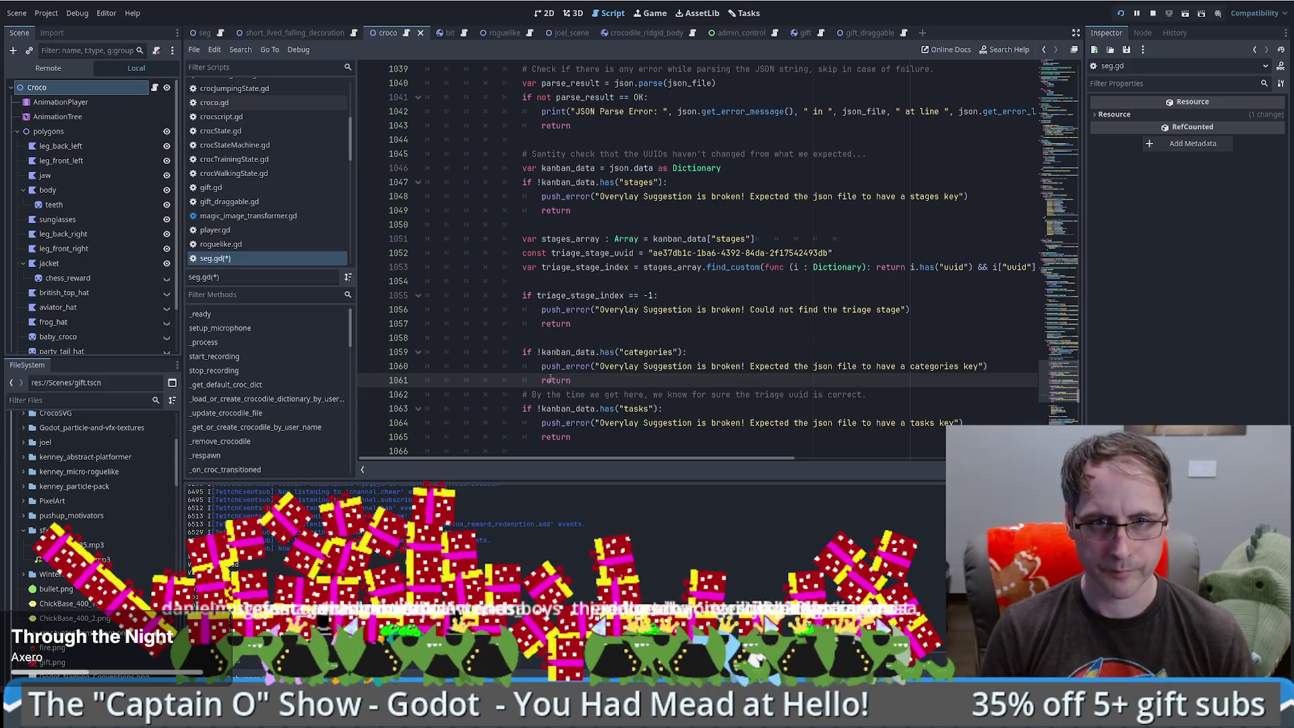
key(Return)
key(Return)
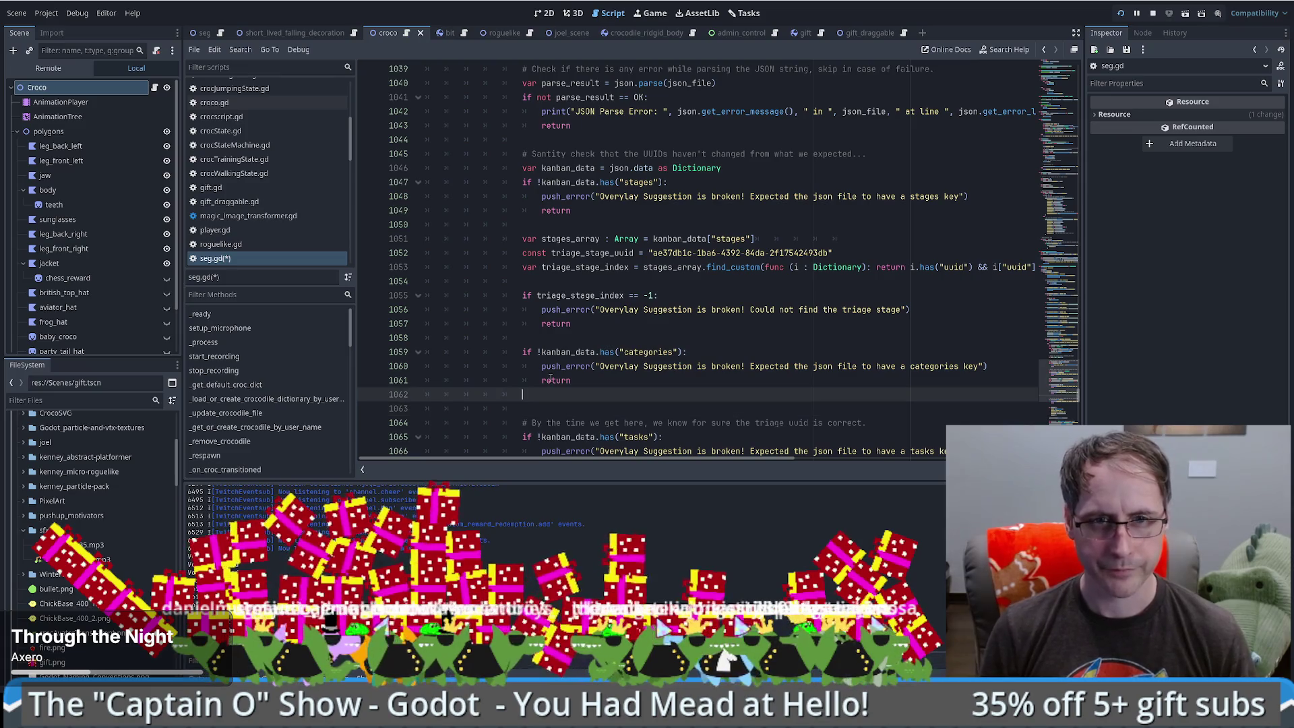
key(Return)
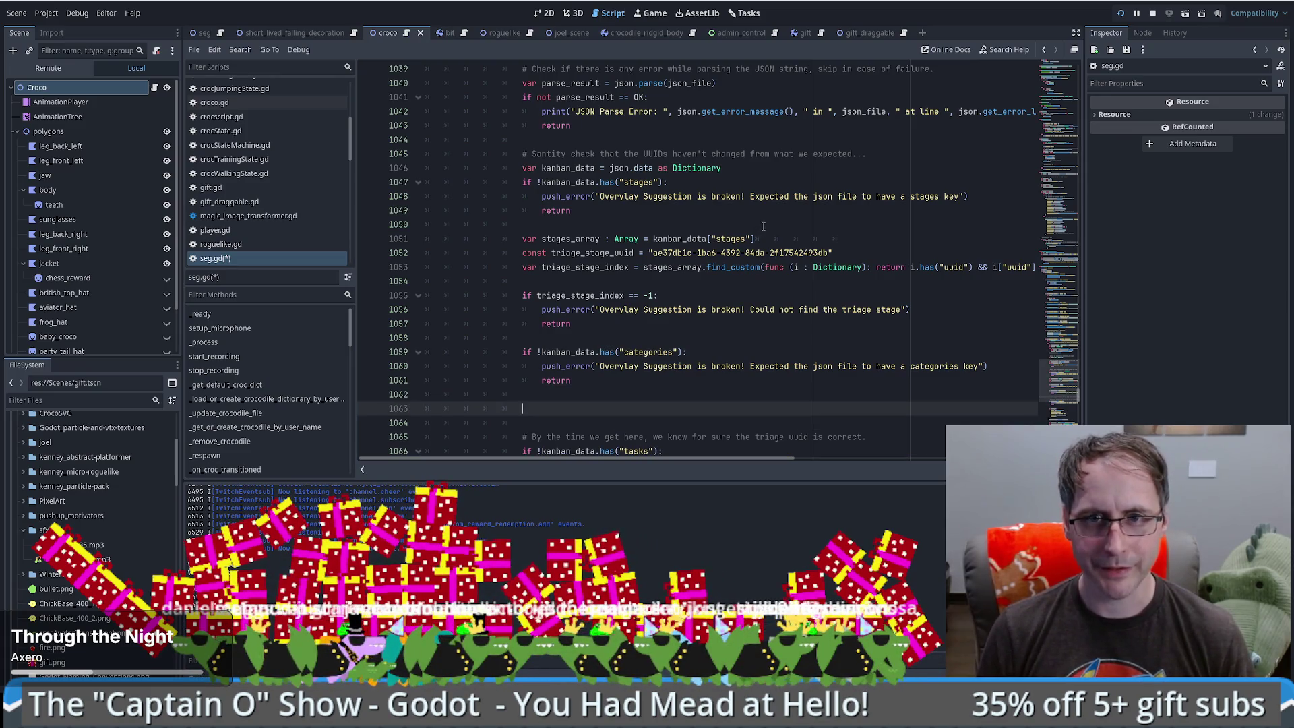
- Duplicate the stages lookup lines below the new categories check
drag(764, 226, 780, 280)
key(ctrl+c)
click(588, 408)
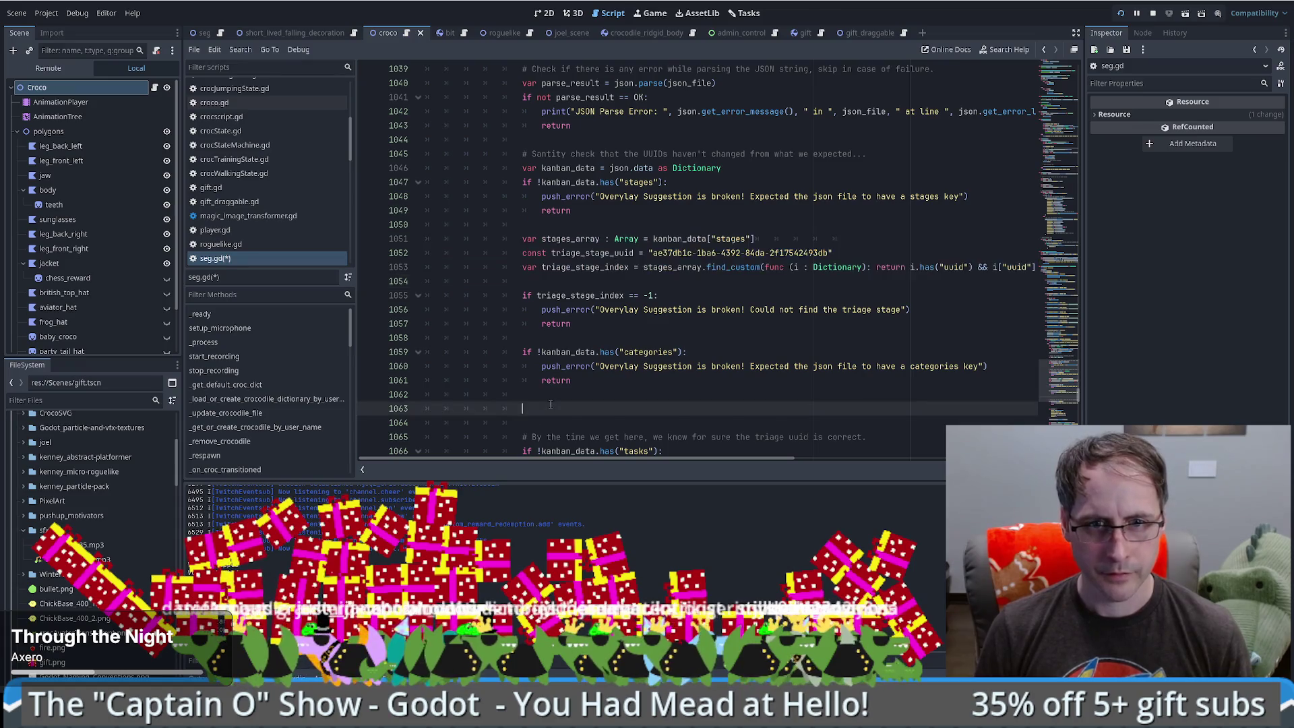
key(ctrl+v)
click(589, 380)
key(Delete)
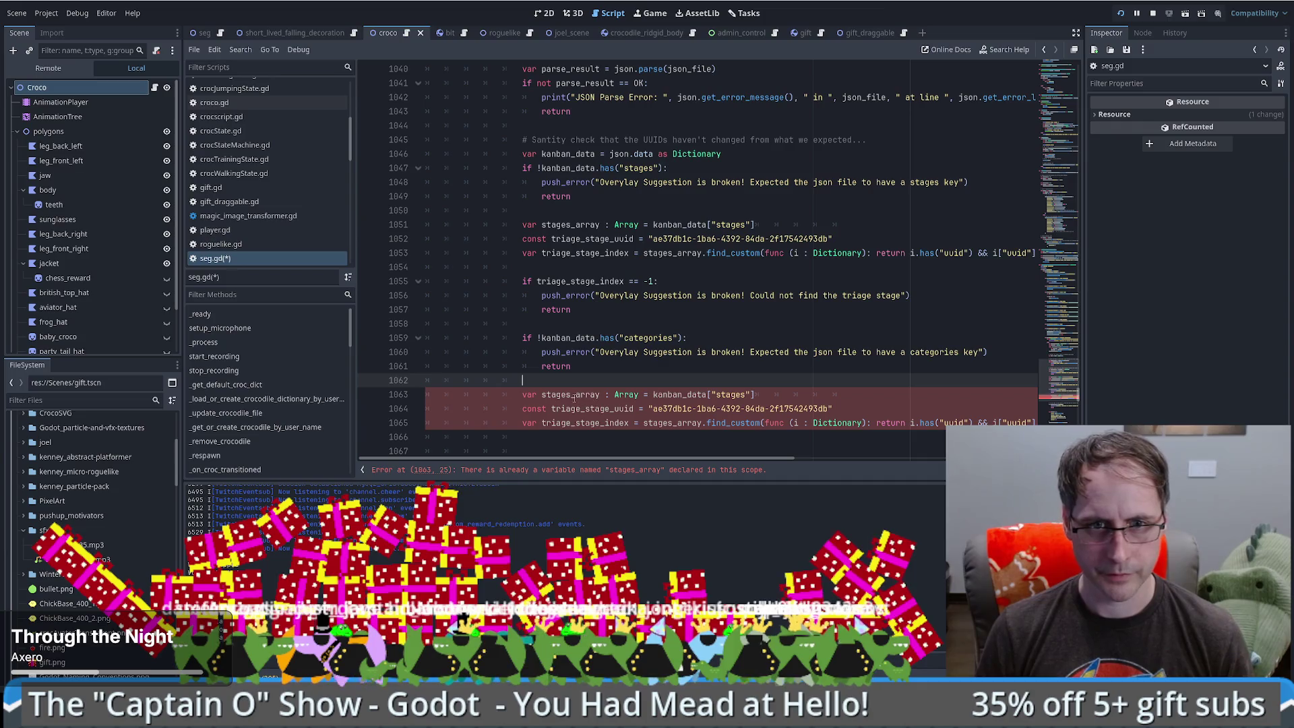
- Make the copied lookup use categories_array and look up the categories key
drag(571, 395, 541, 395)
text(cate)
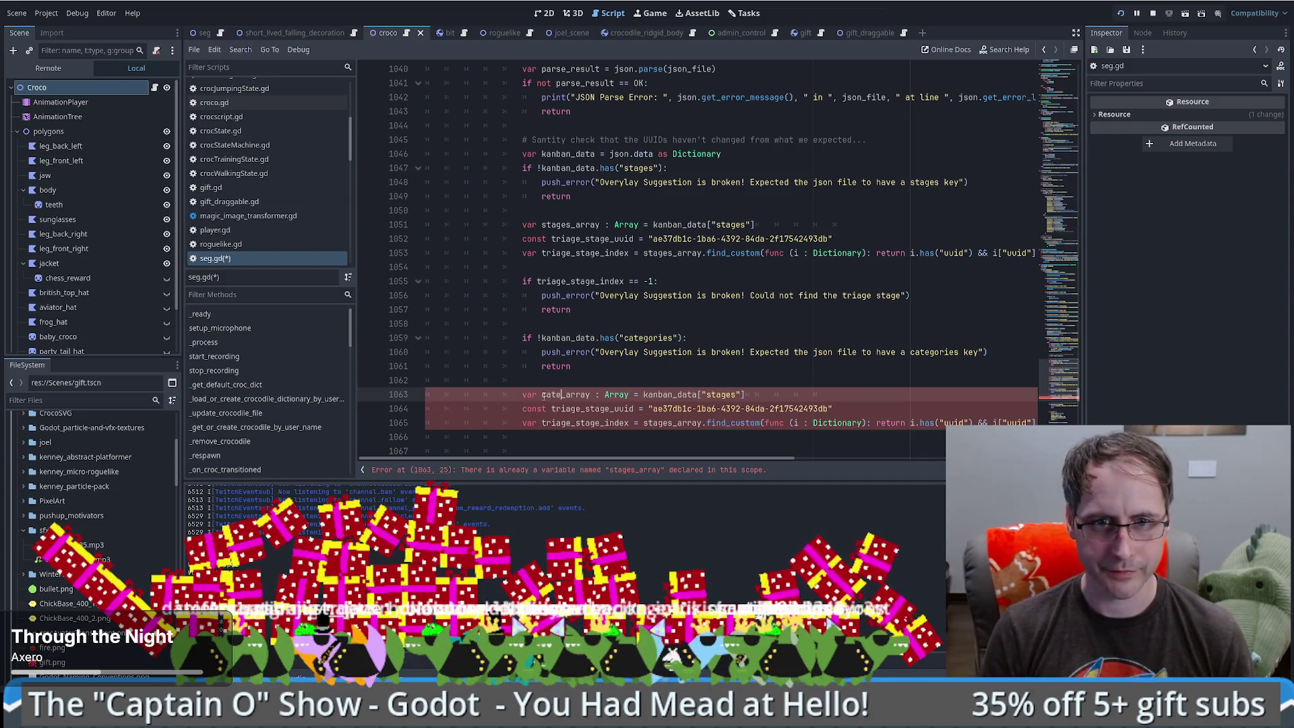
text(gories)
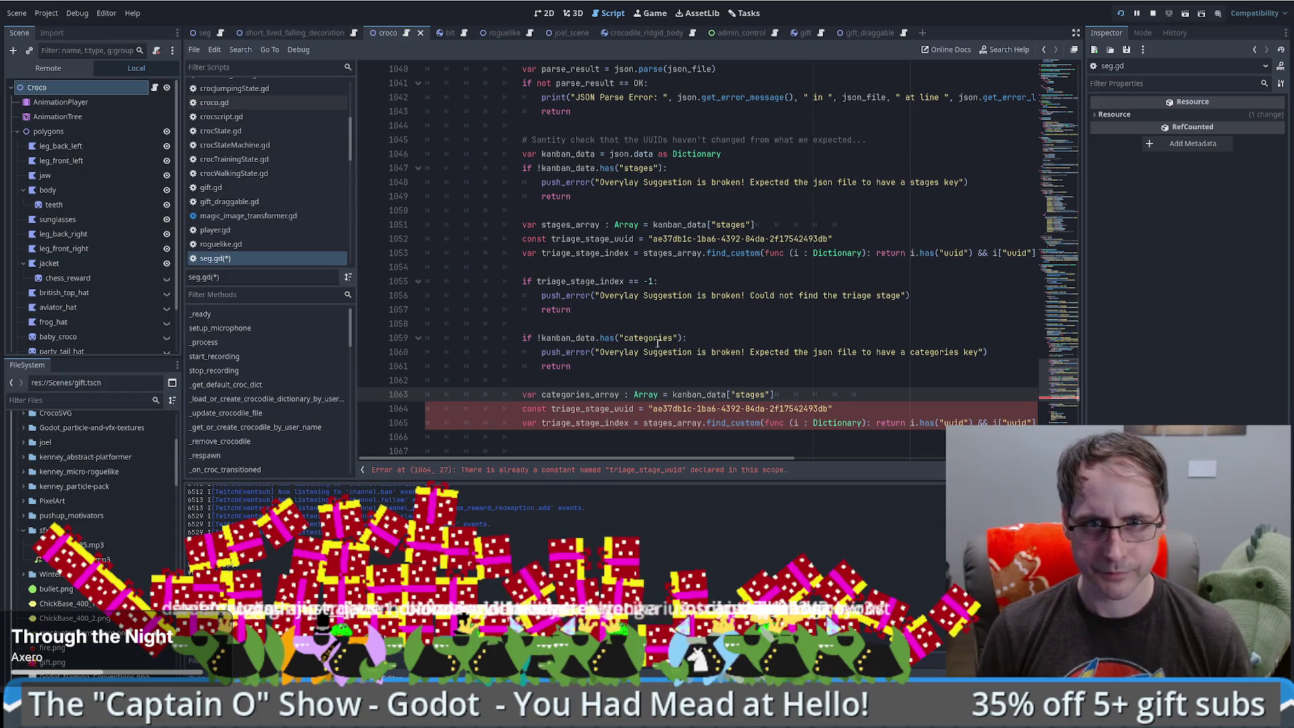
double_click(648, 338)
key(ctrl+c)
double_click(755, 395)
key(ctrl+v)
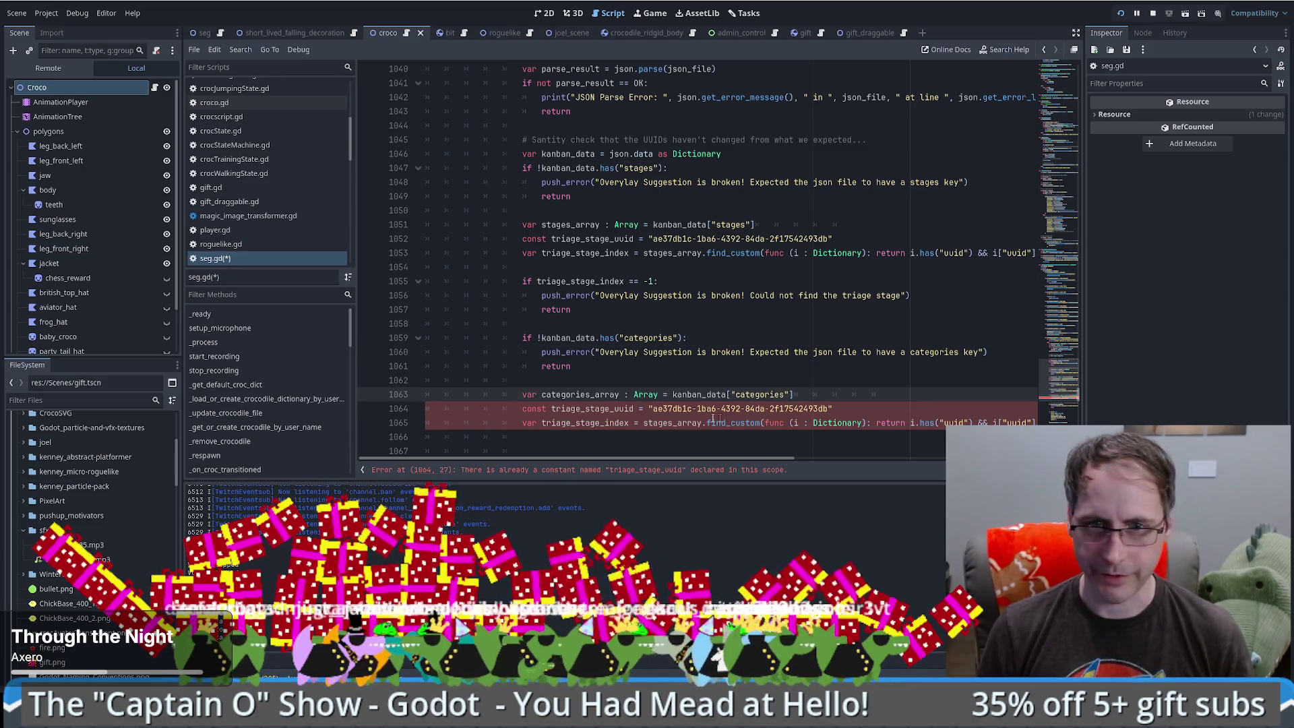
- Give the lookup the task category uuid as task_category_stage_uuid and rename its index to task_categories
drag(677, 407, 825, 410)
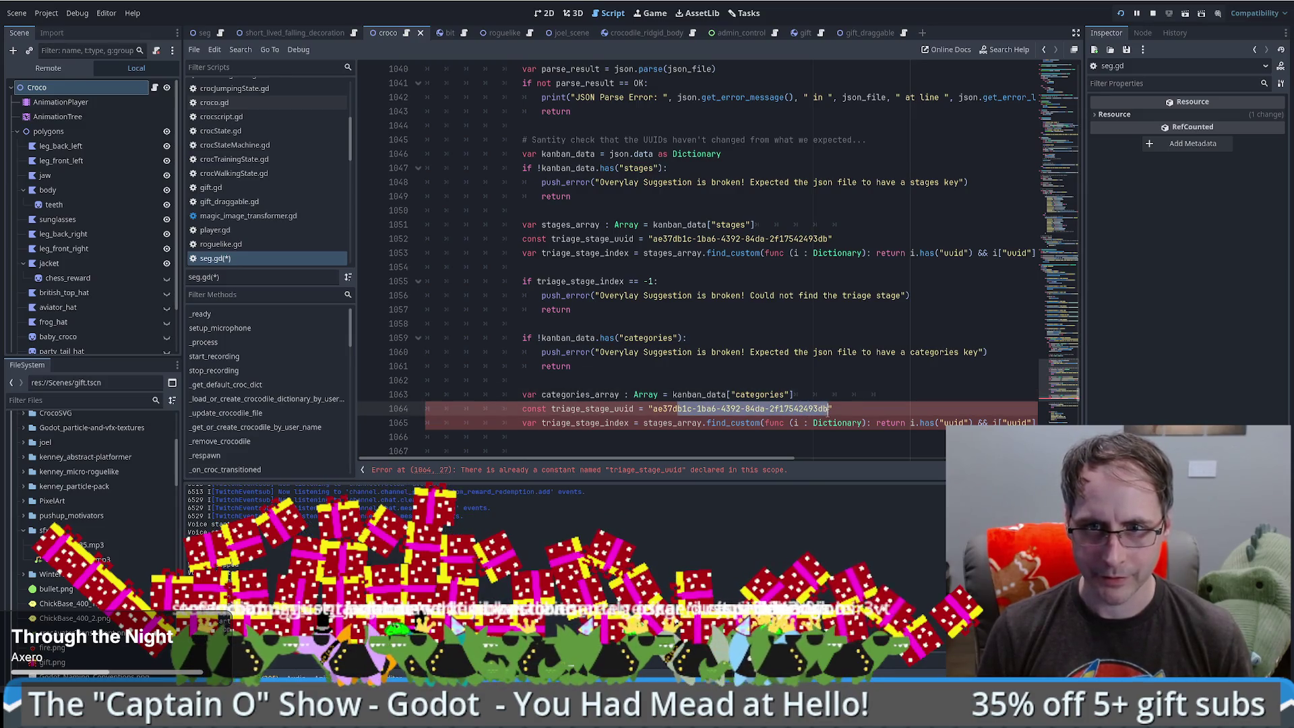
key(ctrl+v)
drag(553, 407, 584, 406)
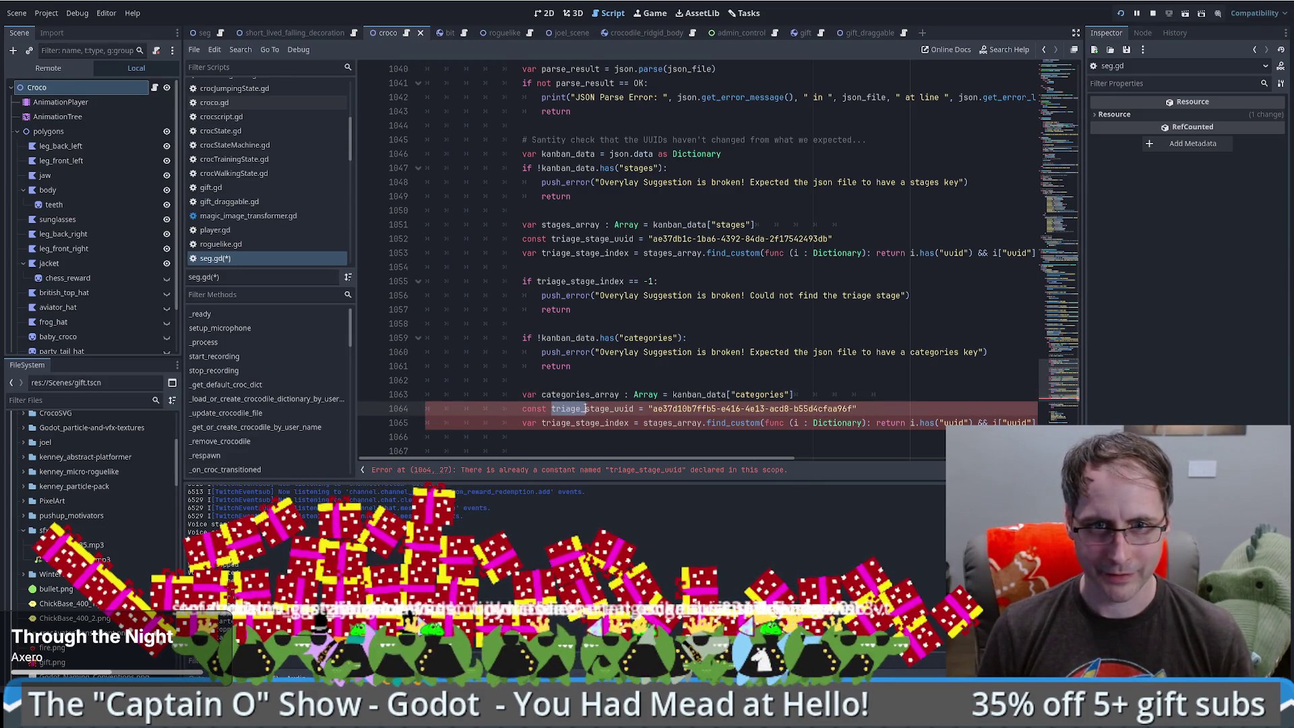
text(catetories)
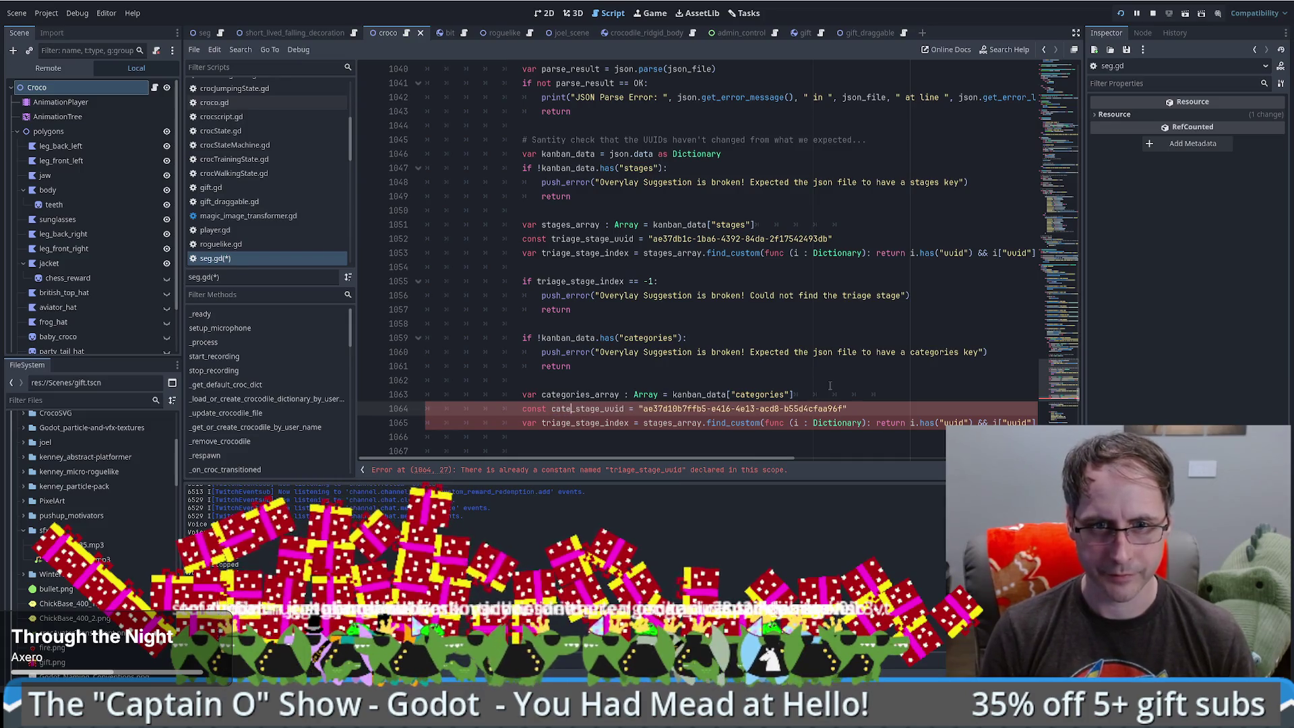
key(BackSpace)
key(BackSpace)
key(BackSpace)
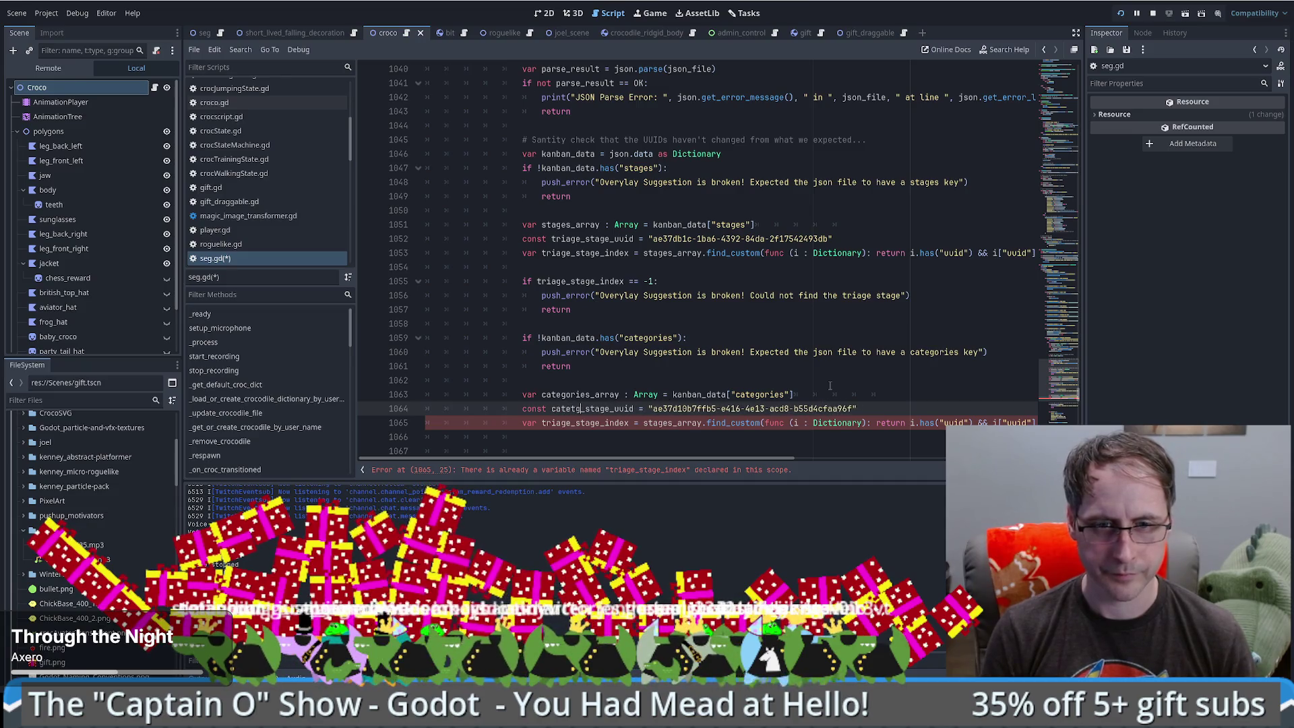
text(task)
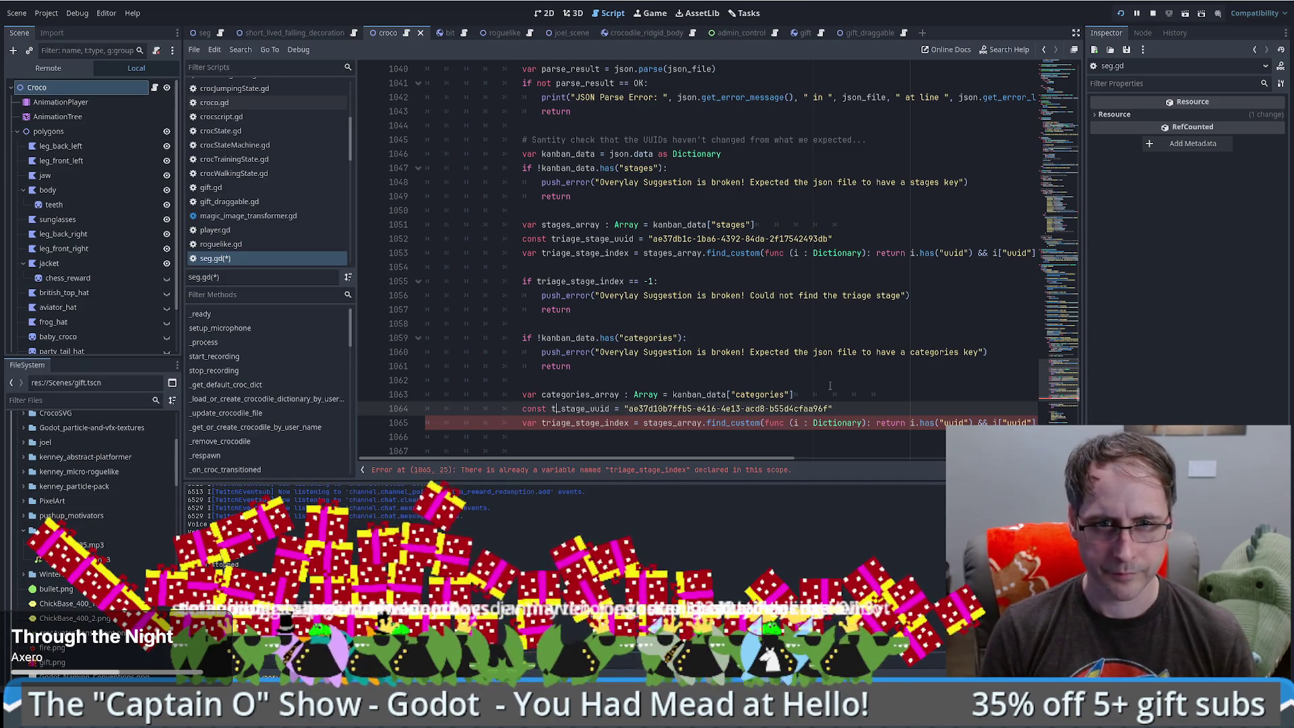
text(_category)
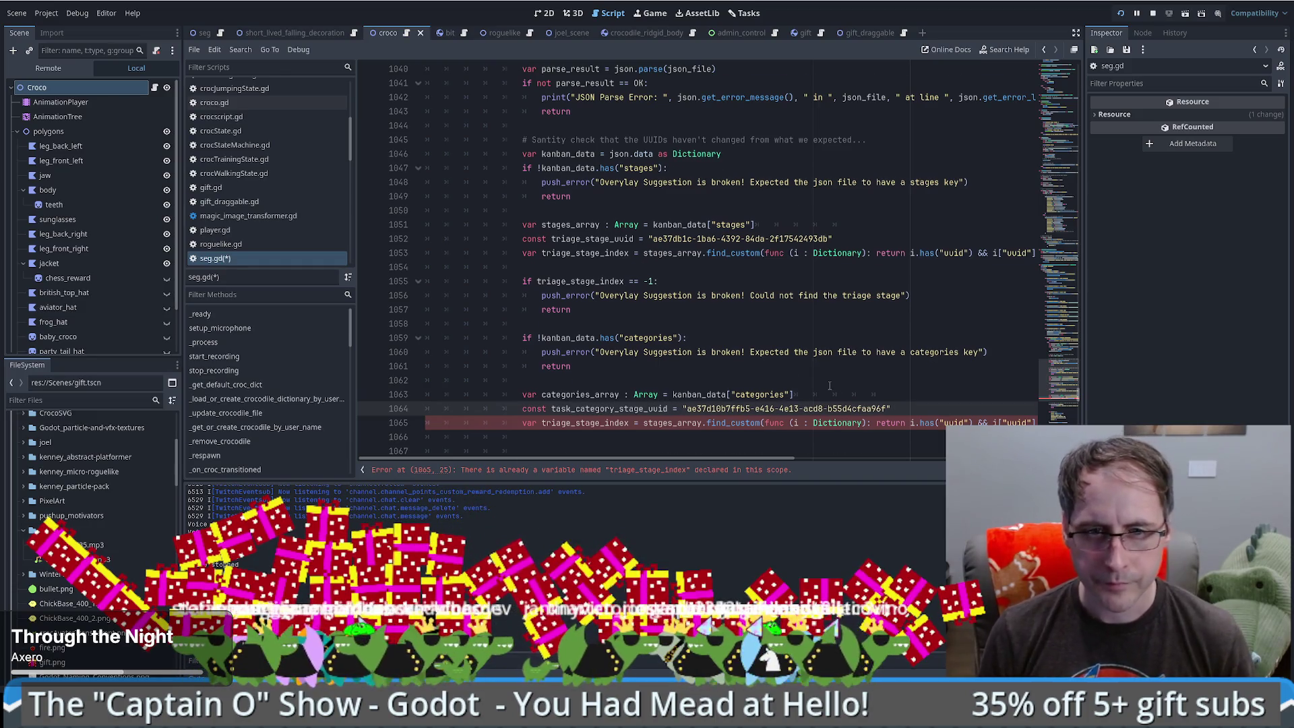
scroll(741, 415, down, 1)
scroll(623, 465, right, 5)
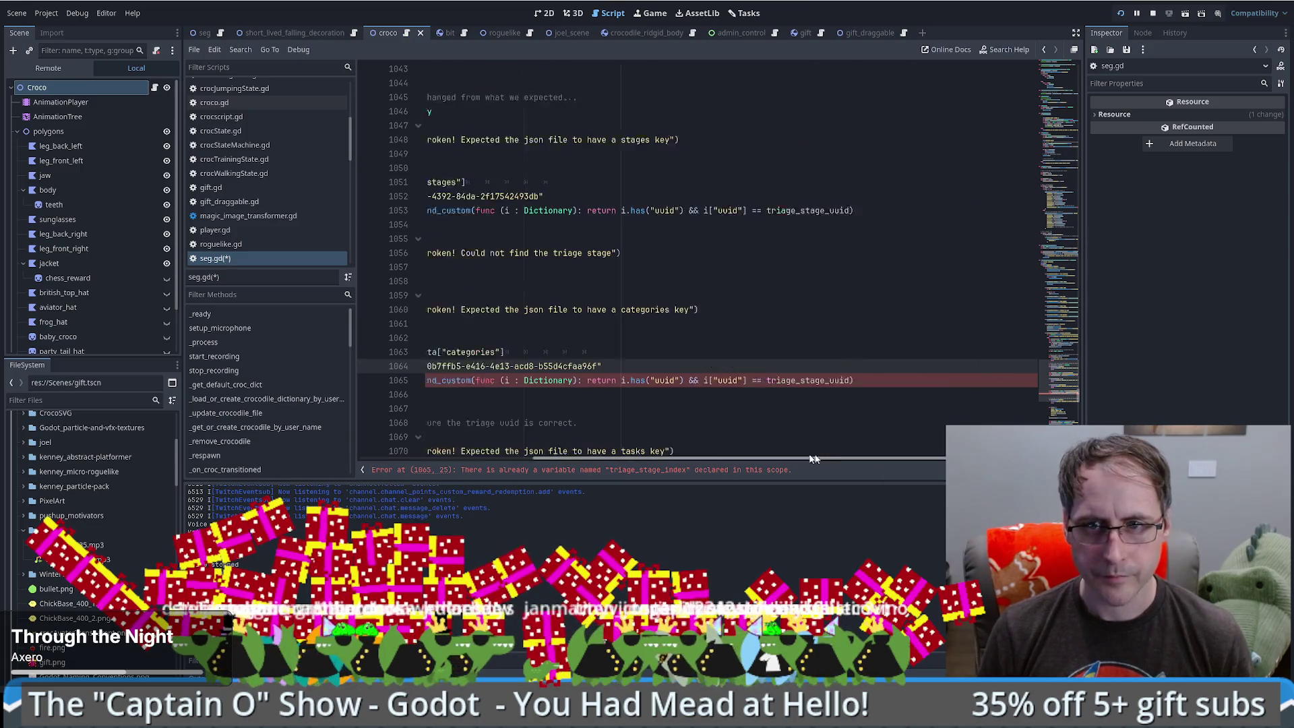
double_click(733, 380)
key(ctrl+v)
scroll(761, 461, left, 5)
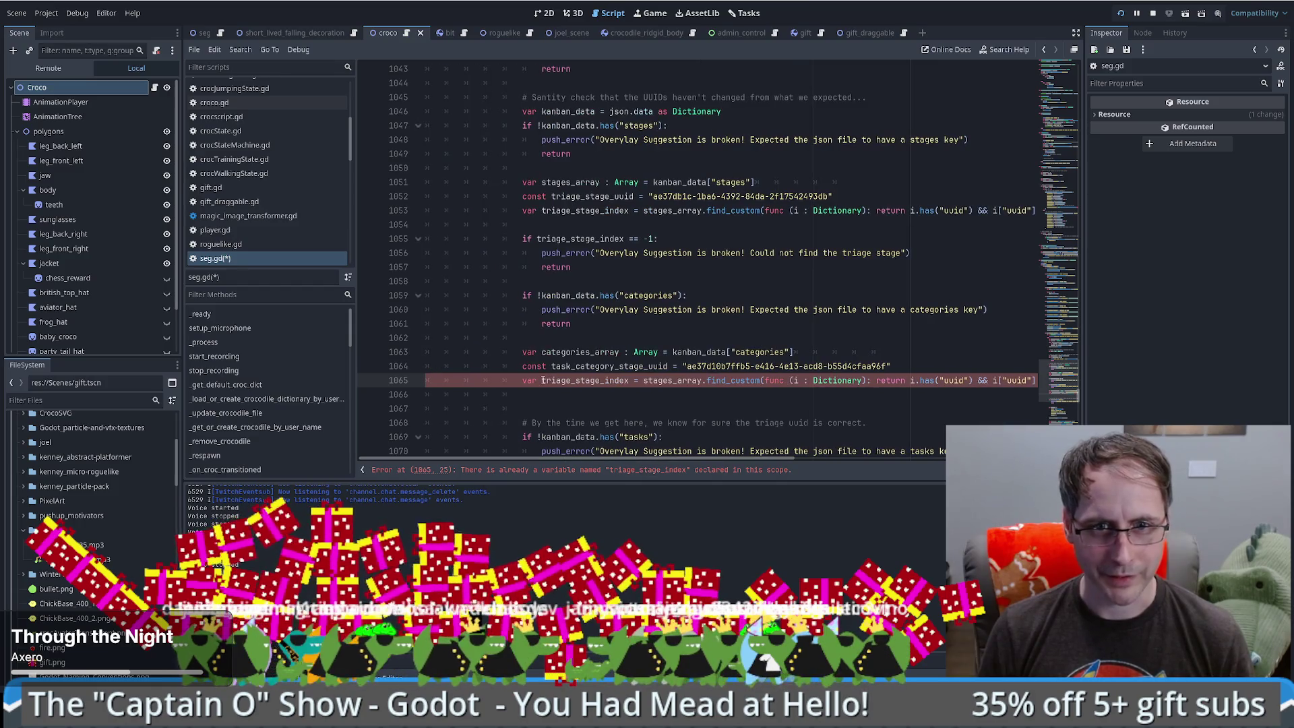
mouse_move(541, 352)
mouse_down()
mouse_move(591, 352)
mouse_move(543, 381)
mouse_move(598, 387)
mouse_up()
text(task_categories)
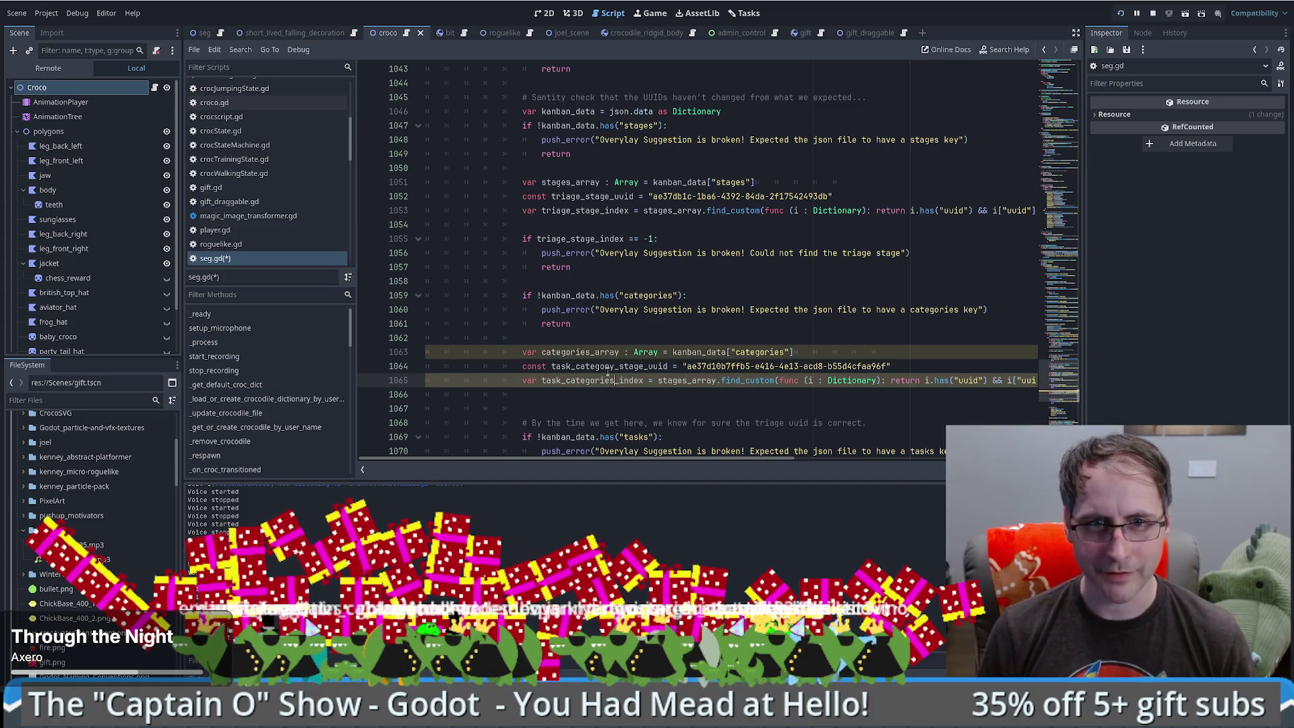
- Add a copy of the not-found check below the category lookup, testing task_categories_index
click(583, 224)
drag(583, 224, 582, 281)
key(ctrl+c)
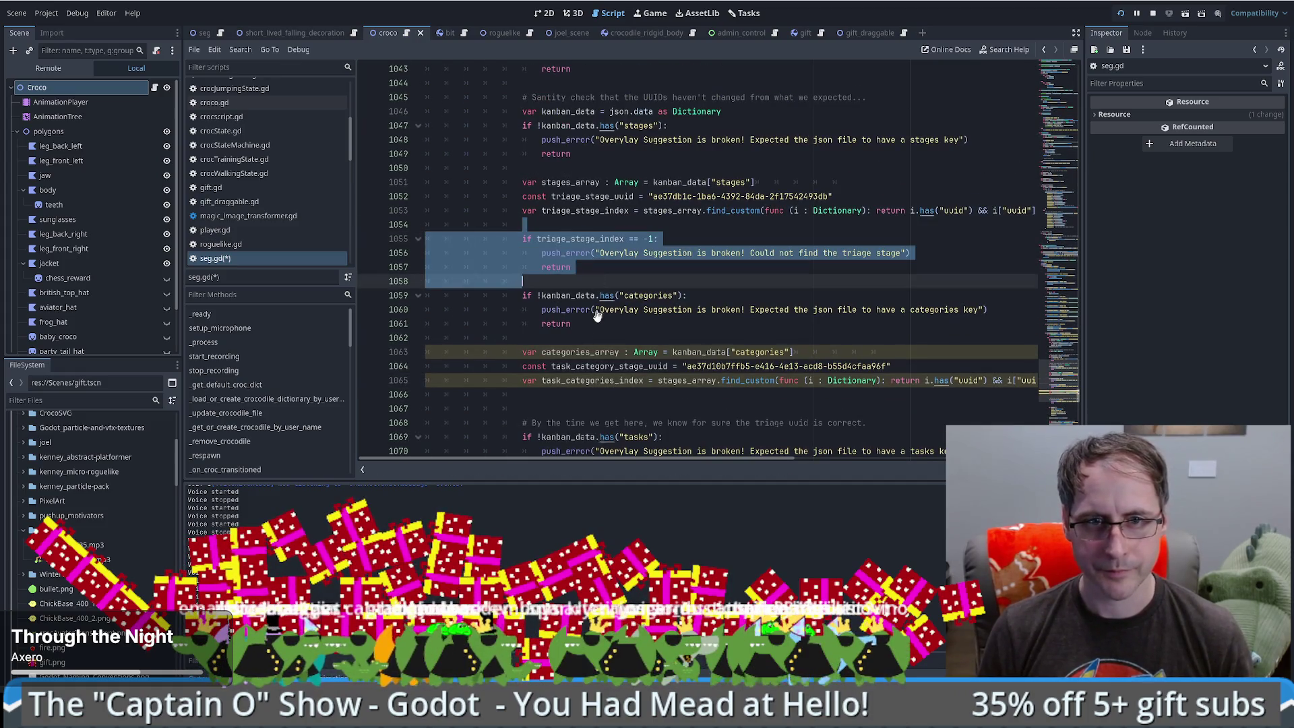
click(572, 390)
key(ctrl+v)
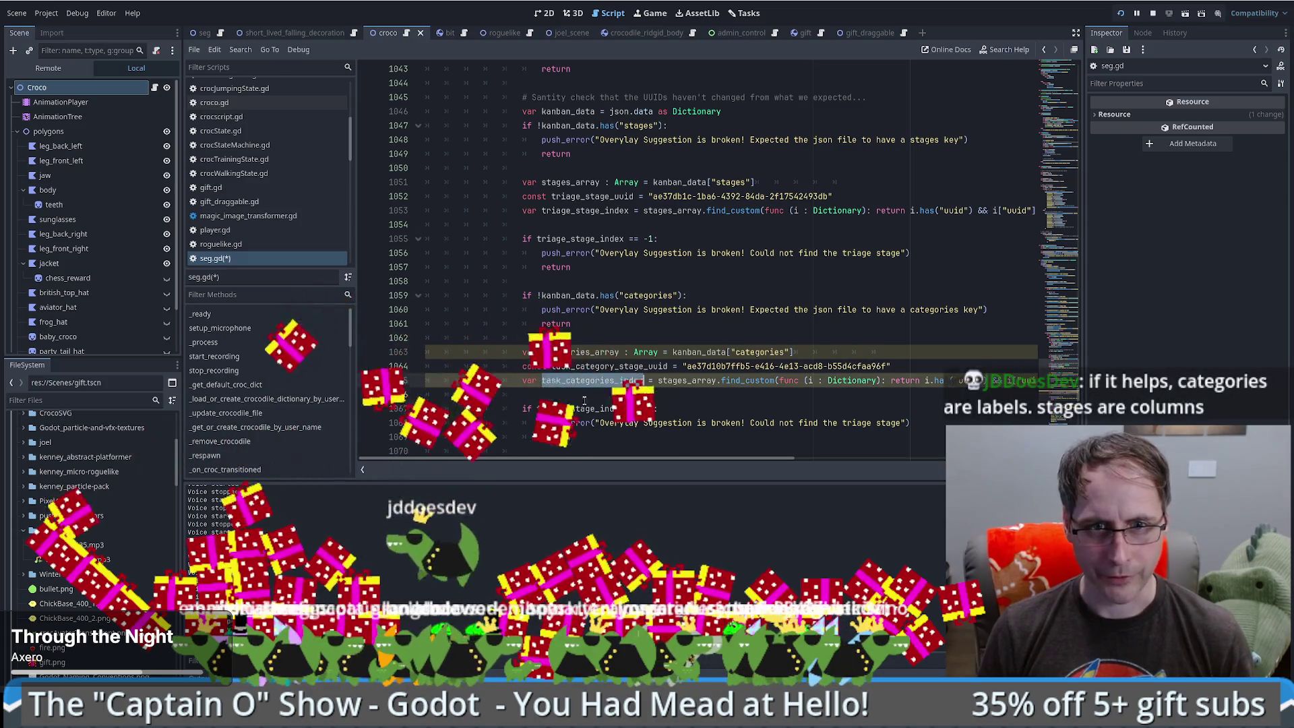
double_click(579, 409)
text(task_categories_index)
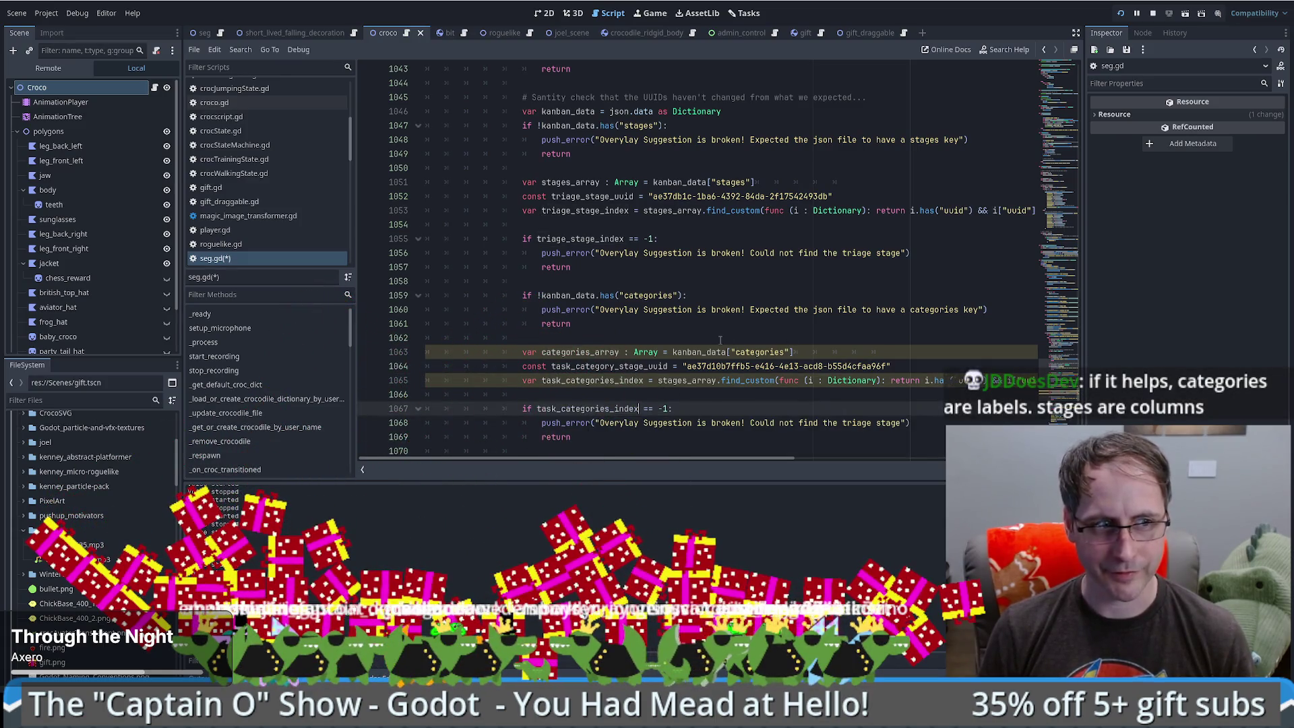
- Make the error read "Could not find the the task category", drop the stray "stage", and save seg.gd
scroll(758, 381, down, 2)
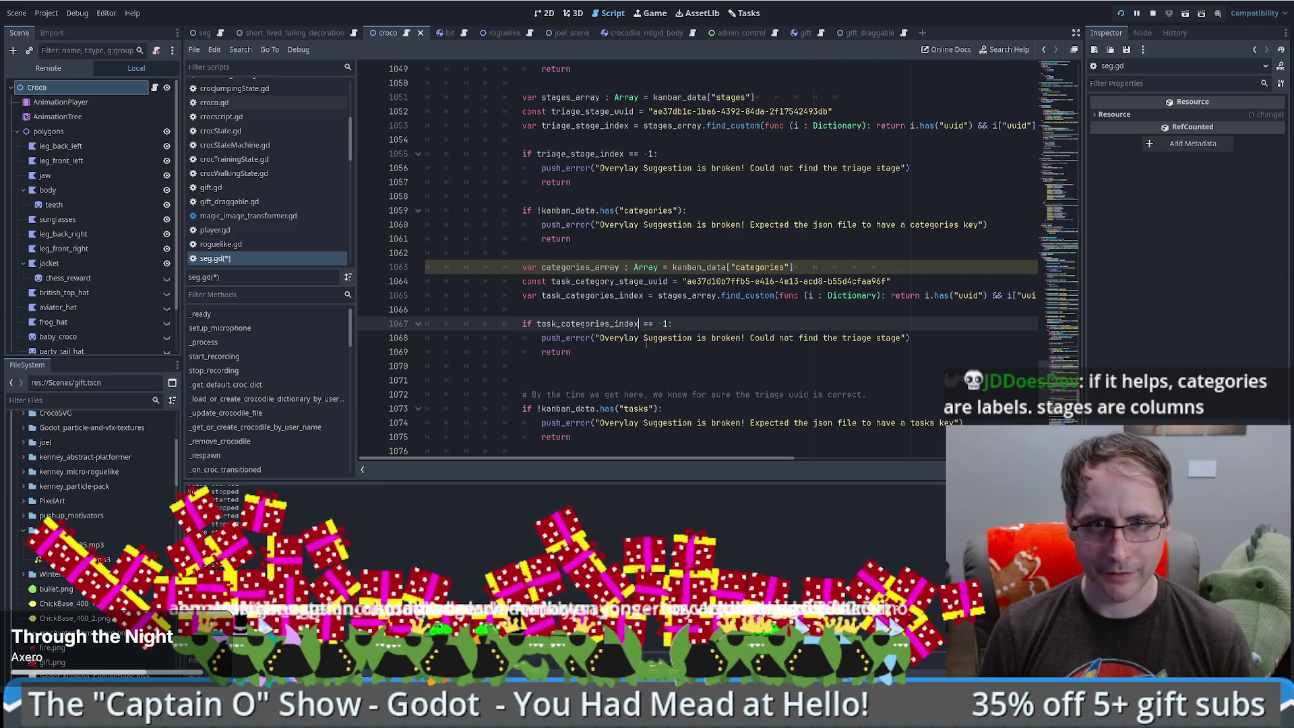
key(ctrl+v)
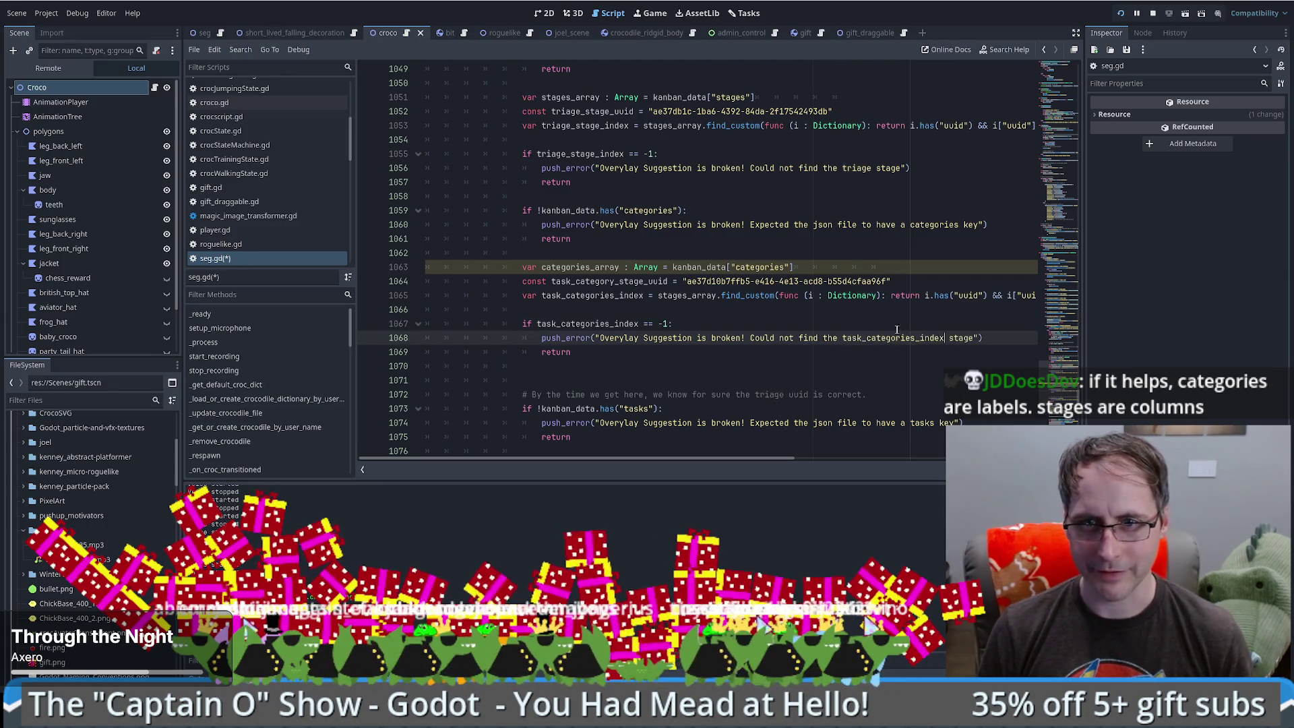
double_click(850, 337)
text(Ta)
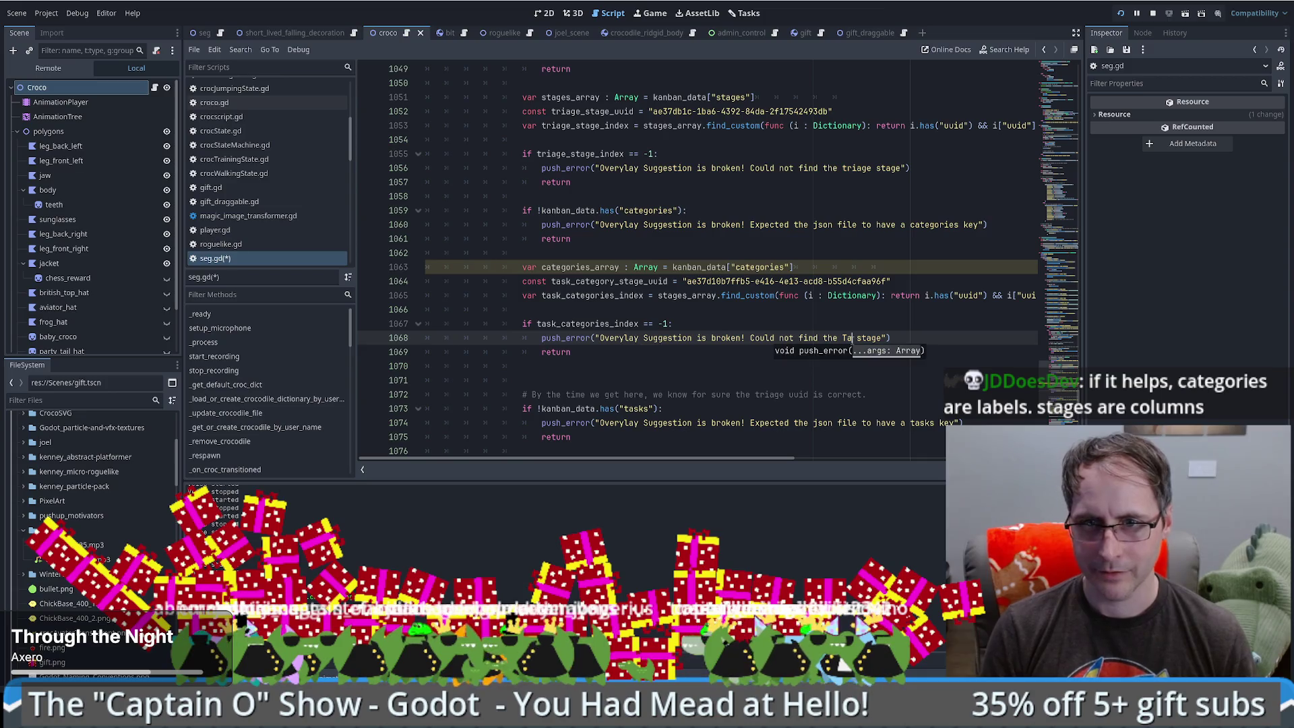
key(BackSpace)
key(BackSpace)
text(the )
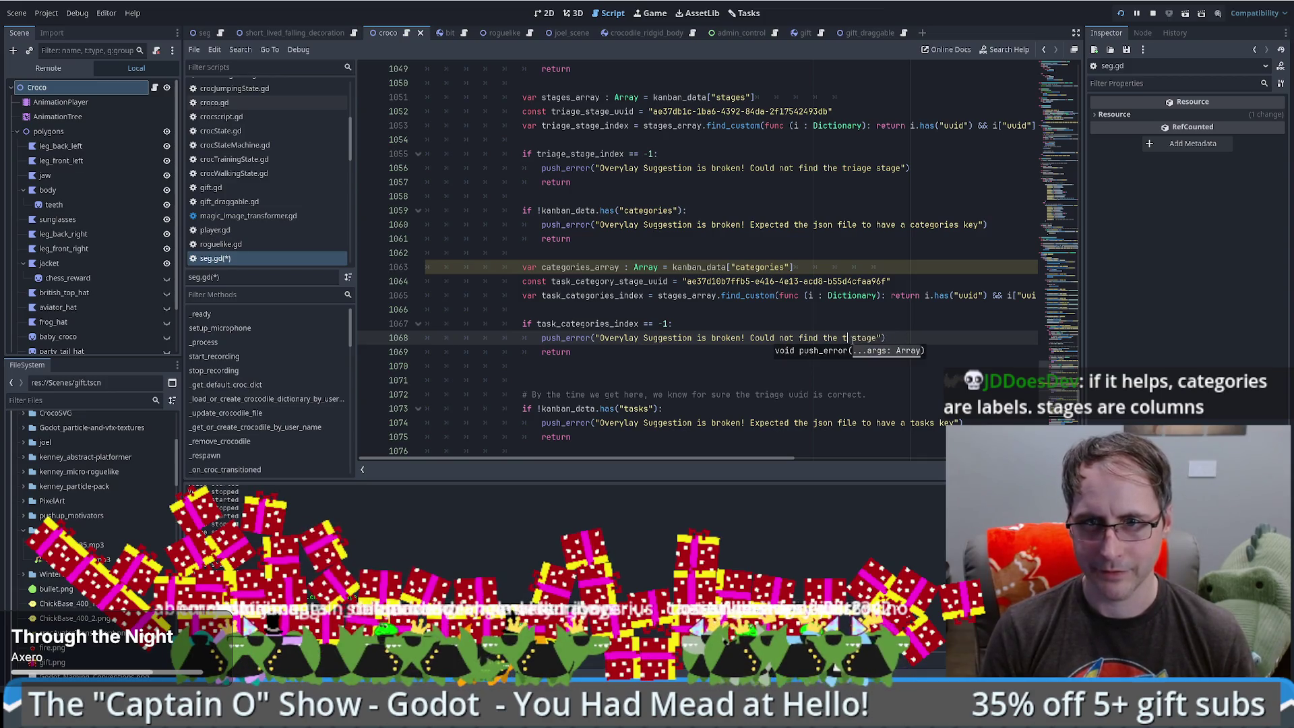
text(t)
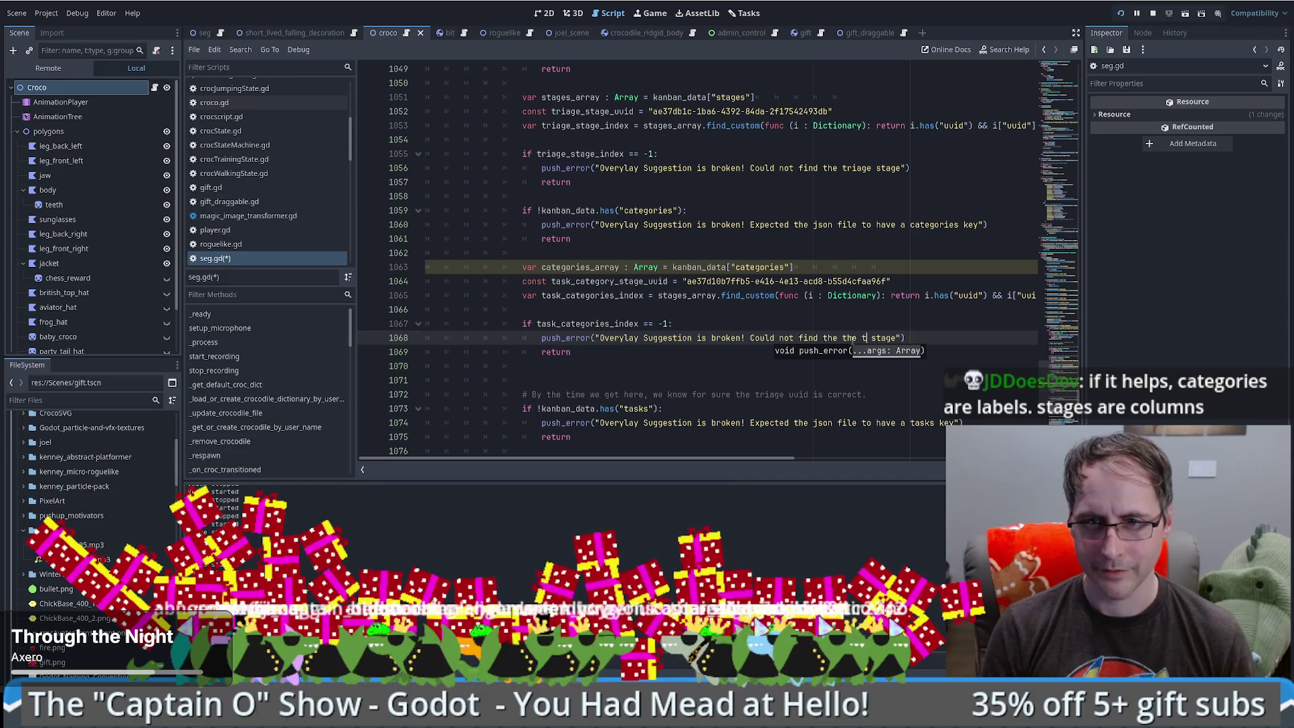
text(ask category)
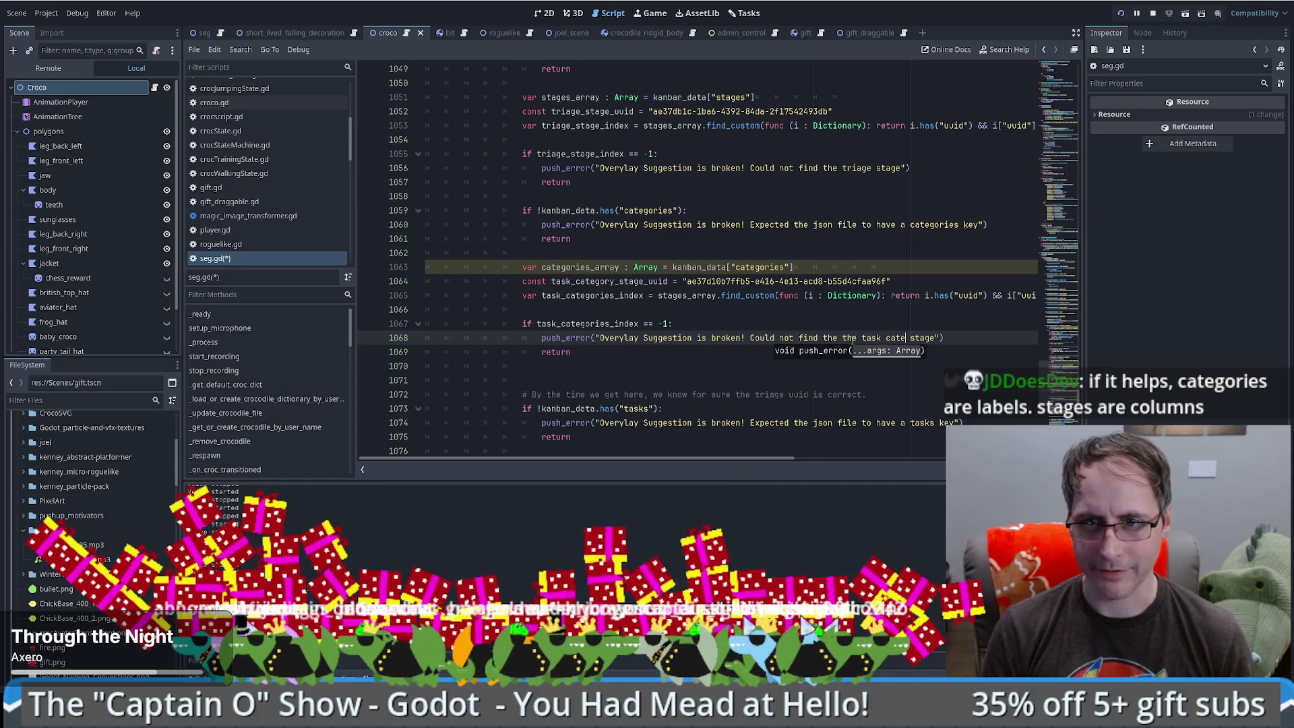
key(ctrl+a)
scroll(852, 339, up, 7)
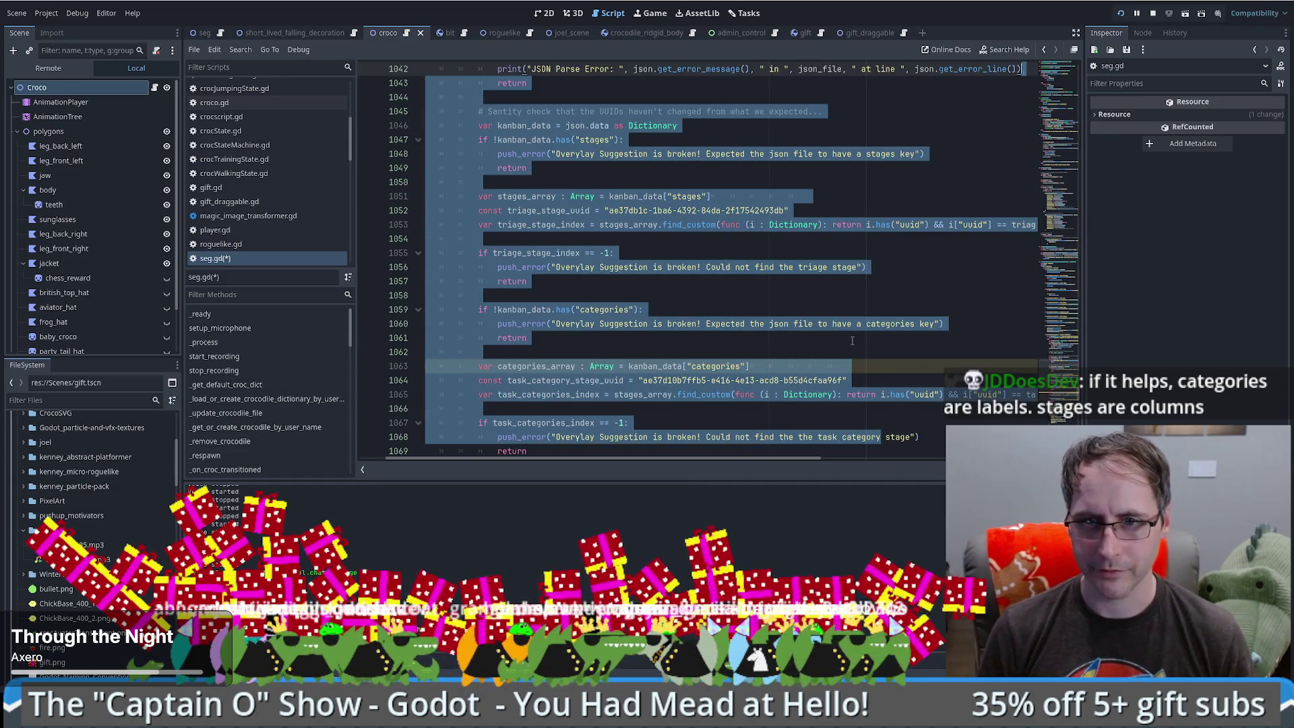
click(874, 338)
click(875, 338)
double_click(907, 337)
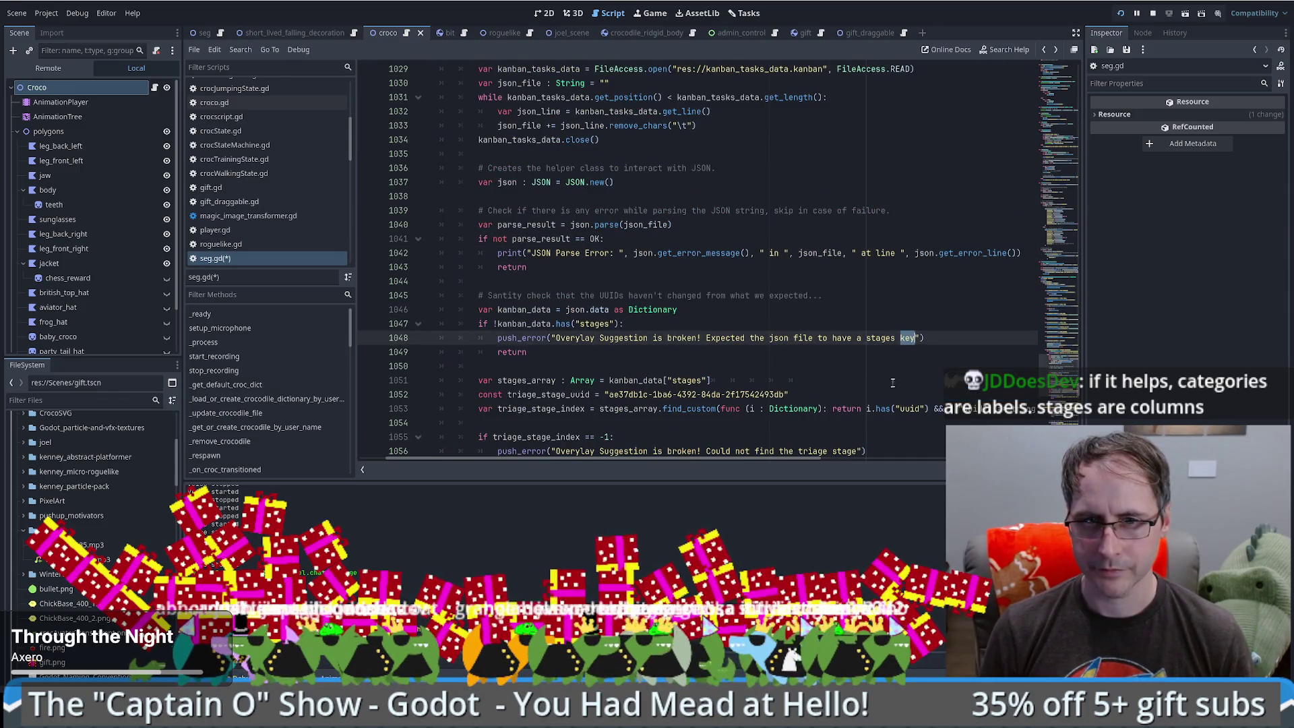
scroll(883, 373, down, 5)
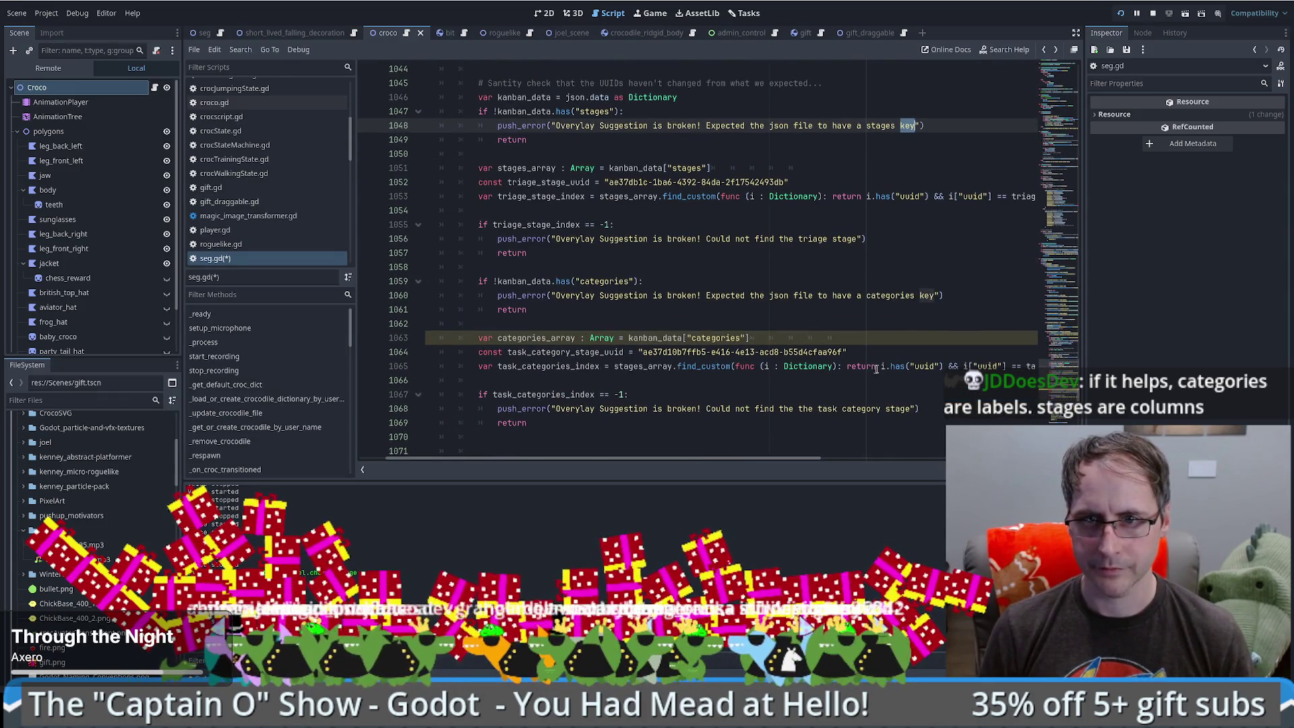
double_click(896, 409)
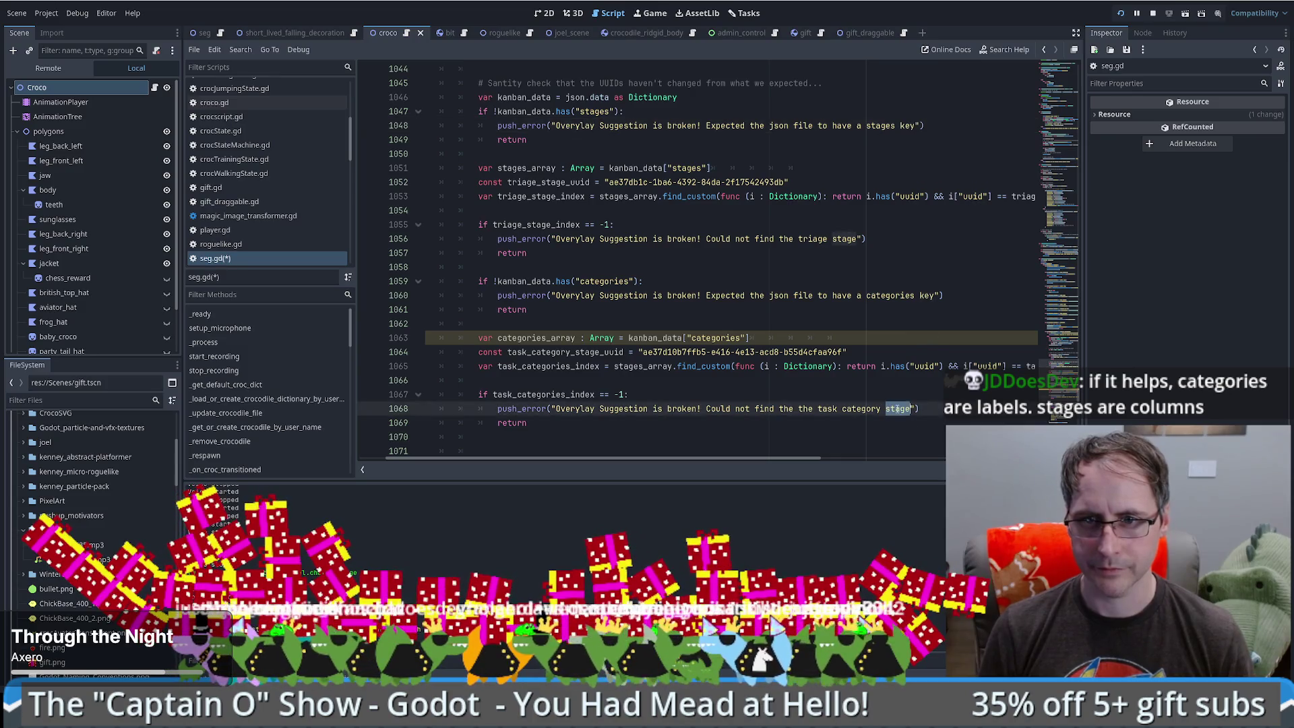
key(BackSpace)
key(BackSpace)
key(ctrl+s)
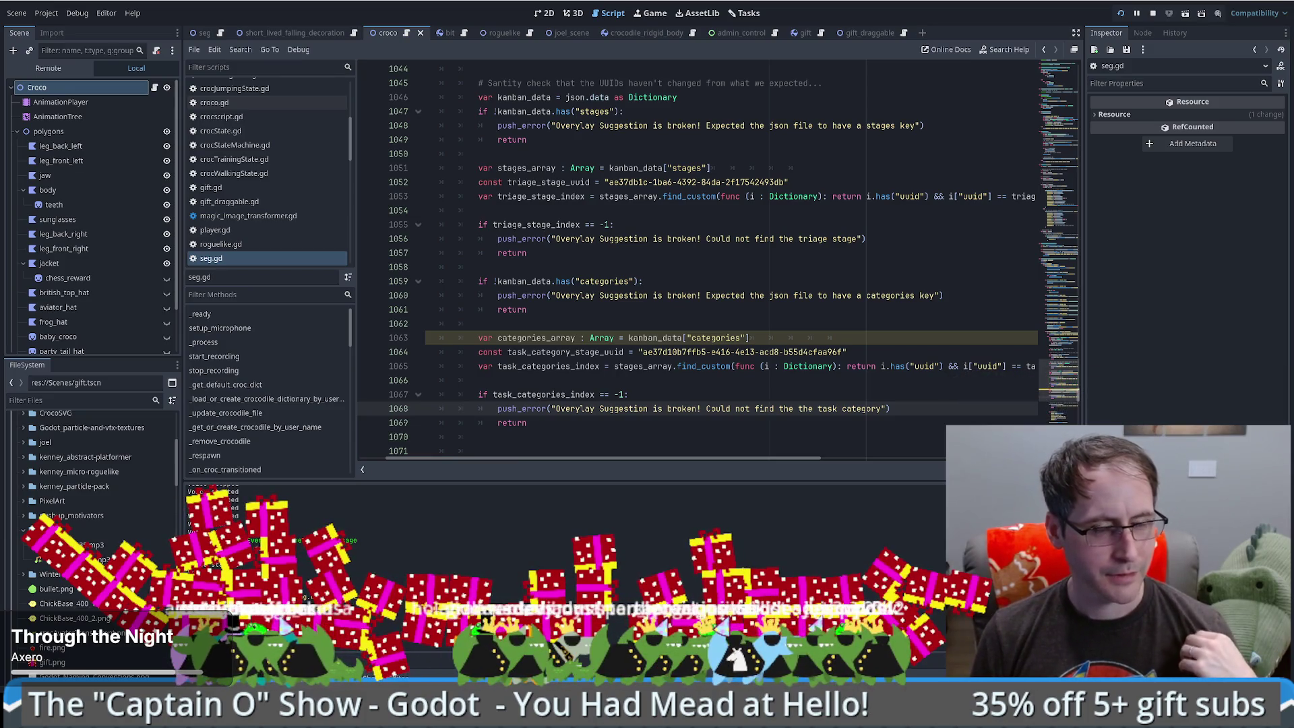
click(744, 12)
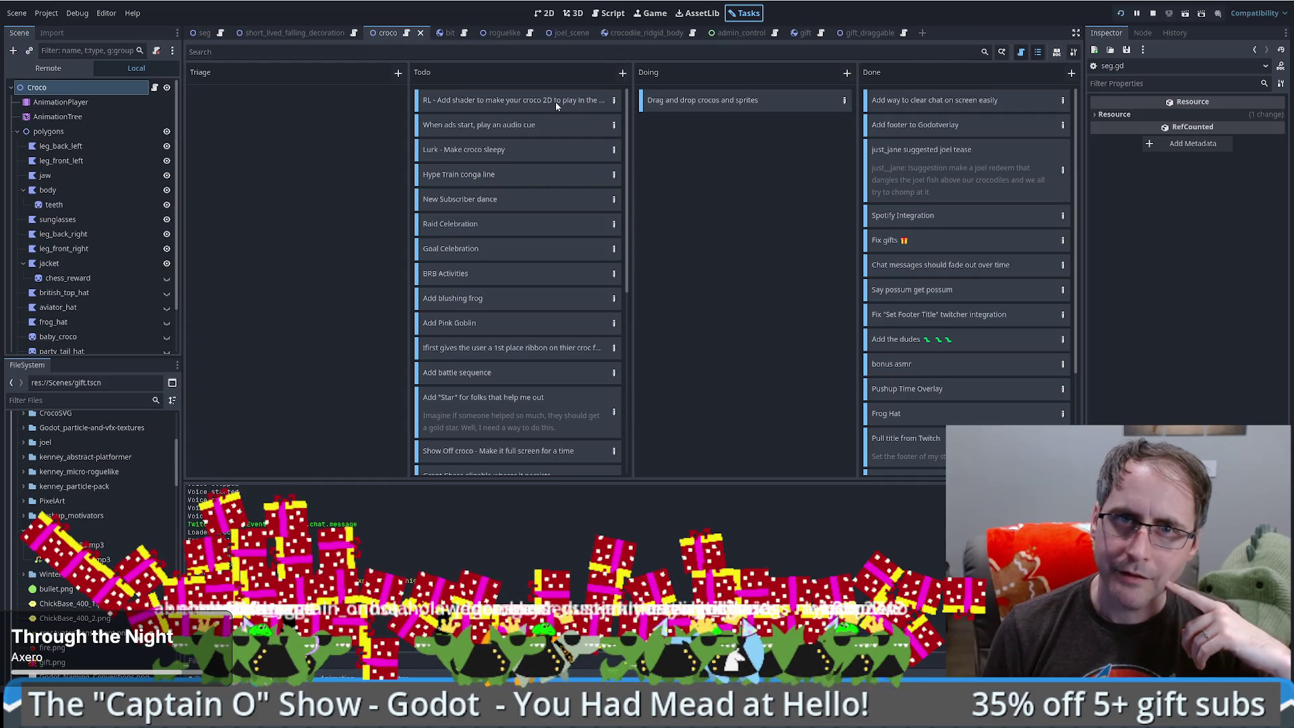
double_click(589, 112)
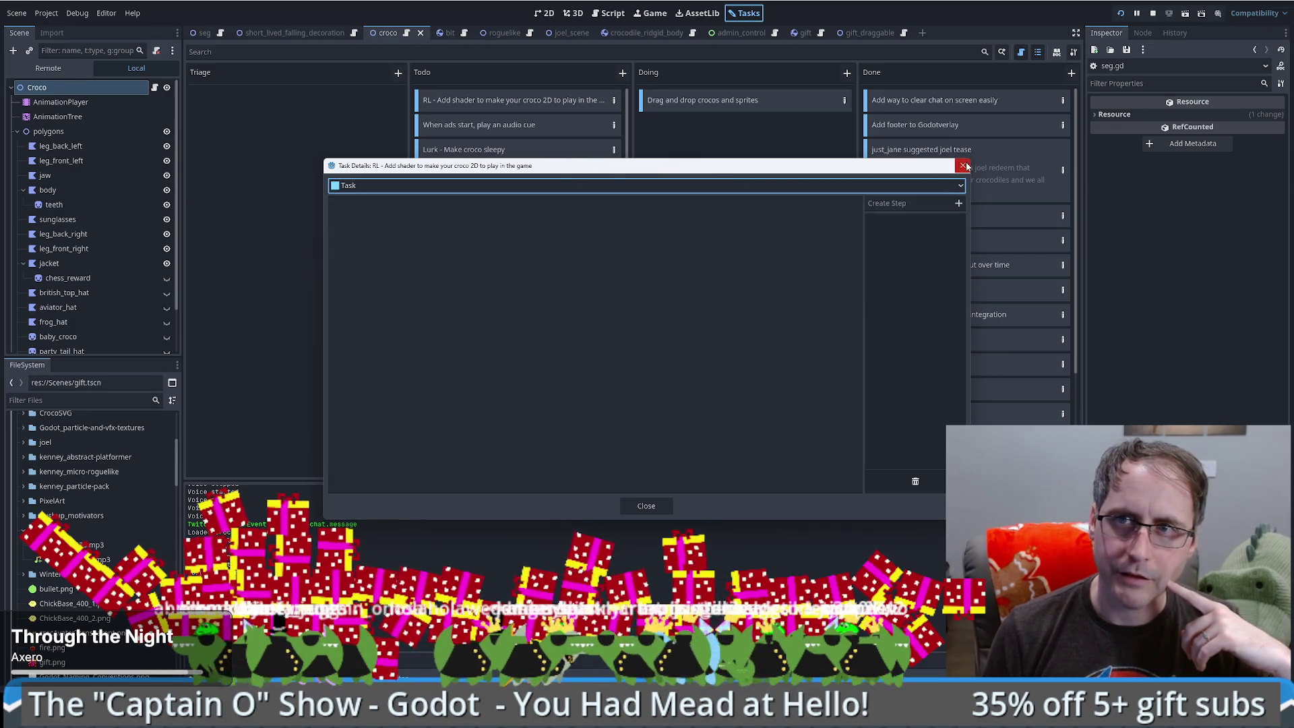
click(964, 165)
click(1074, 52)
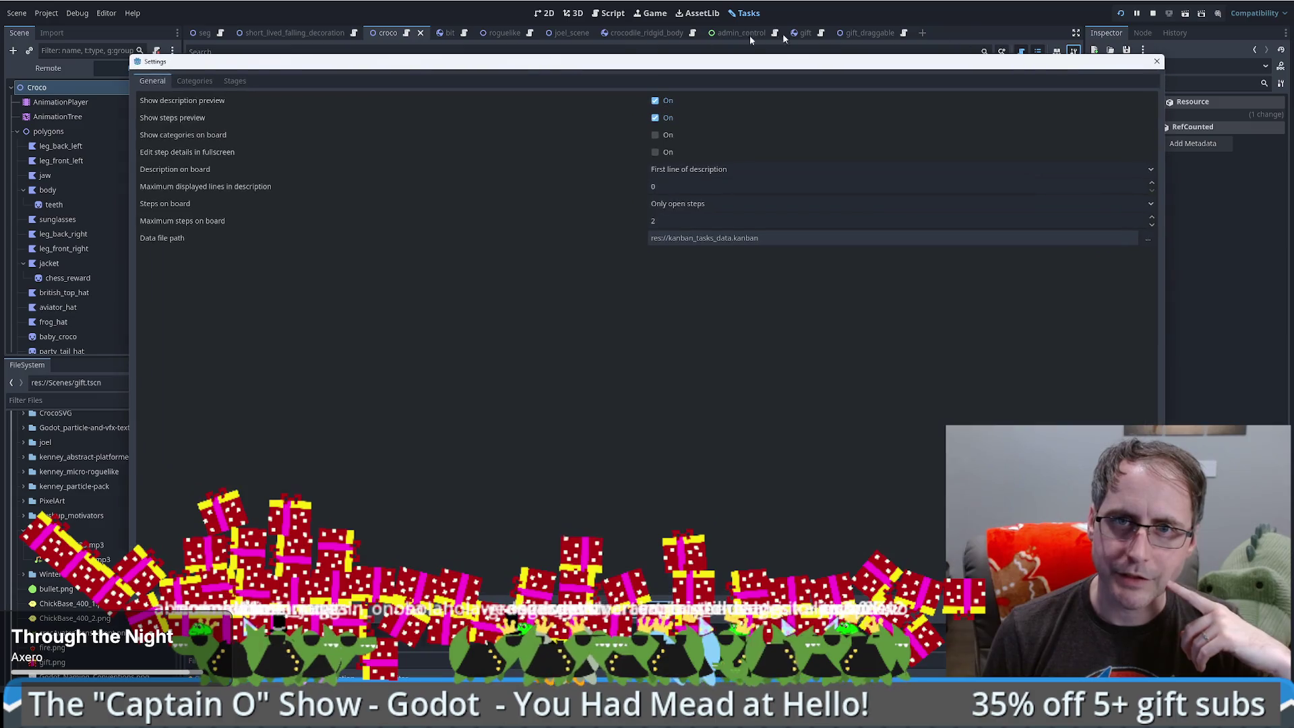
click(196, 81)
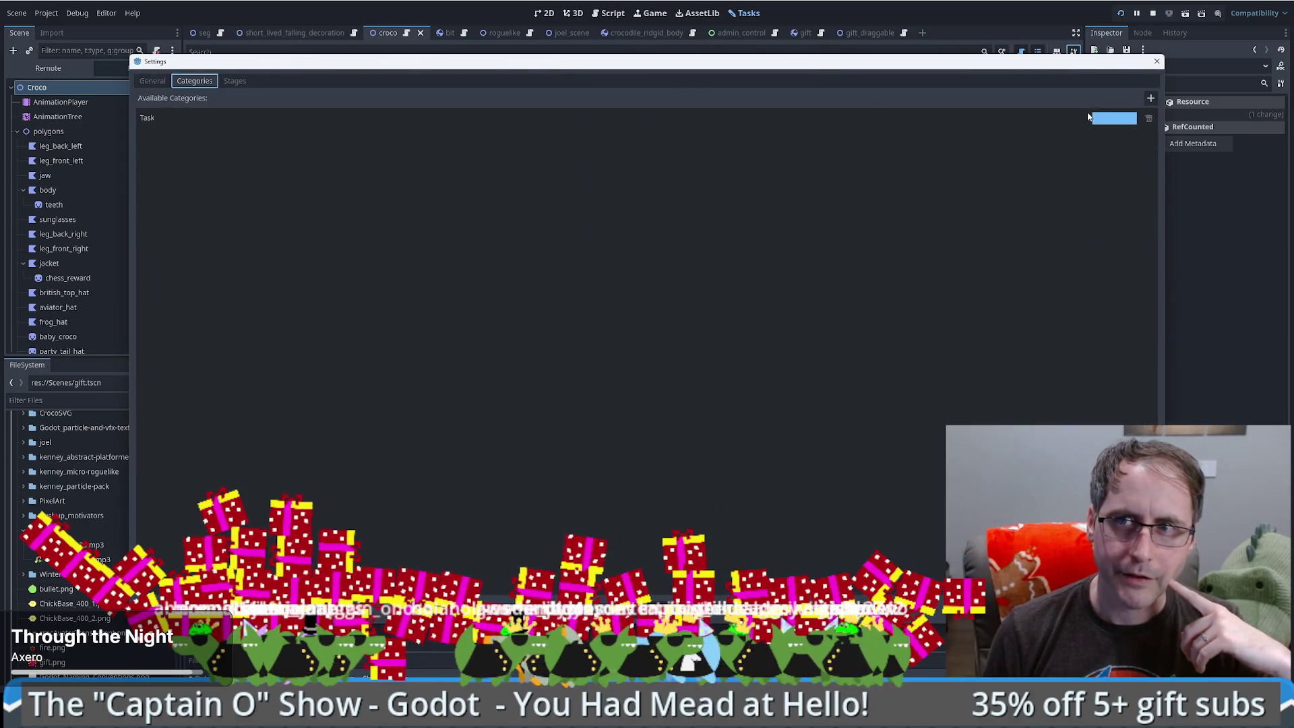
click(237, 81)
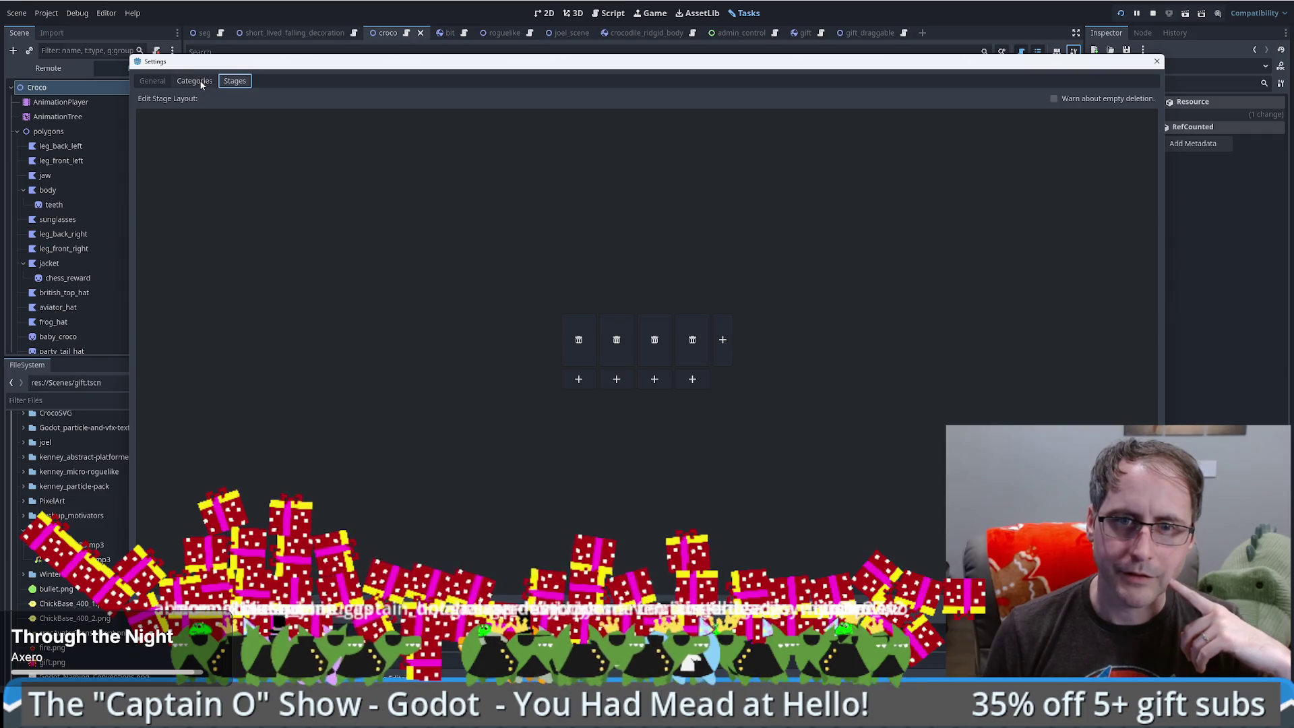
click(200, 84)
click(225, 81)
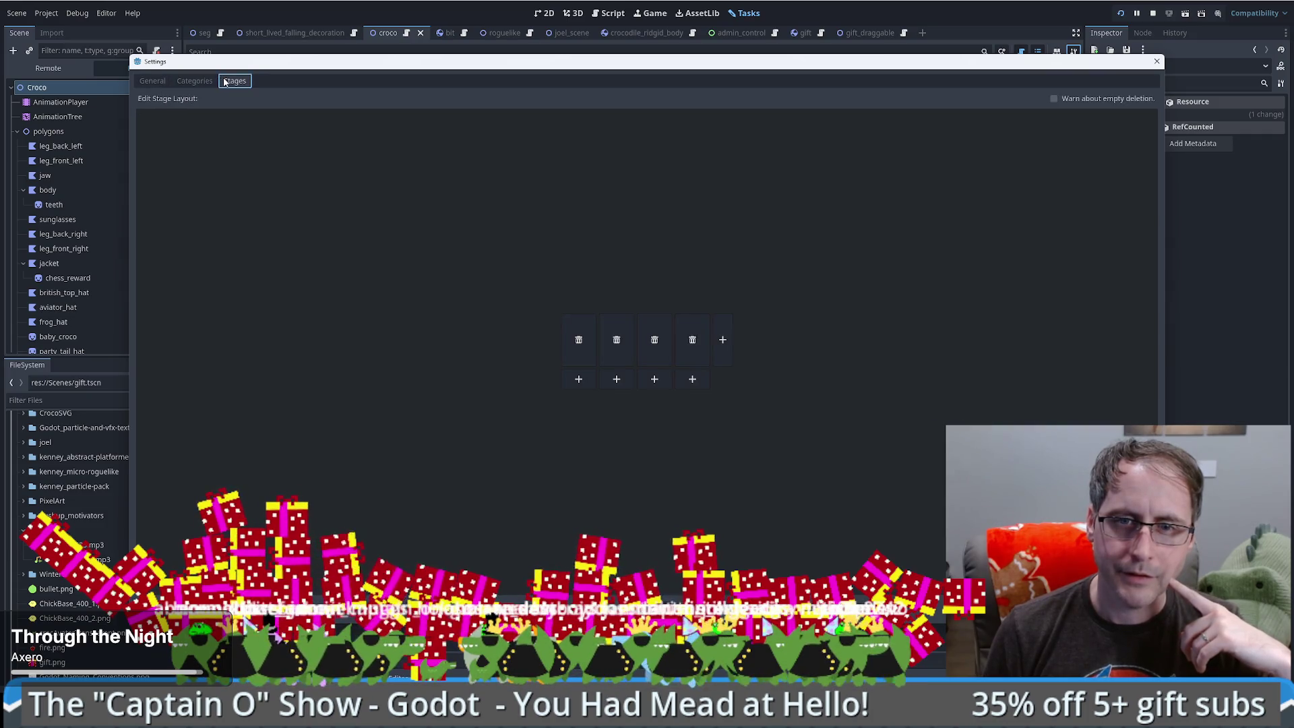
click(700, 387)
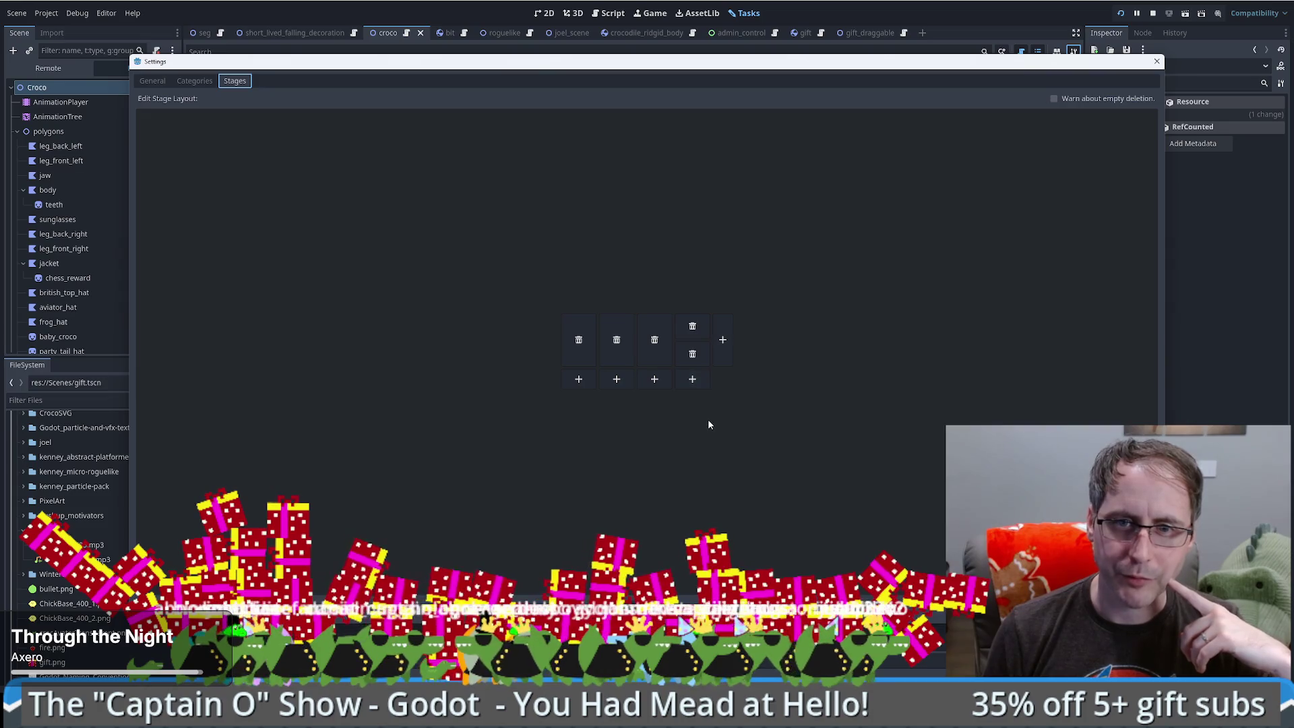
click(1157, 61)
click(1072, 50)
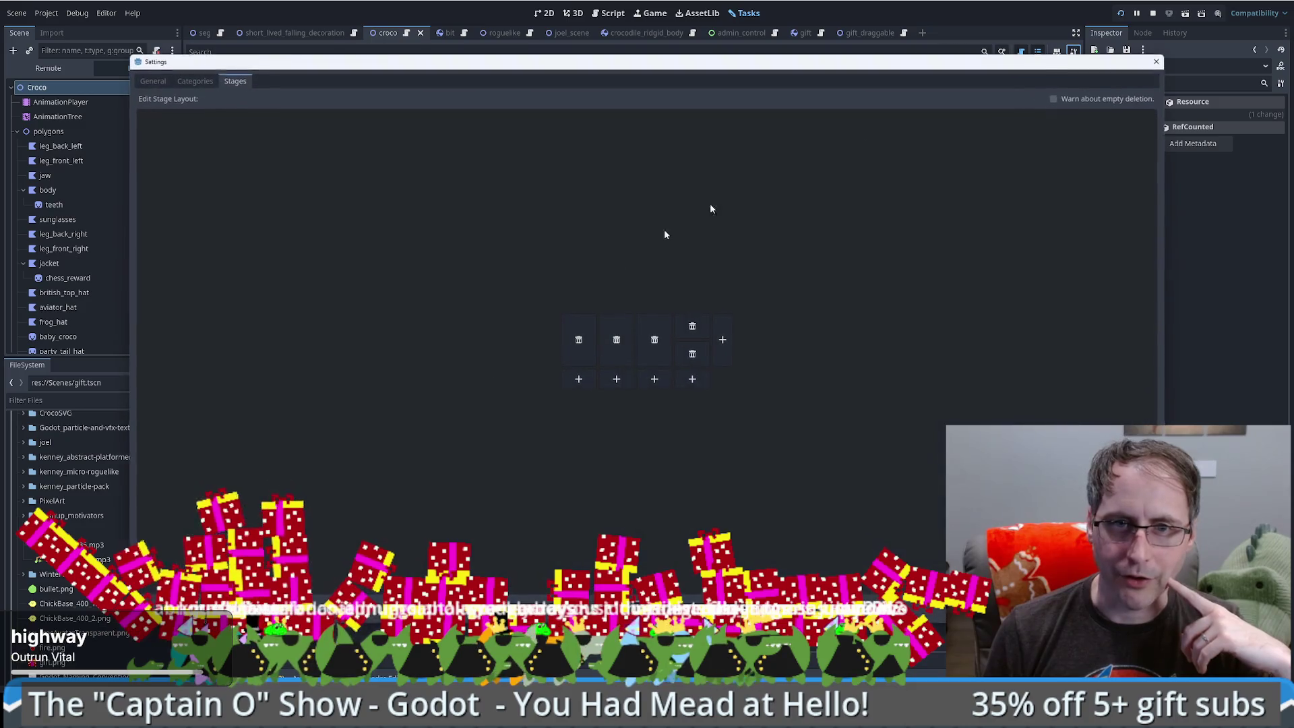
click(692, 353)
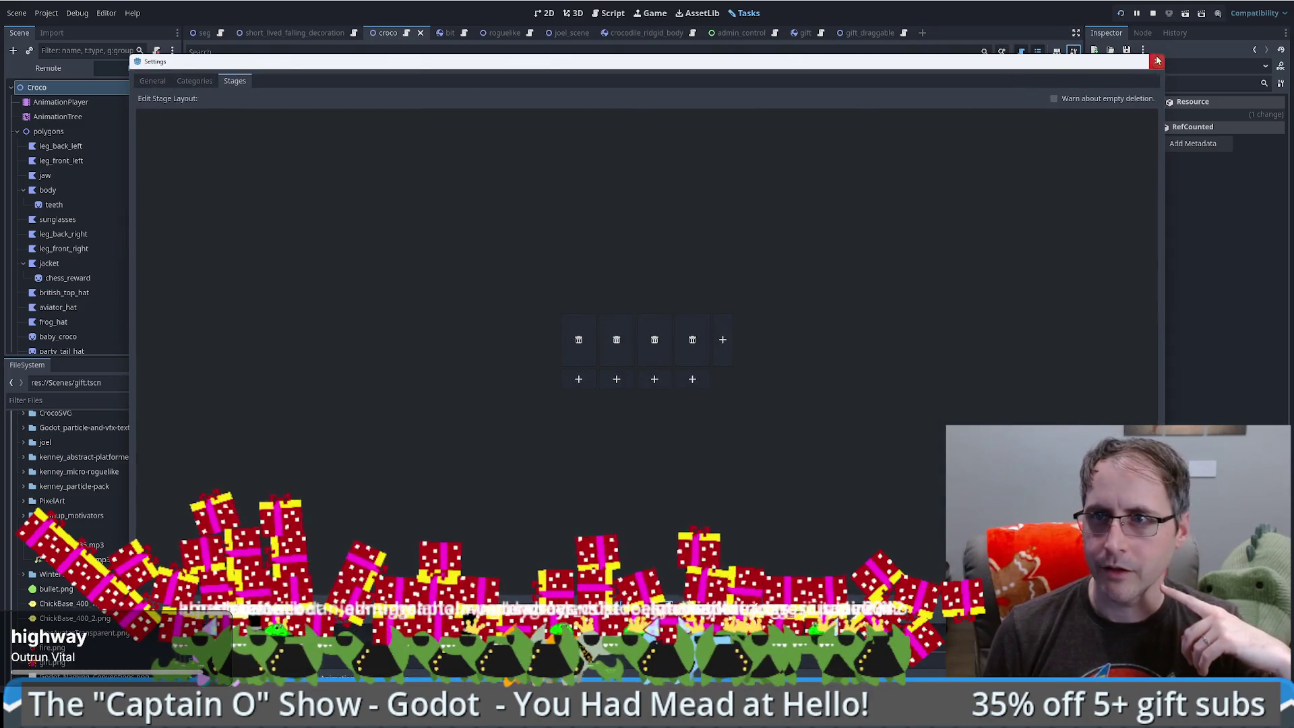
click(1157, 61)
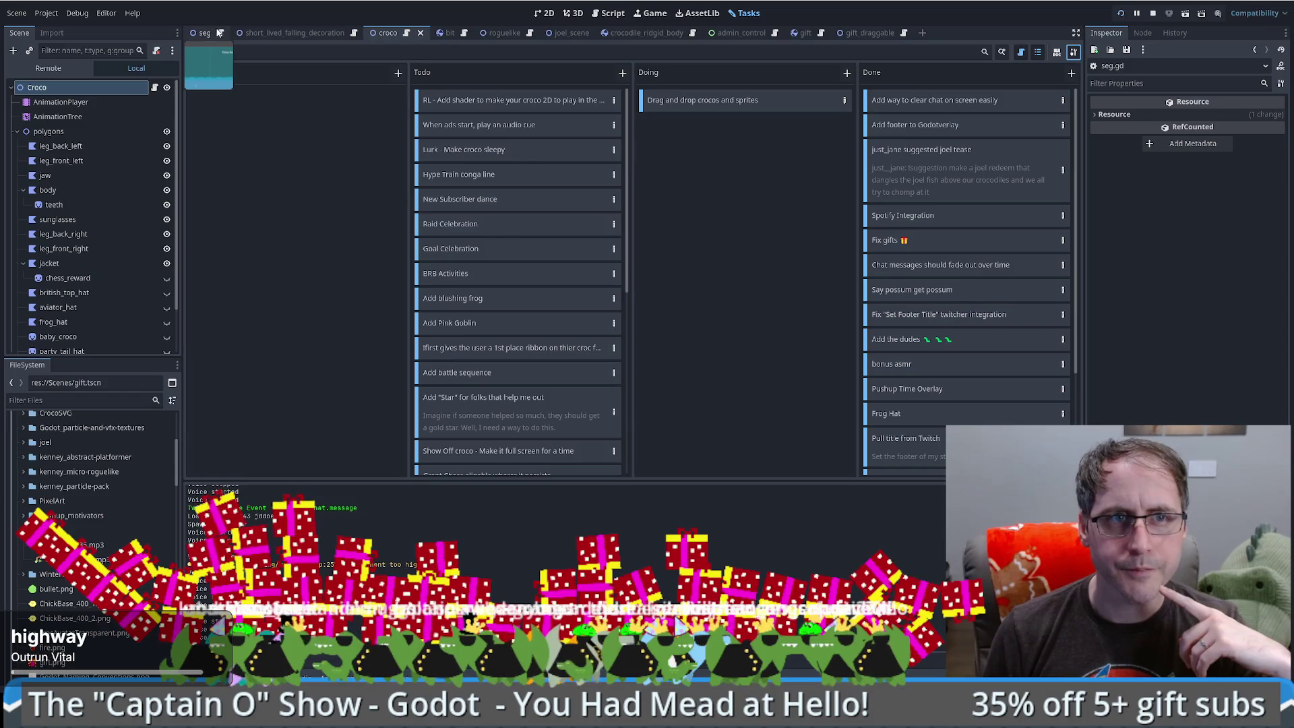
click(608, 13)
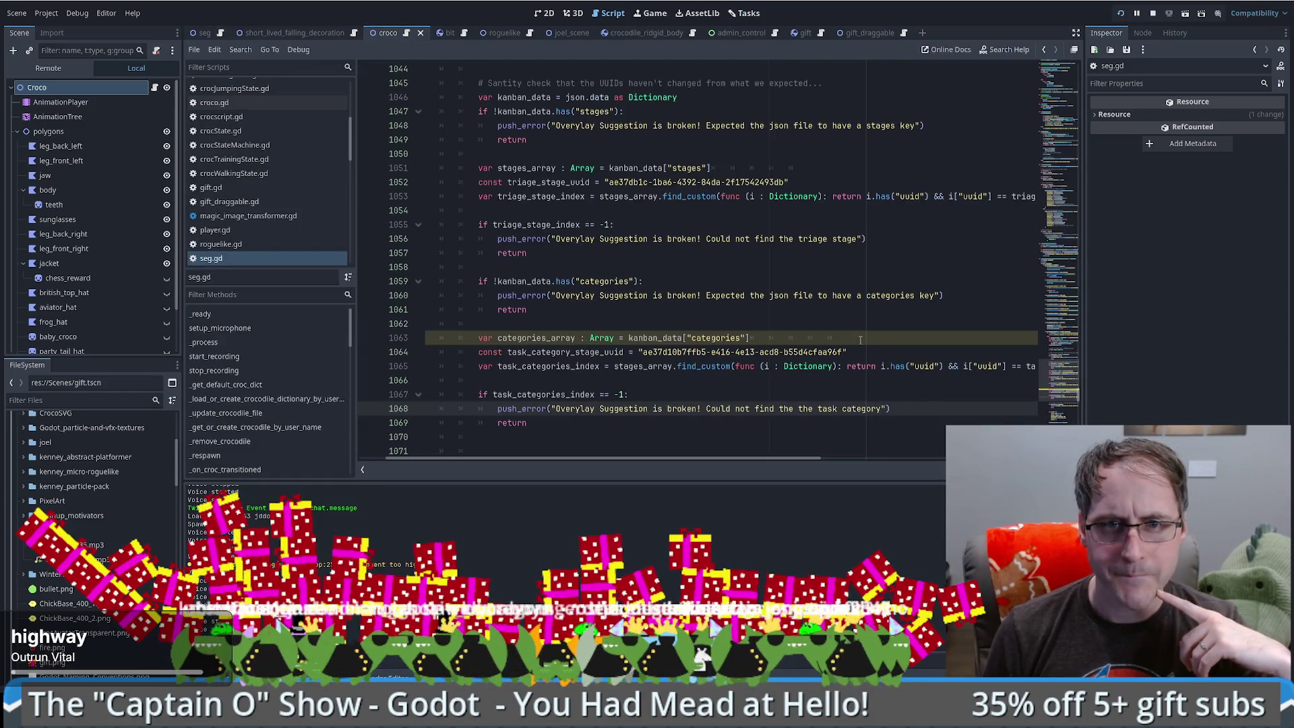
- Remove trailing whitespace on line 1063 and set the new task's category to task_category_stage_uuid
drag(860, 339, 766, 340)
key(BackSpace)
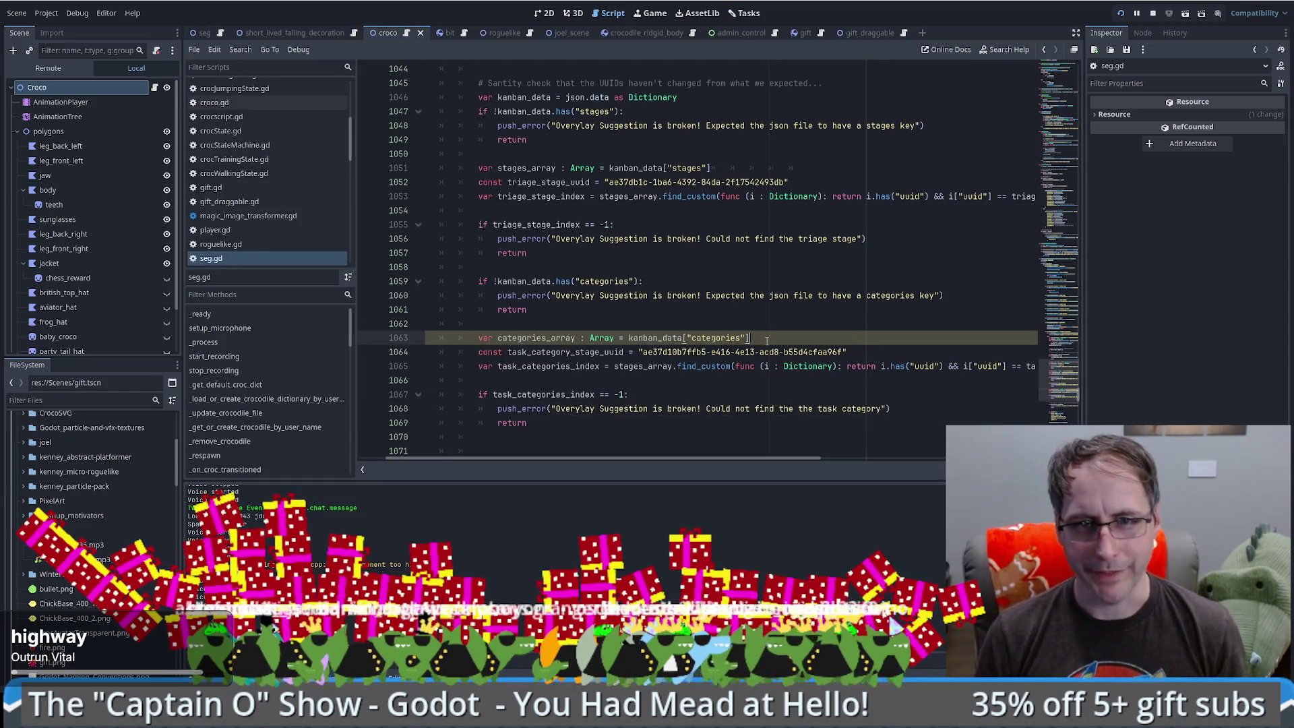
scroll(766, 341, down, 4)
scroll(534, 342, up, 3)
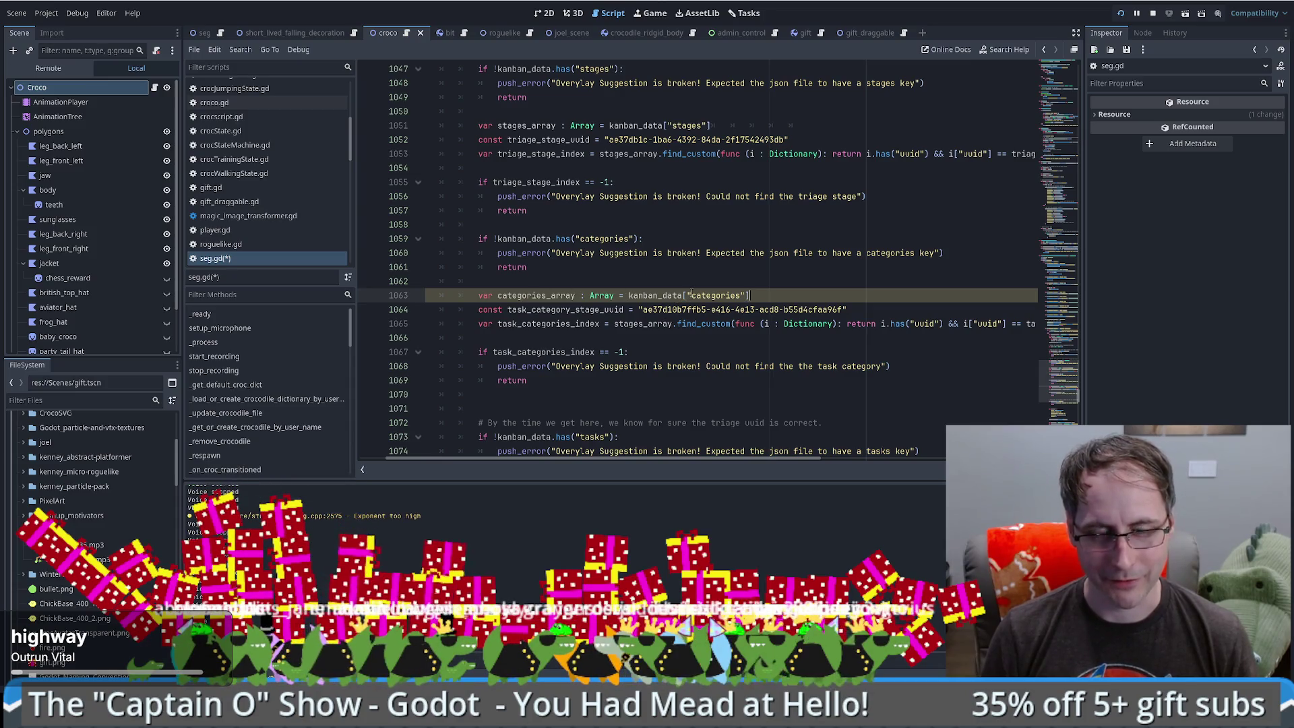
scroll(692, 293, down, 2)
click(548, 228)
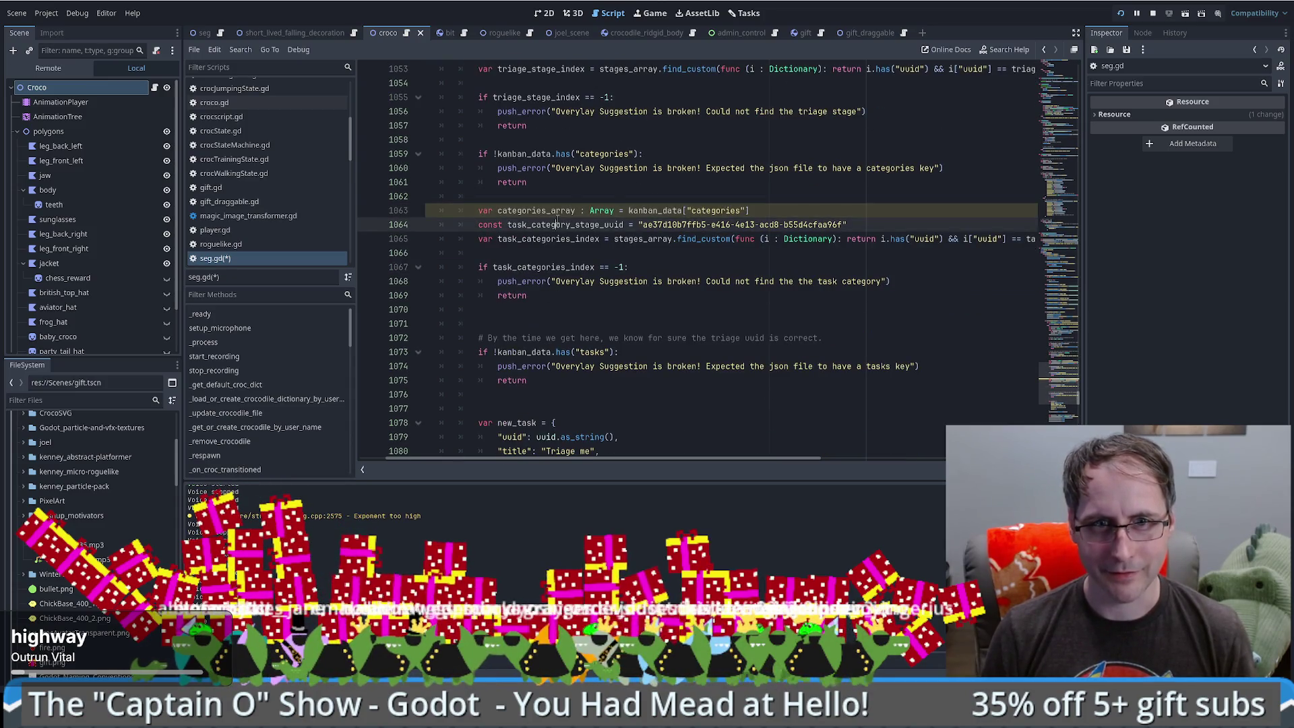
scroll(569, 258, down, 5)
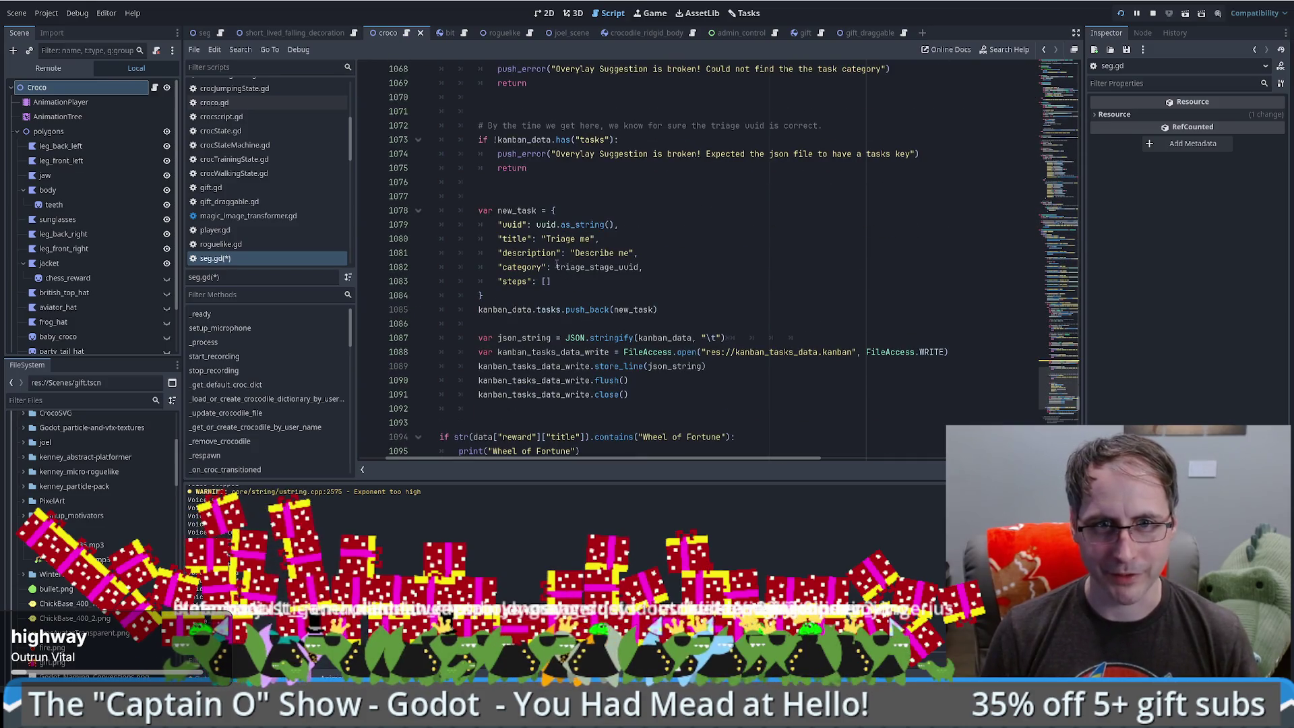
drag(557, 267, 648, 268)
text(task_category_stage_uuid)
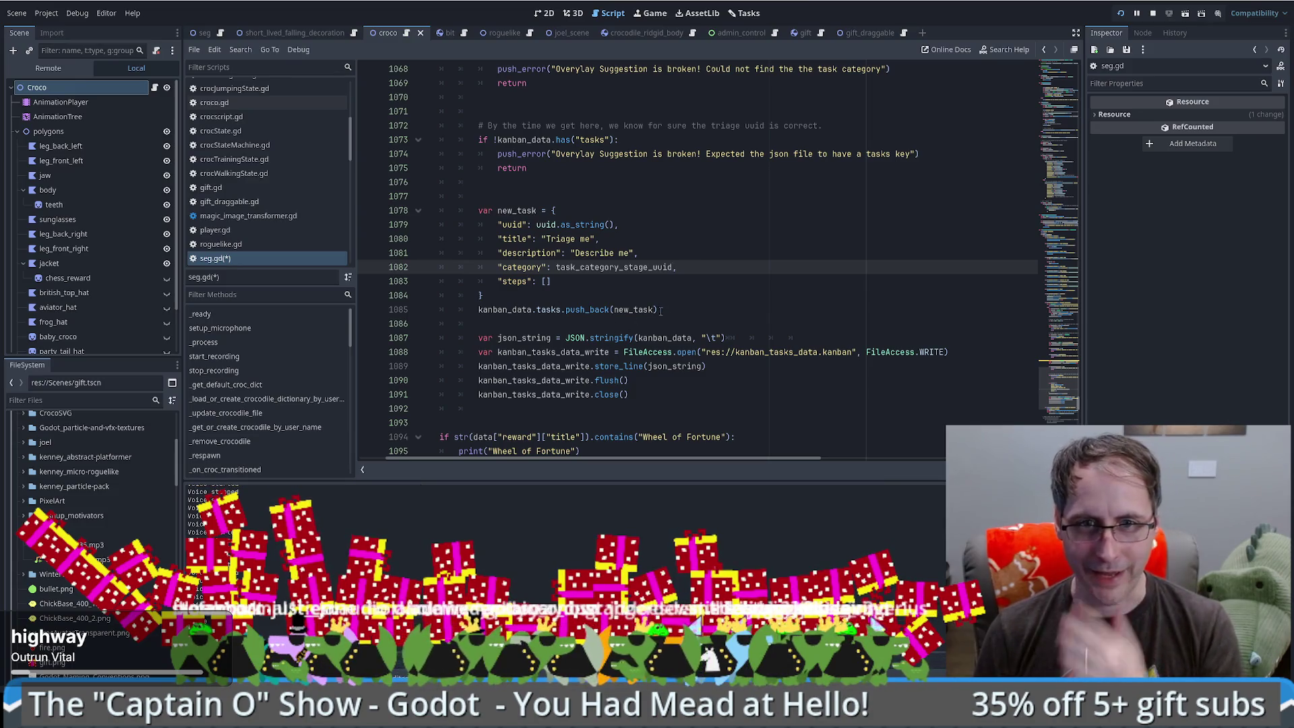
- Move to the end of the kanban_data.tasks push_back line 1085
drag(478, 309, 564, 310)
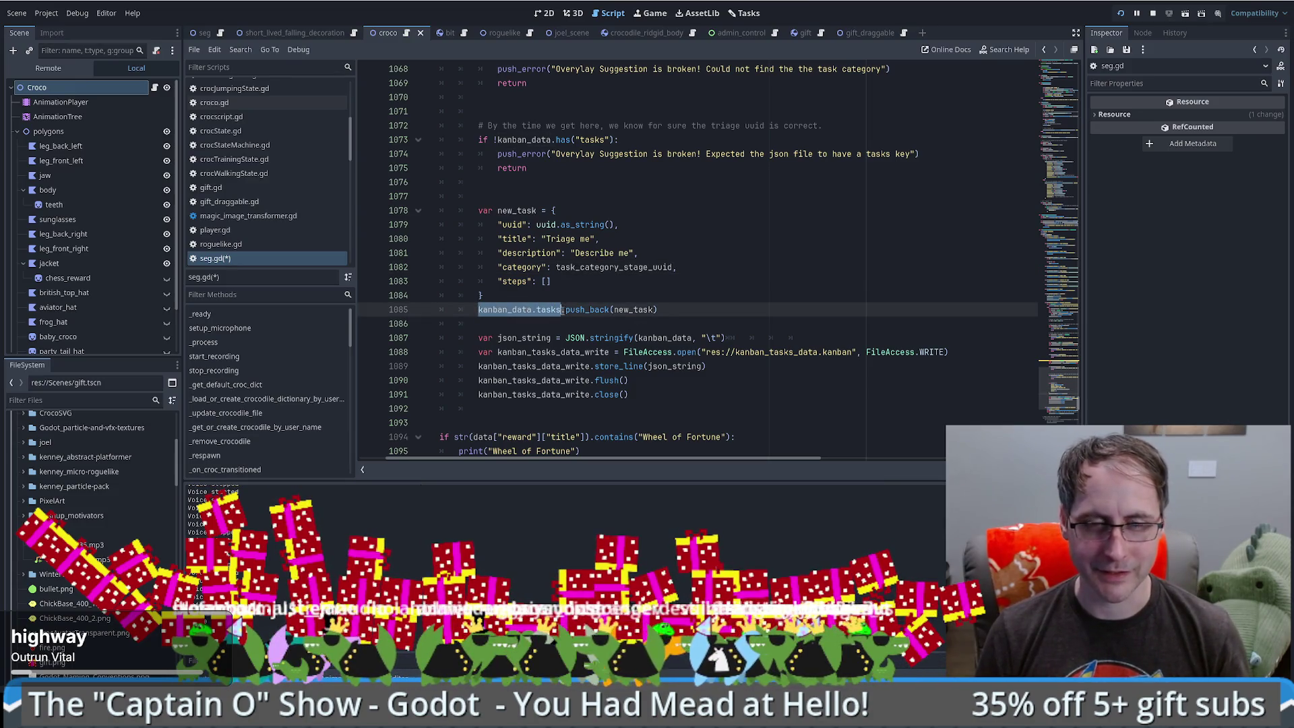
scroll(665, 317, up, 4)
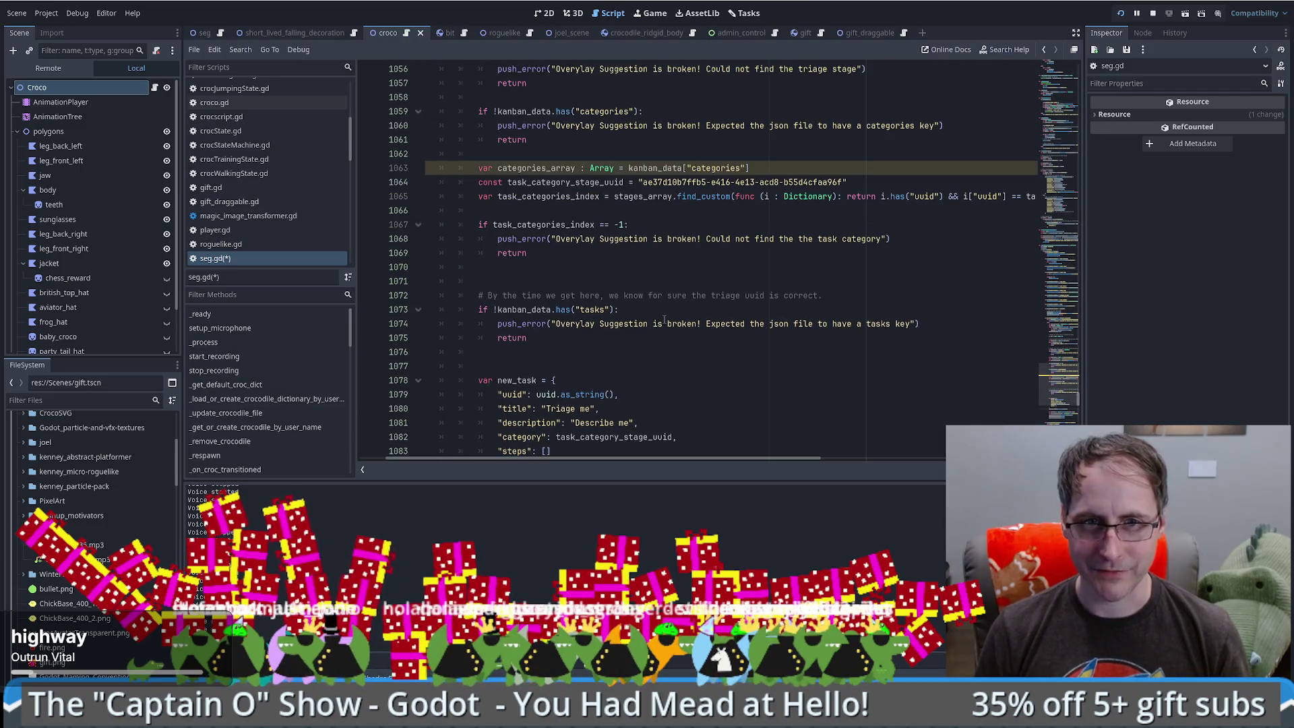
scroll(634, 337, down, 4)
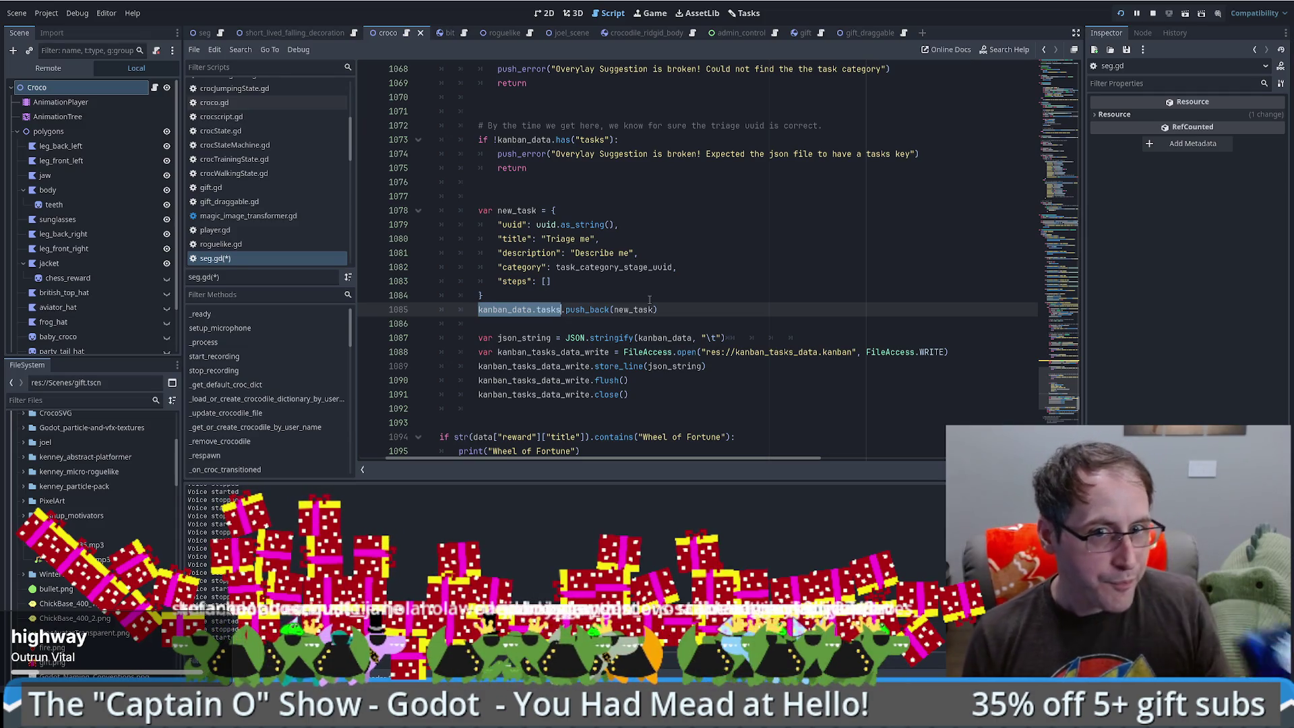
double_click(512, 311)
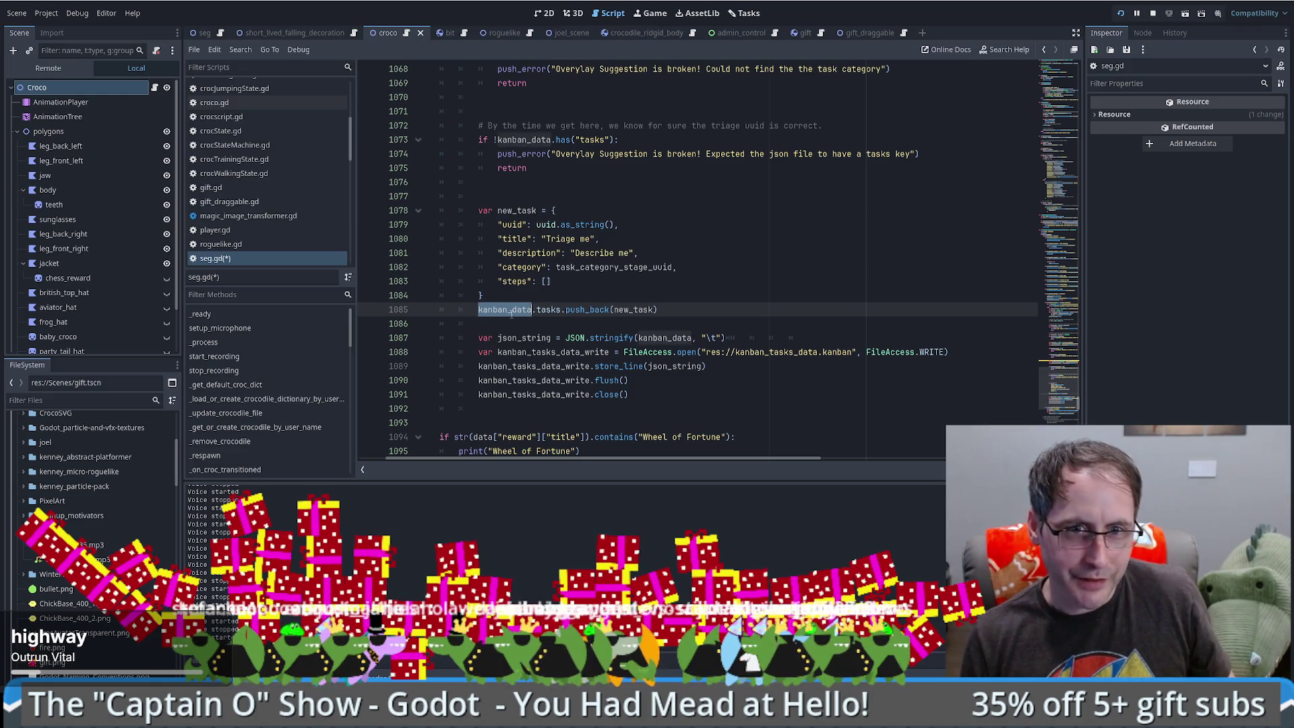
click(690, 311)
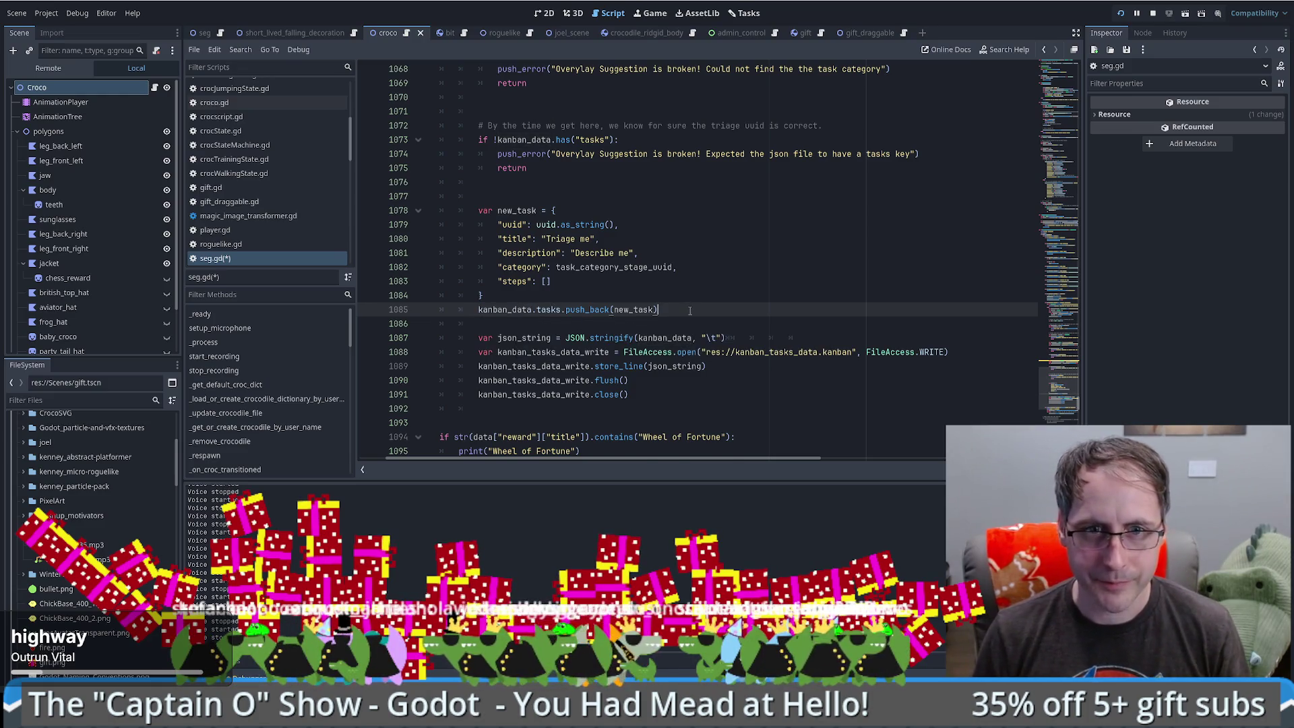
- Add kanban_data.stages[triage_stage_index].push_back() on line 1086, then bring up the kanban data file
key(Return)
text(kanban_data.stages[)
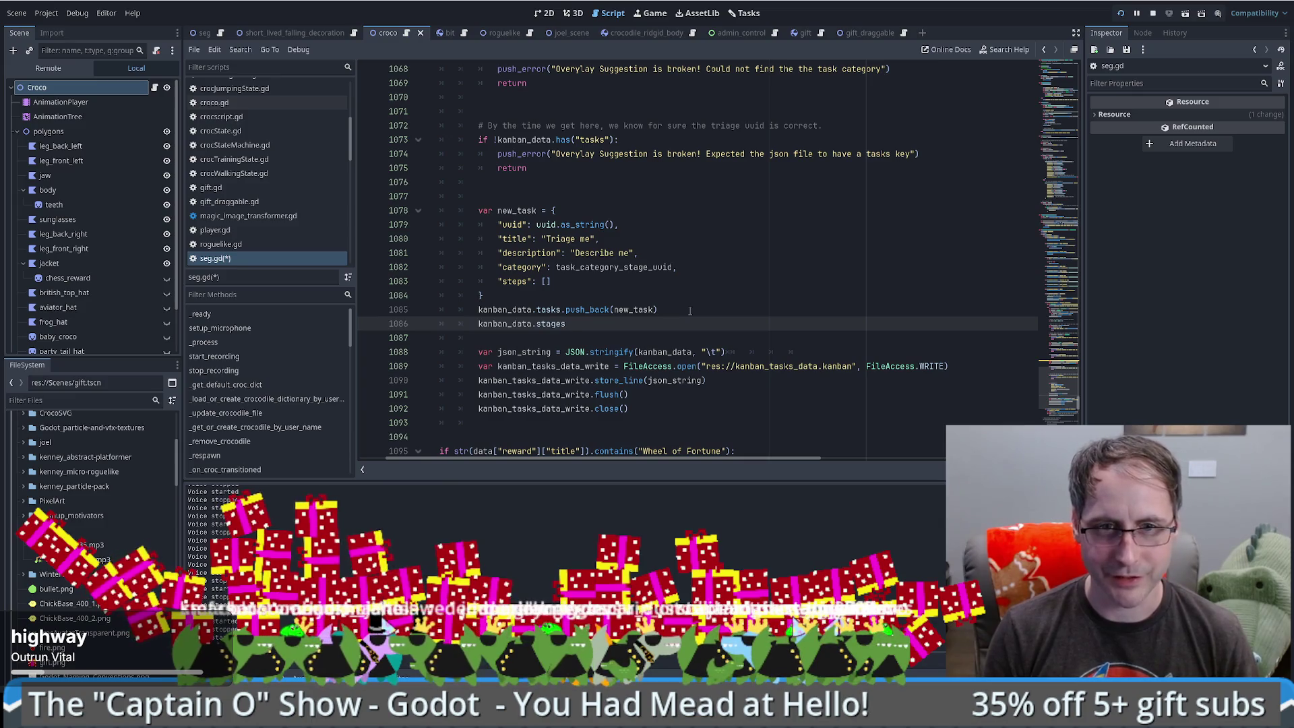
scroll(682, 311, up, 6)
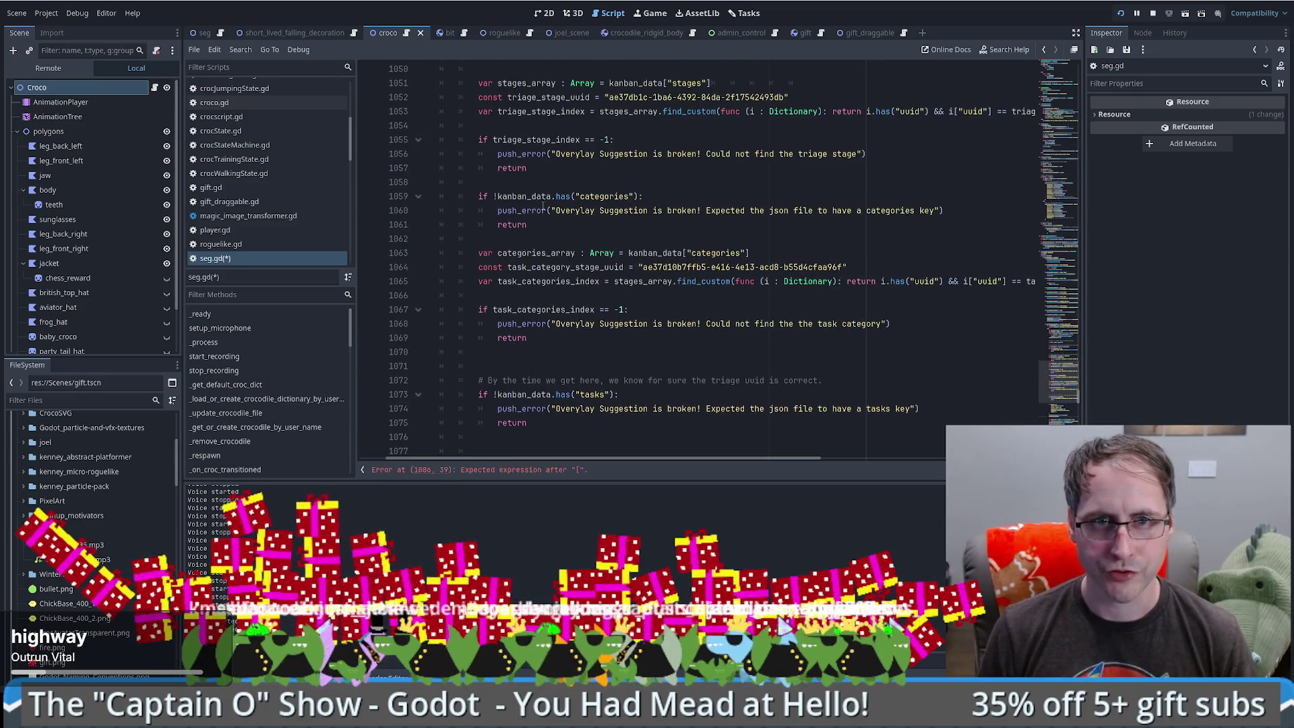
click(539, 140)
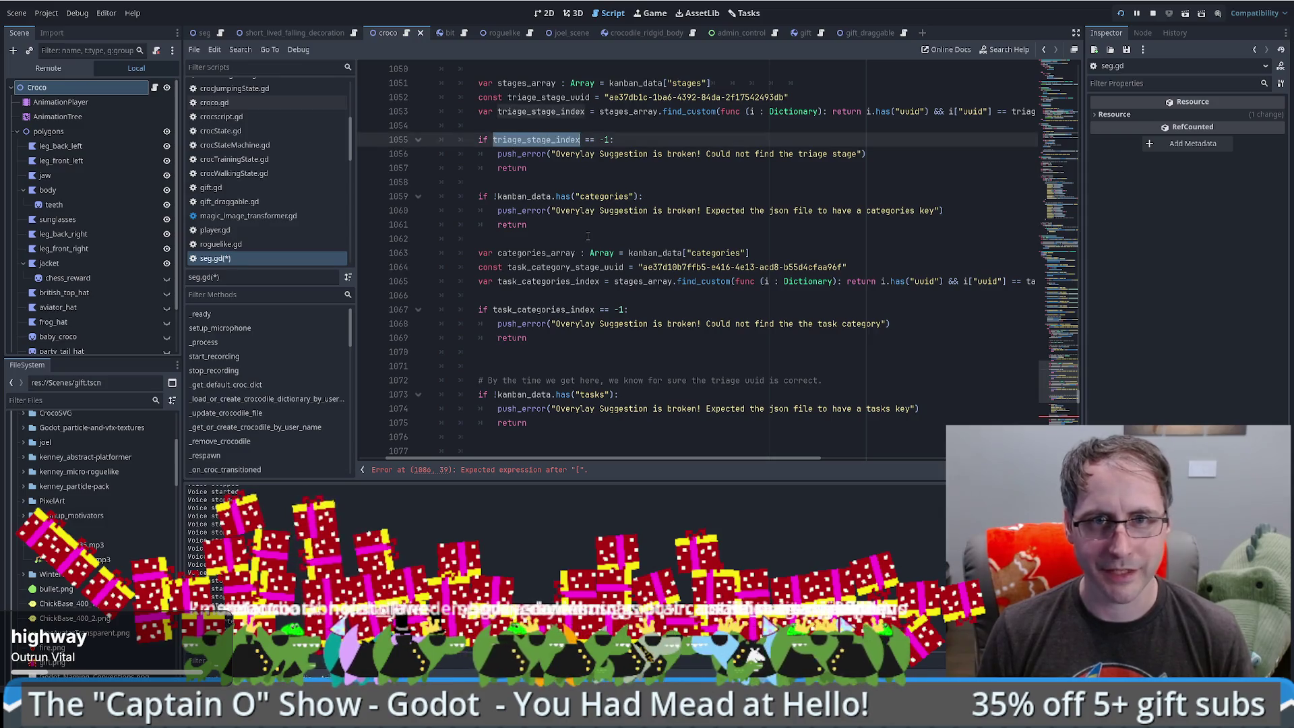
scroll(566, 269, down, 10)
click(568, 154)
text(triage_stage_index])
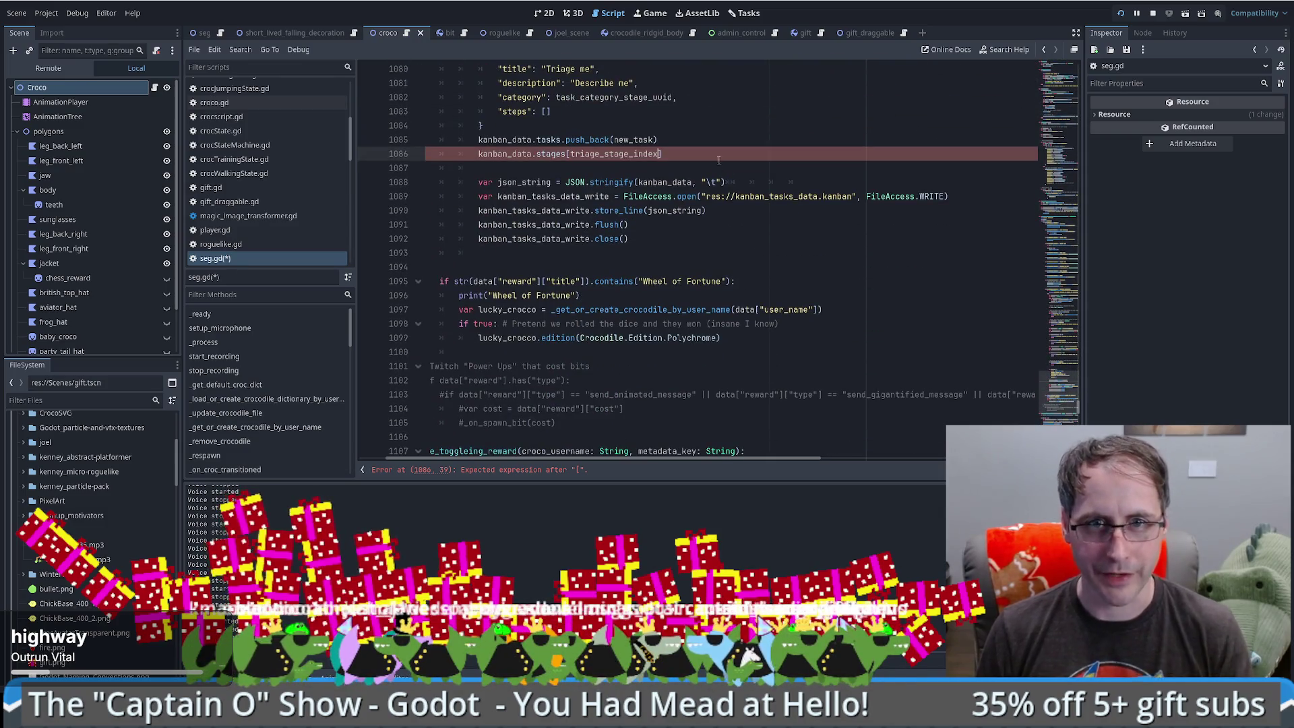
text(.push)
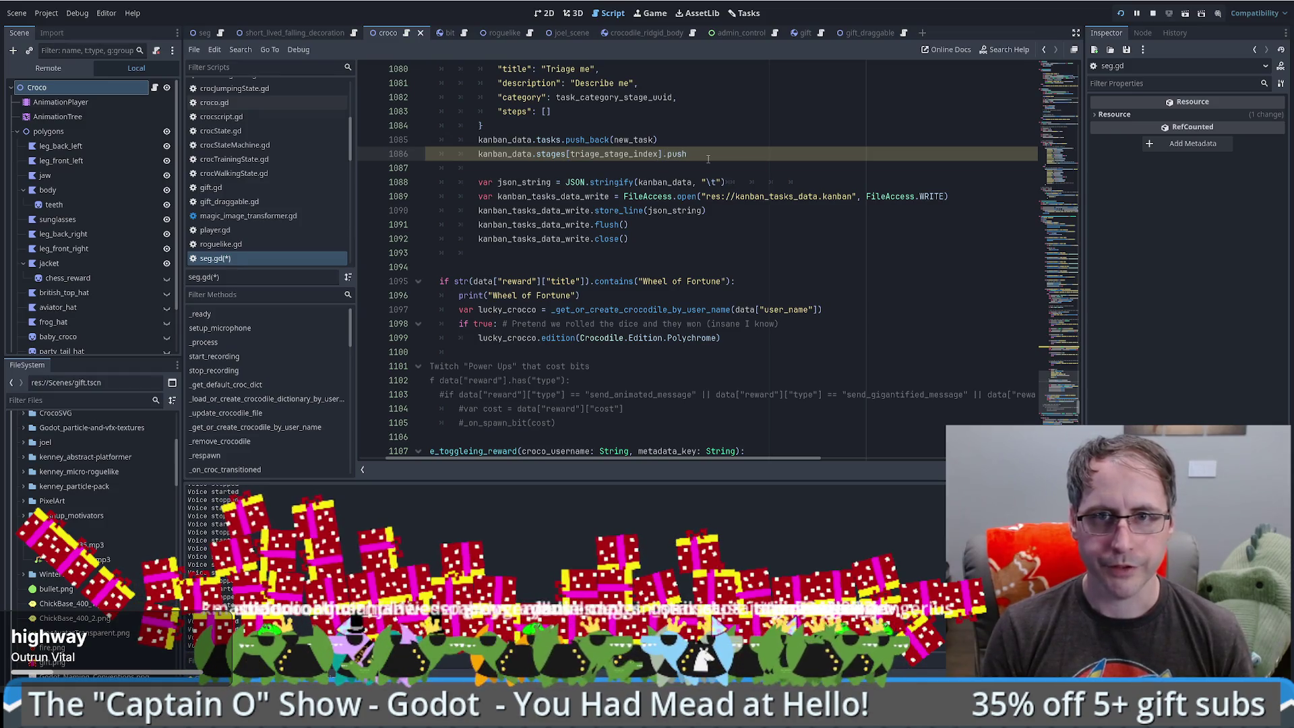
text(_back()
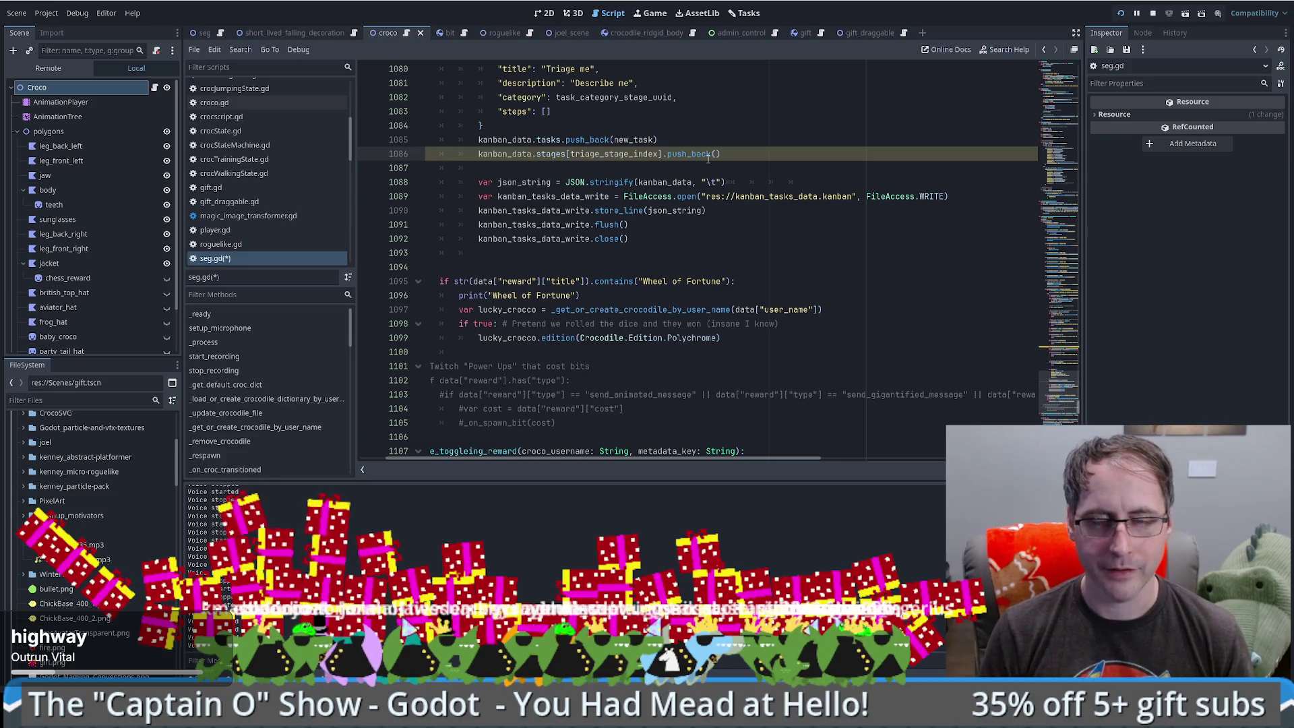
scroll(538, 154, up, 3)
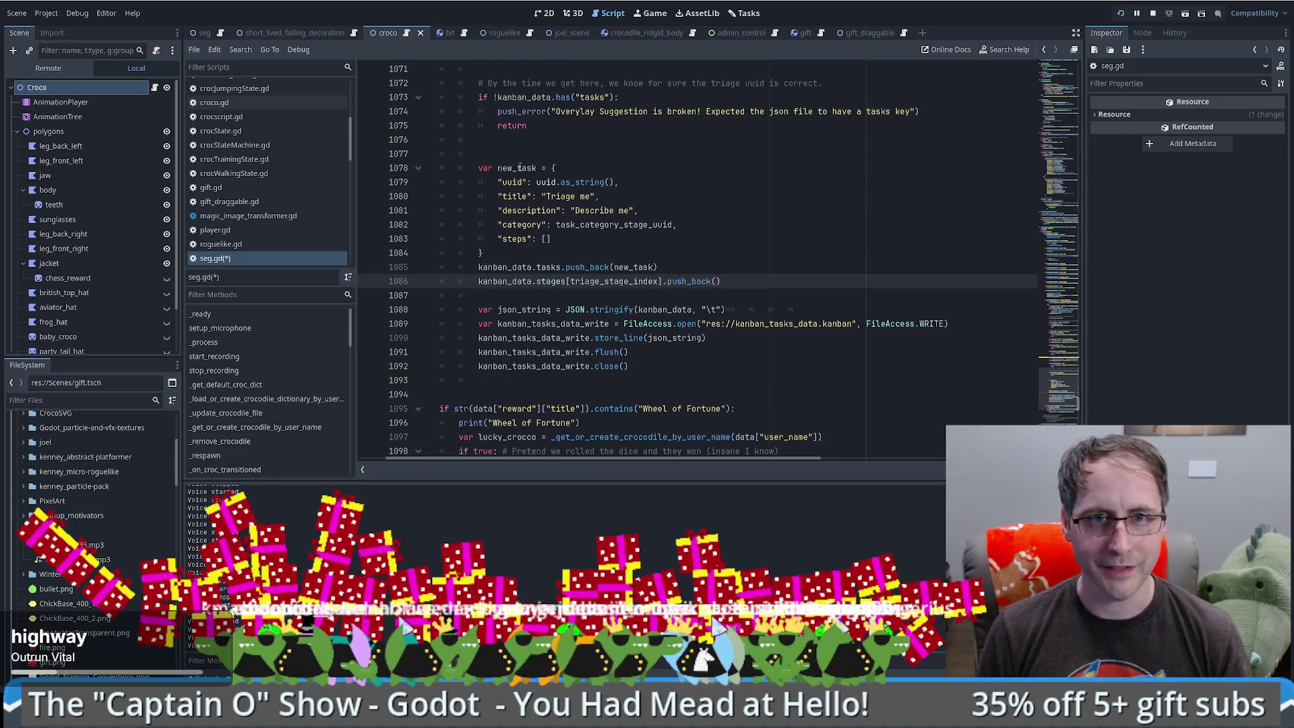
double_click(519, 167)
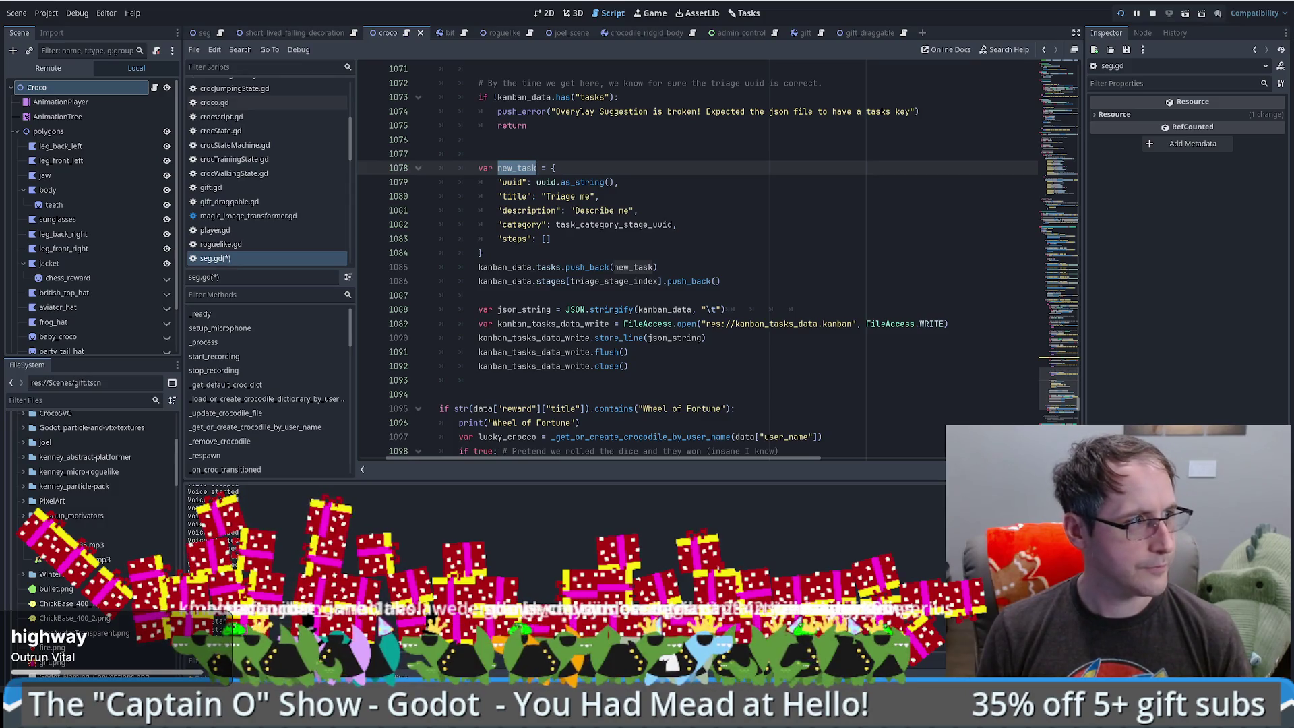
key(alt+Tab)
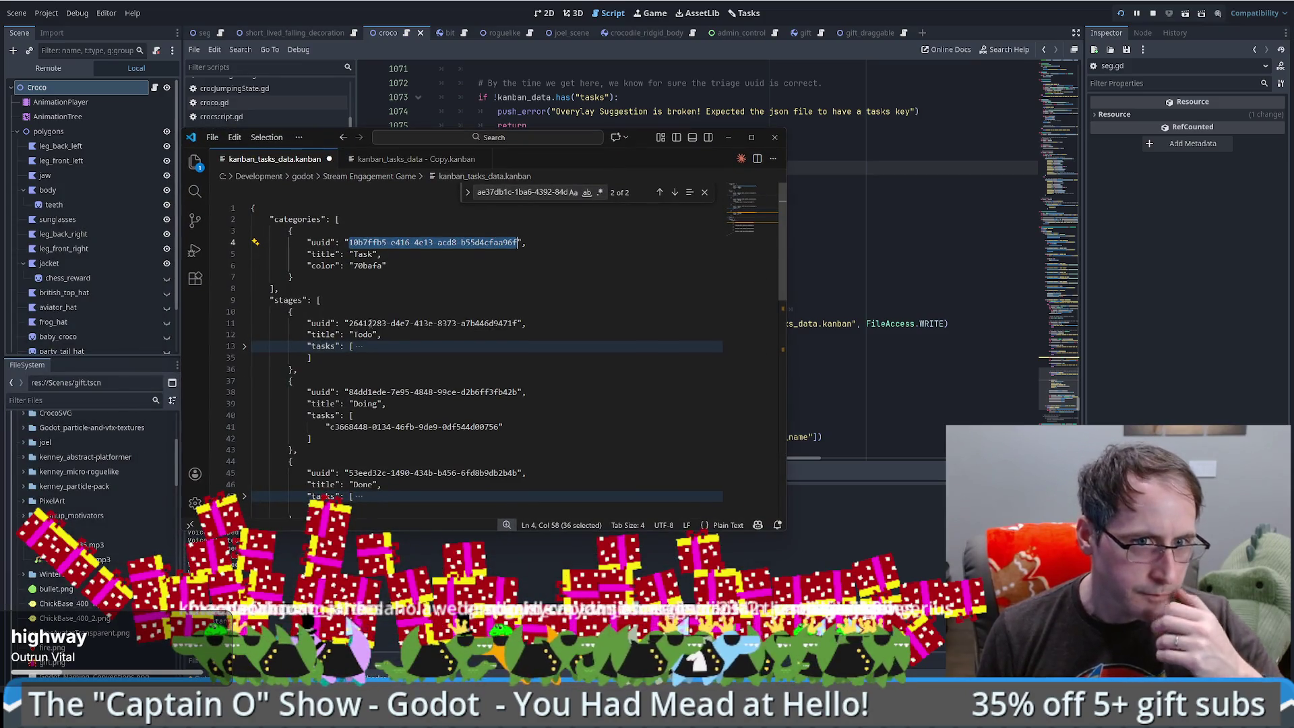
- Expand the Todo stage's task uuid list in the kanban file, then return to Godot
click(244, 346)
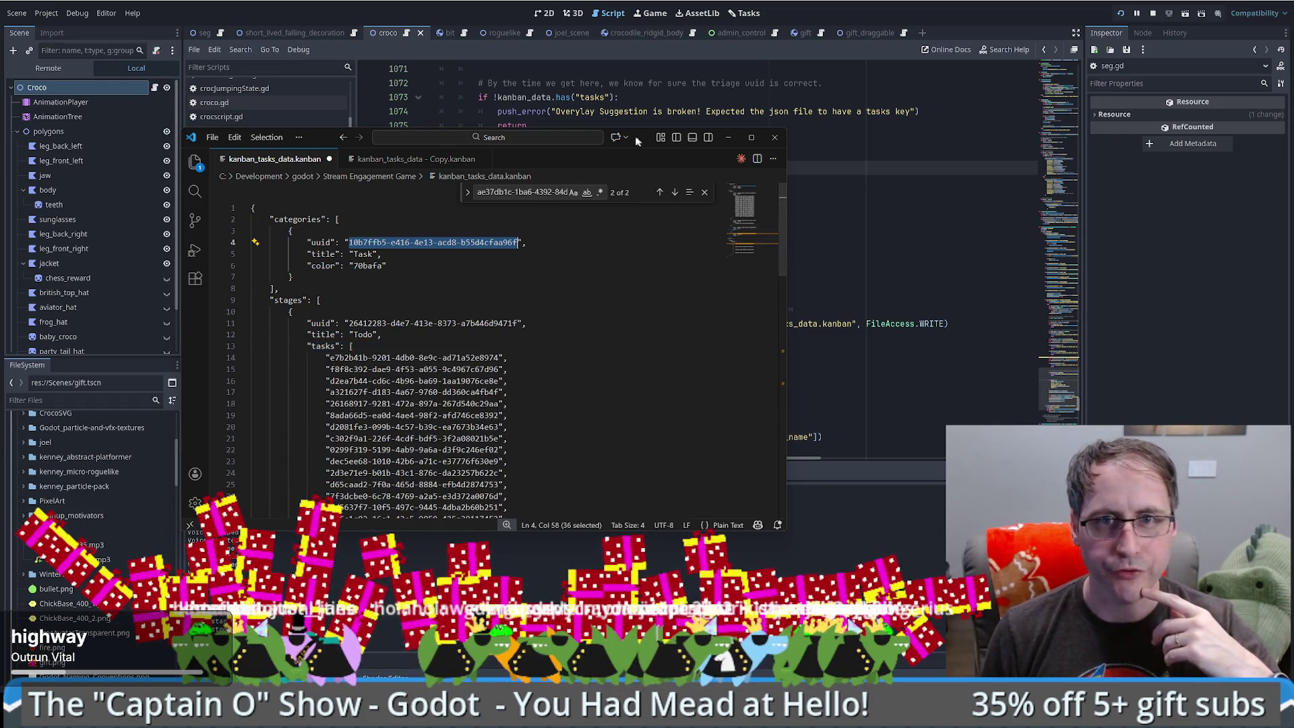
key(alt+Tab)
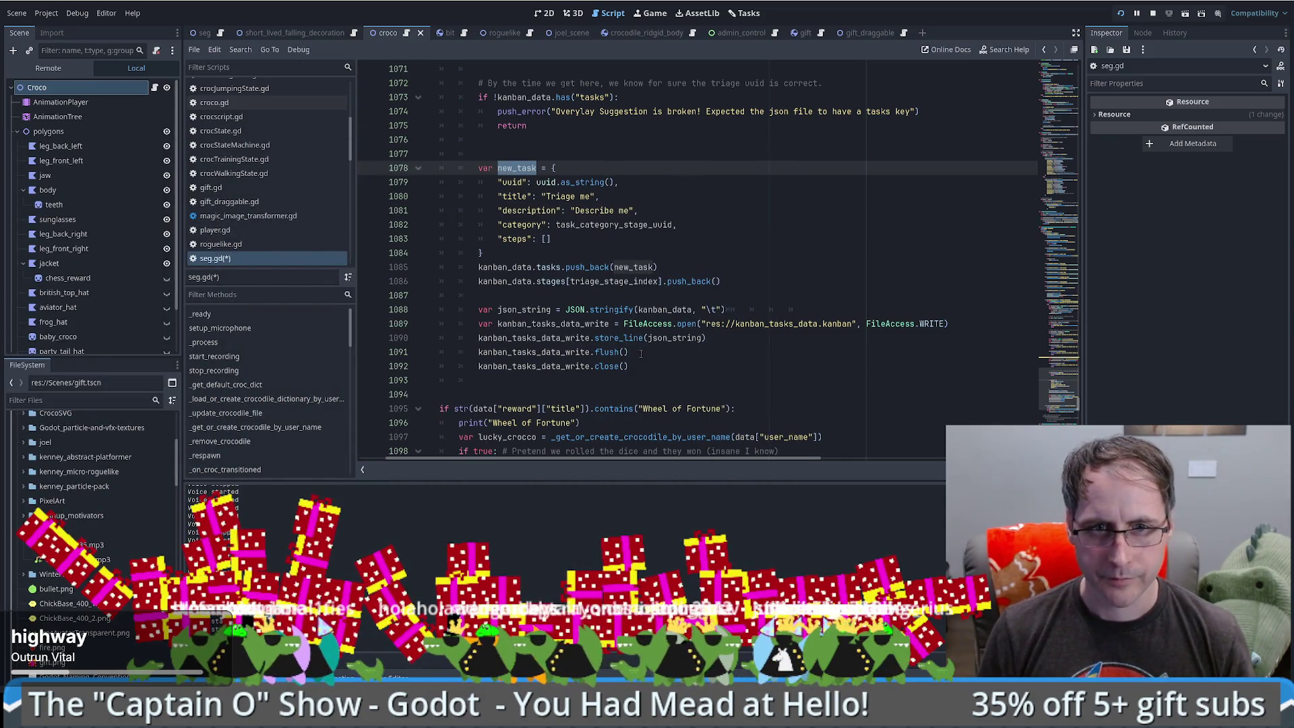
- Make line 1086 push new_task["uuid"] onto the triage stage, then return to the kanban file
click(716, 281)
text(triage_stage_index)
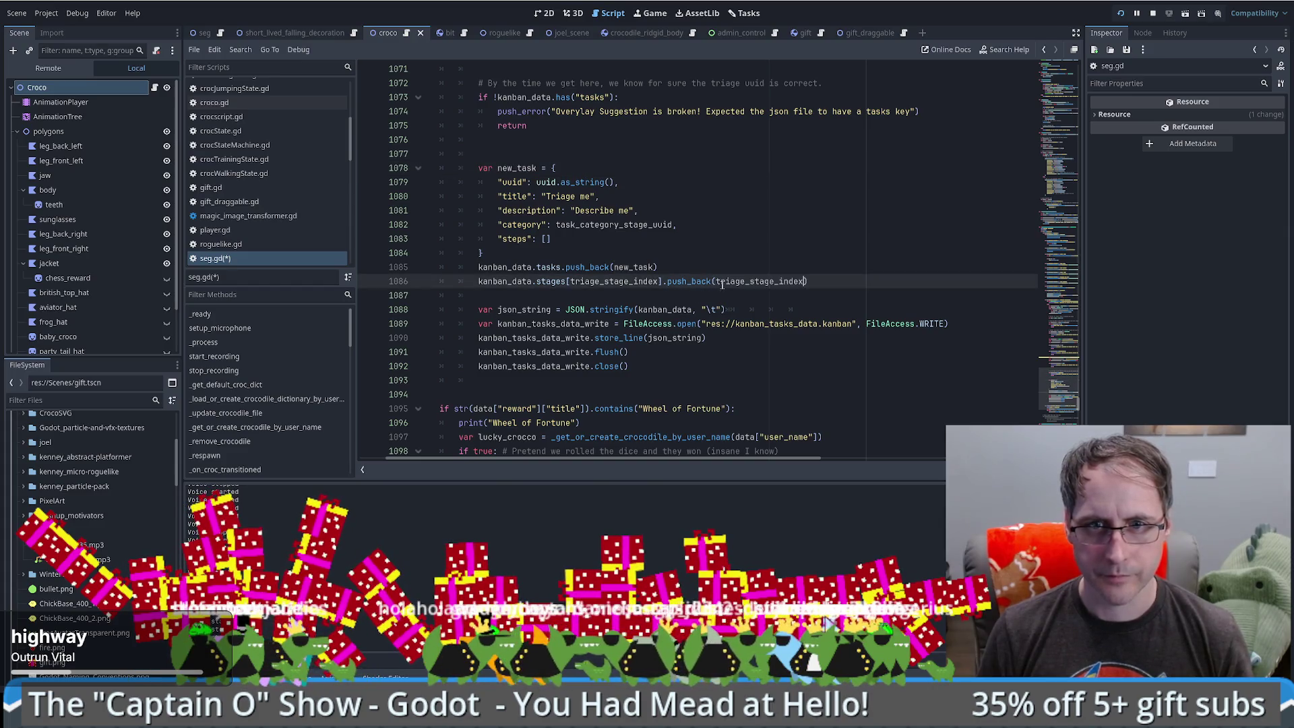
click(524, 168)
double_click(522, 169)
key(ctrl+c)
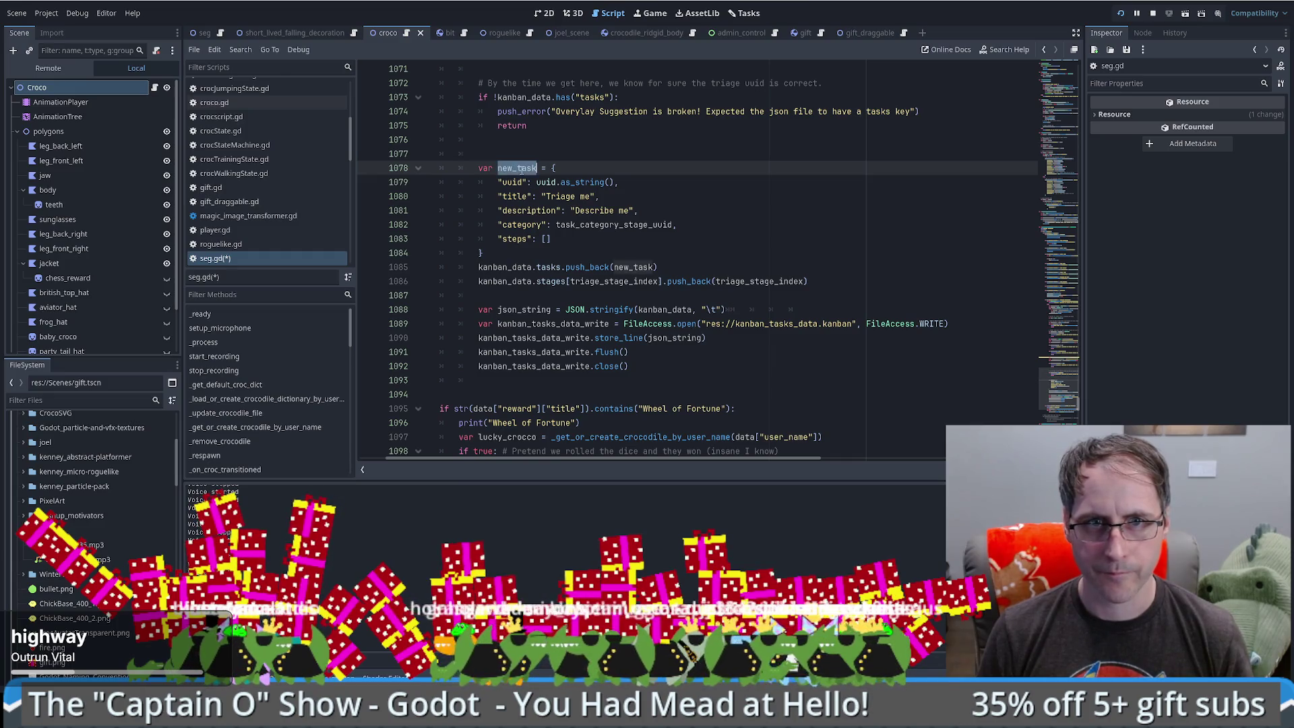
double_click(755, 281)
key(ctrl+v)
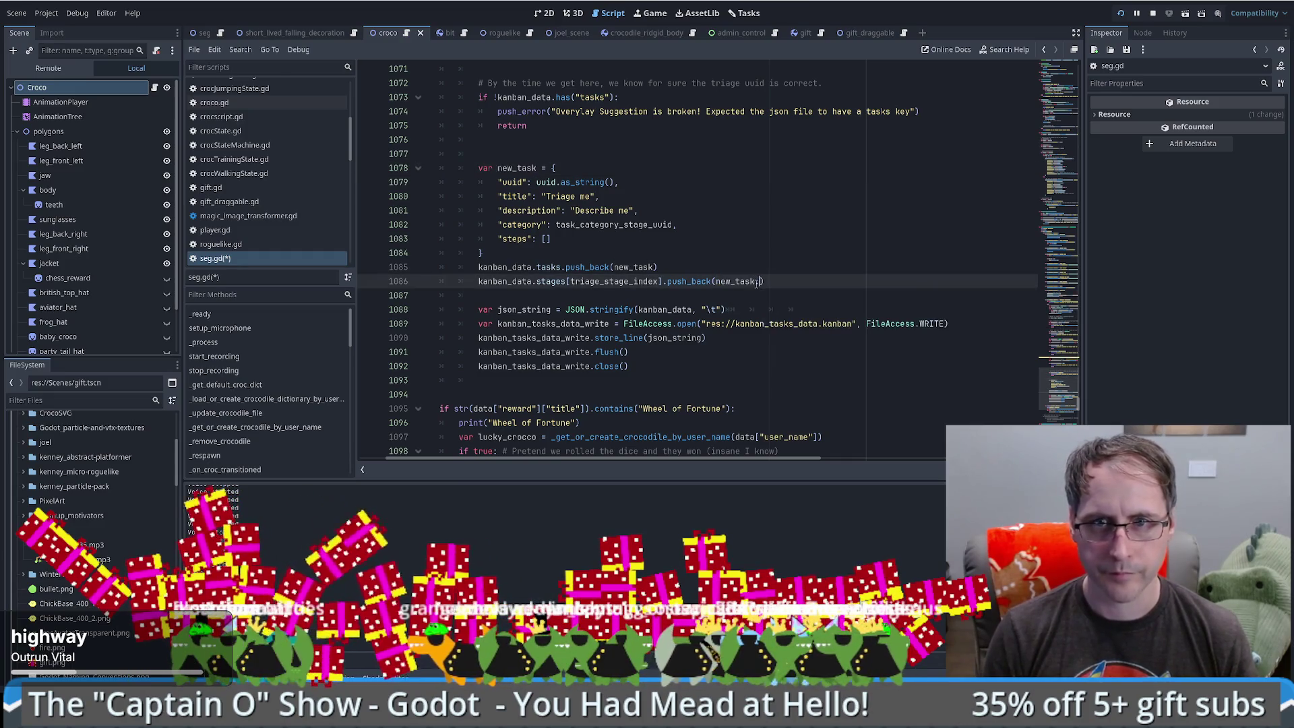
text(["uu)
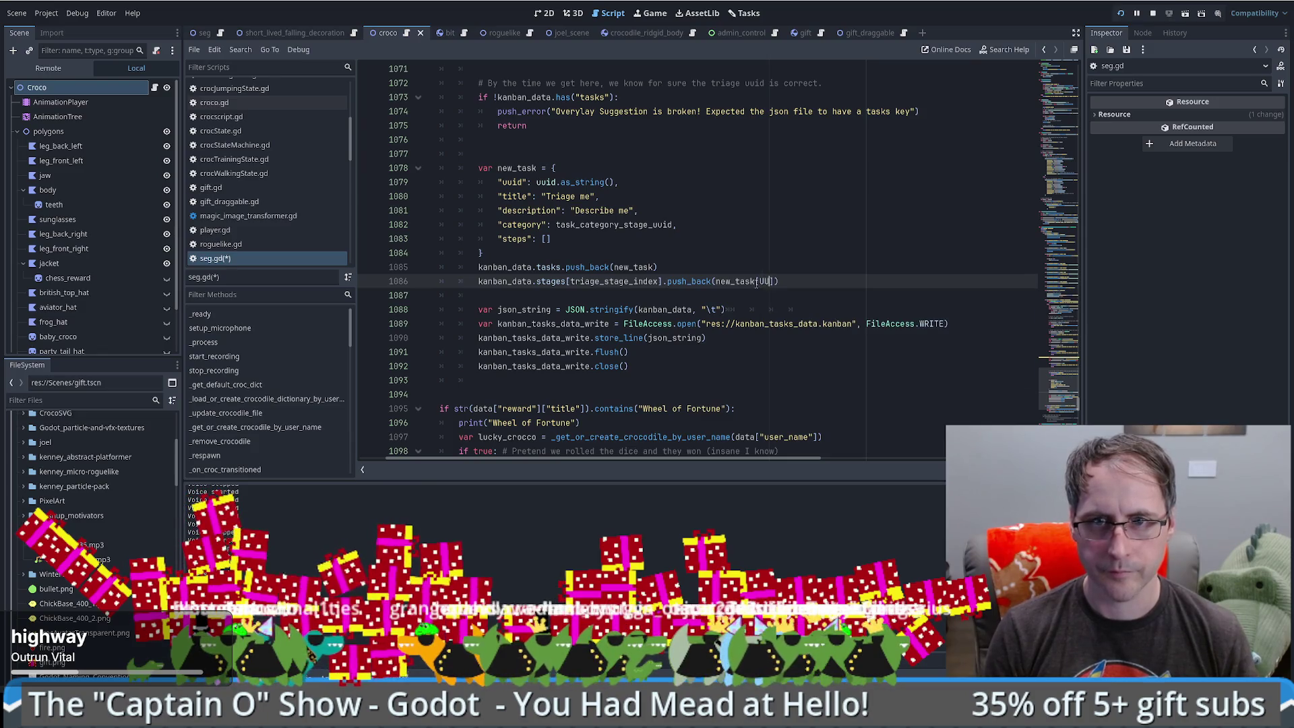
text(id)
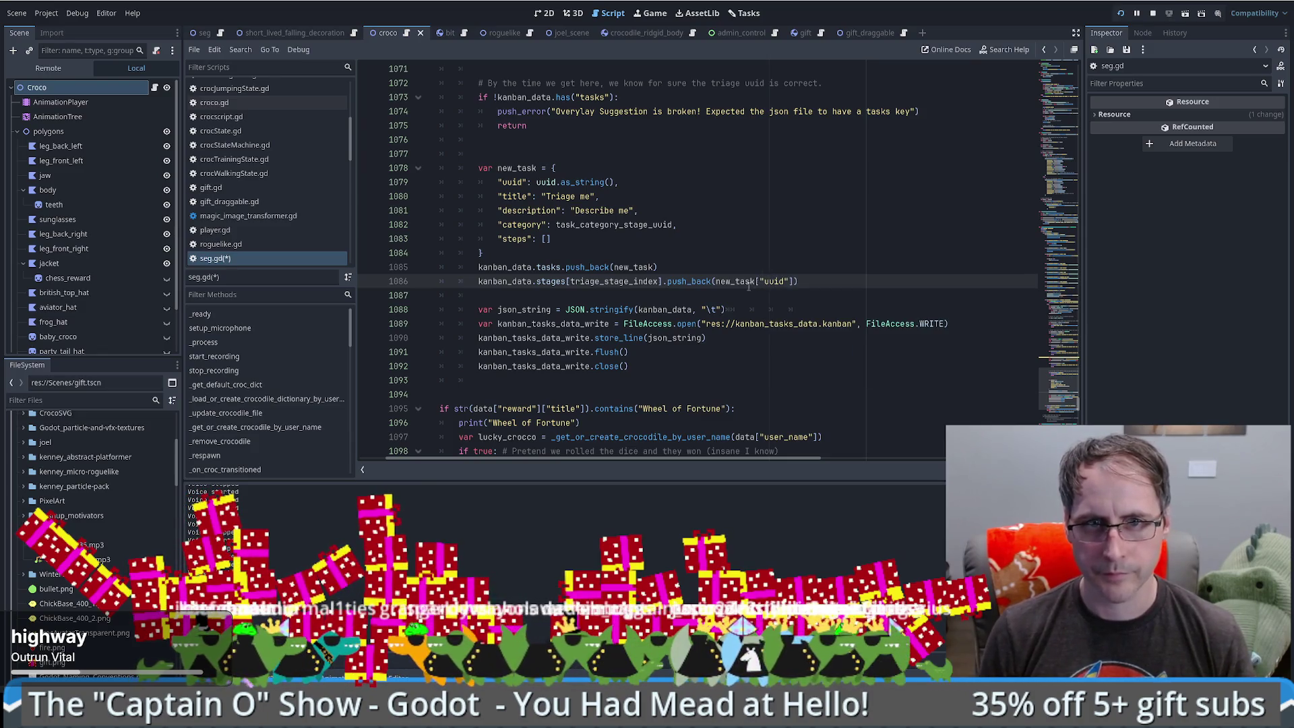
click(724, 273)
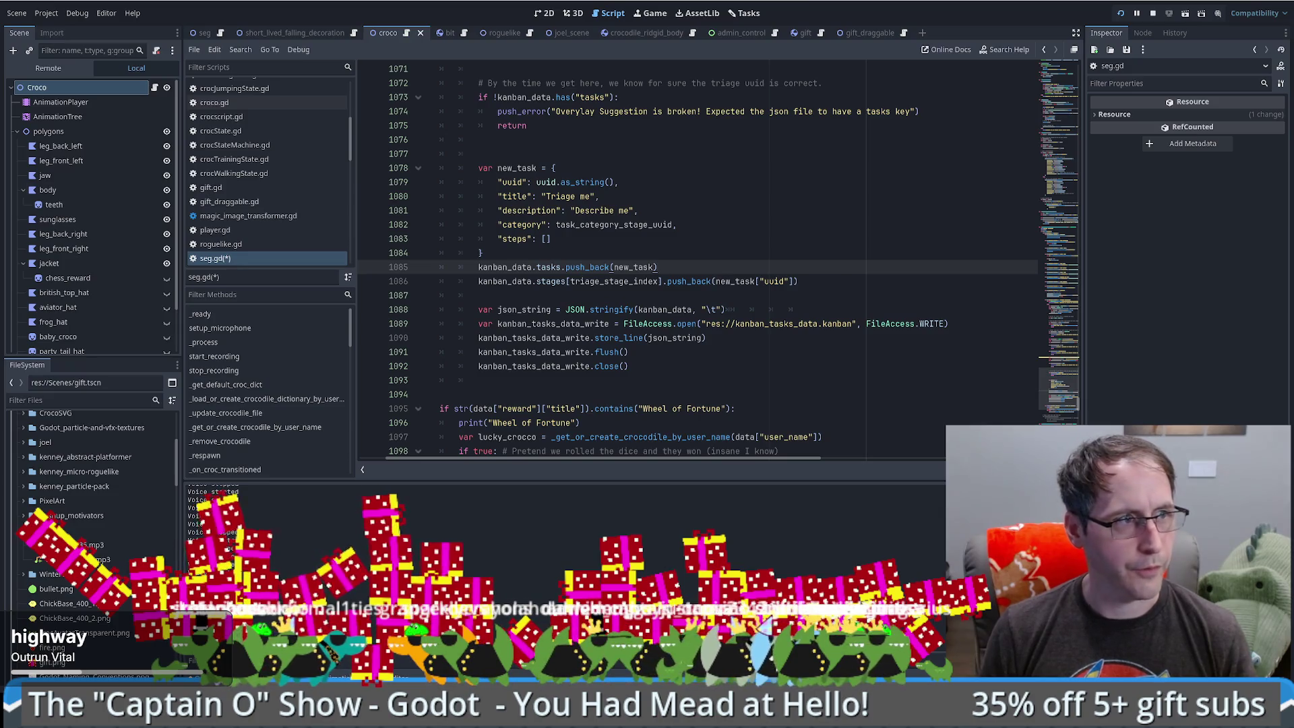
key(alt+Tab)
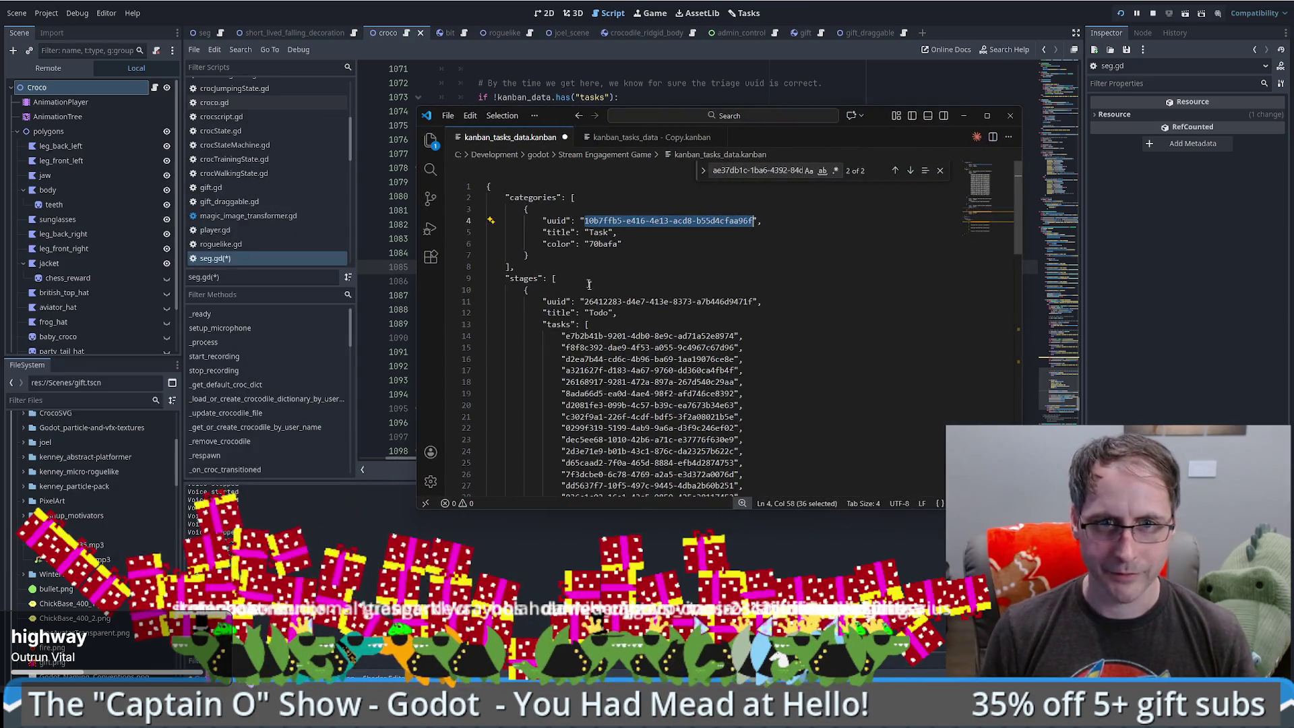
- Fold the kanban file's stages, tasks, layout and categories sections, then return to Godot
drag(562, 336, 743, 336)
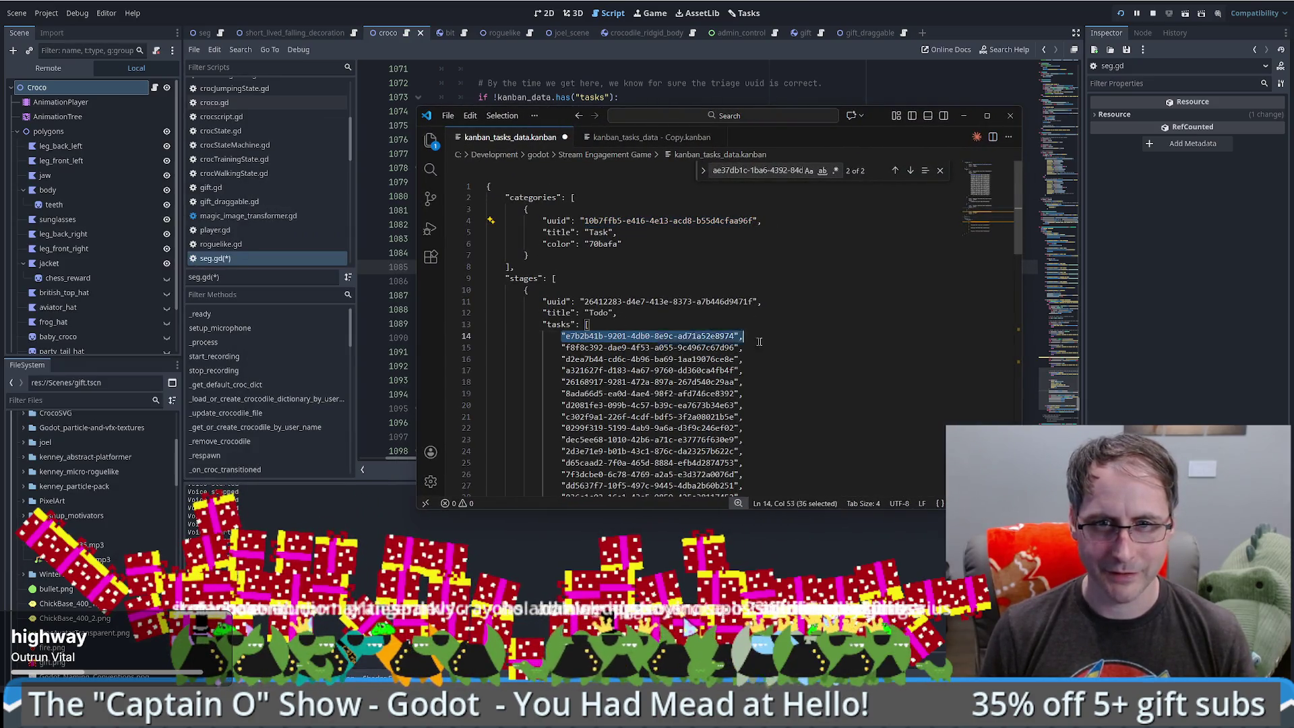
click(479, 280)
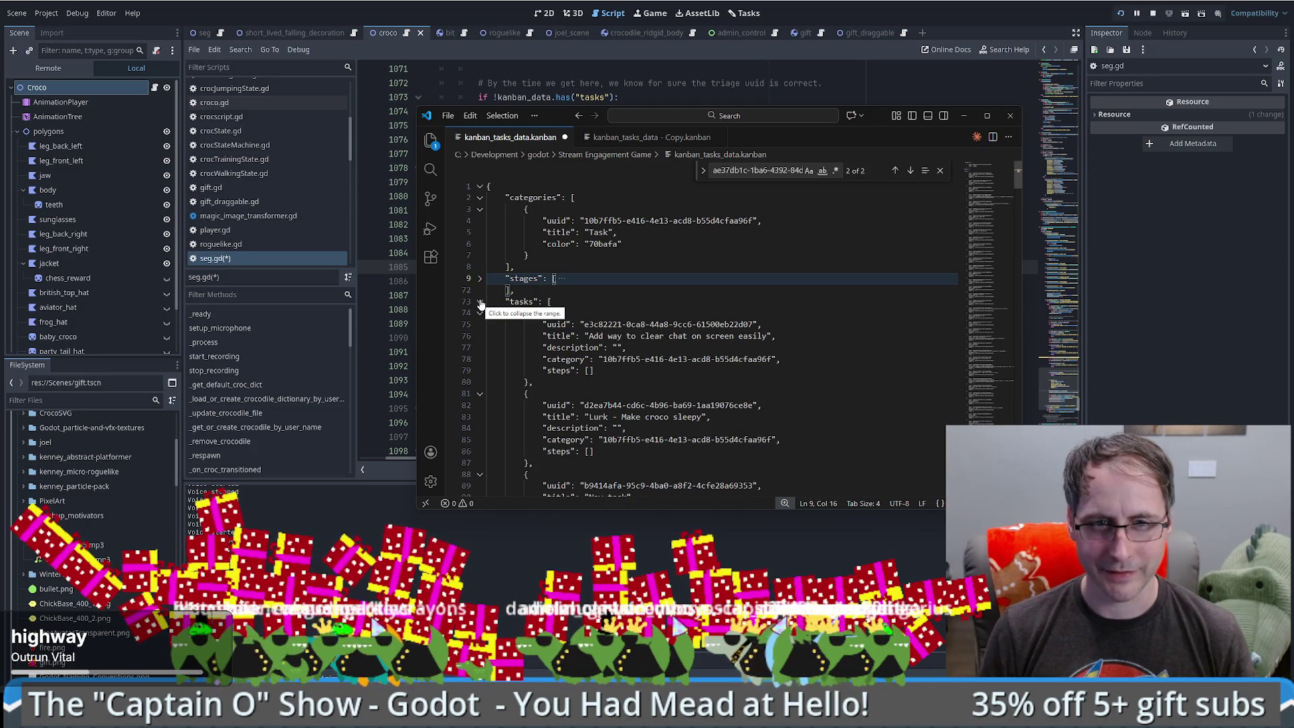
click(480, 302)
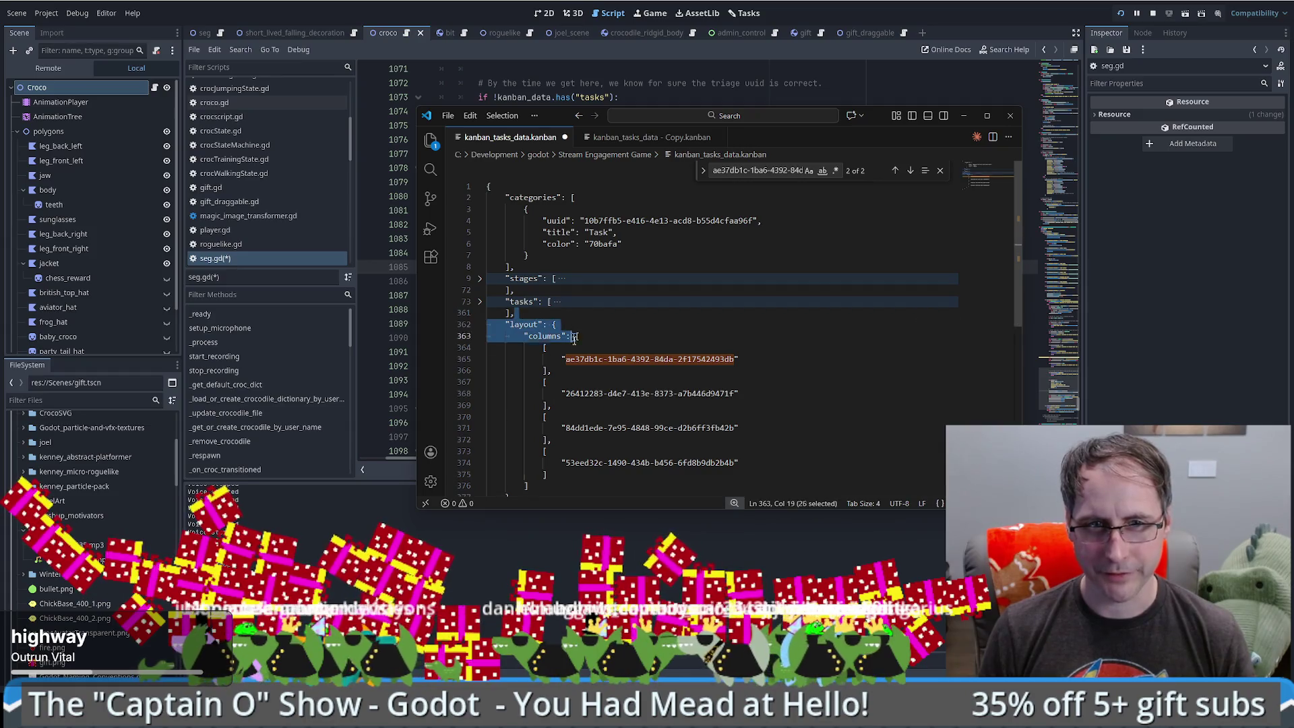
click(574, 359)
click(480, 326)
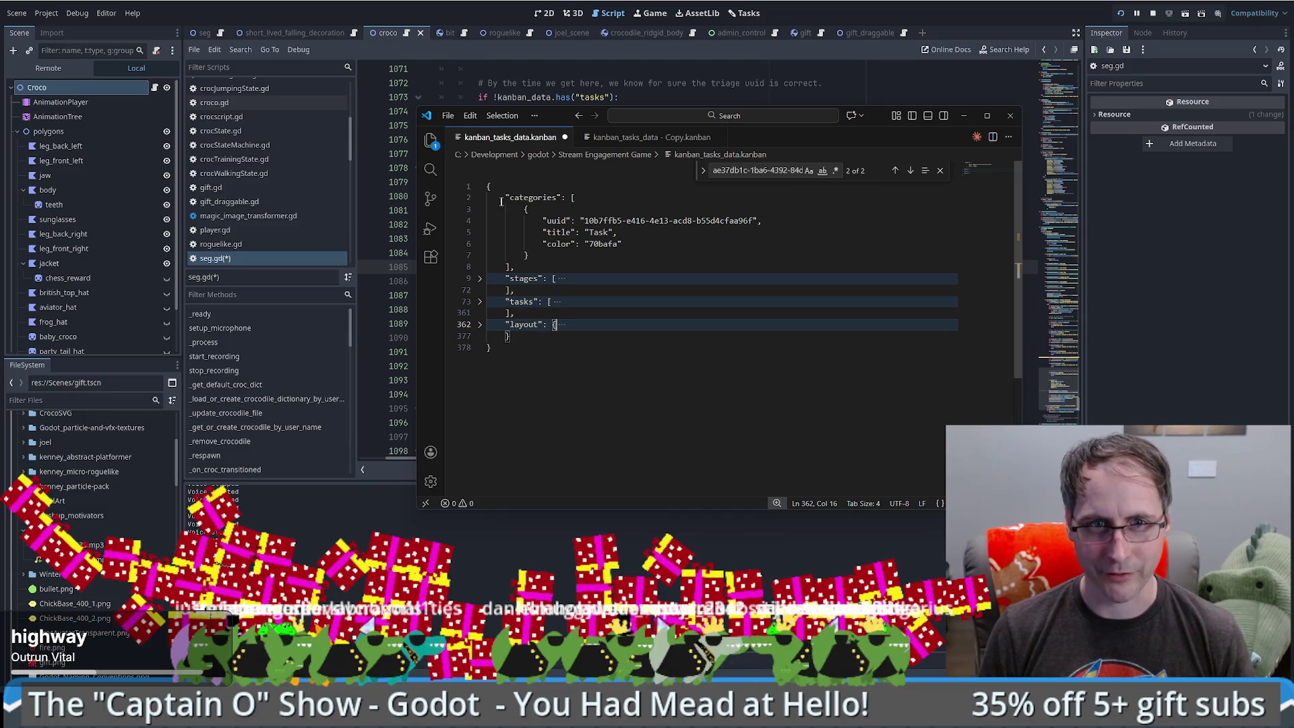
click(480, 197)
key(alt+Tab)
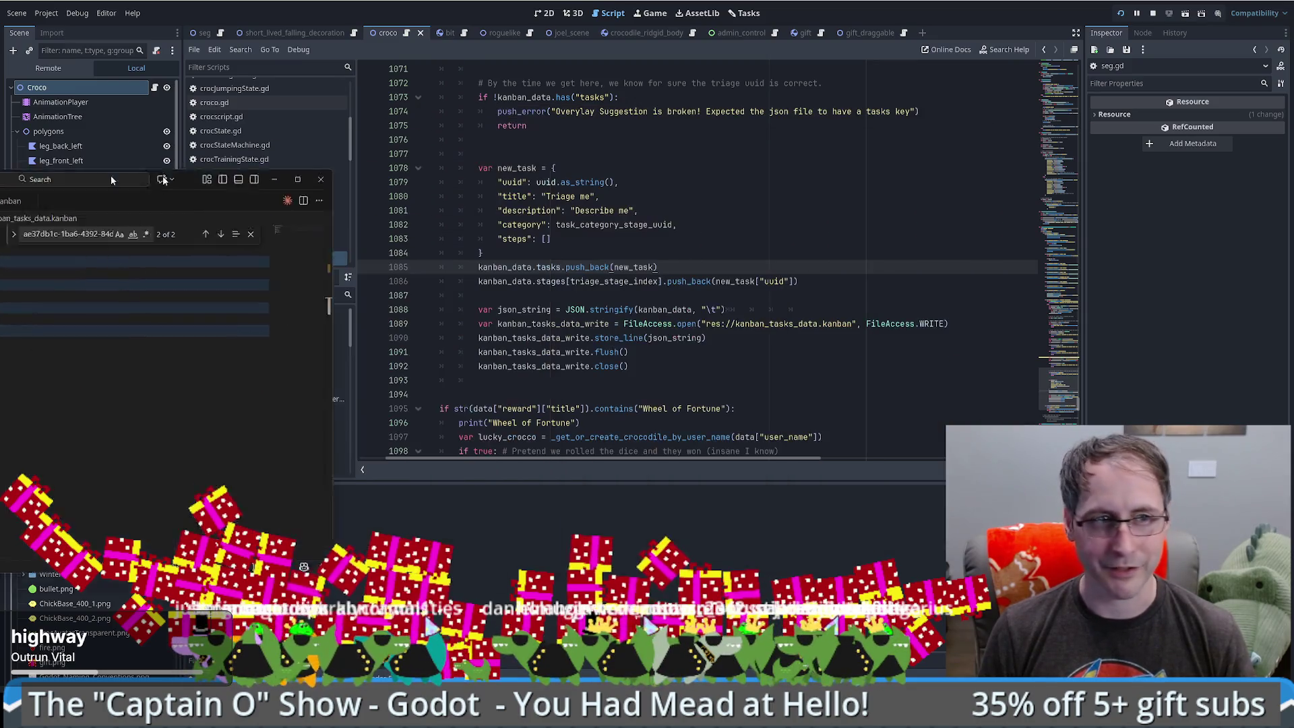
- Add false as the third argument to JSON.stringify(kanban_data, "\t"), checking the stringify documentation
click(774, 251)
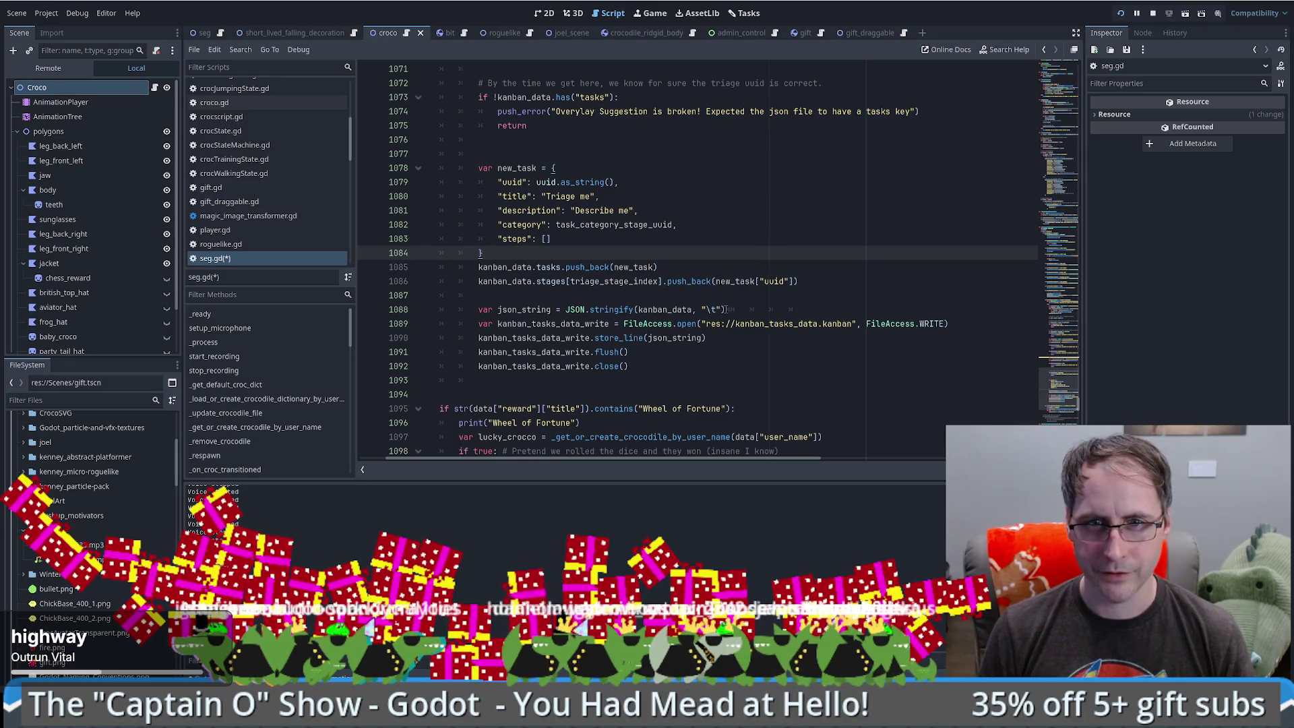
ctrl+click(616, 308)
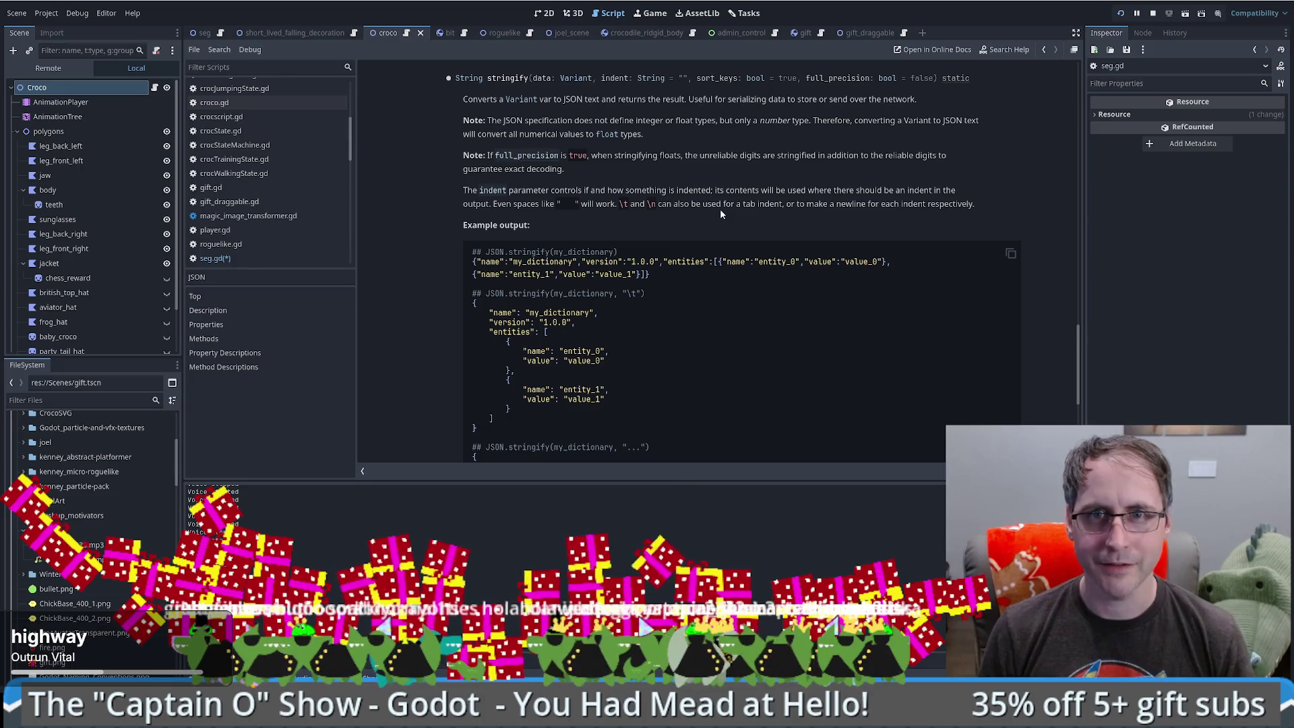
key(alt+Left)
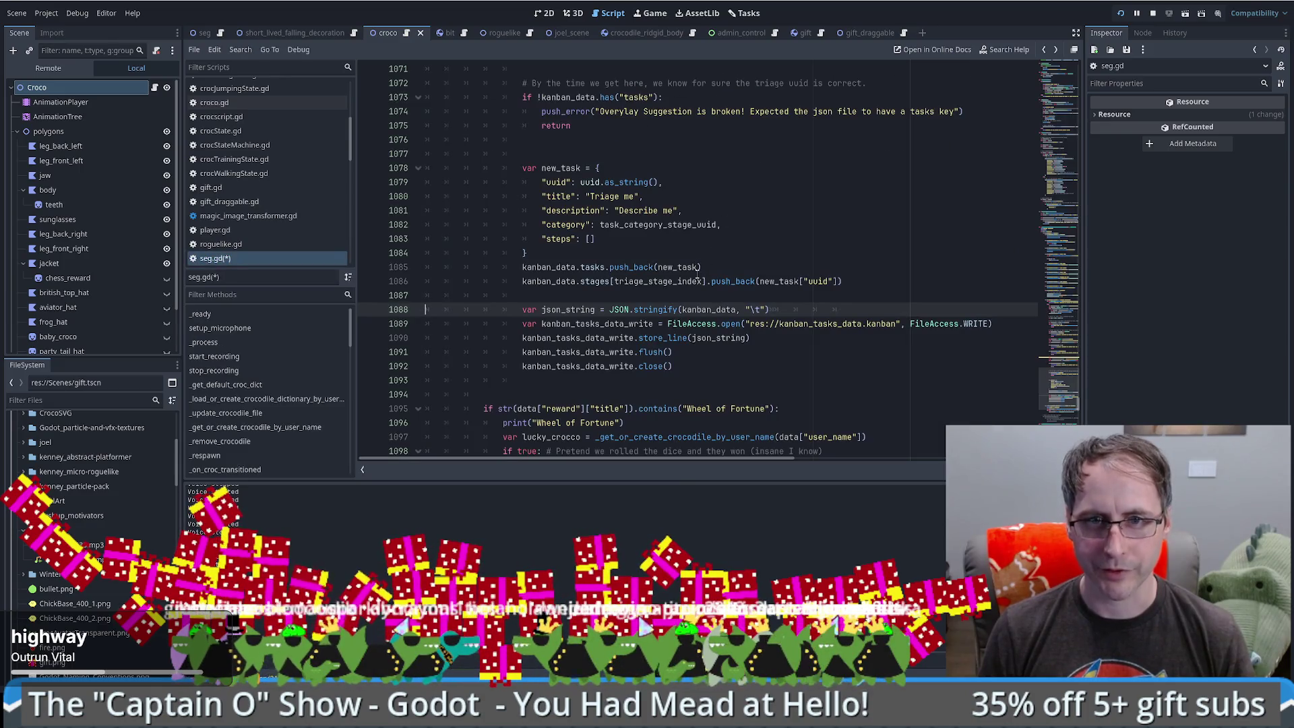
click(765, 308)
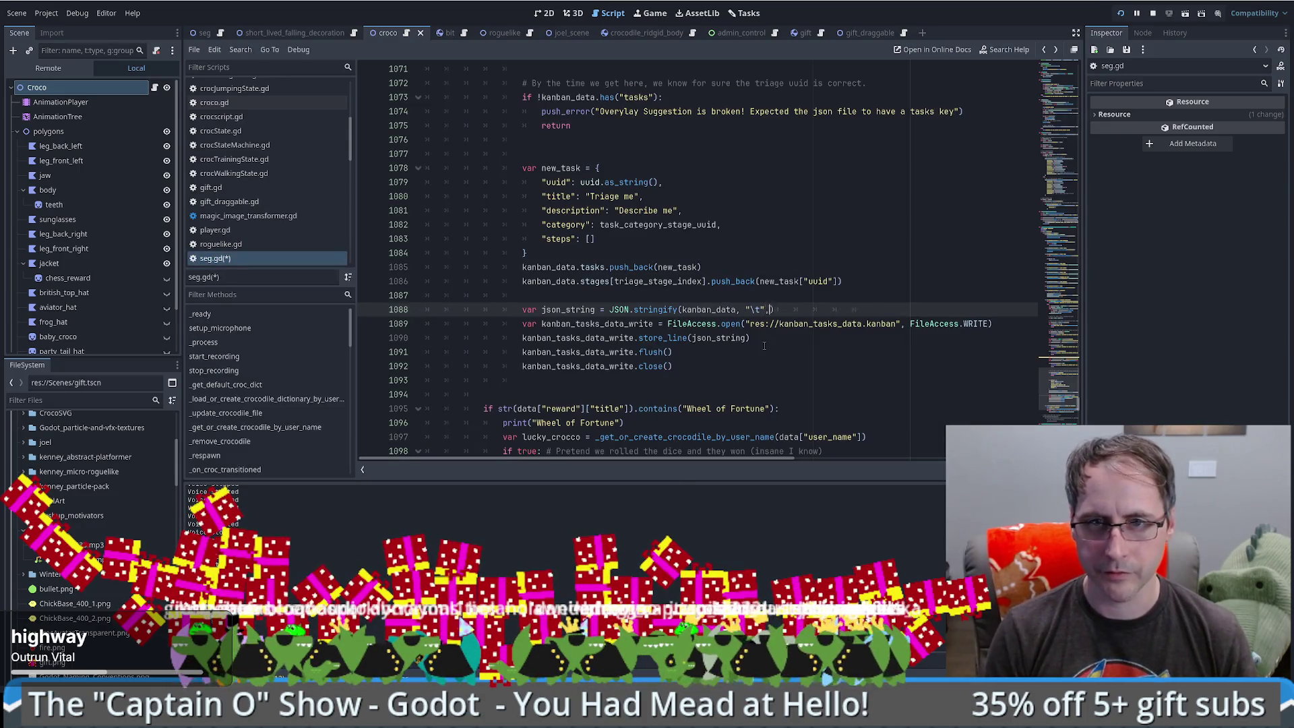
text(, false)
ctrl+click(658, 308)
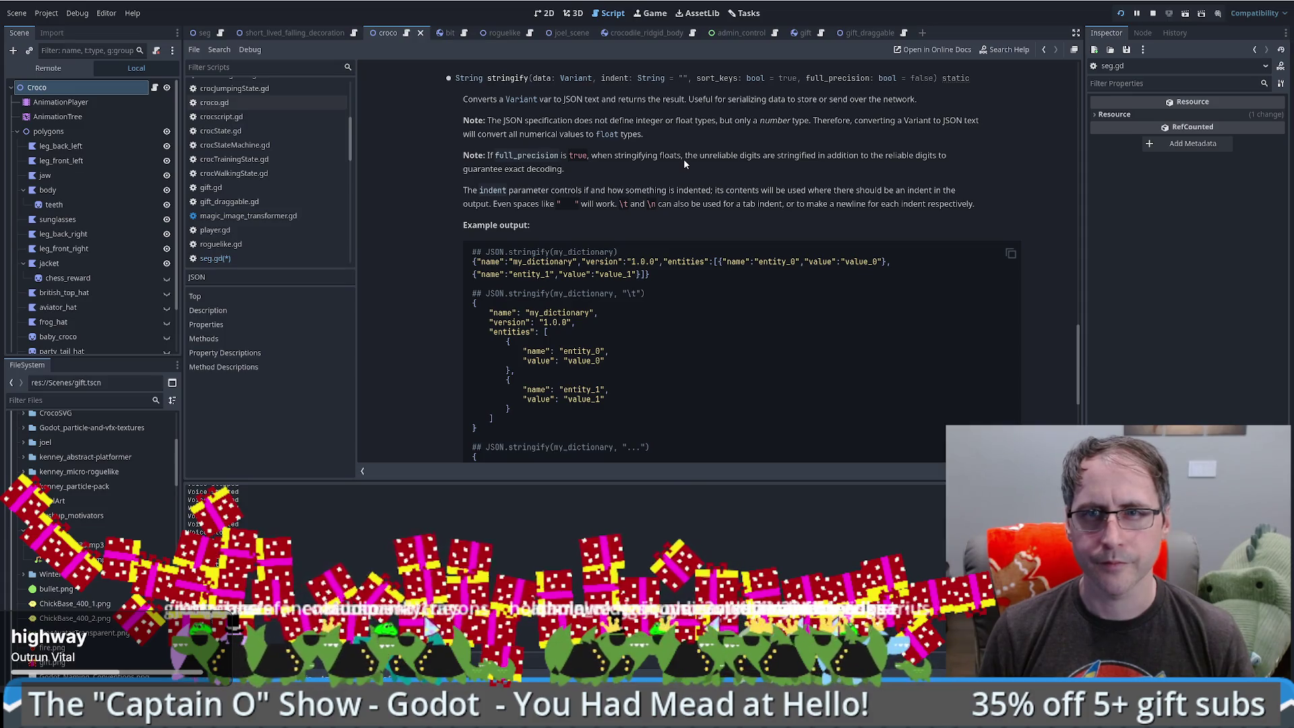
key(alt+Left)
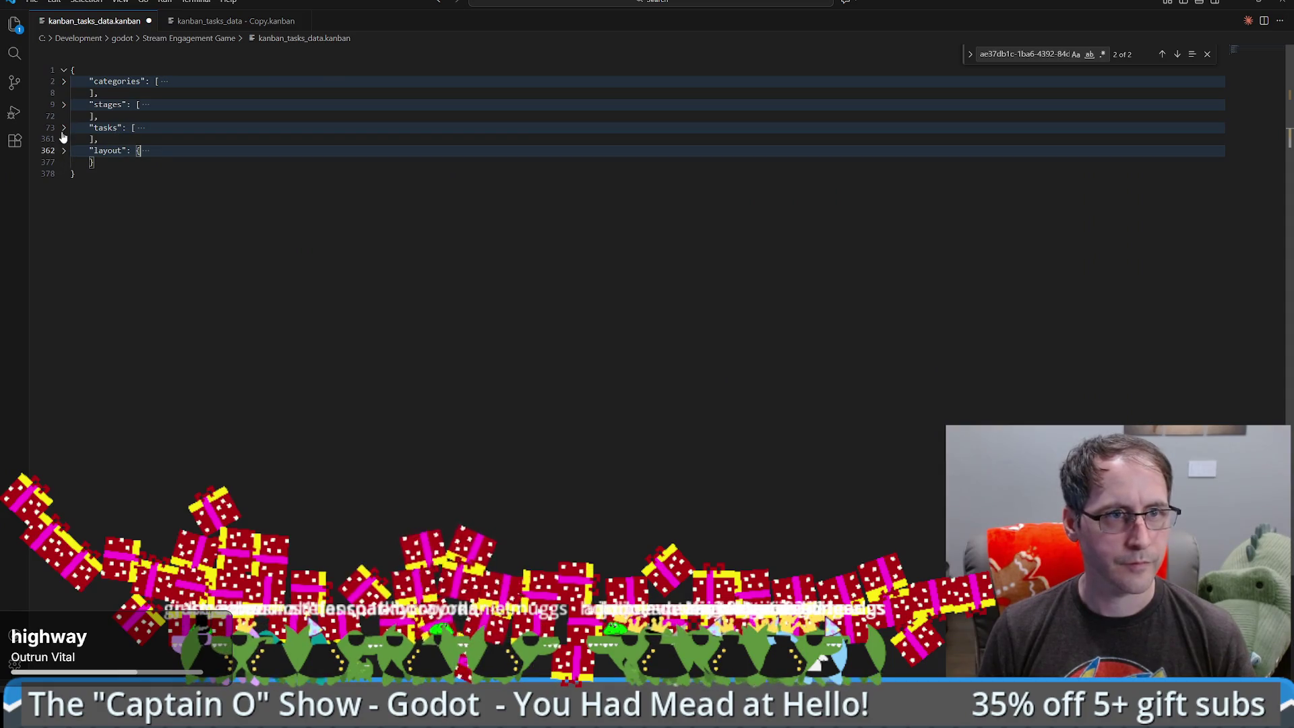
- Unfold the tasks section and look over the kanban file tab's actions
click(63, 128)
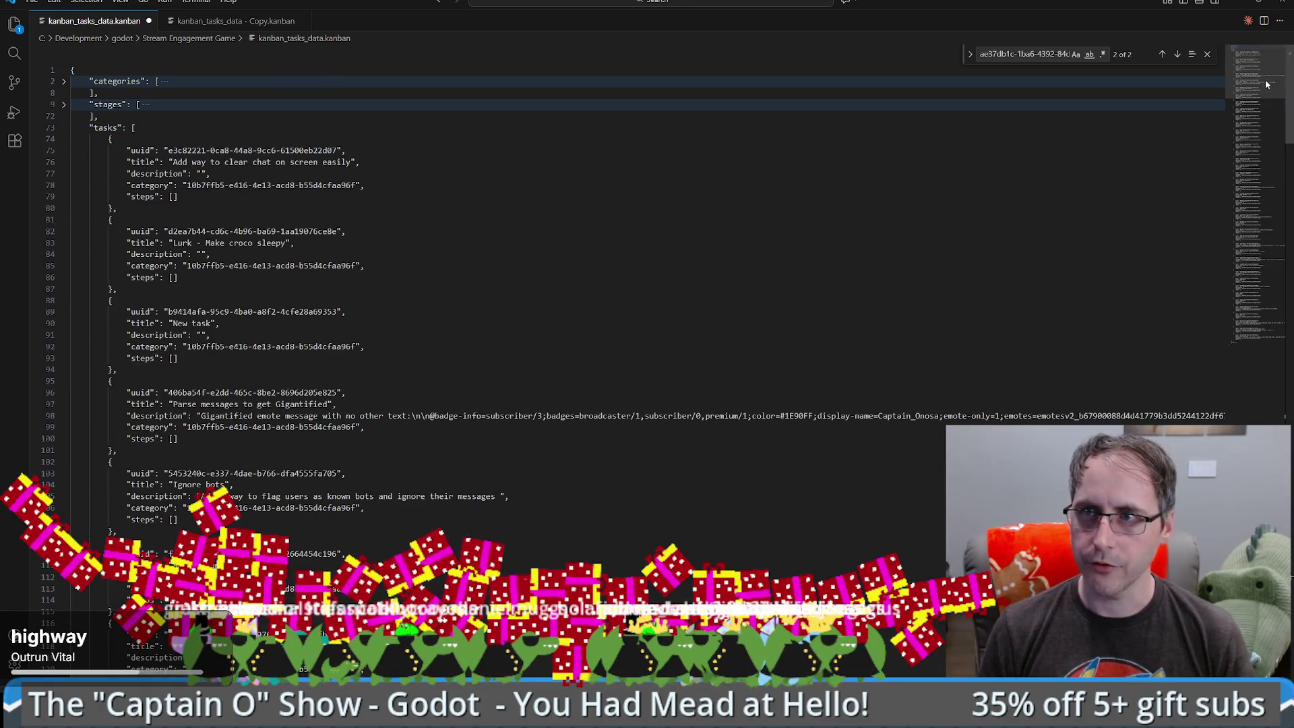
mouse_move(1264, 79)
mouse_down()
mouse_move(1248, 286)
mouse_move(1257, 346)
mouse_up()
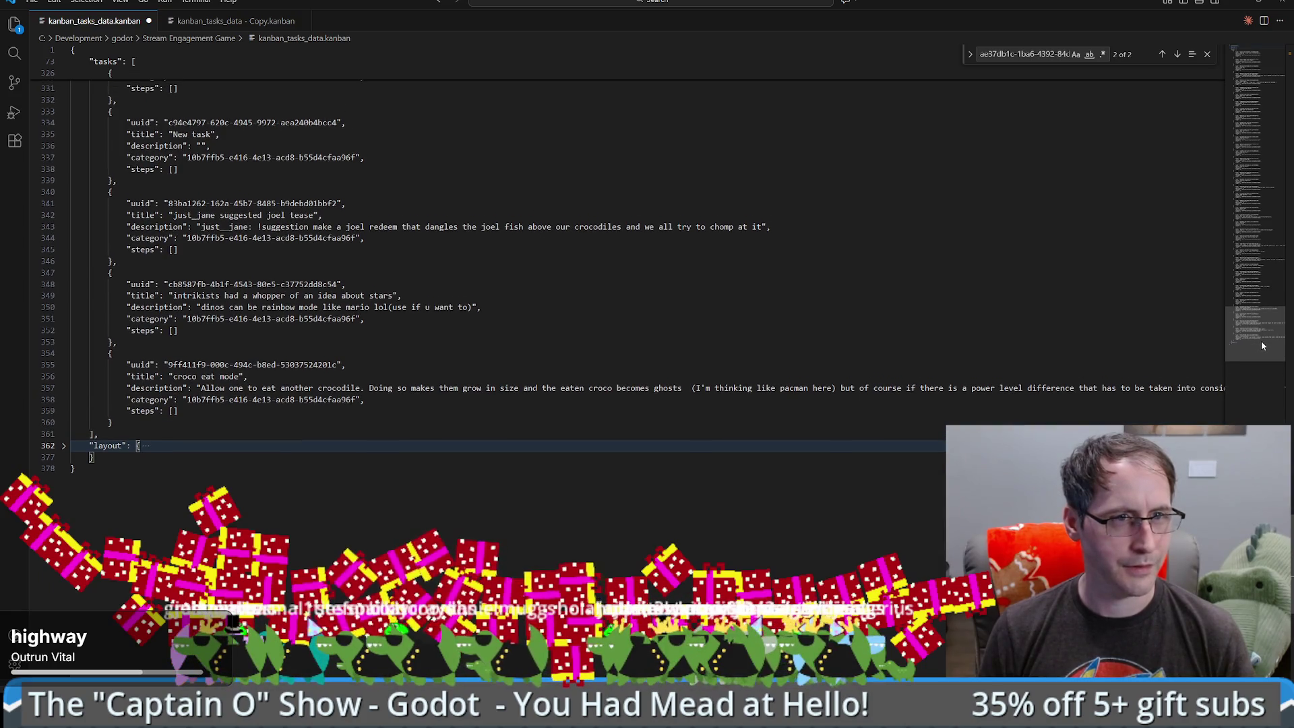
drag(1259, 341, 1258, 113)
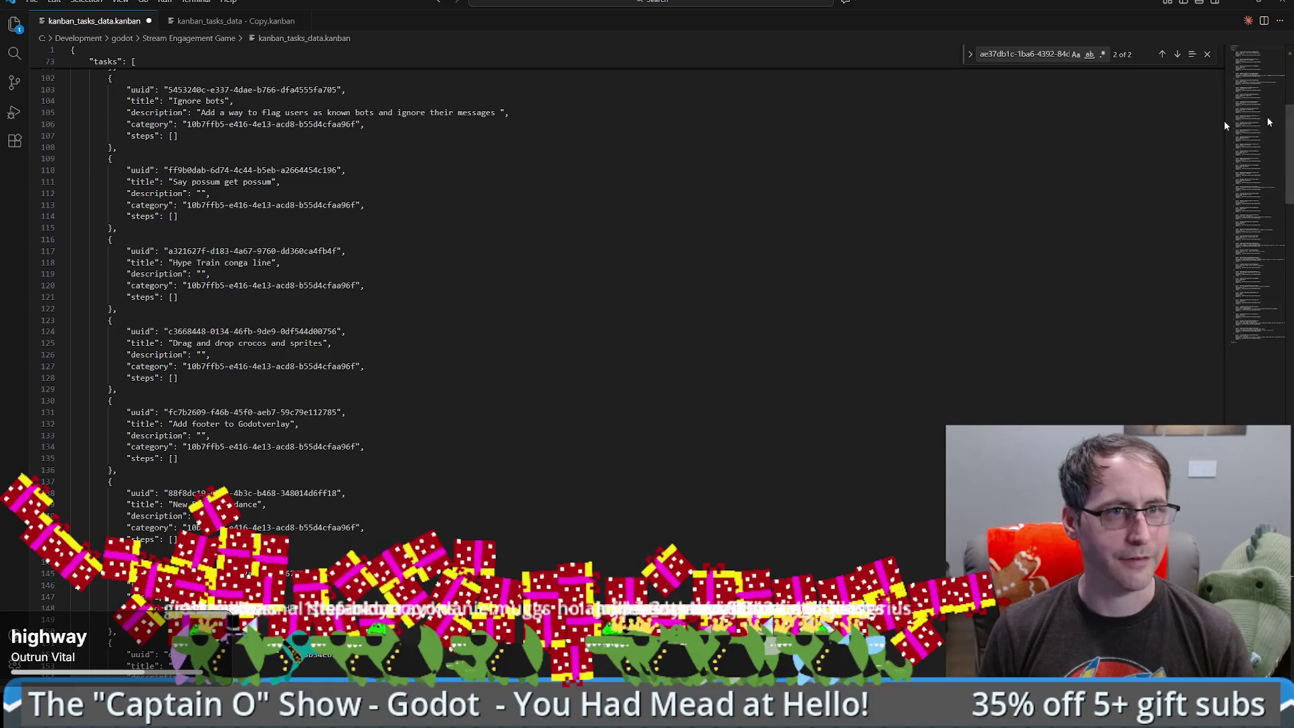
scroll(1224, 120, up, 15)
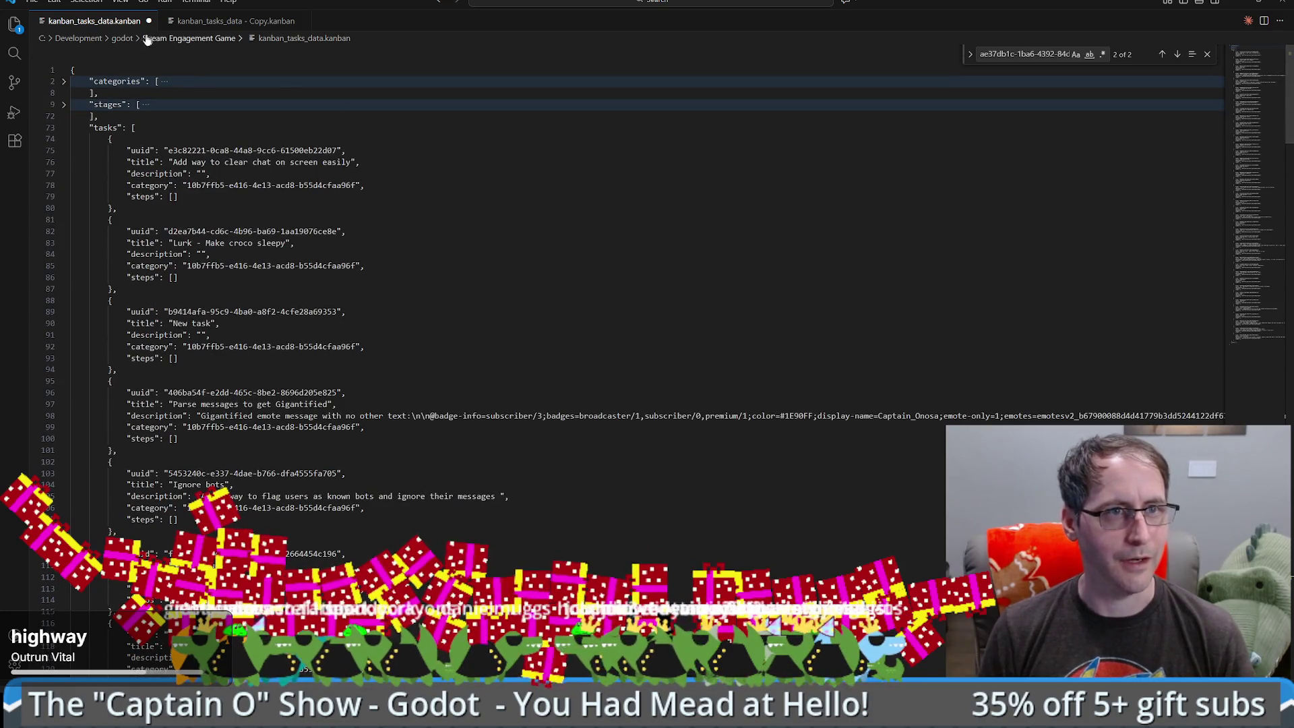
right_click(114, 22)
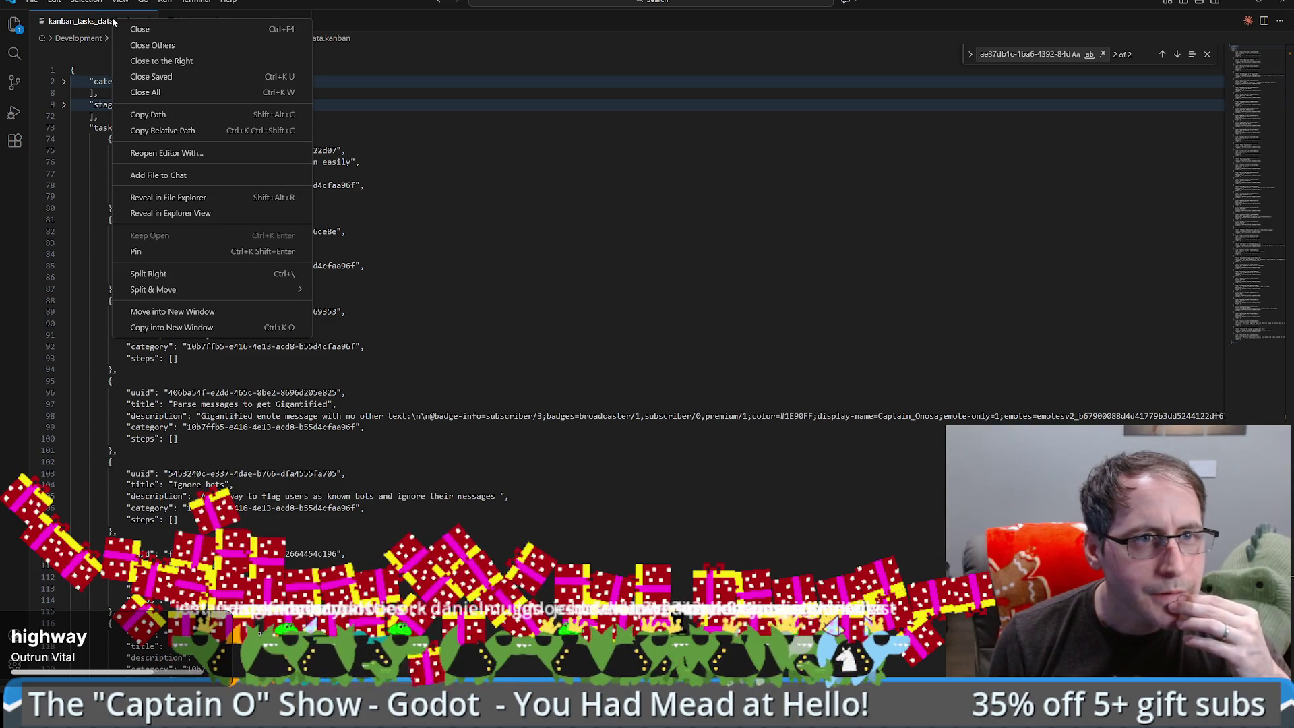
click(104, 21)
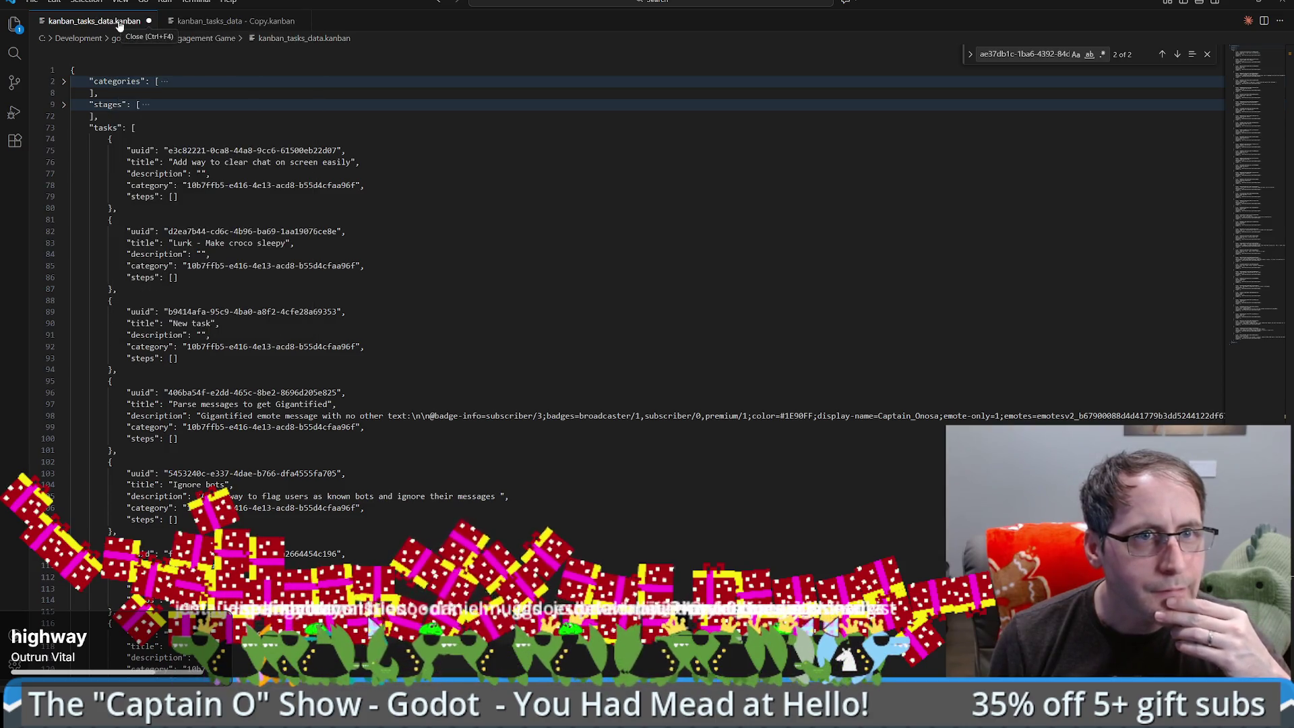
right_click(119, 23)
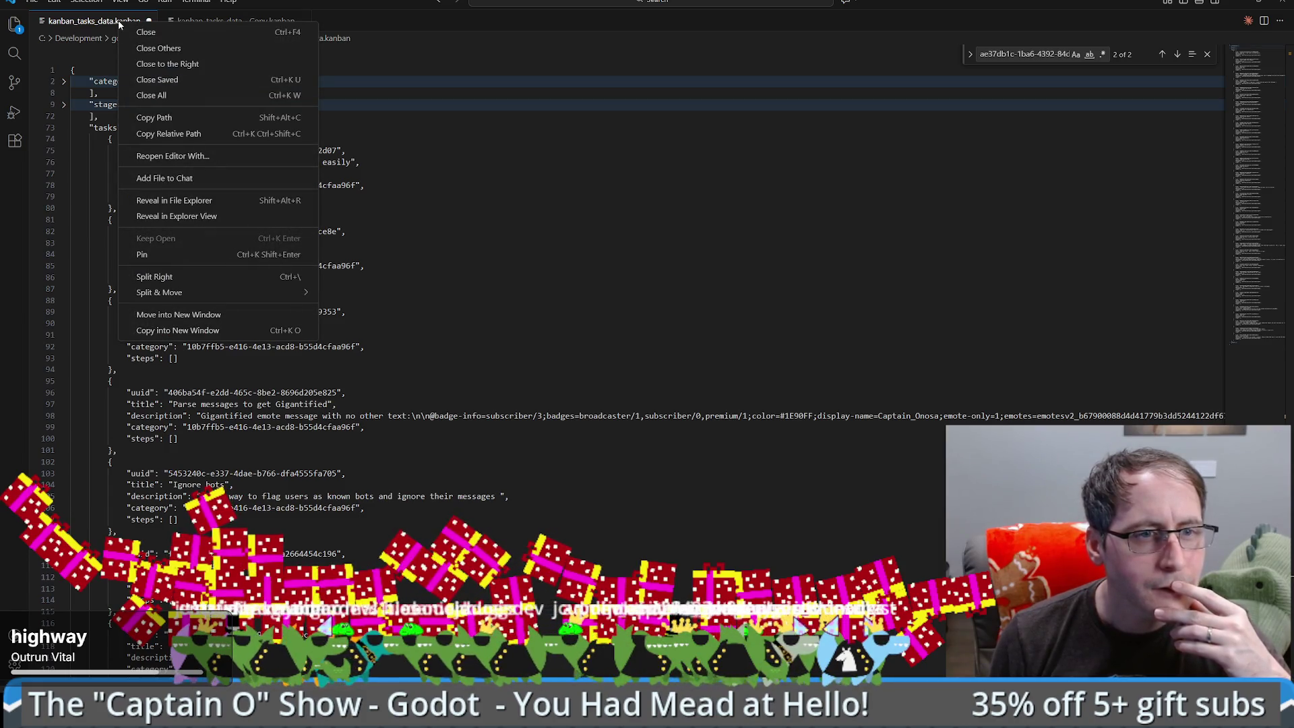
key(Escape)
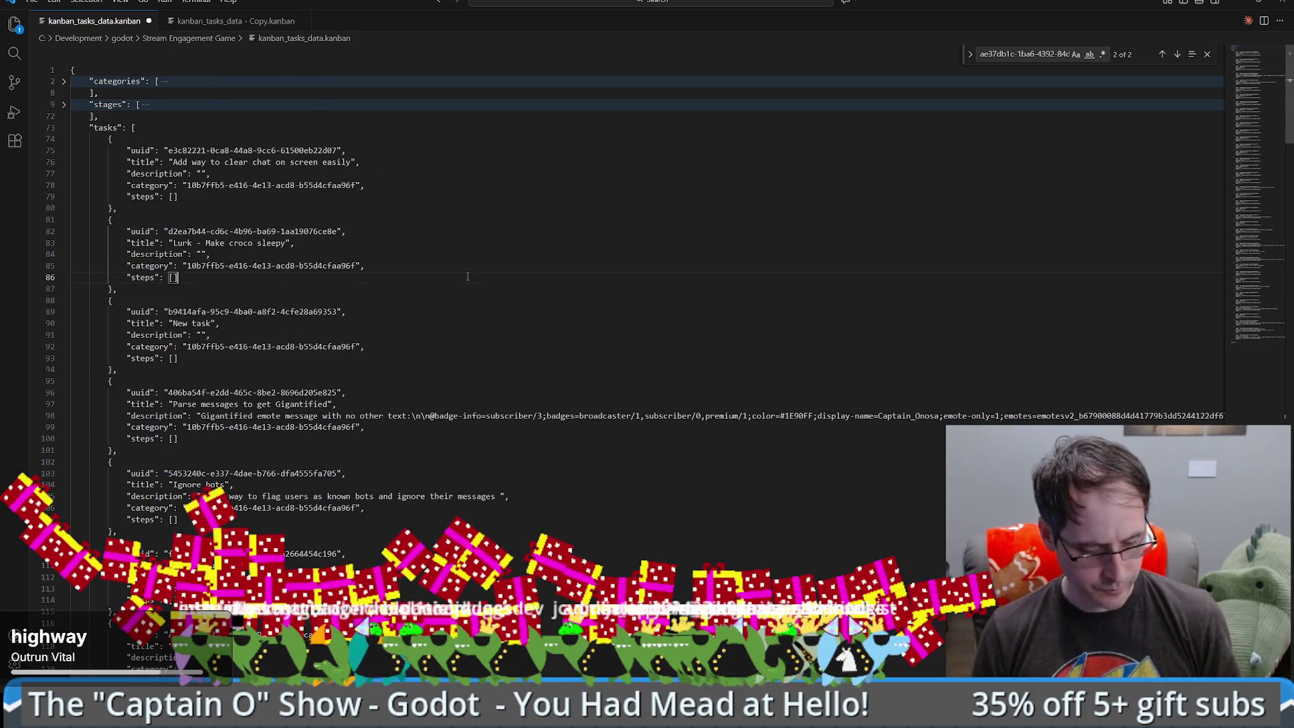
- Save kanban_tasks_data.kanban and go back to the Godot script editor
key(ctrl+Tab)
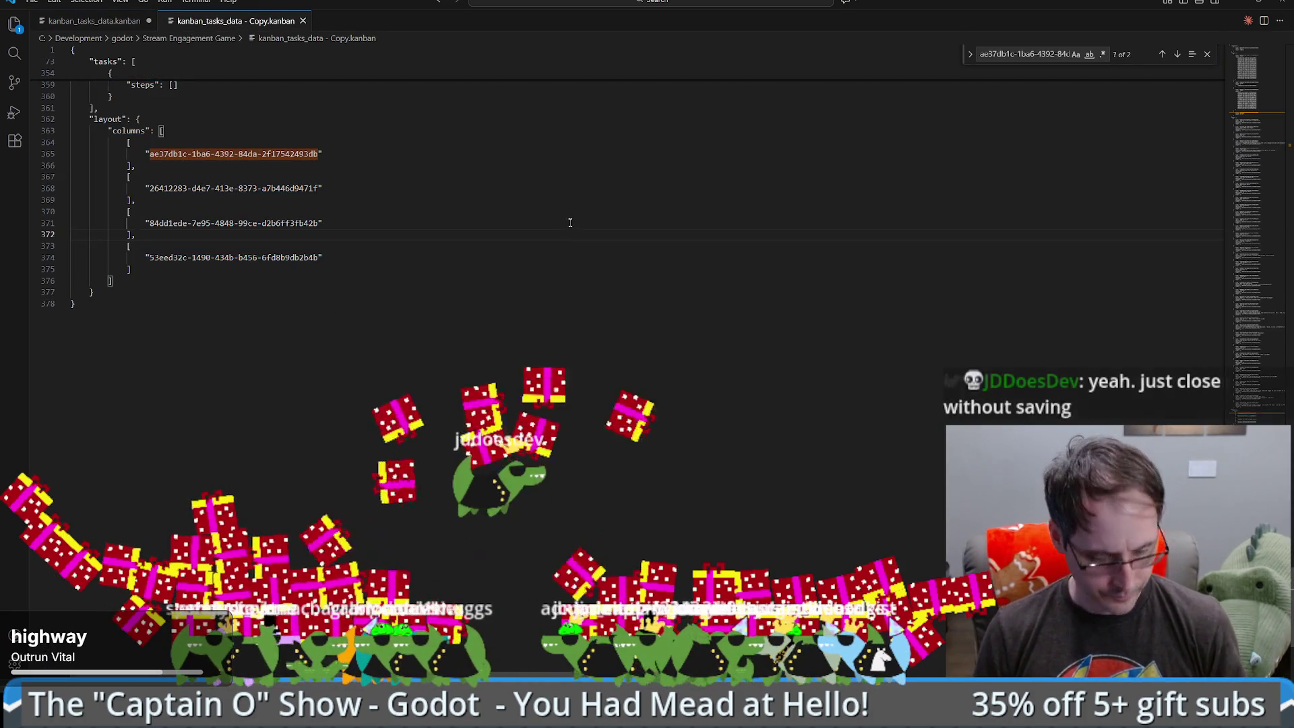
key(ctrl+Tab)
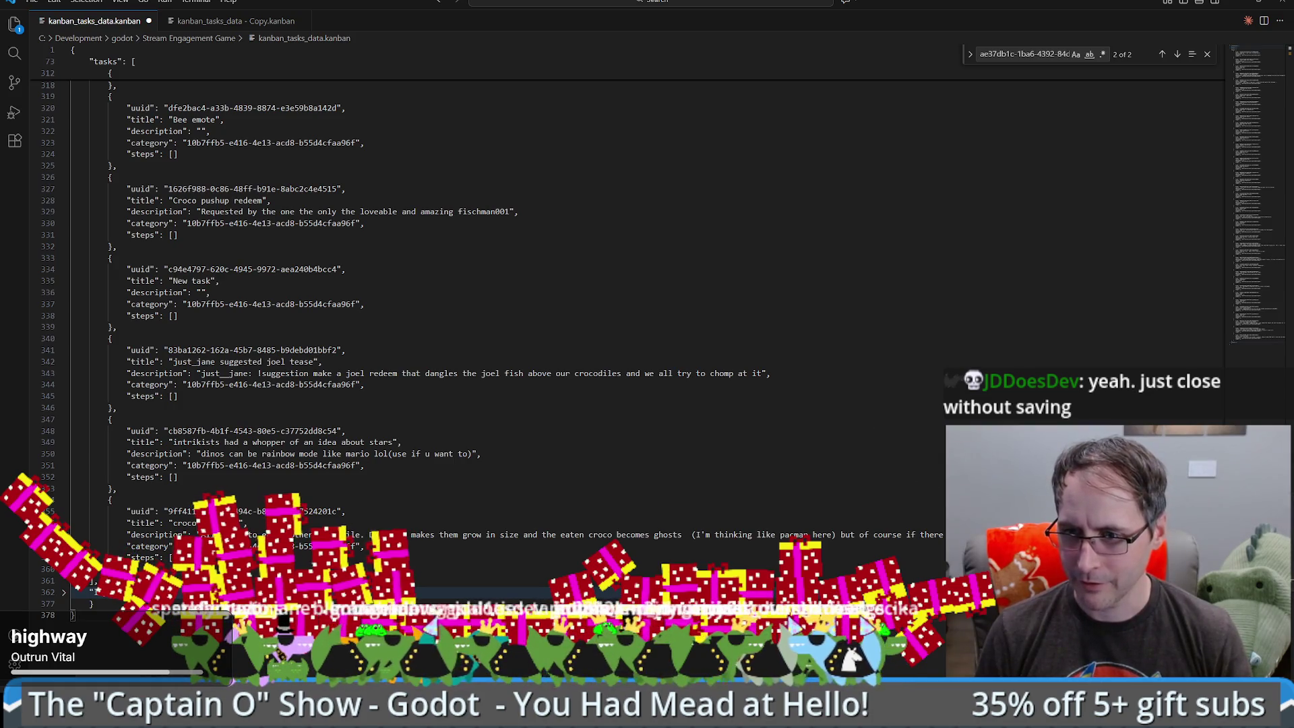
key(ctrl+s)
click(589, 389)
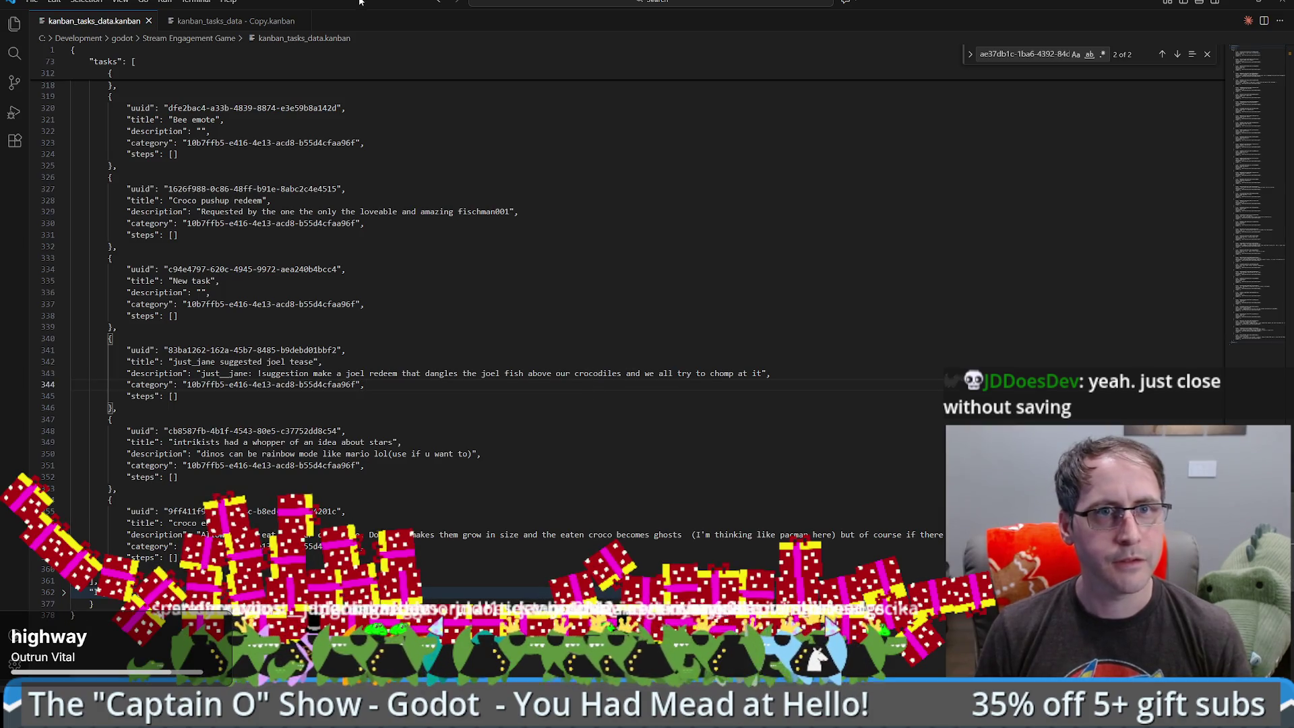
key(alt+Tab)
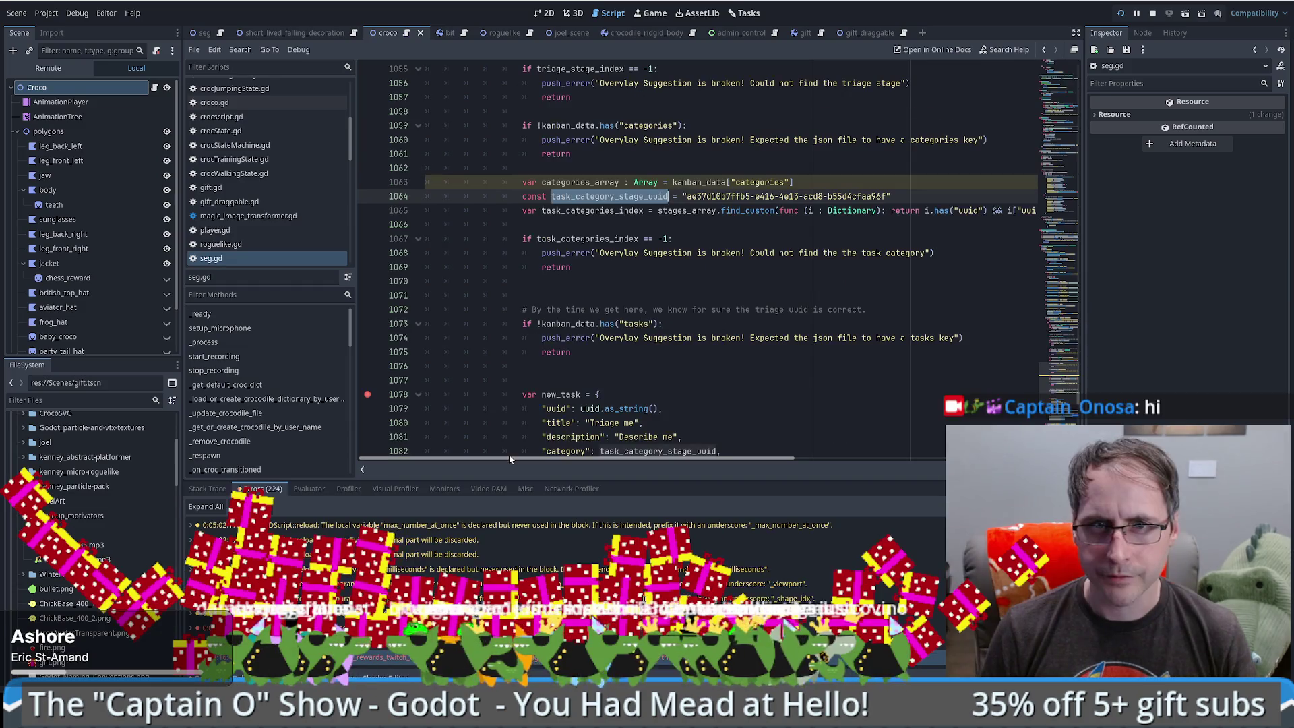
- Replace stages_array with categories_array in the task category search on line 1065
double_click(610, 182)
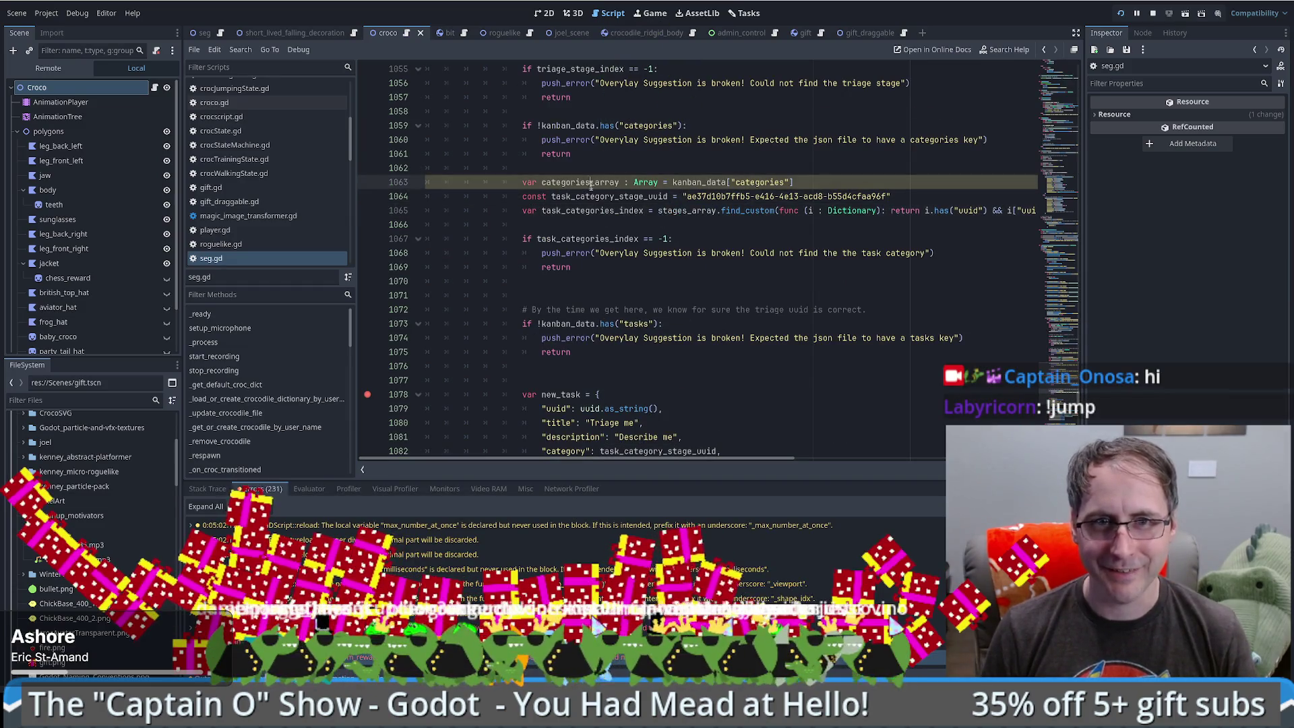
key(ctrl+c)
double_click(680, 211)
key(ctrl+v)
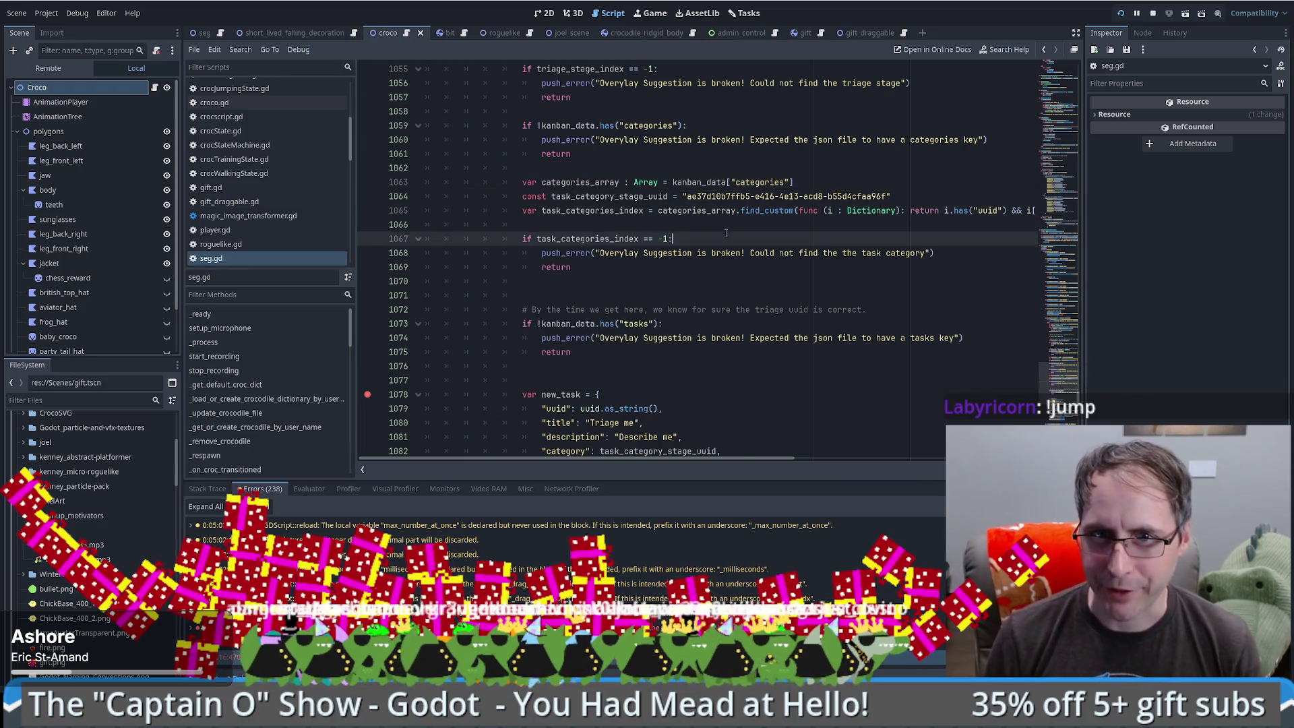
- Review the category lookup and check lines, then bring the kanban data file forward
click(673, 239)
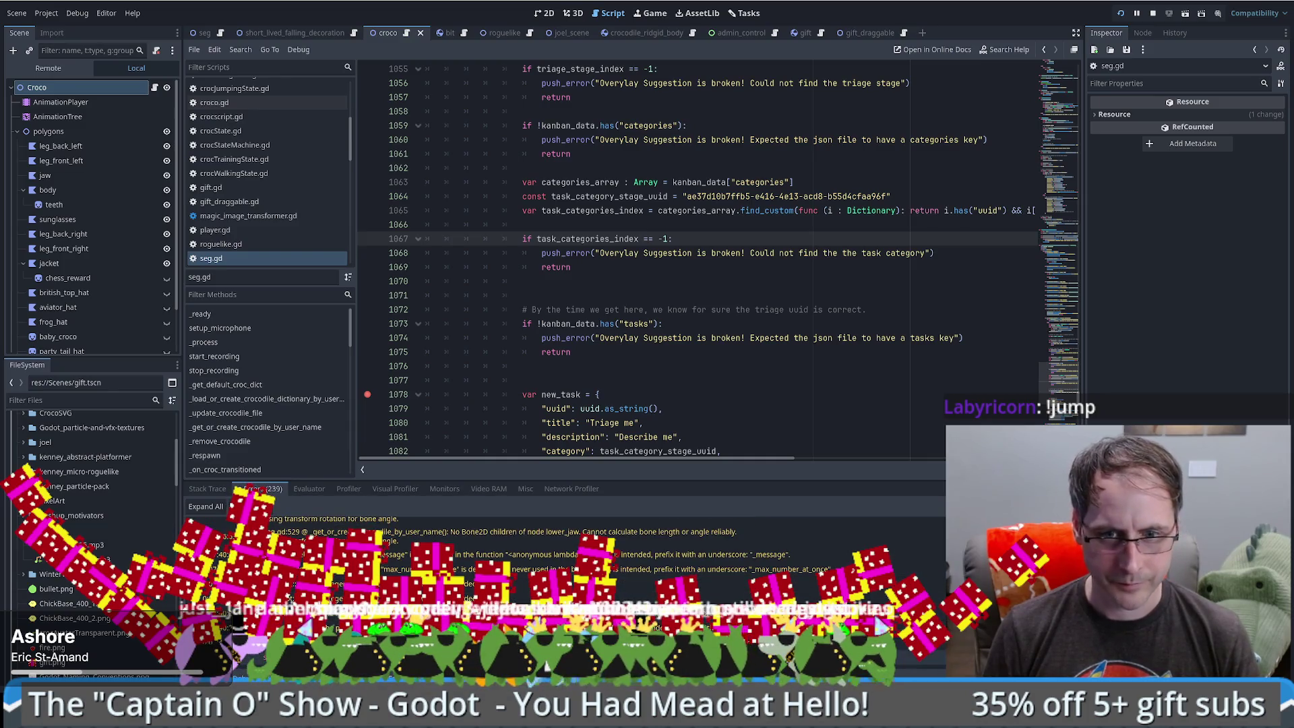
key(Down)
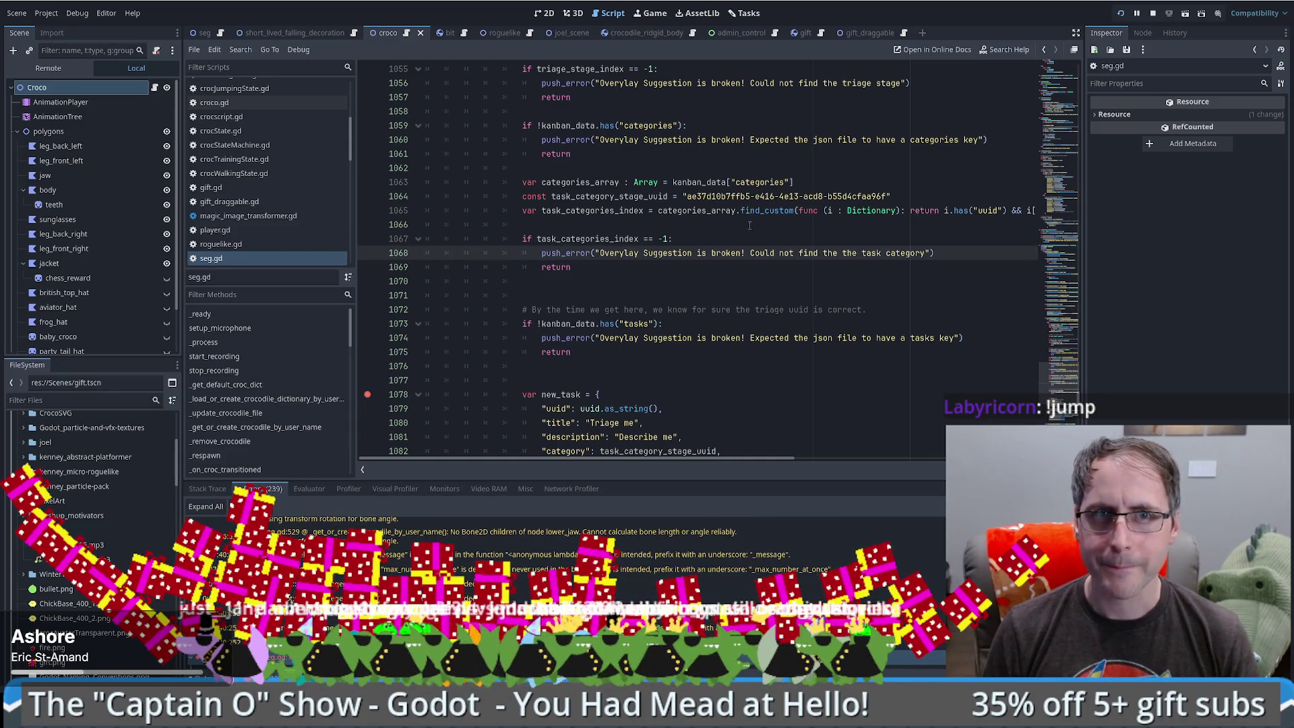
click(749, 226)
double_click(583, 239)
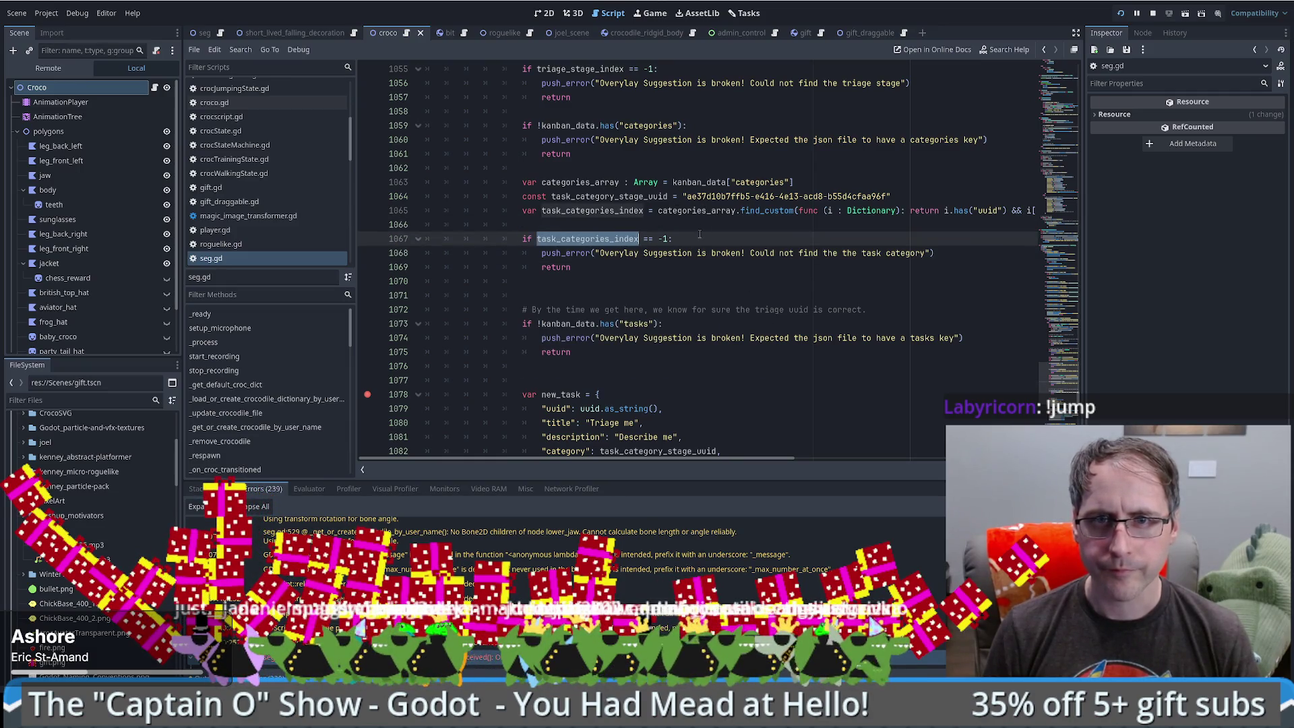
double_click(713, 212)
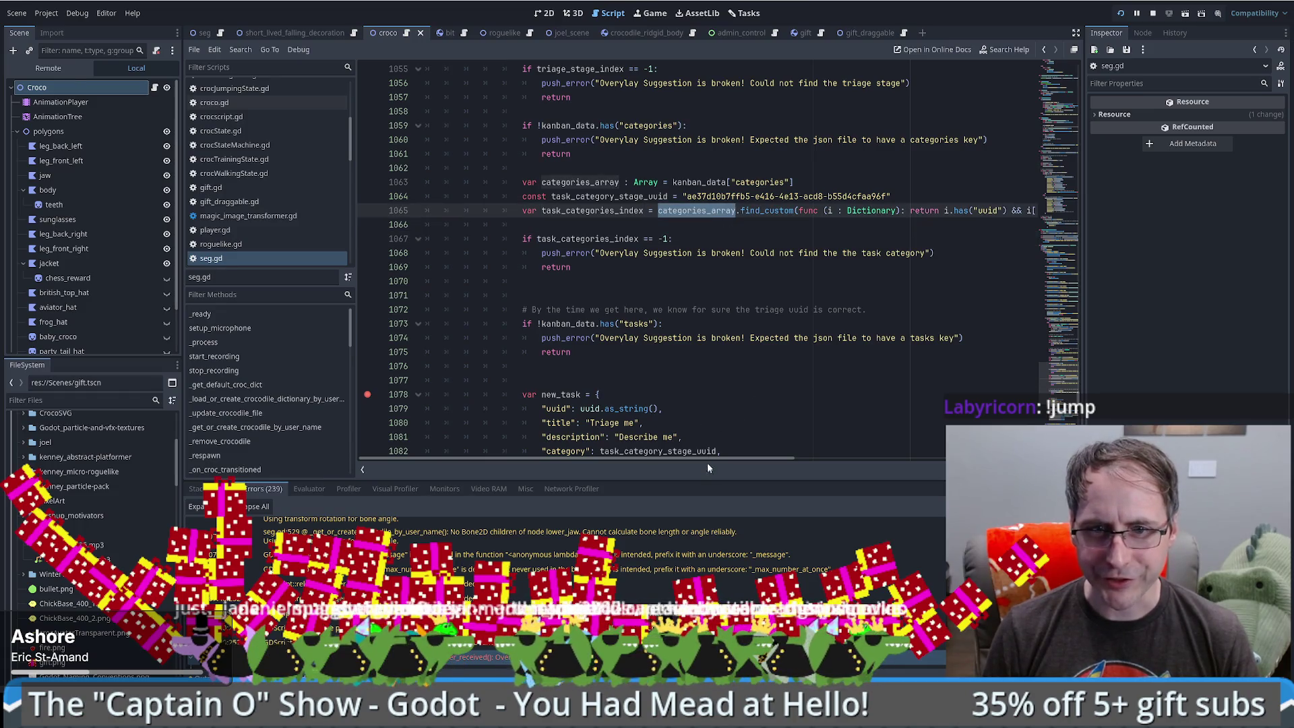
click(704, 438)
mouse_move(756, 458)
mouse_down()
mouse_move(879, 440)
mouse_move(718, 434)
mouse_move(725, 391)
mouse_up()
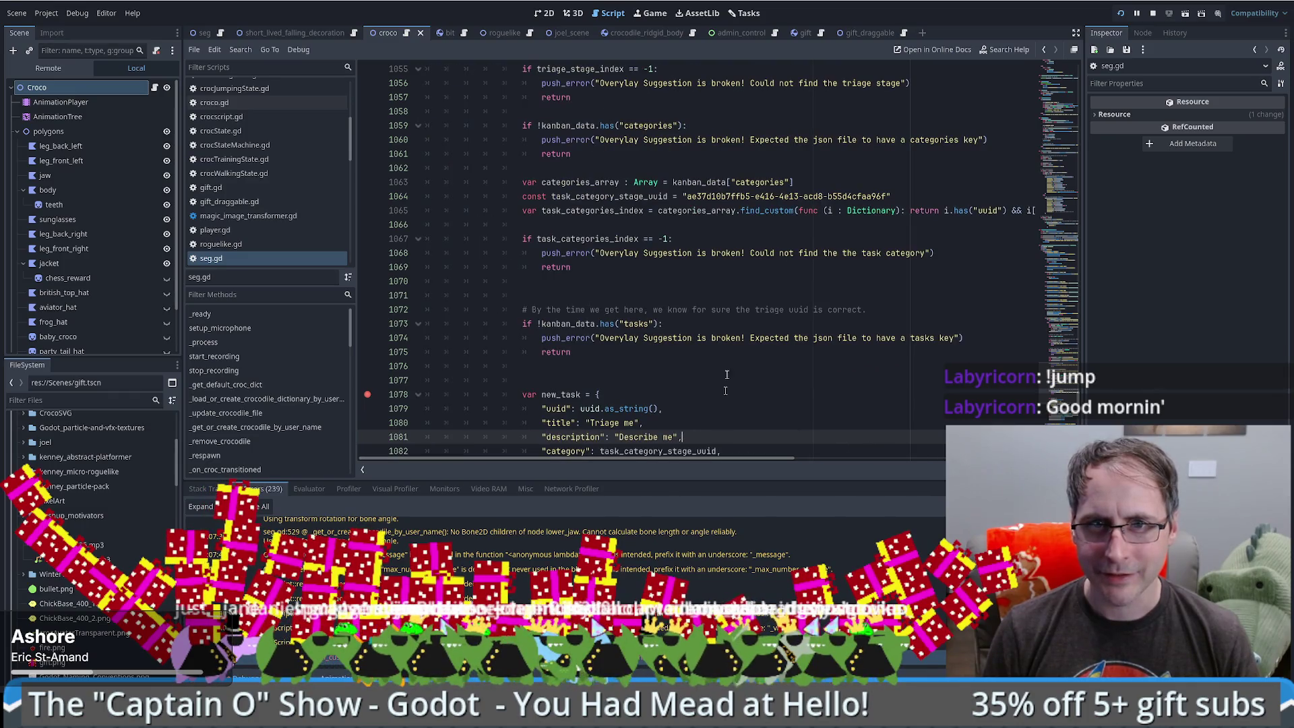
double_click(741, 197)
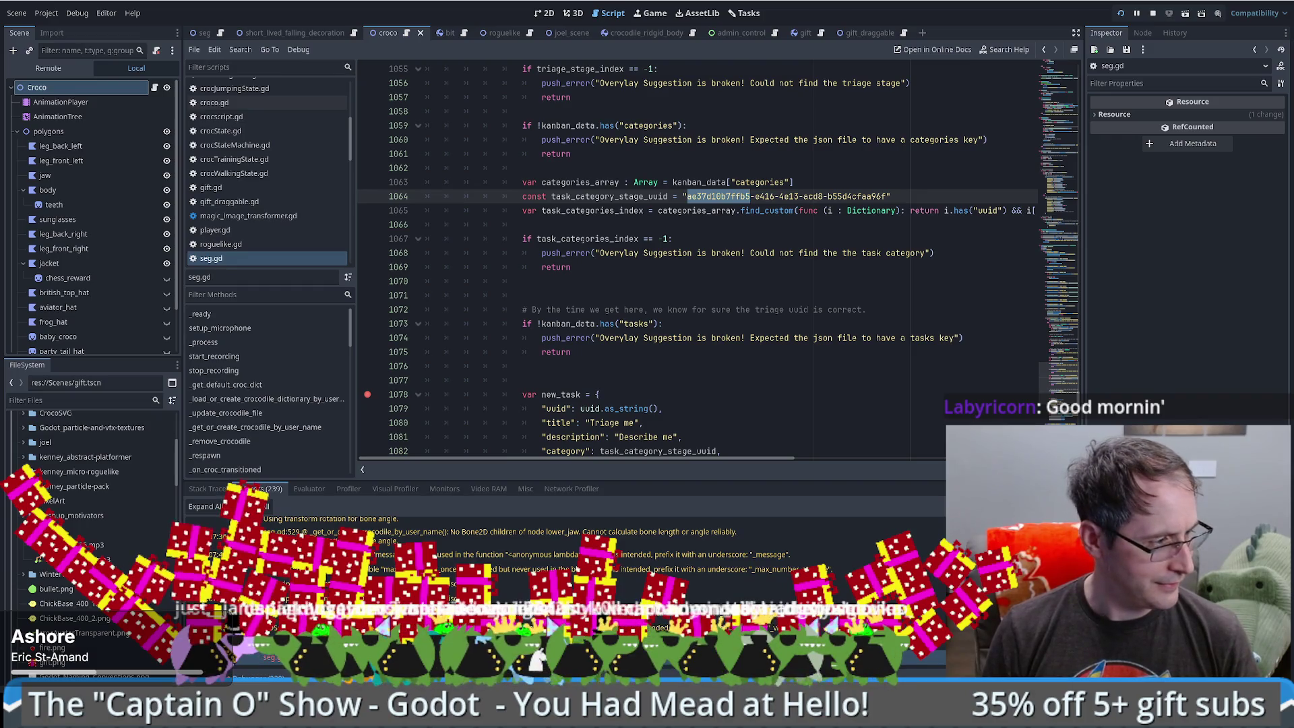
key(alt+Tab)
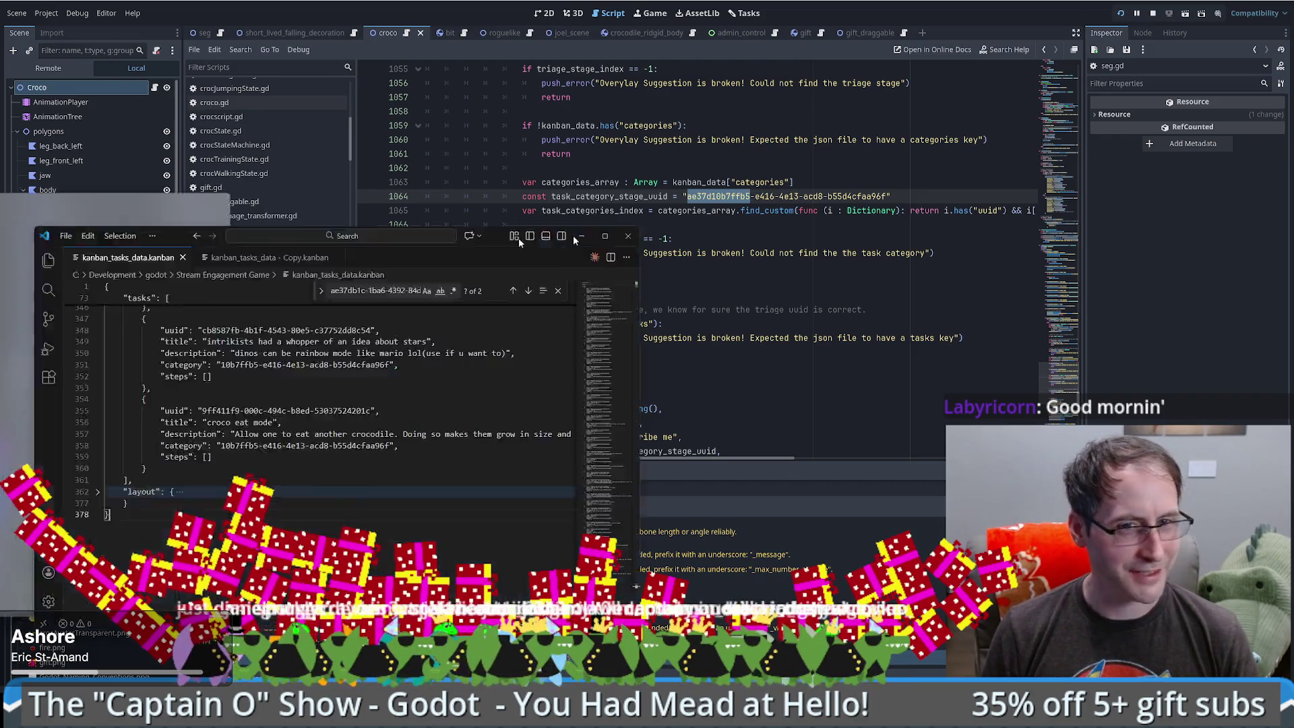
- Expand the categories block in the kanban file and copy the Task category's uuid from line 4
scroll(833, 504, down, 5)
drag(833, 503, 850, 256)
click(329, 283)
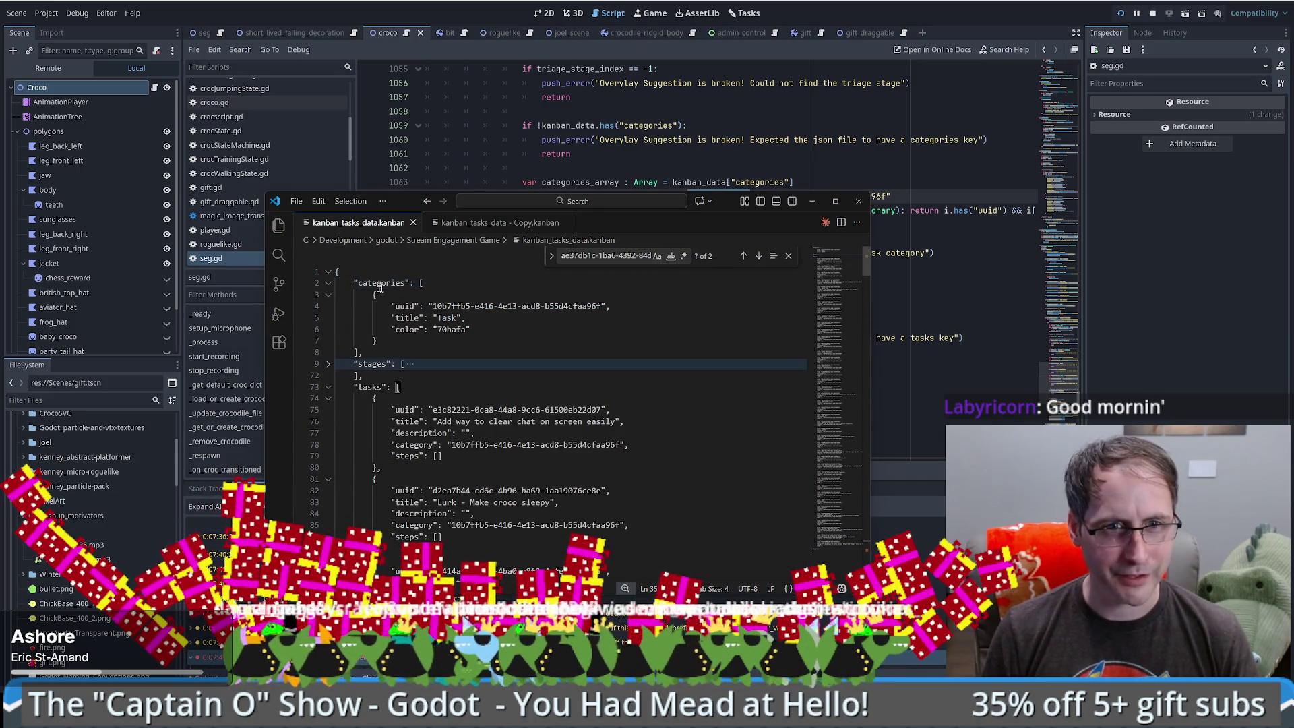
drag(433, 306, 604, 307)
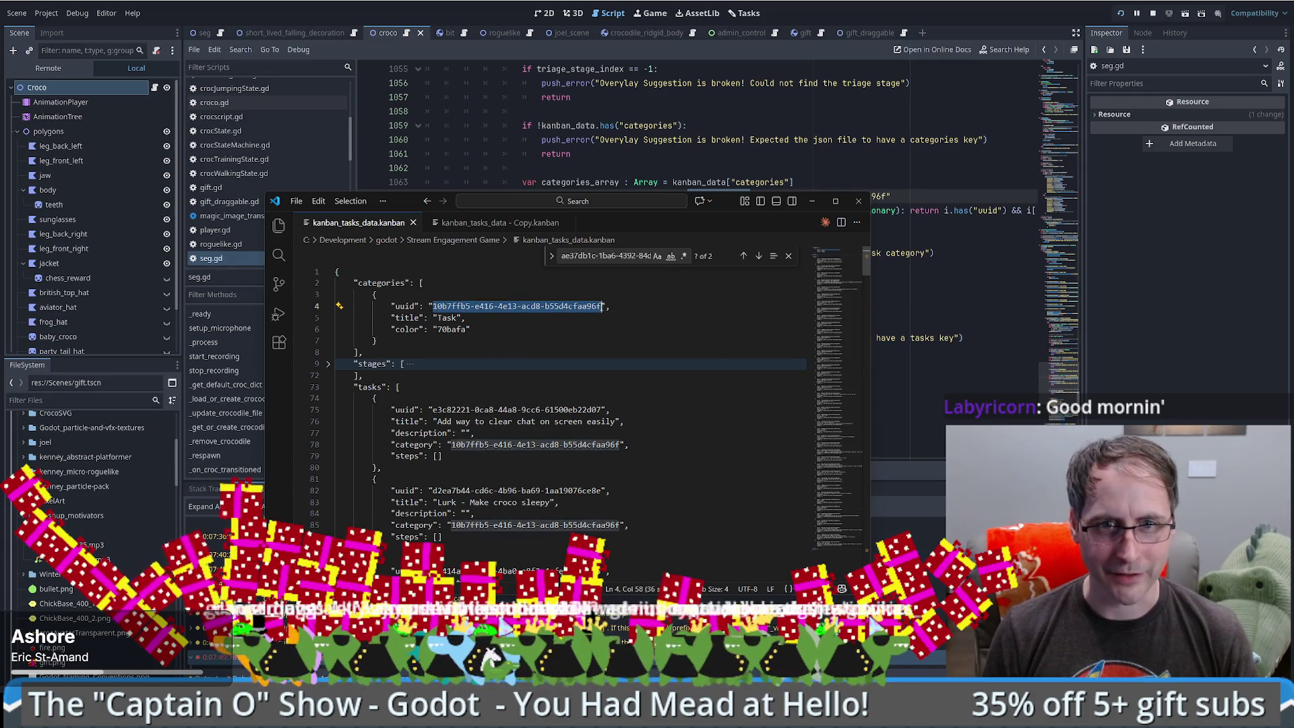
key(alt+Tab)
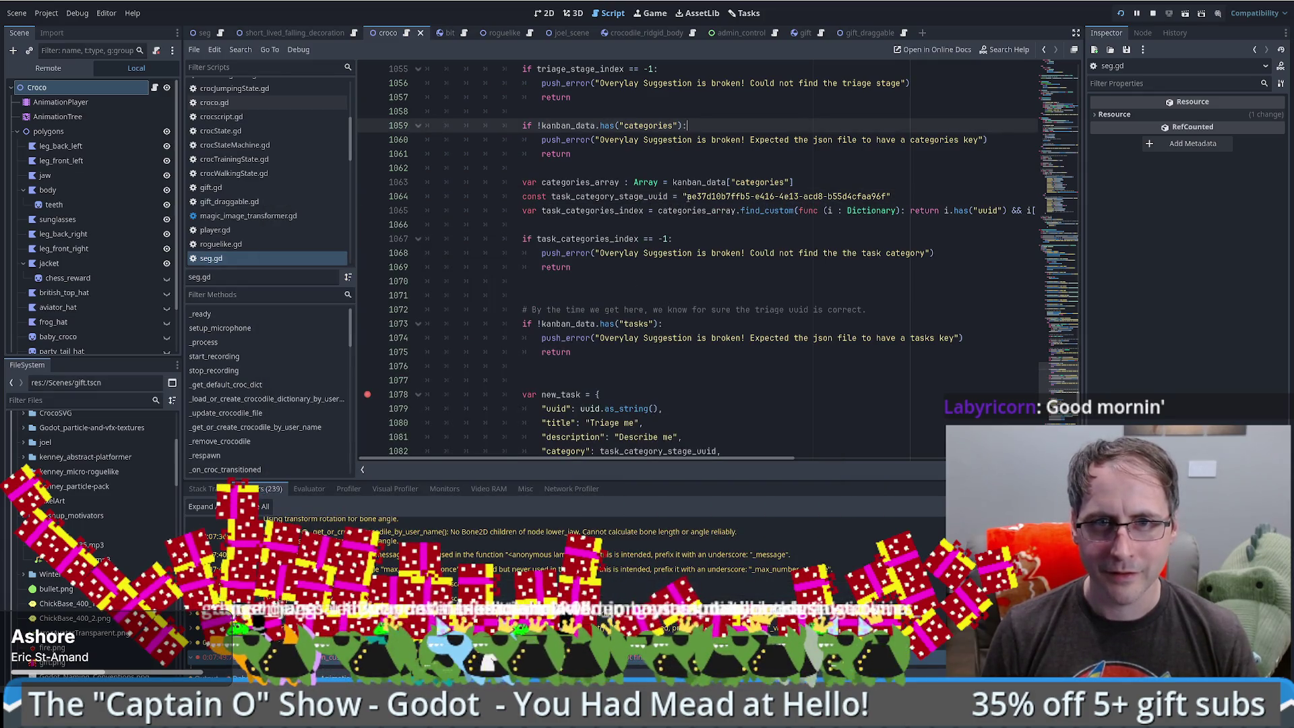
- Replace the uuid string on line 1064 with 10b7ffb5-e416-4e13-acd8-b55d4cfaa96f and save seg.gd
drag(685, 196, 887, 196)
key(ctrl+v)
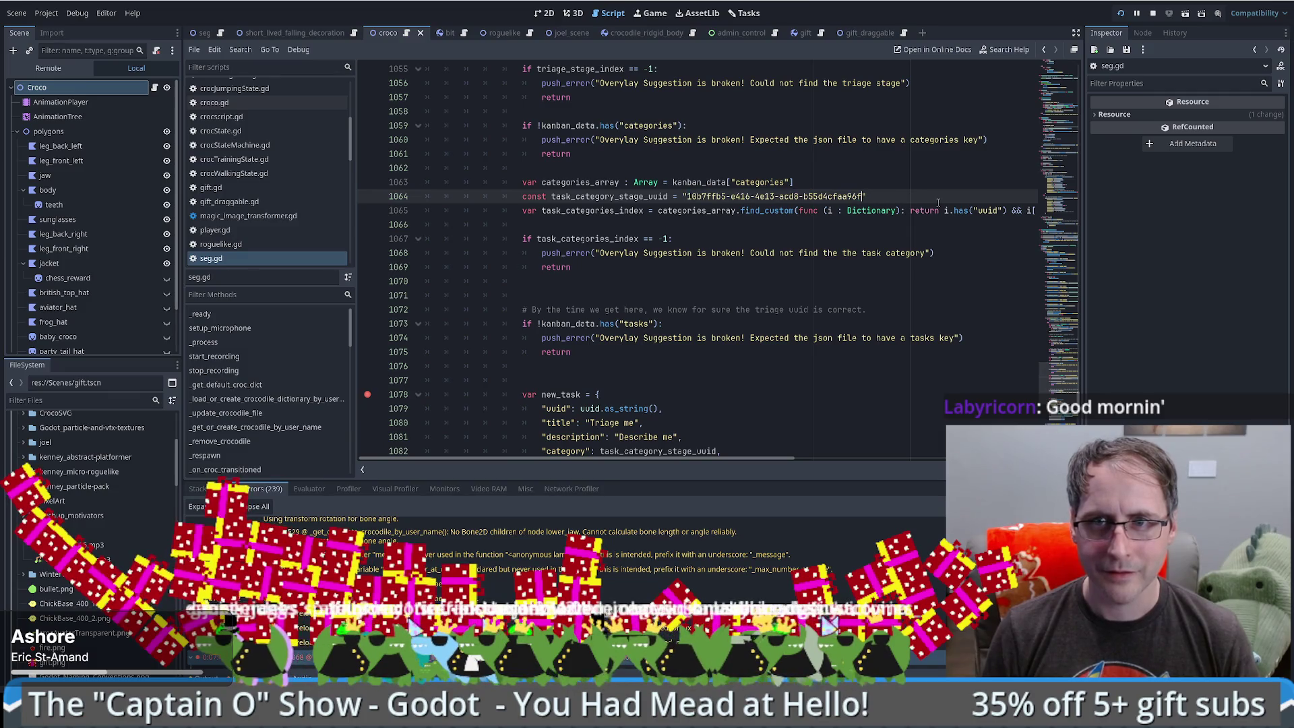
key(ctrl+s)
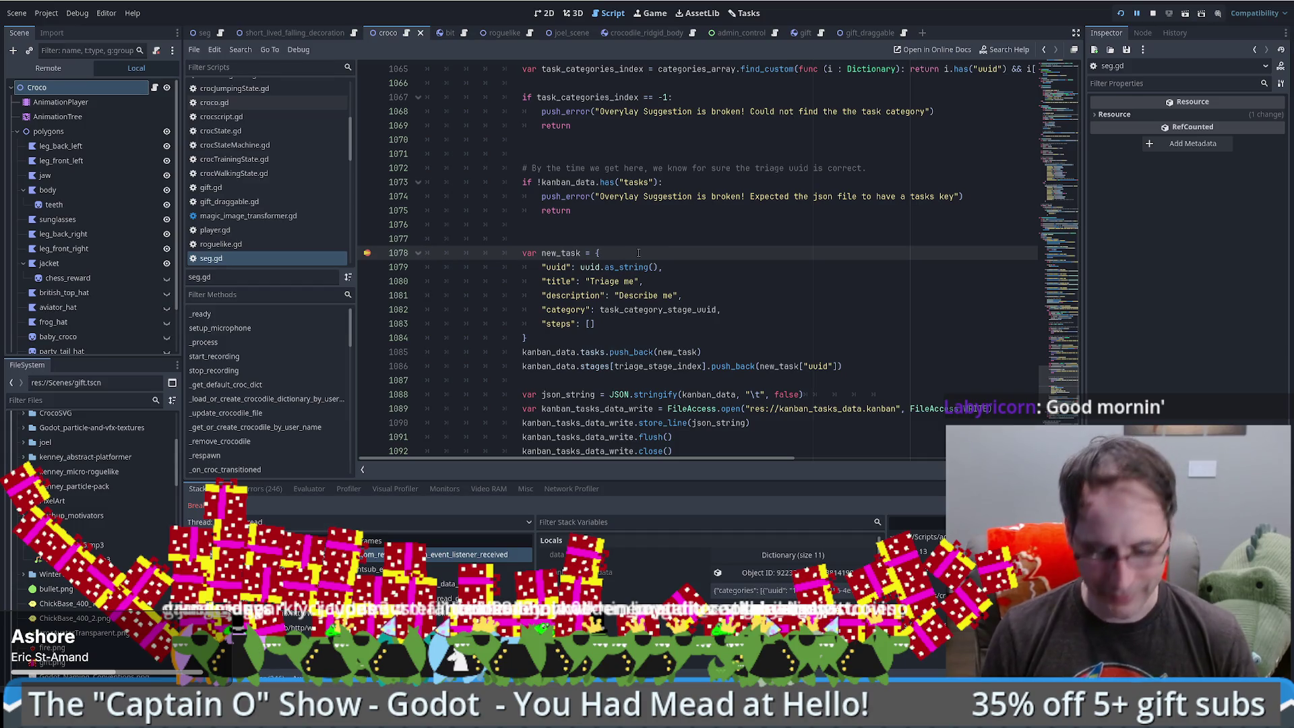
- Step past building new_task, inspect its values in Stack Variables, then step past appending it
key(F10)
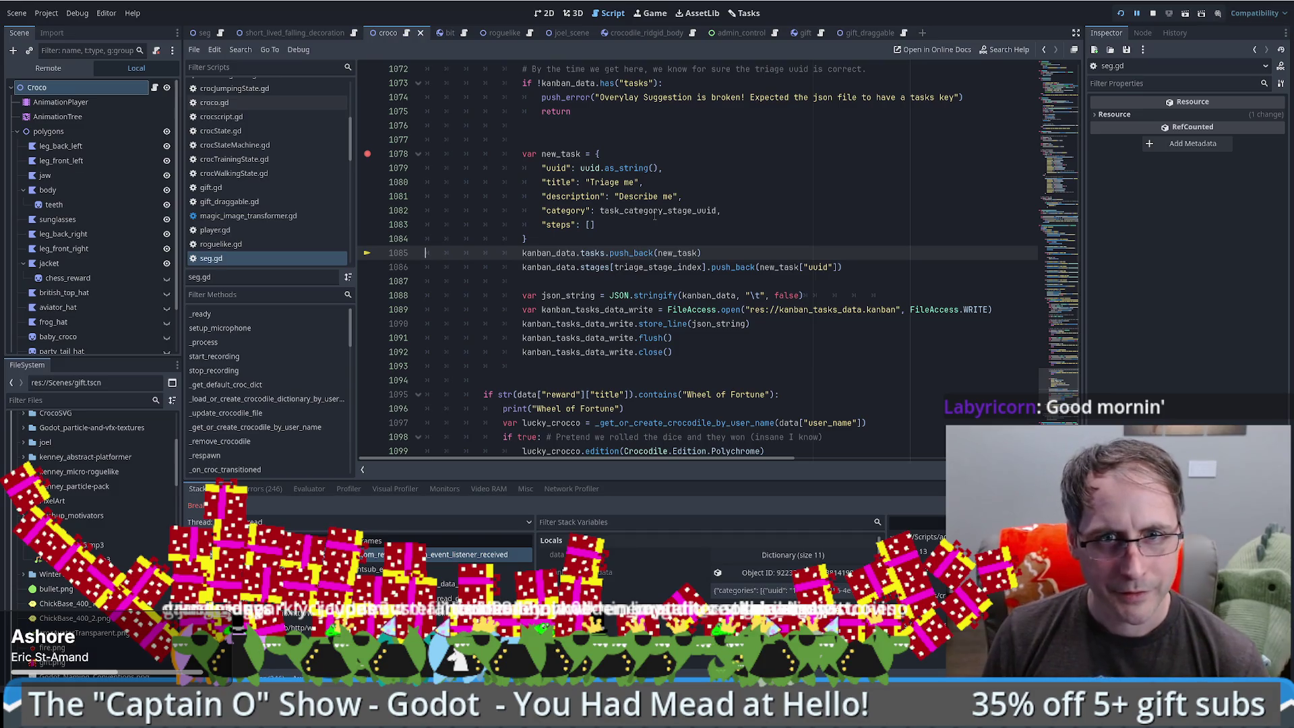
mouse_move(572, 154)
scroll(631, 573, down, 3)
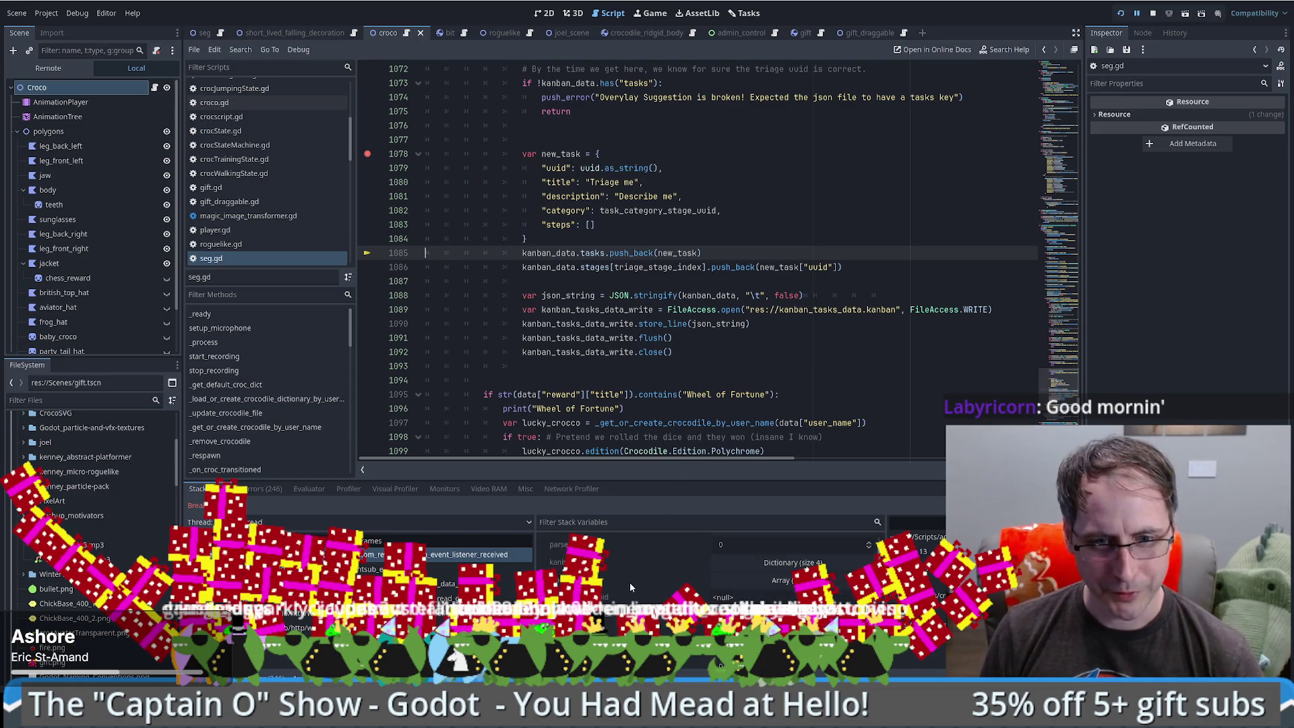
click(626, 569)
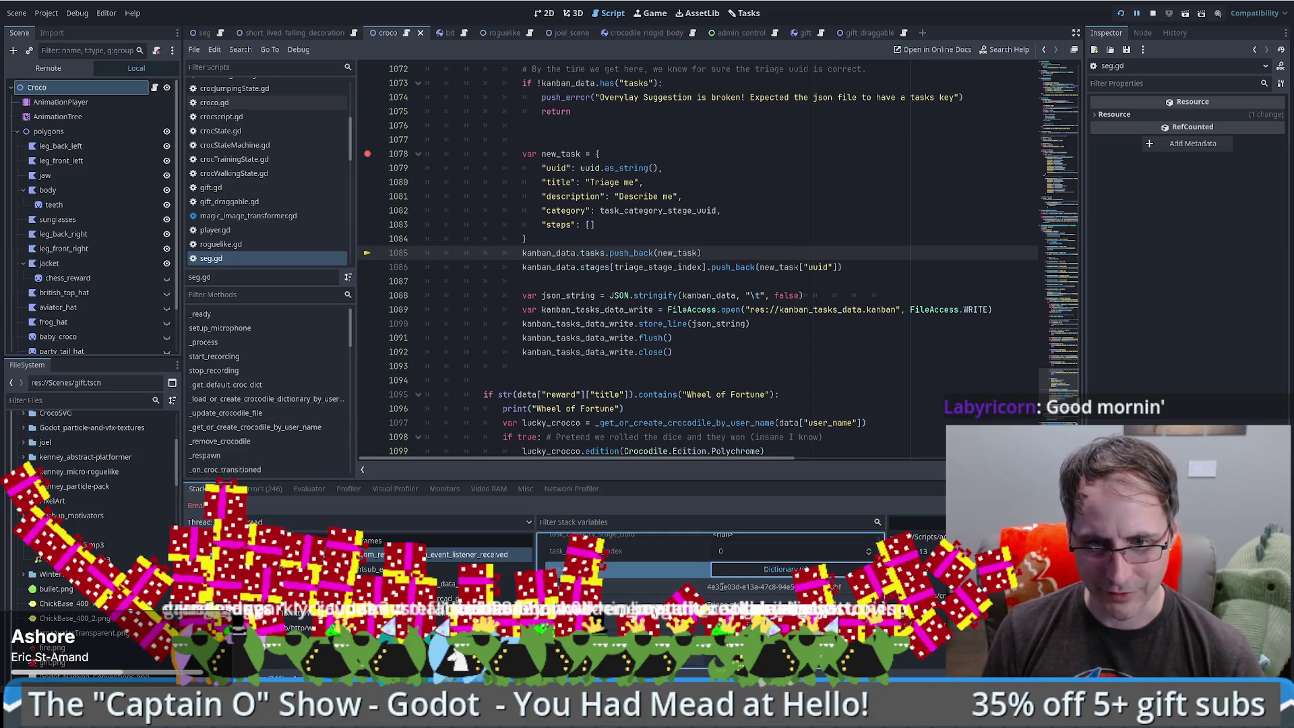
key(F10)
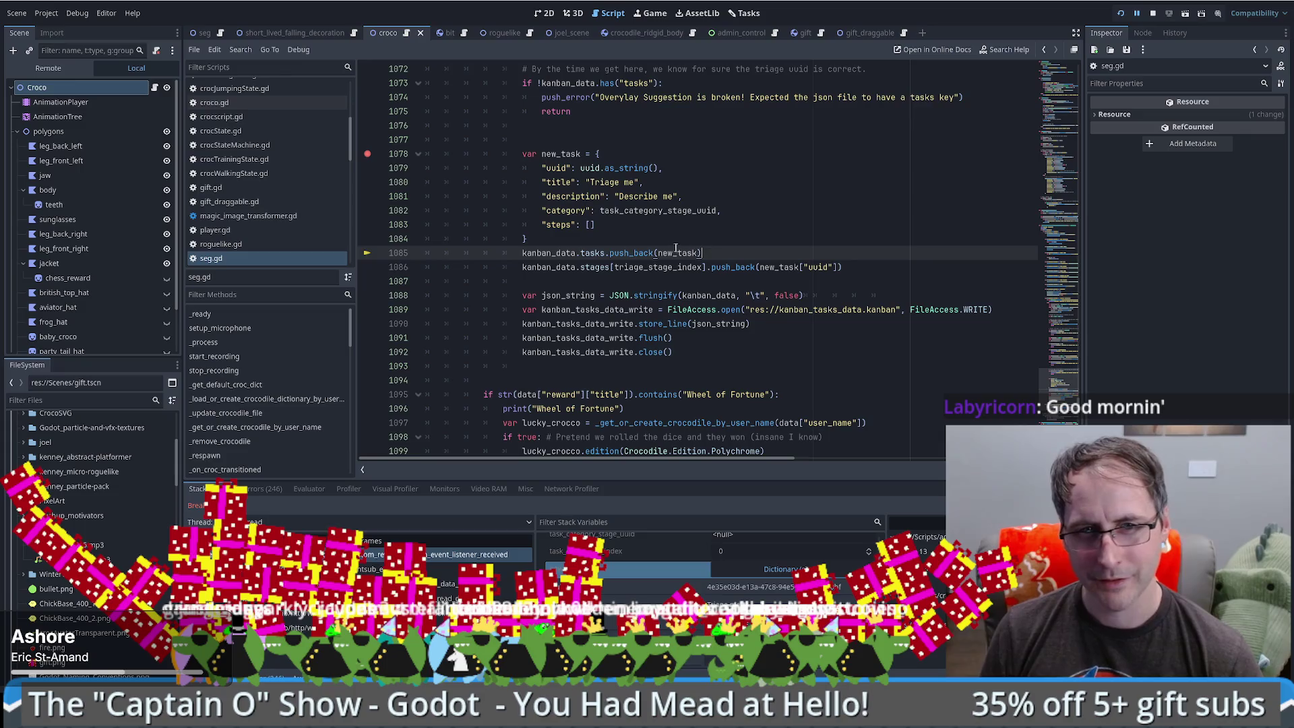